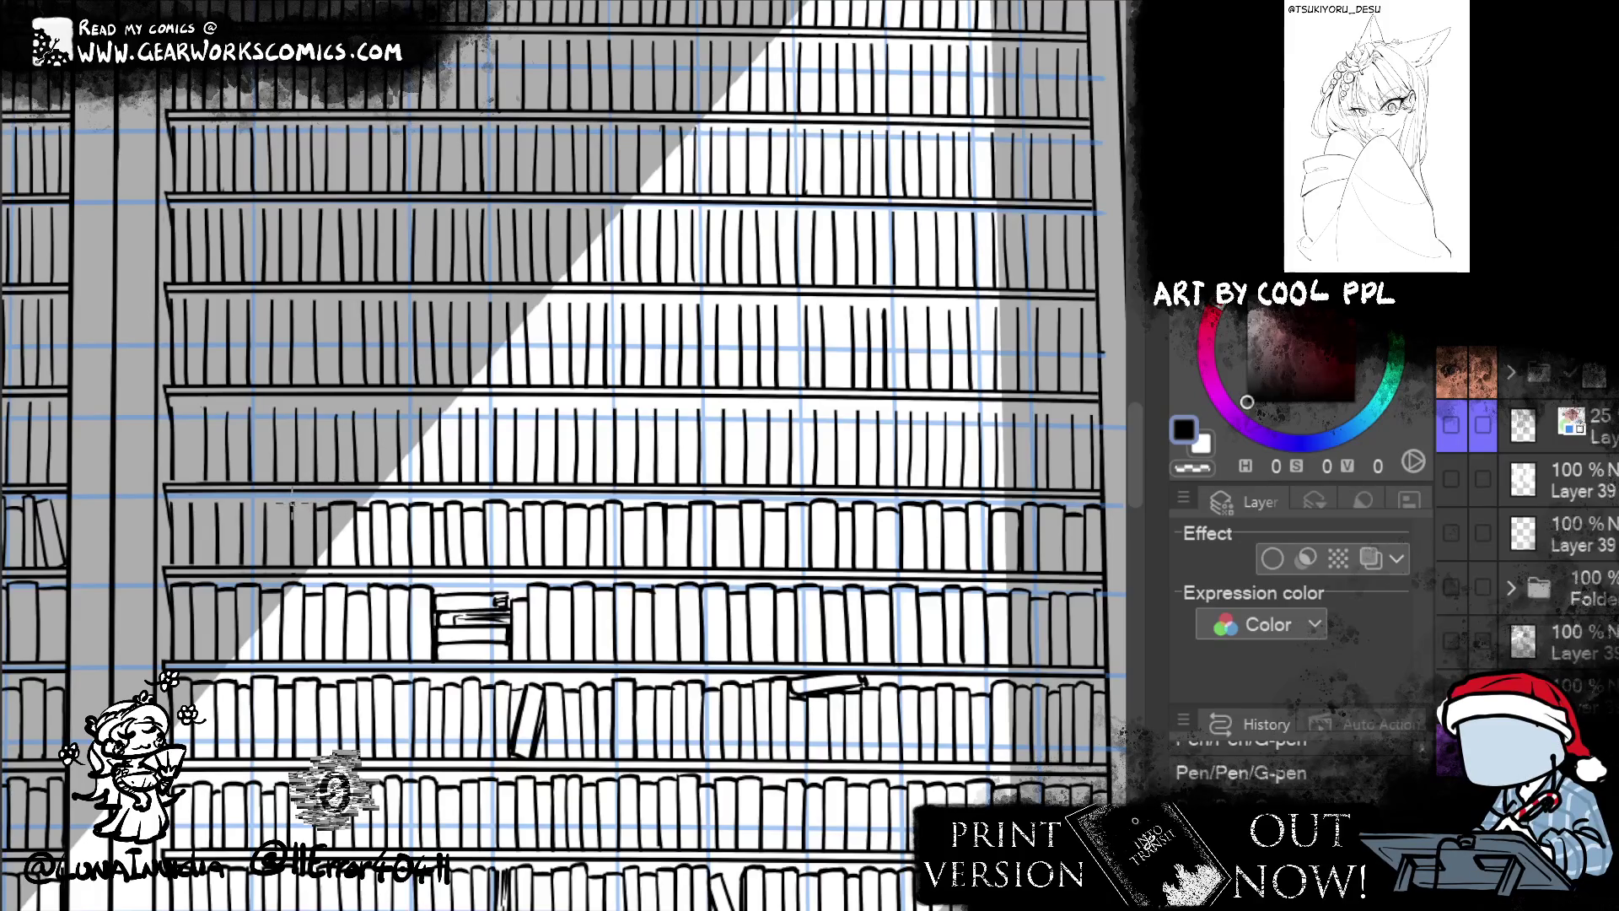
# - Ink a short book top on the lower shelf, redoing a misdrawn one, then pan to the right bookcase
pyautogui.moveTo(266, 513); pyautogui.dragTo(295, 502)
pyautogui.hotkey('ctrl', 'z')
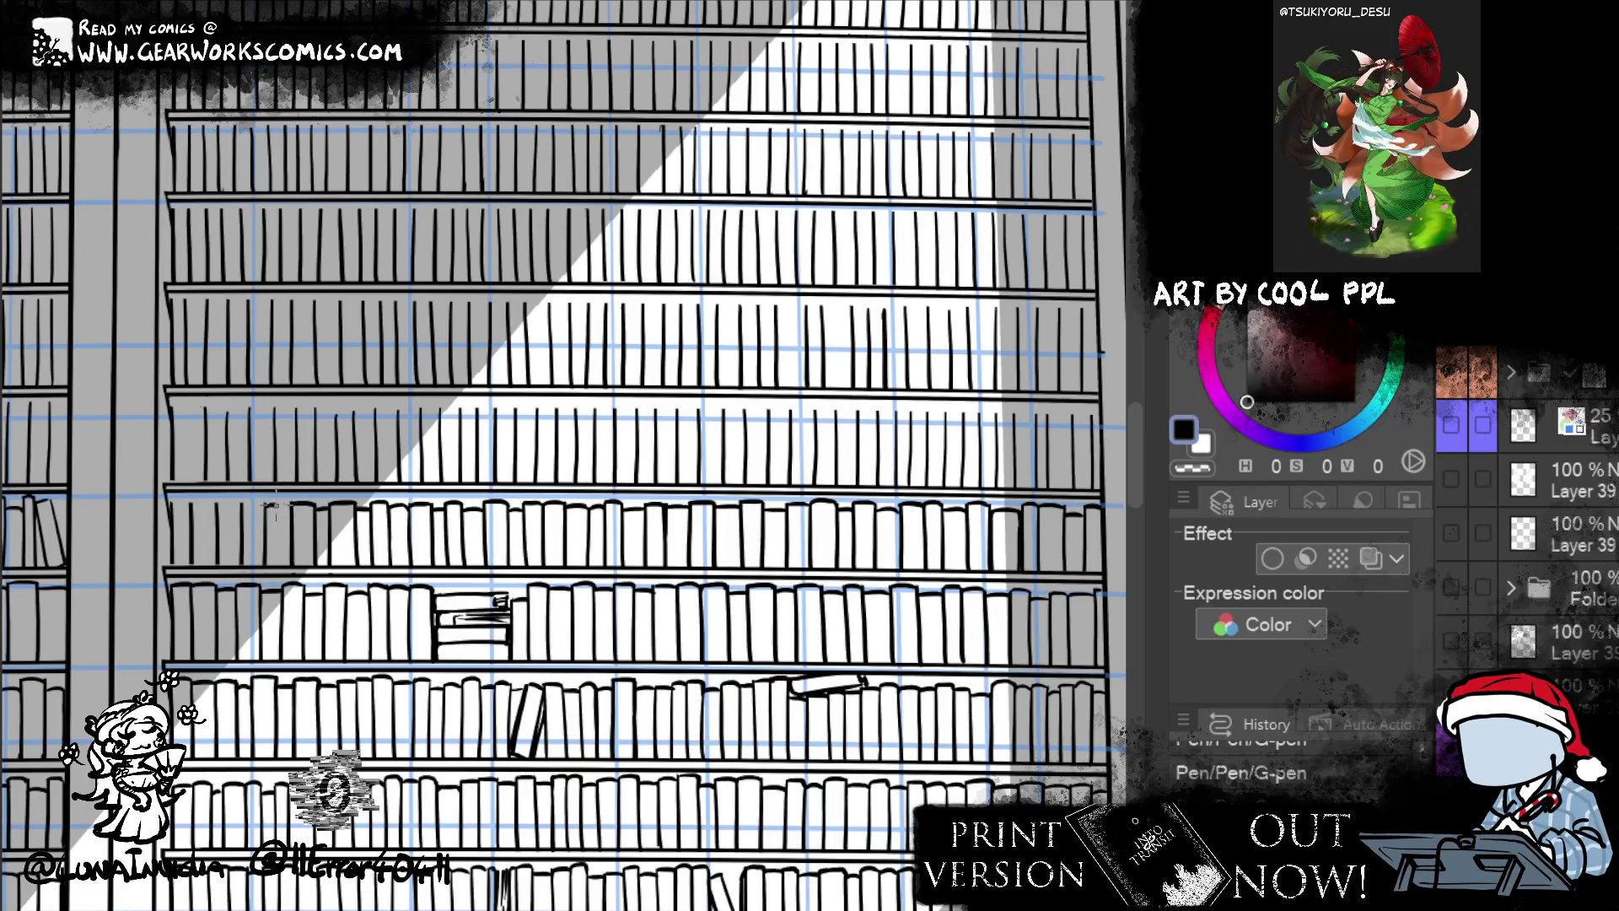
pyautogui.moveTo(219, 507); pyautogui.dragTo(242, 504)
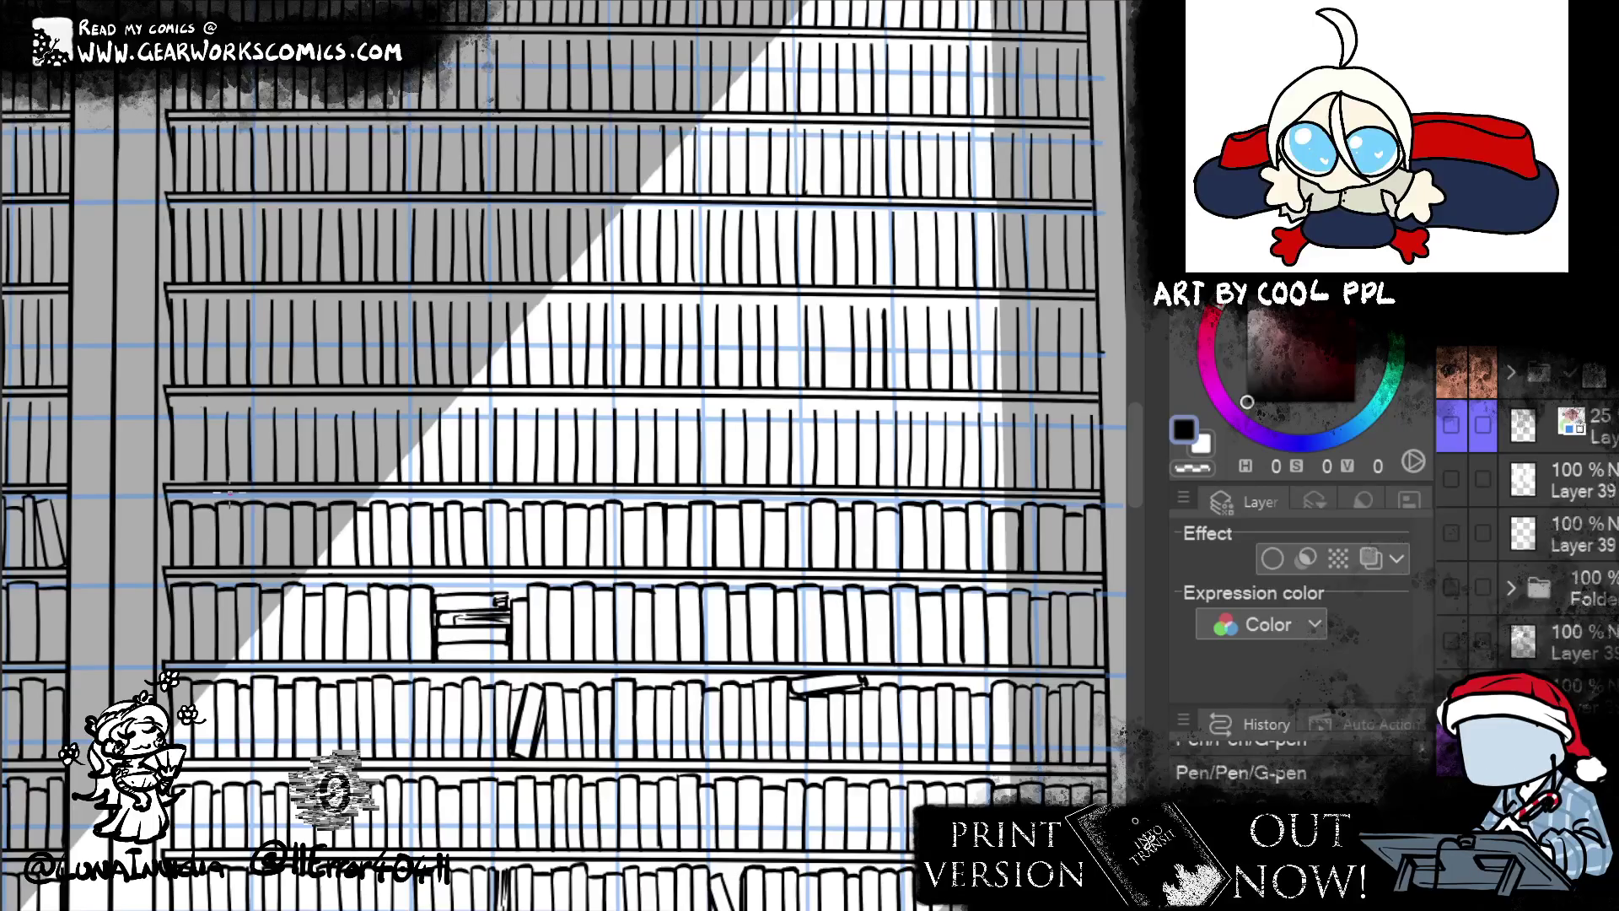
pyautogui.moveTo(772, 729)
pyautogui.mouseDown()
pyautogui.moveTo(552, 822)
pyautogui.moveTo(586, 763)
pyautogui.mouseUp()
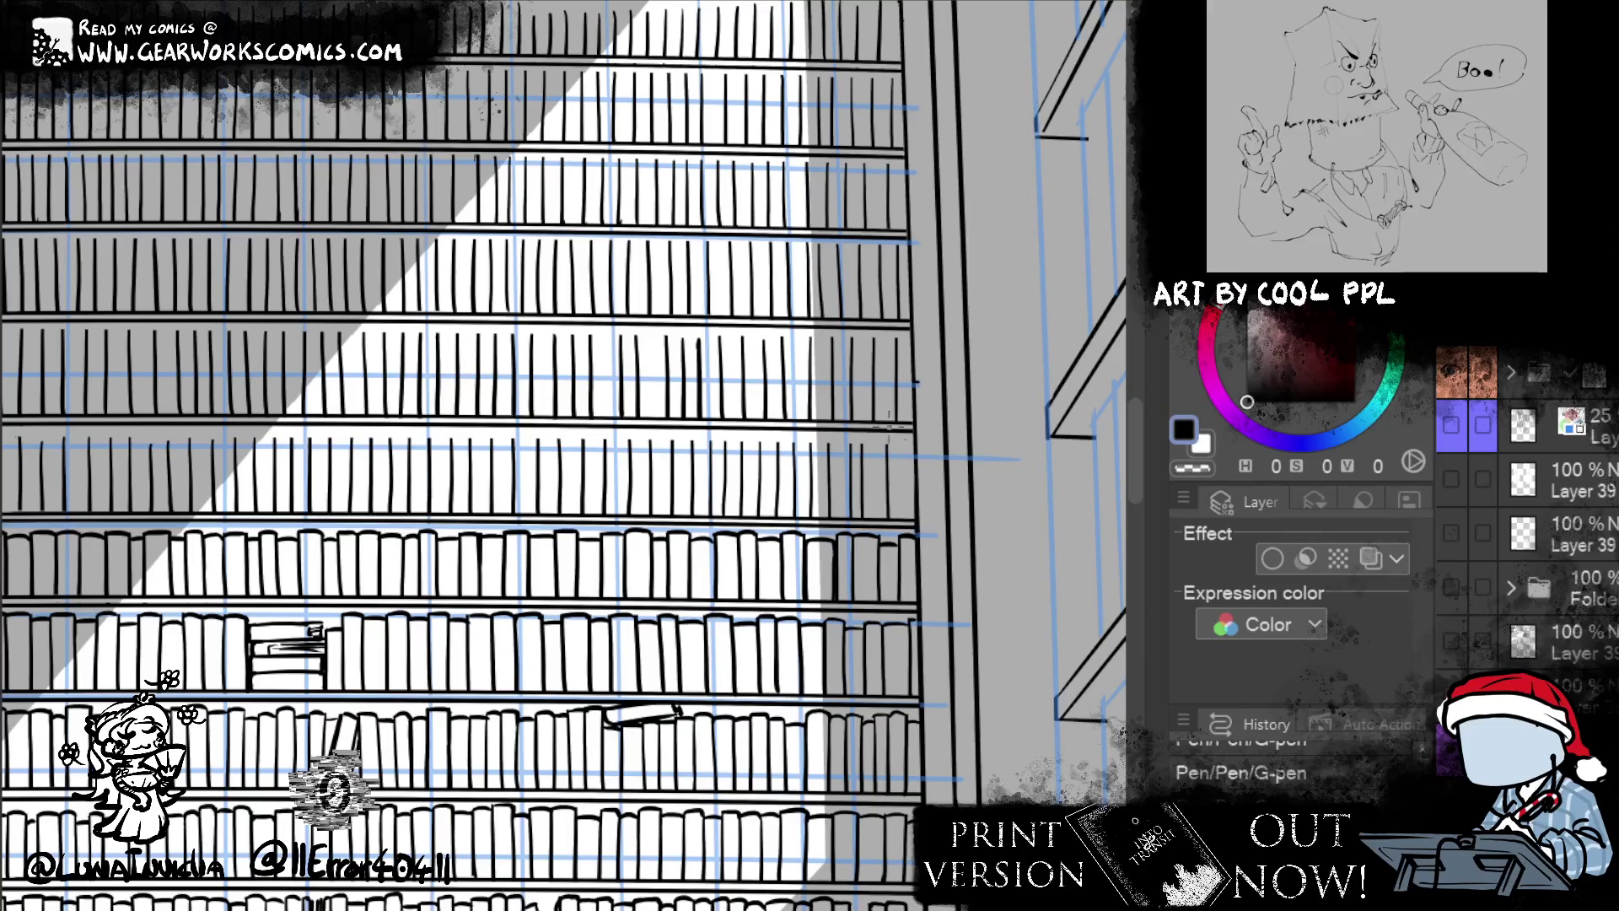
# - Clean up the shelf-edge line by erasing the rough mark and re-inking it
pyautogui.moveTo(887, 460)
pyautogui.mouseDown()
pyautogui.moveTo(917, 451)
pyautogui.moveTo(912, 513)
pyautogui.mouseUp()
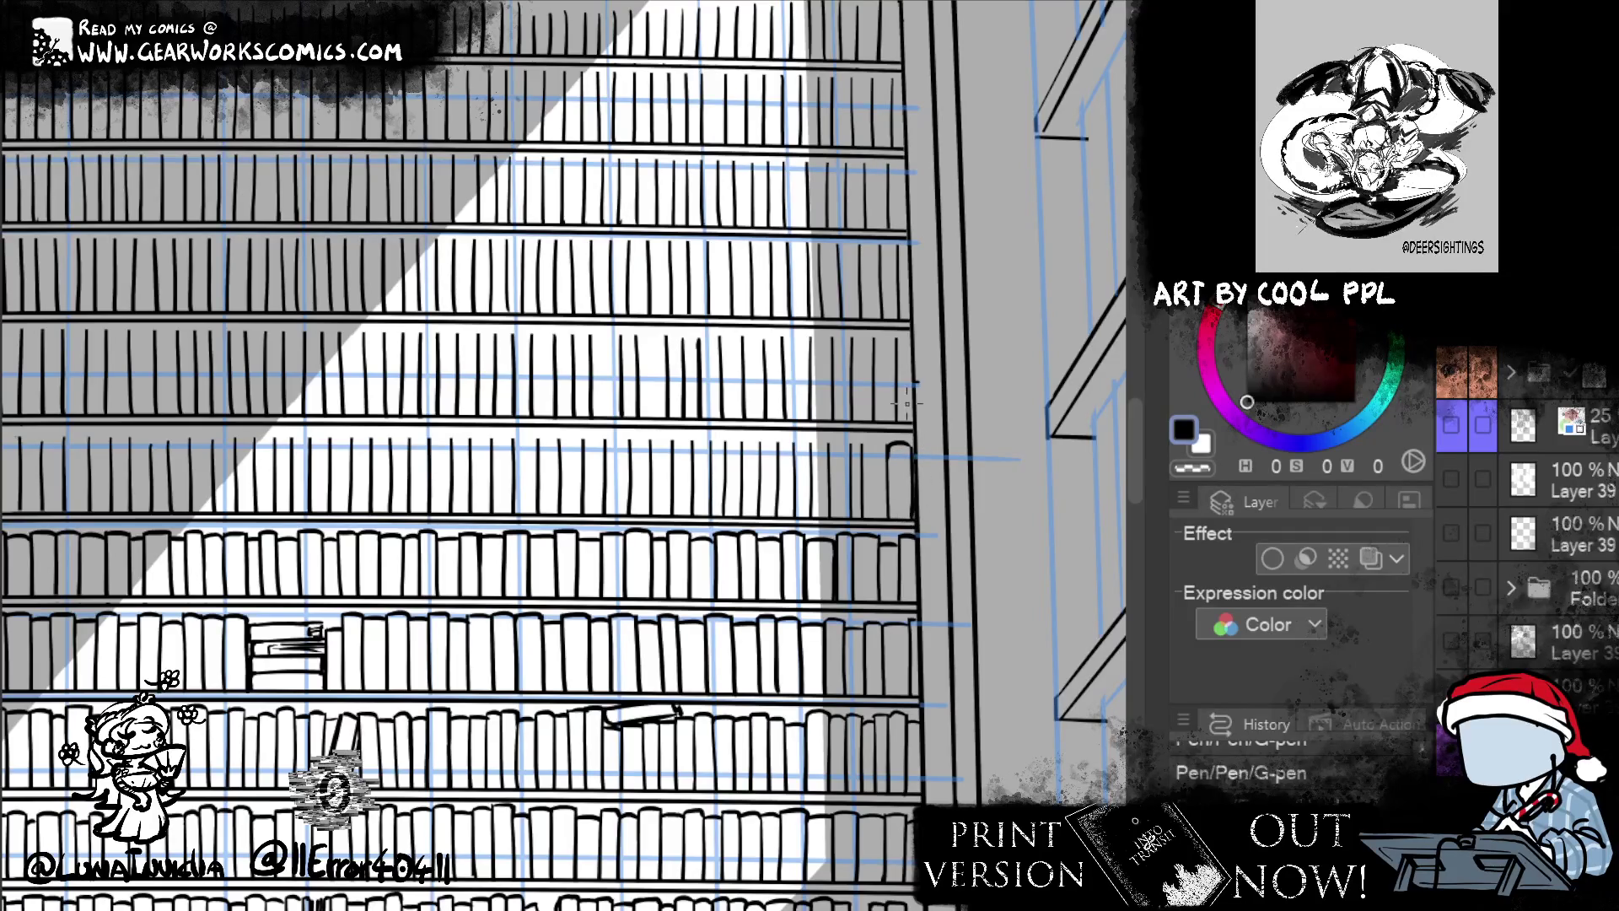
pyautogui.press('e')
pyautogui.moveTo(890, 449); pyautogui.dragTo(888, 484)
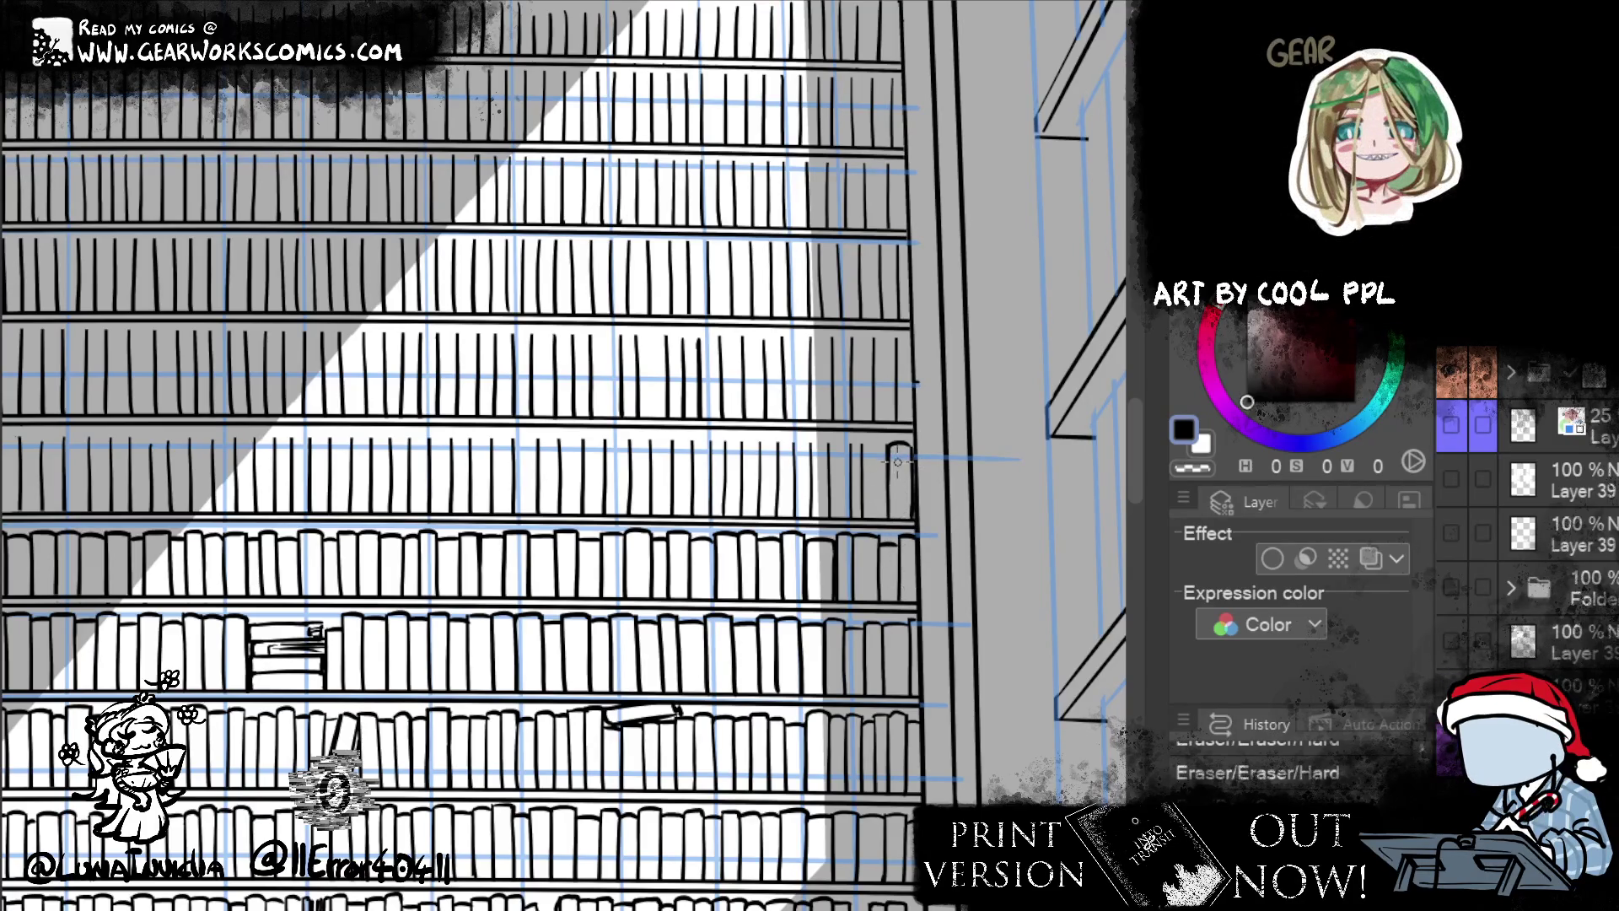
pyautogui.press('p')
pyautogui.moveTo(894, 485)
pyautogui.mouseDown()
pyautogui.moveTo(908, 523)
pyautogui.moveTo(888, 521)
pyautogui.mouseUp()
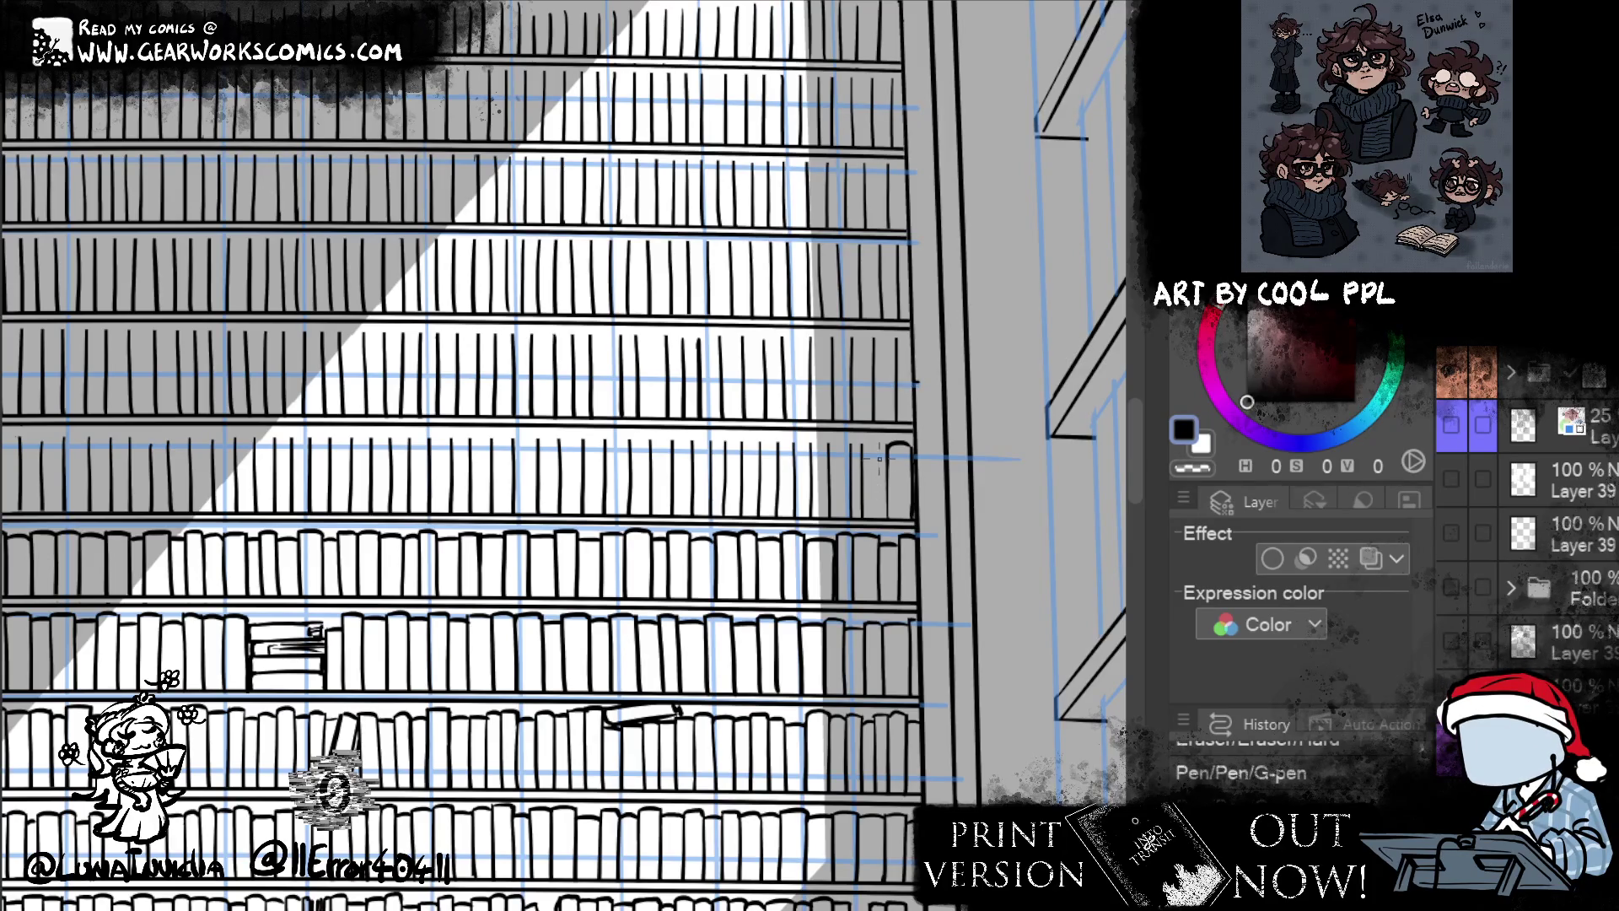
pyautogui.moveTo(886, 496); pyautogui.dragTo(887, 536)
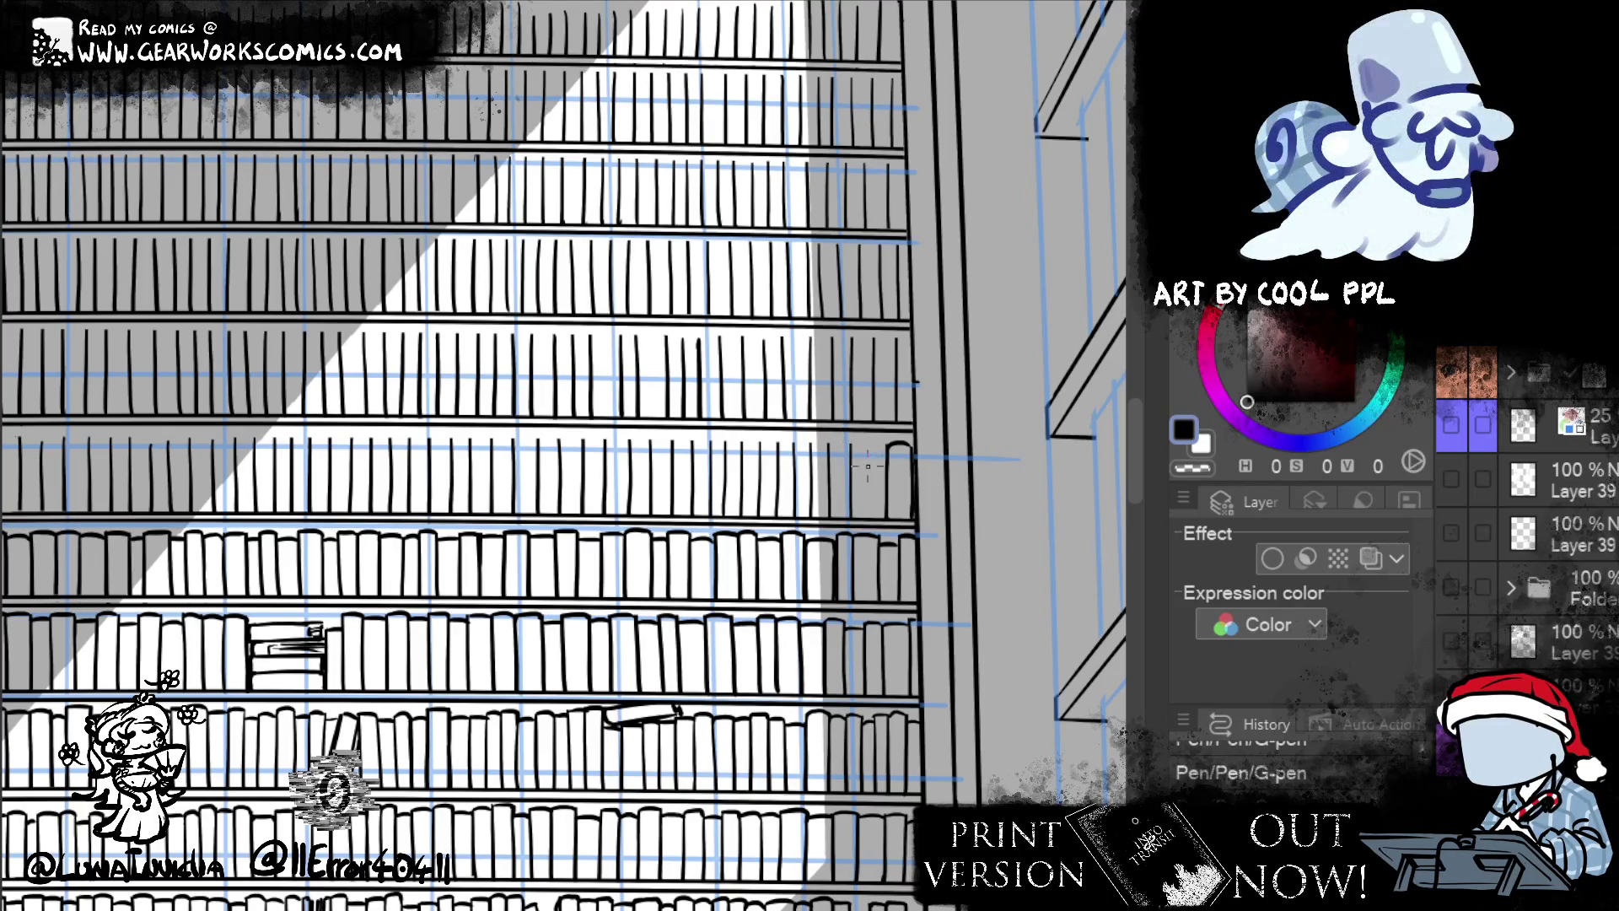
# - Ink a vertical book spine and small book-top marks at the right end of the upper shelf
pyautogui.moveTo(871, 439); pyautogui.dragTo(869, 525)
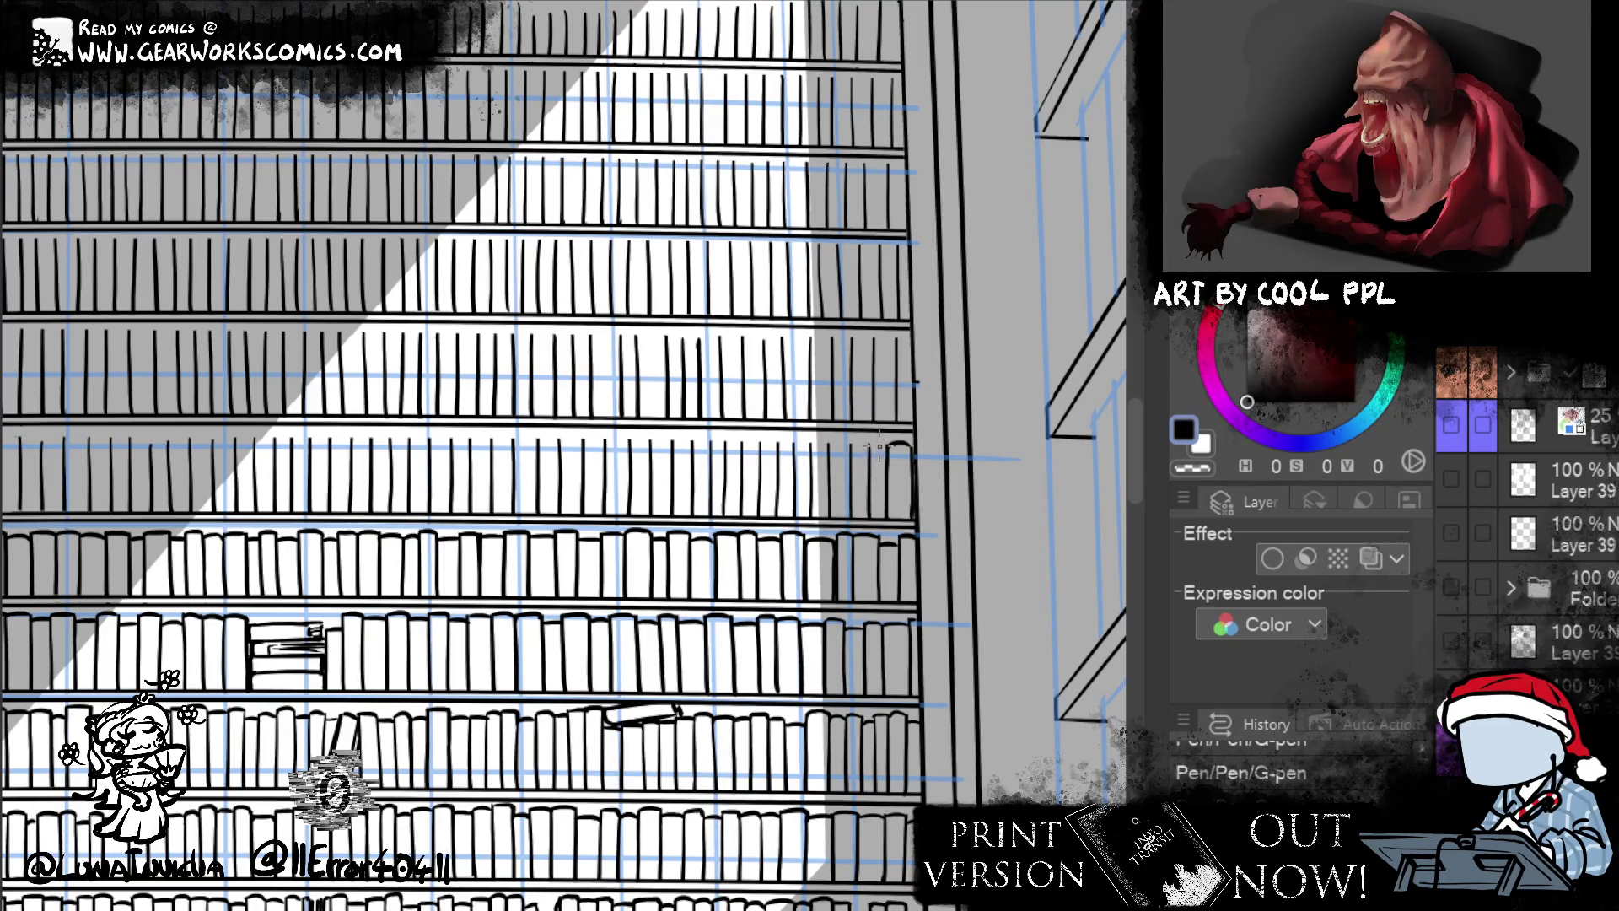
pyautogui.moveTo(852, 444)
pyautogui.mouseDown()
pyautogui.moveTo(873, 447)
pyautogui.moveTo(805, 450)
pyautogui.mouseUp()
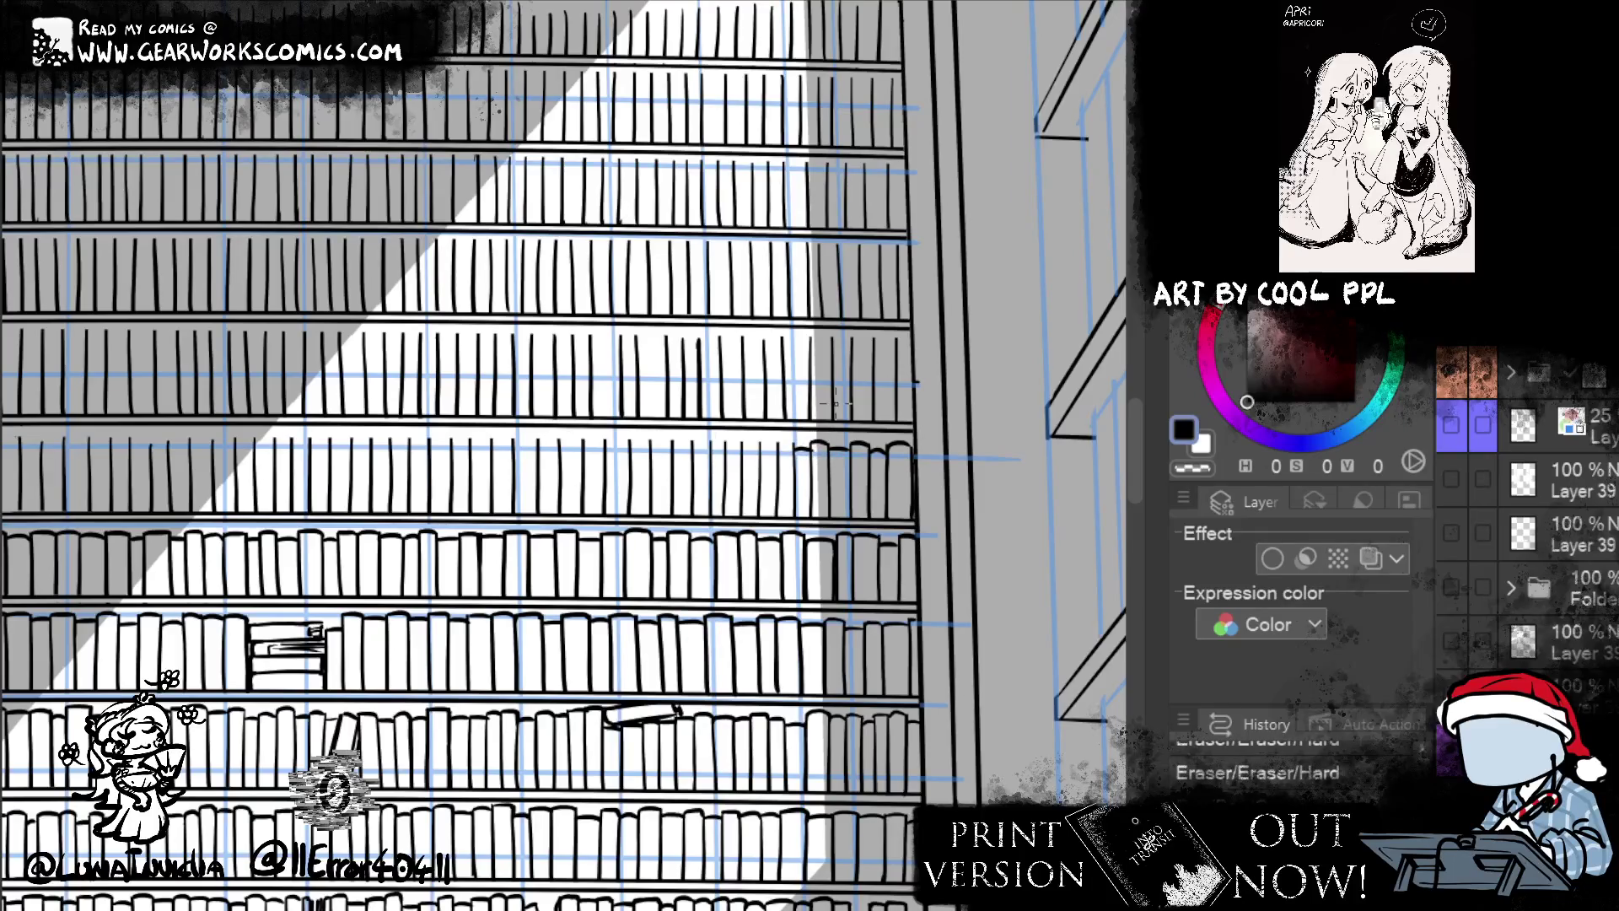
pyautogui.moveTo(783, 440)
pyautogui.mouseDown()
pyautogui.moveTo(801, 449)
pyautogui.moveTo(759, 447)
pyautogui.mouseUp()
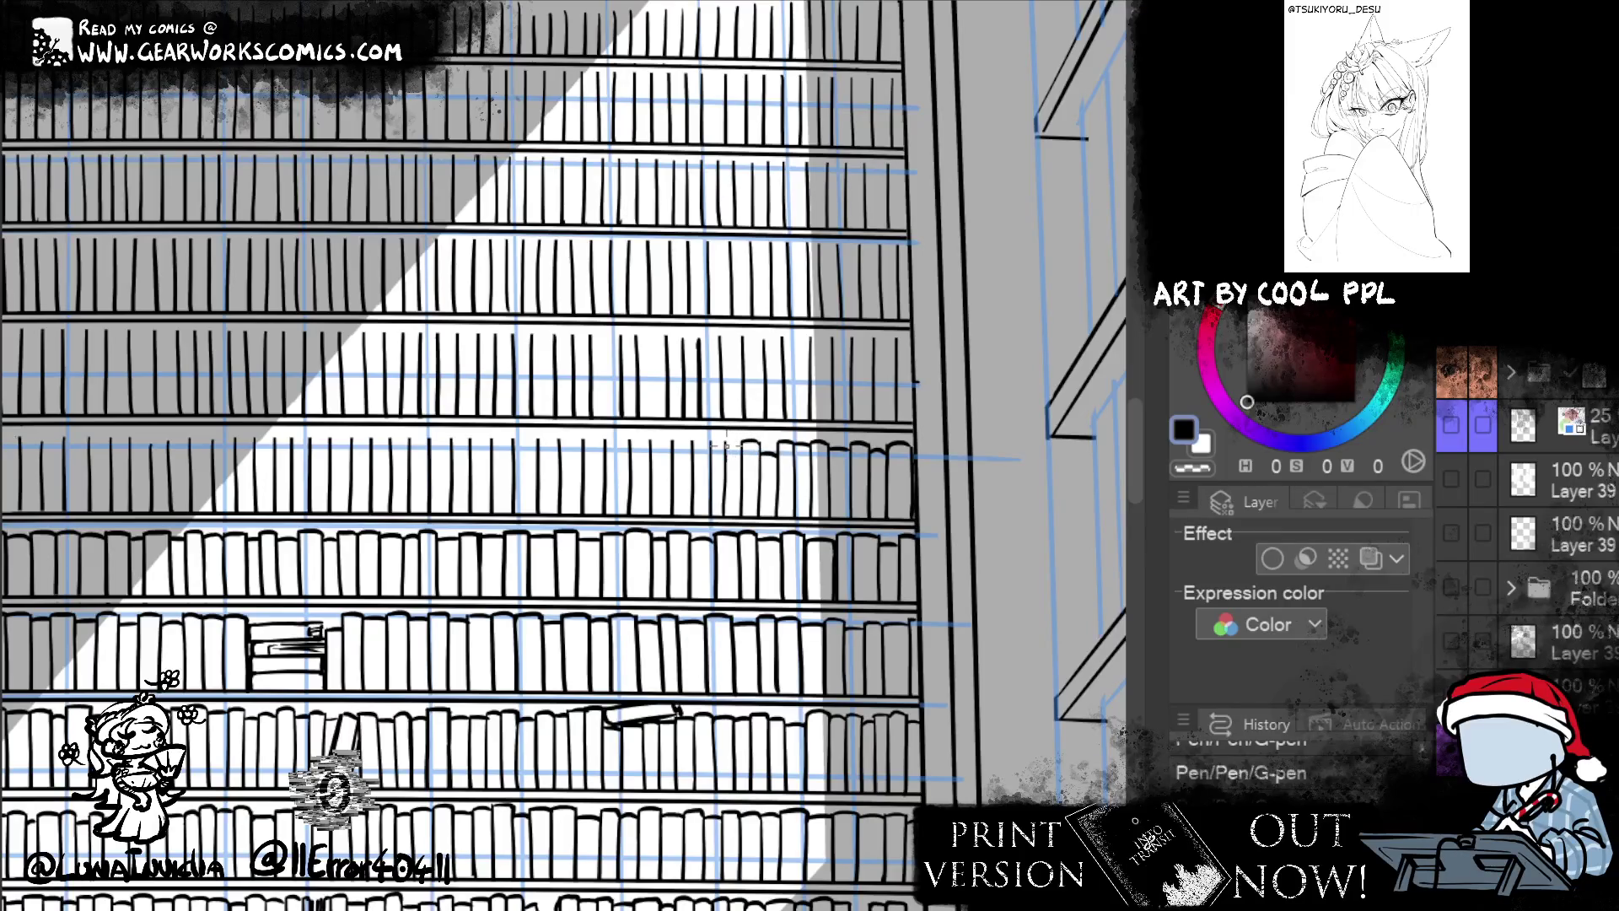
pyautogui.moveTo(899, 735)
pyautogui.mouseDown()
pyautogui.moveTo(959, 753)
pyautogui.moveTo(936, 747)
pyautogui.mouseUp()
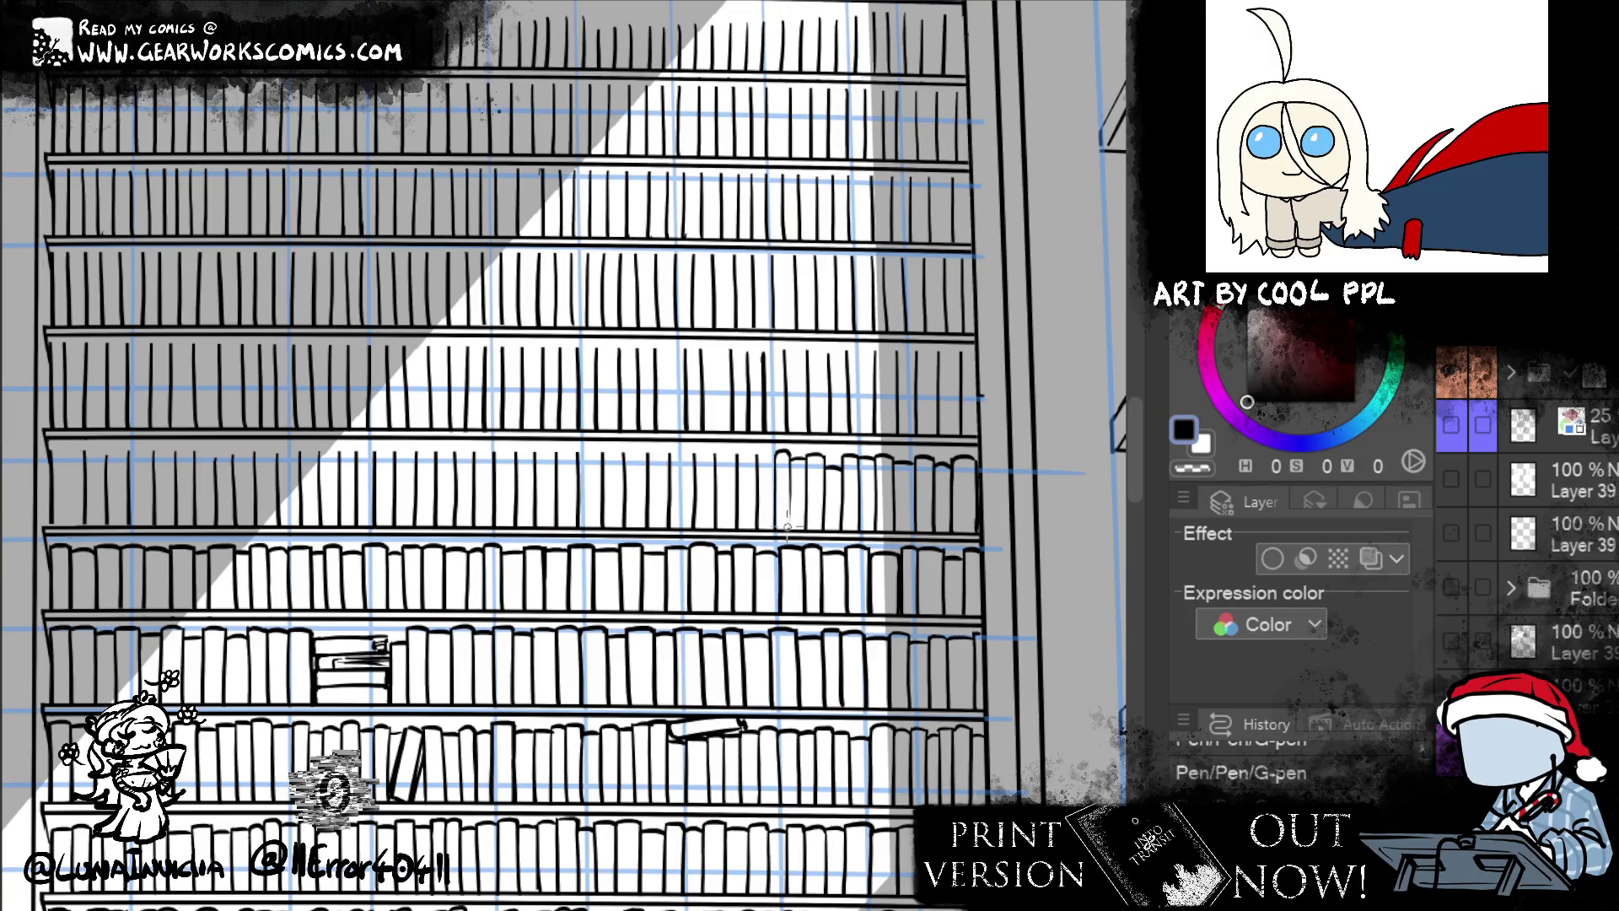
# - Ink another vertical book spine further left along the upper shelf
pyautogui.moveTo(790, 455); pyautogui.dragTo(791, 531)
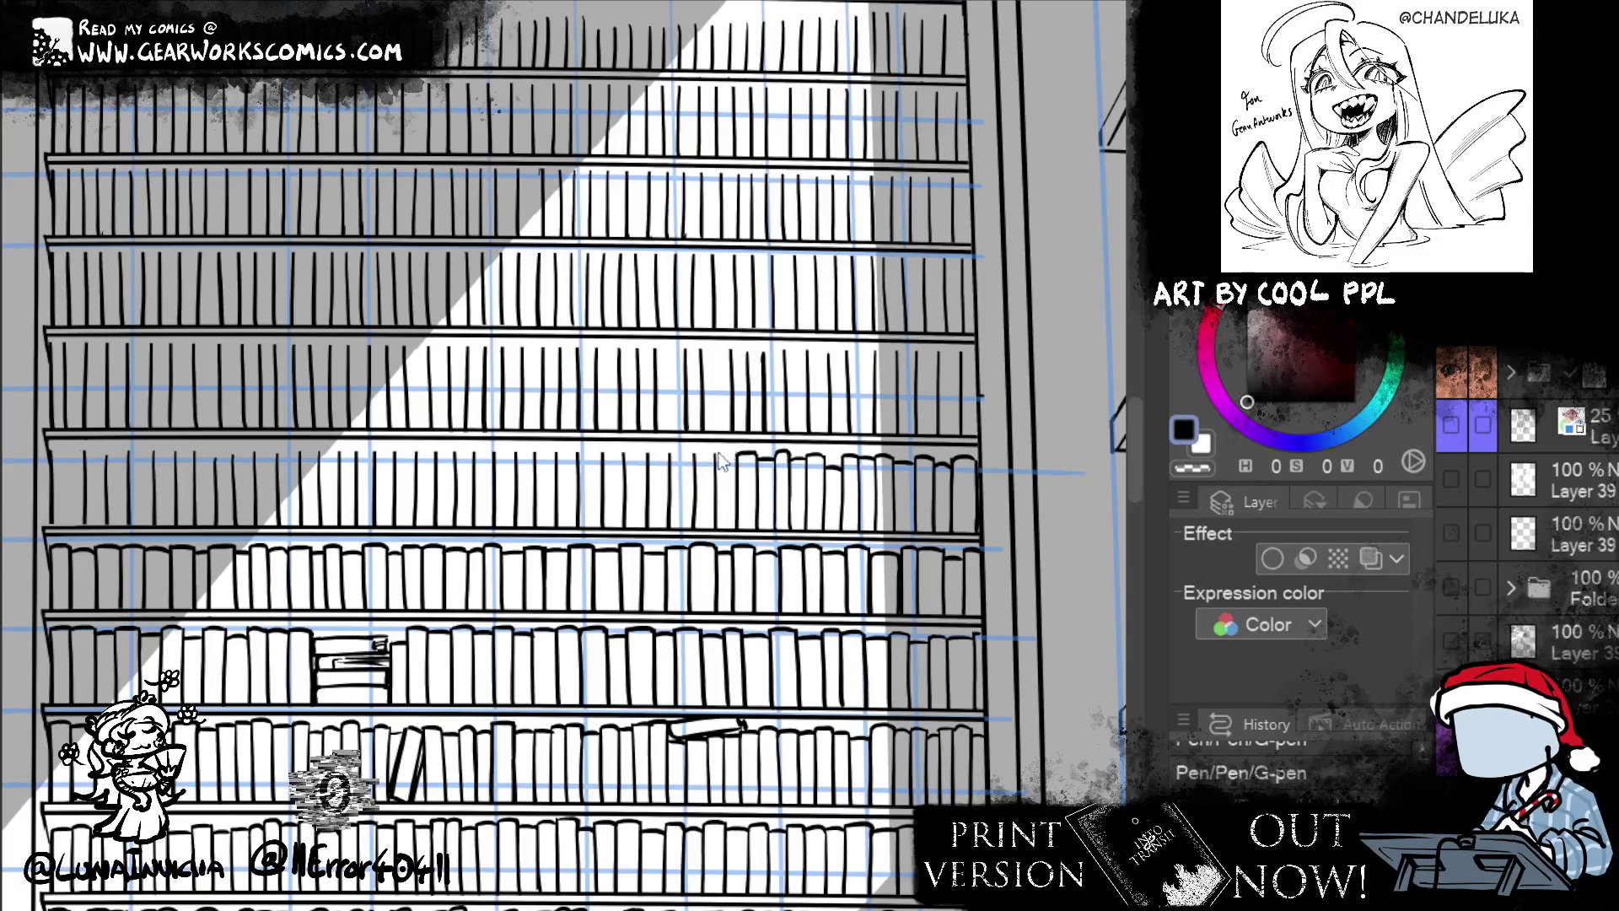
pyautogui.press('e')
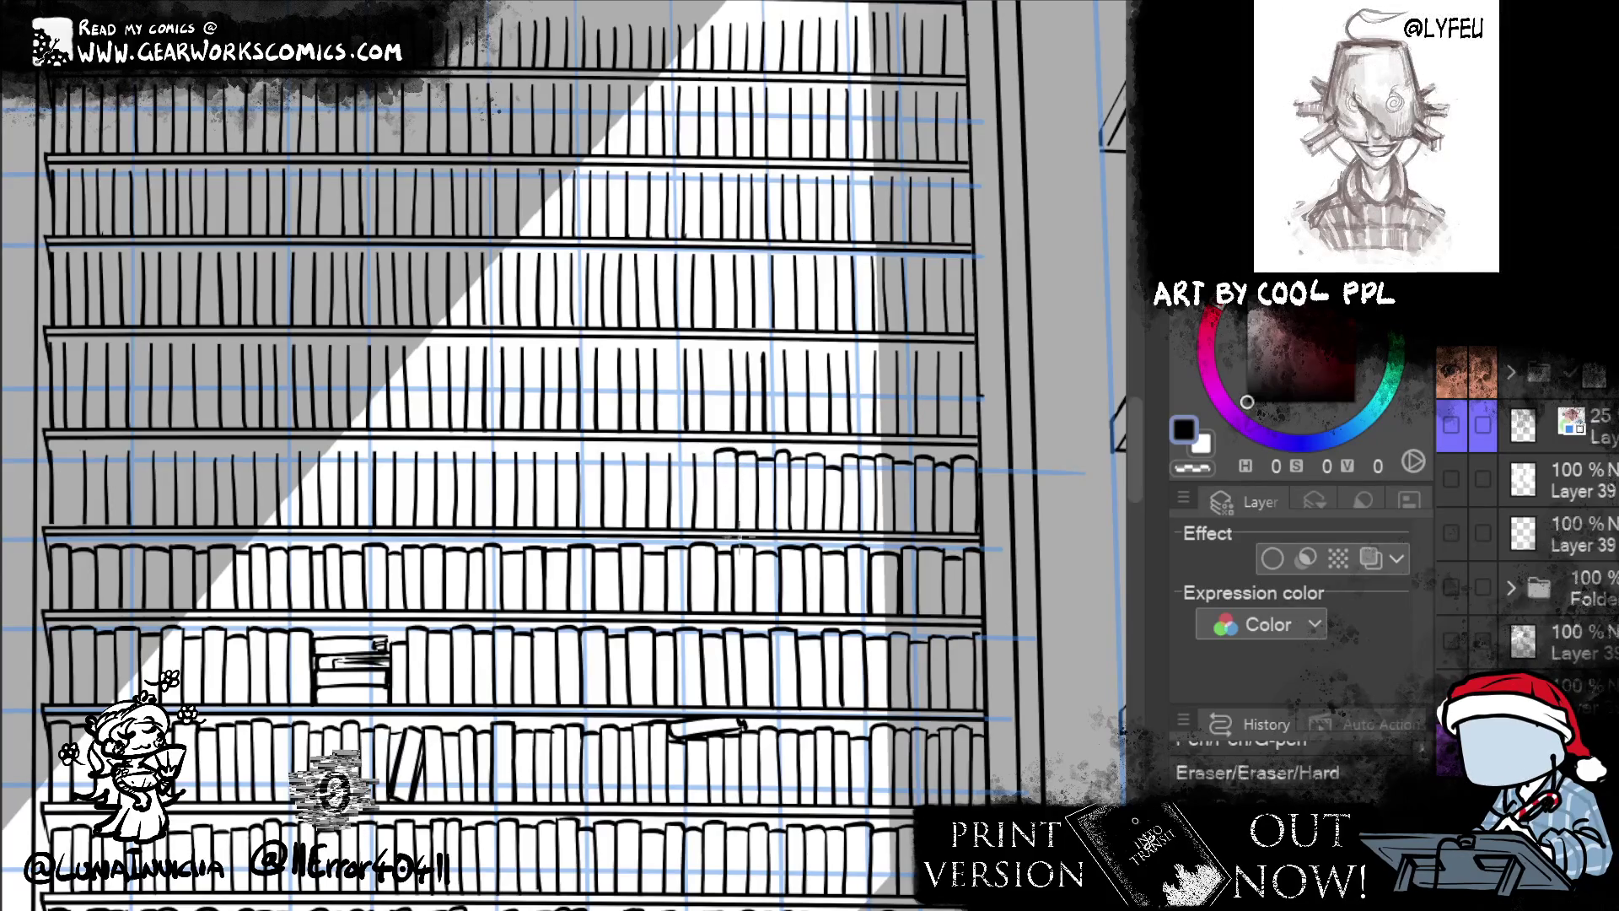
# - Ink successive book tops leftward along the upper shelf, then pan to the left bookcase column
pyautogui.press('p')
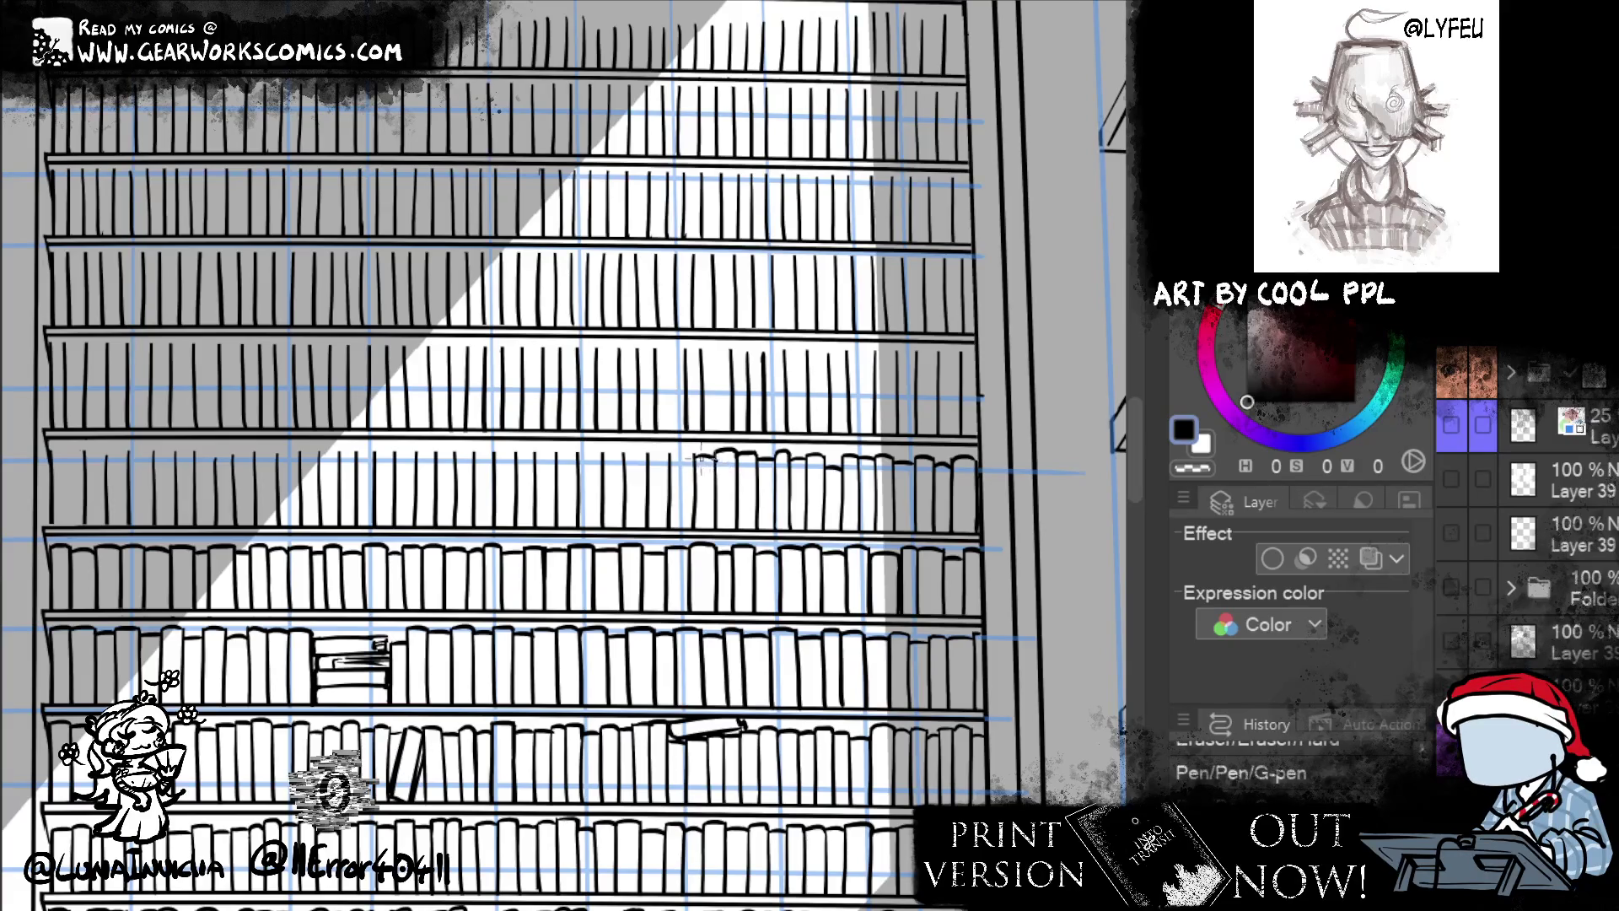
pyautogui.moveTo(714, 472); pyautogui.dragTo(718, 477)
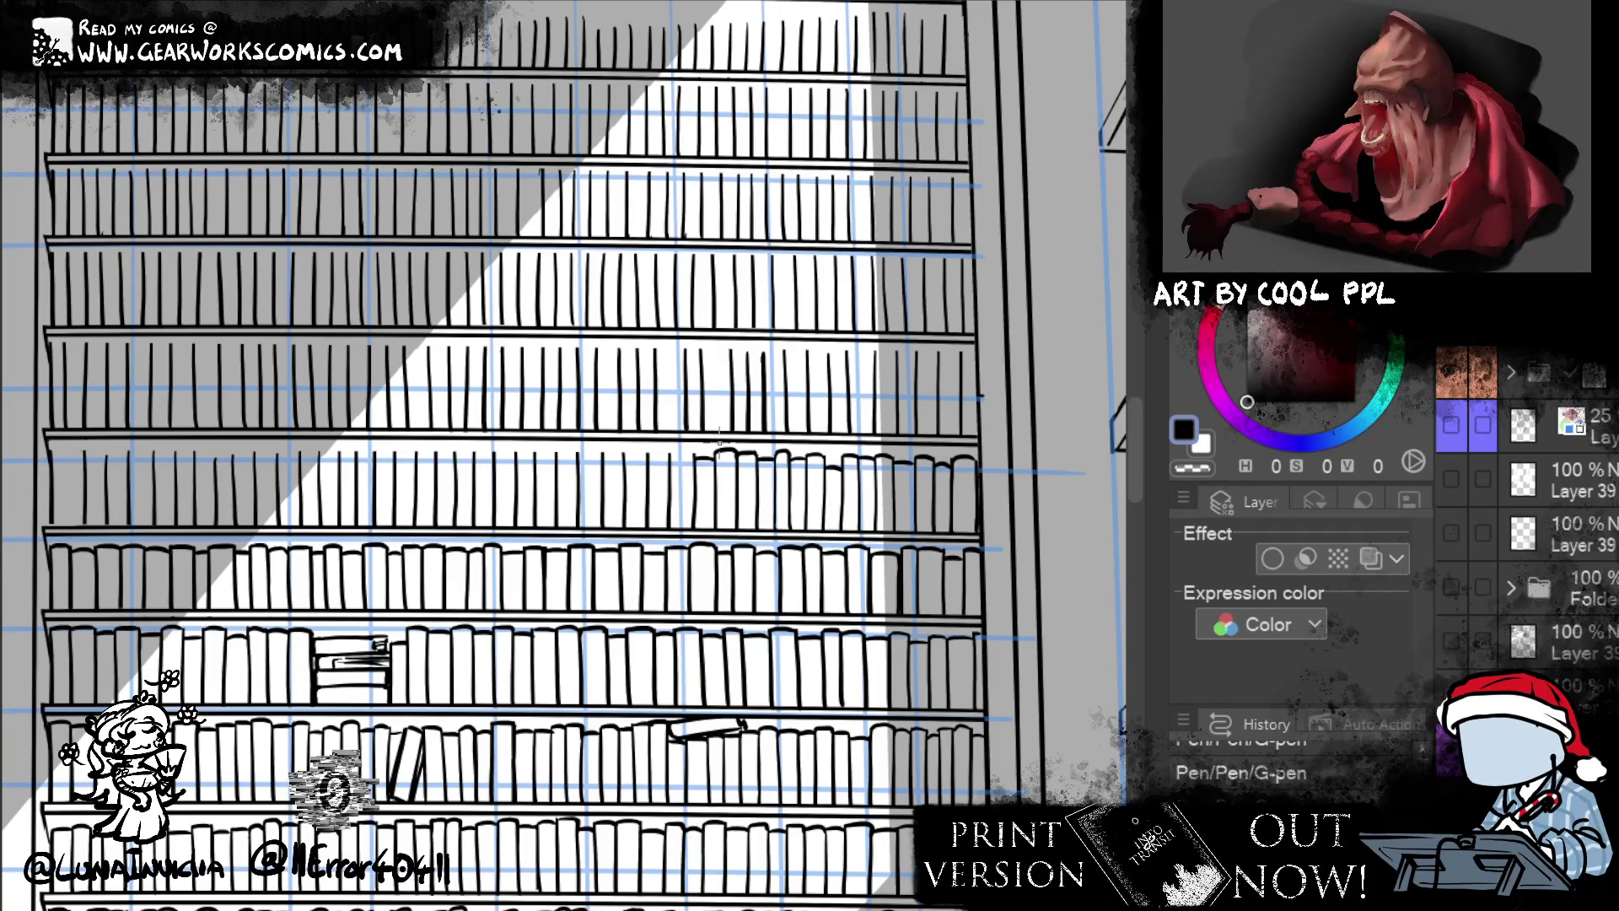
pyautogui.moveTo(672, 472); pyautogui.dragTo(696, 472)
pyautogui.hotkey('ctrl', 'z')
pyautogui.hotkey('ctrl', 'z')
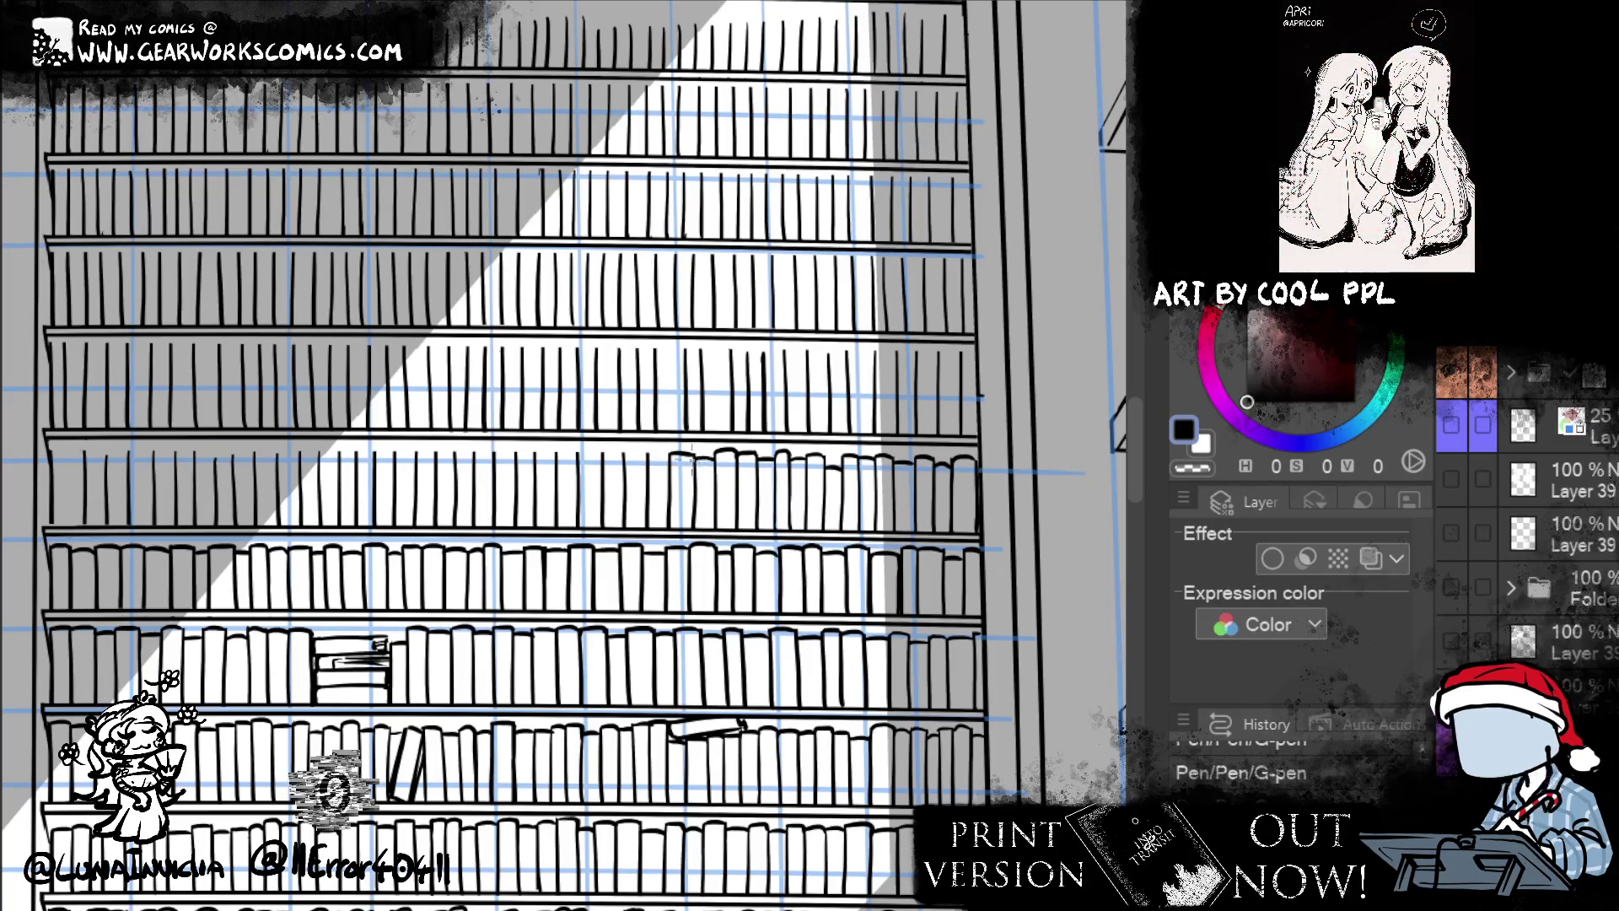
pyautogui.moveTo(672, 459); pyautogui.dragTo(696, 455)
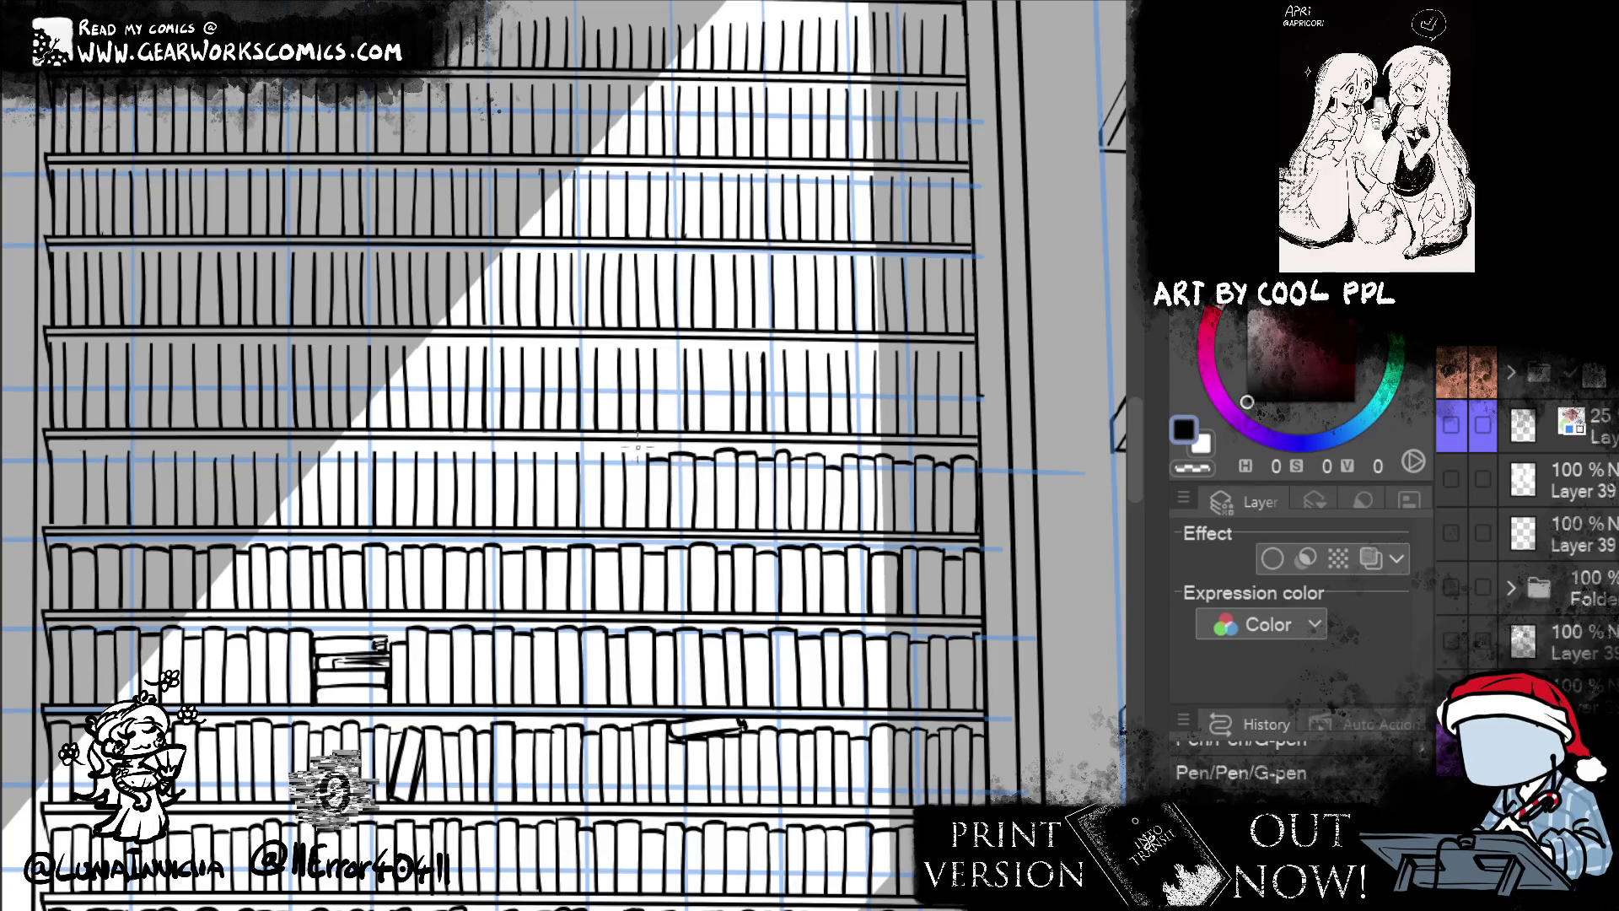
pyautogui.moveTo(624, 462); pyautogui.dragTo(647, 457)
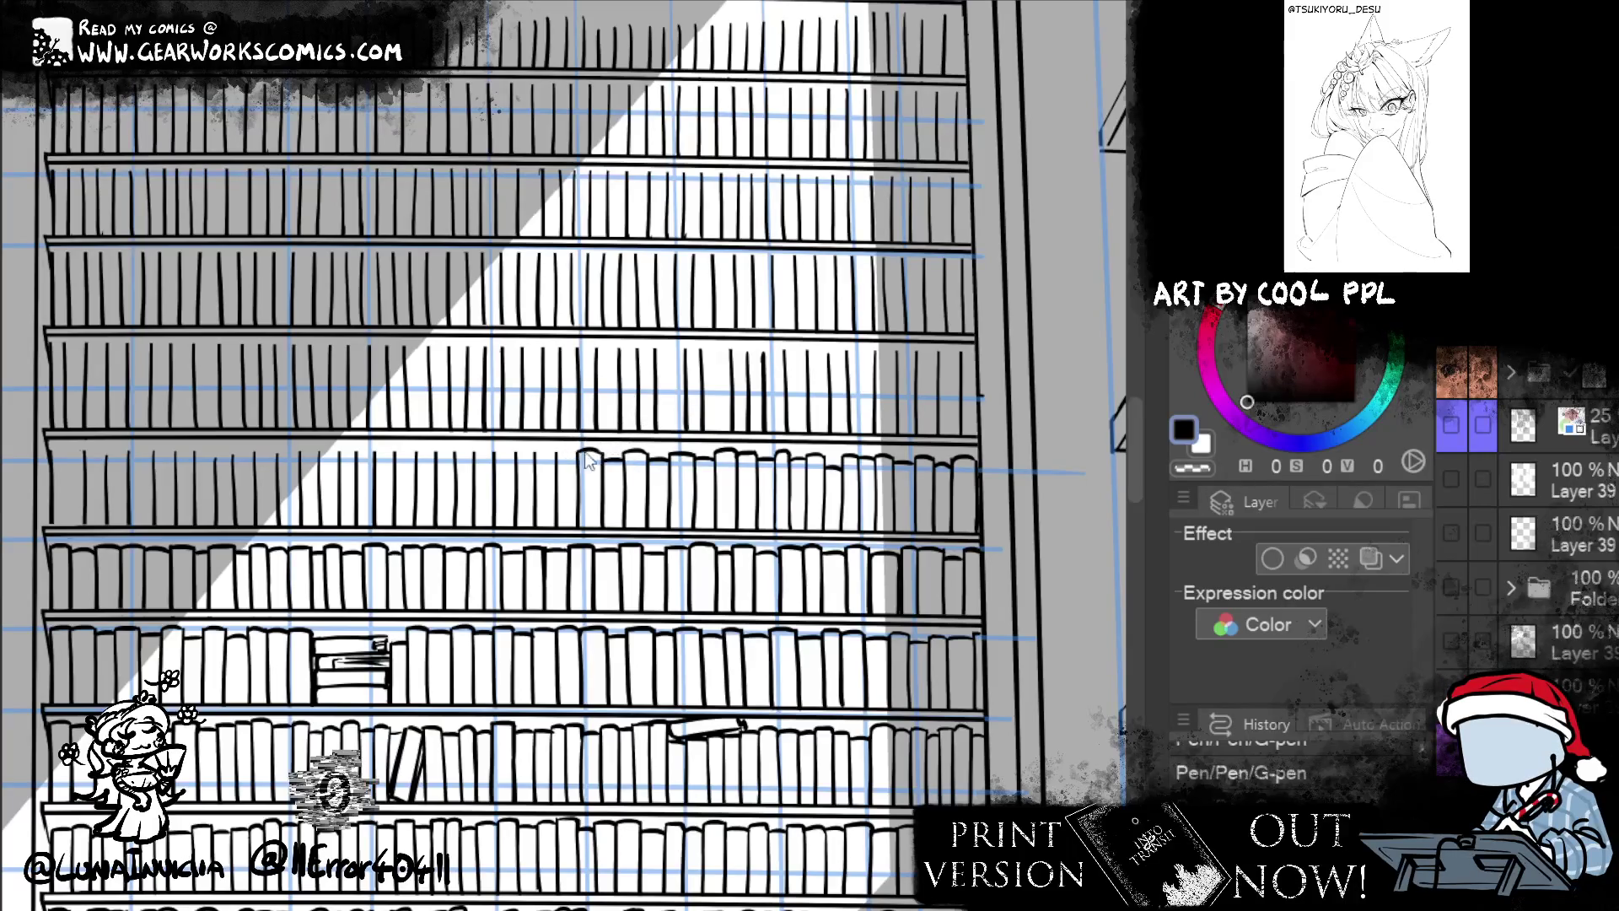
pyautogui.moveTo(578, 462); pyautogui.dragTo(626, 450)
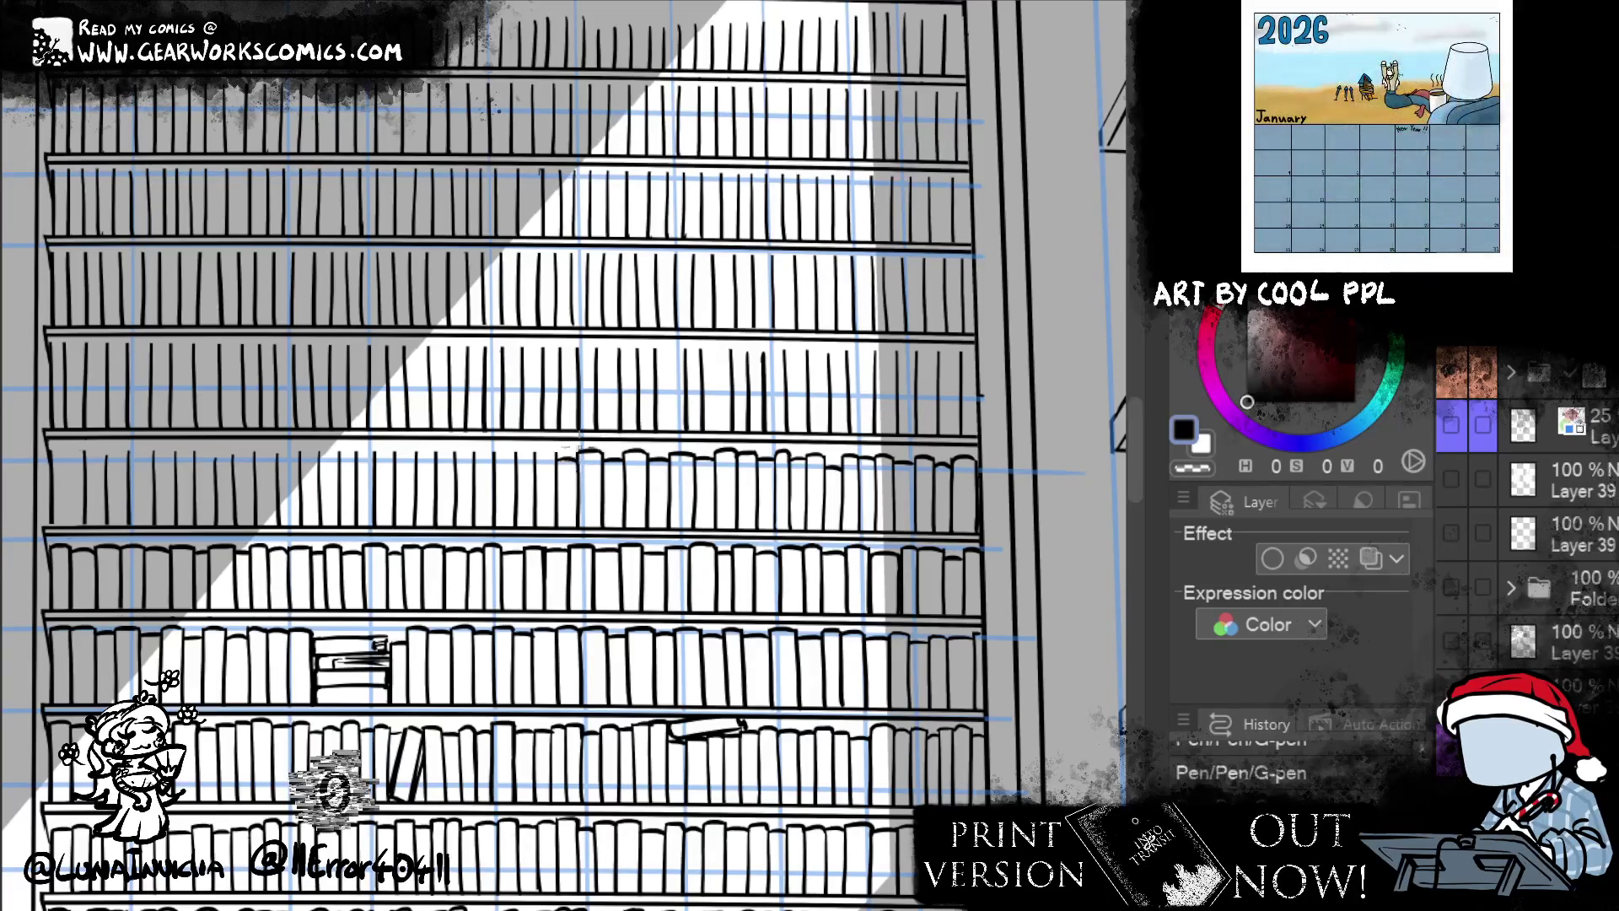
pyautogui.moveTo(535, 454); pyautogui.dragTo(557, 449)
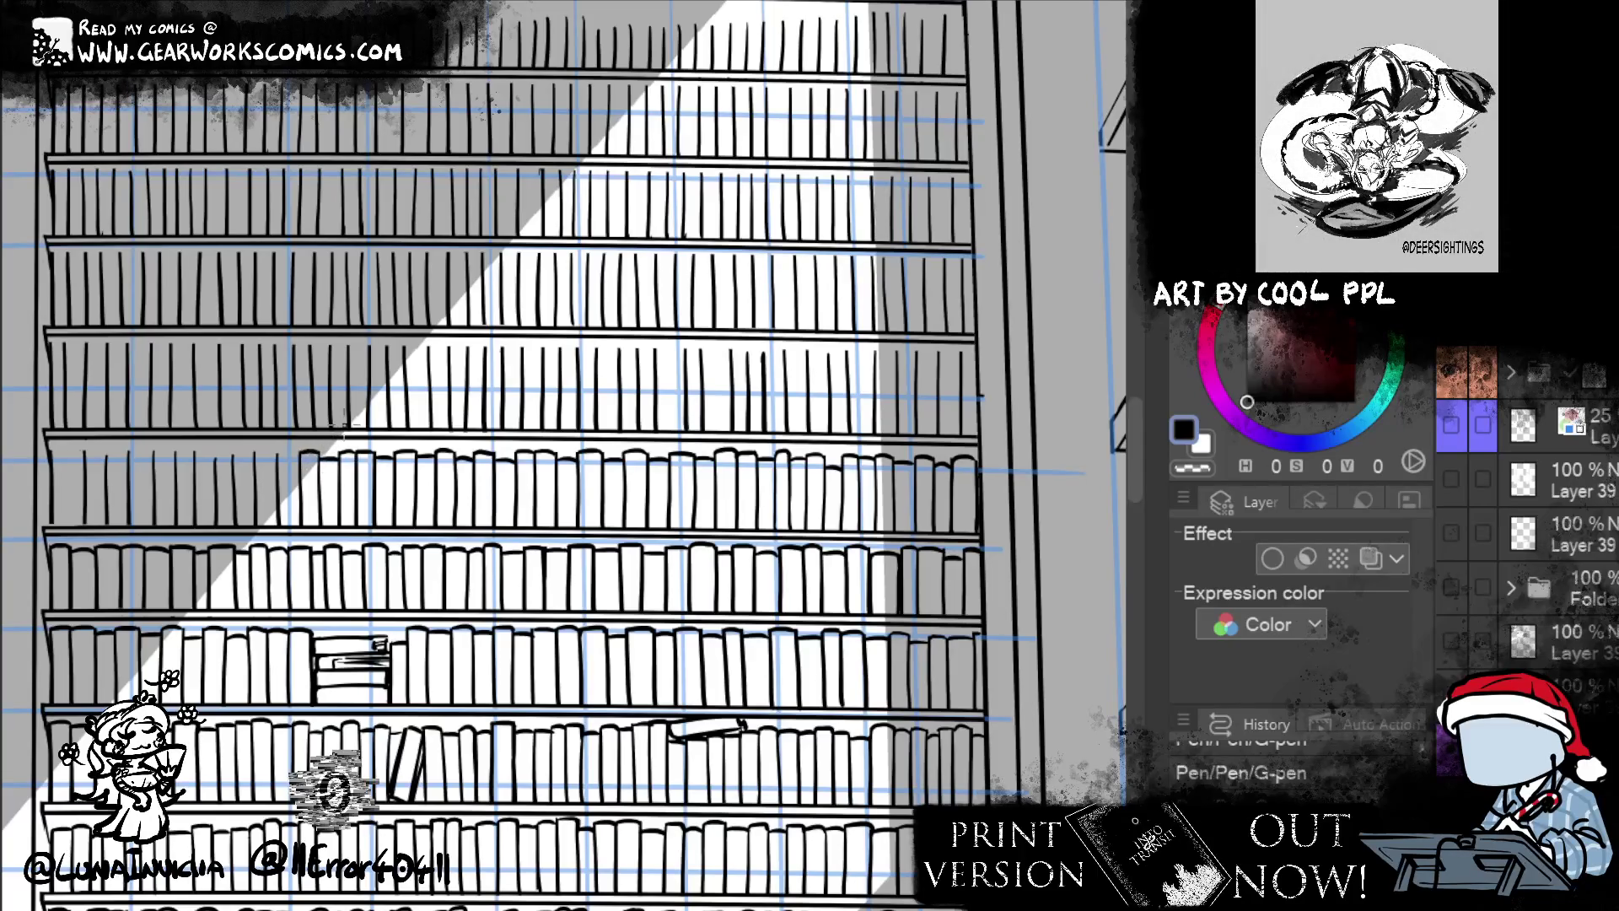
pyautogui.moveTo(580, 563)
pyautogui.mouseDown()
pyautogui.moveTo(736, 555)
pyautogui.moveTo(837, 496)
pyautogui.mouseUp()
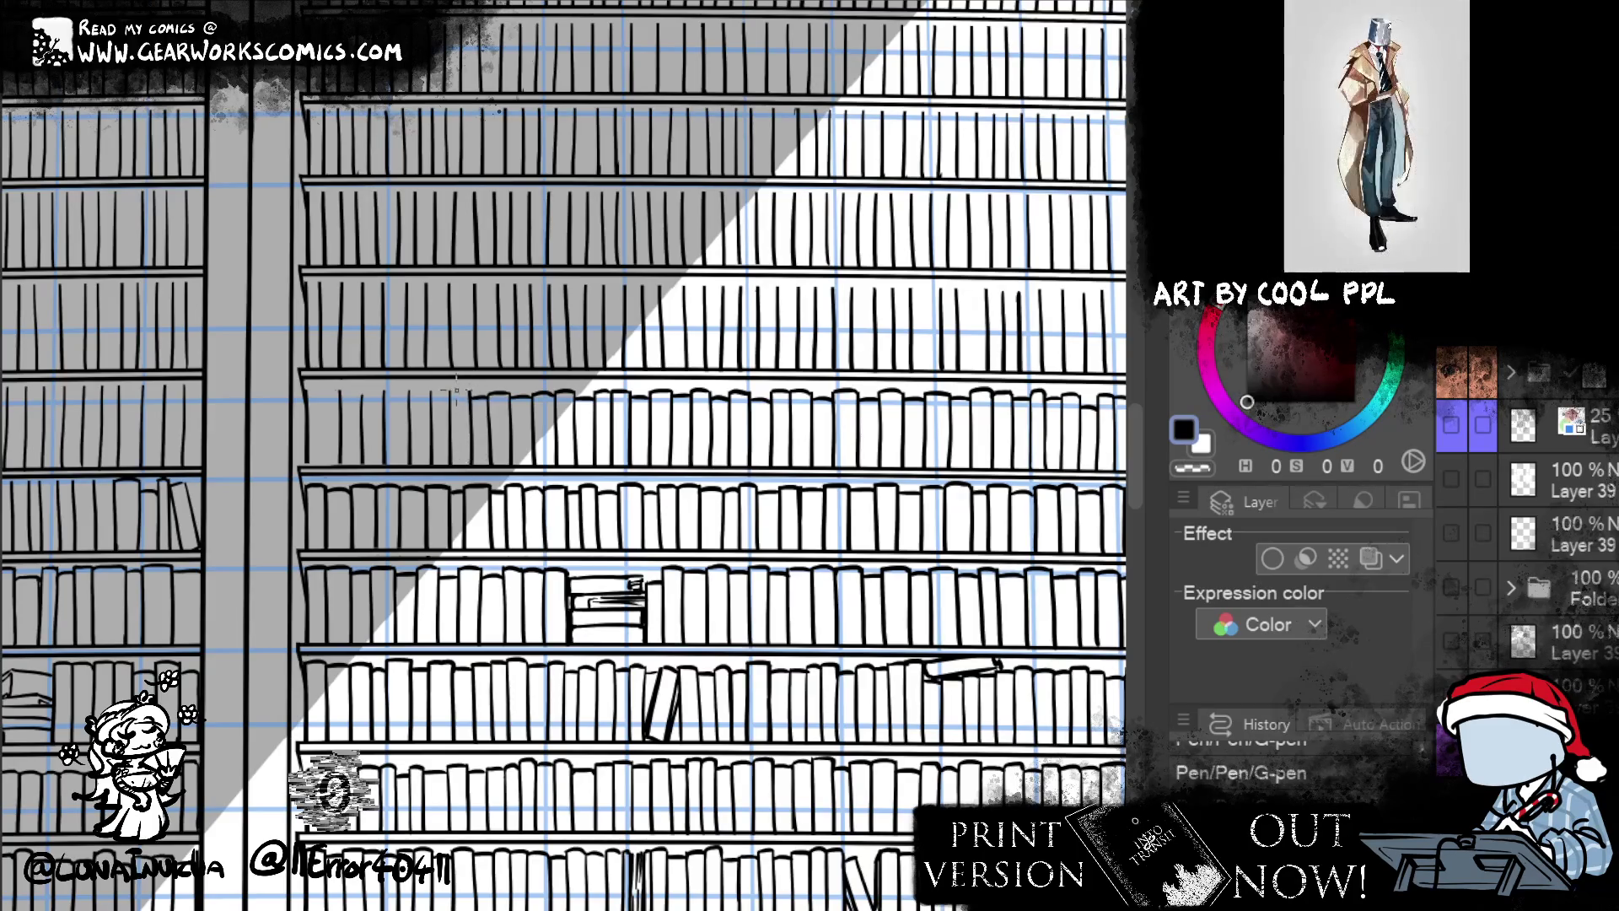
# - Ink several rounded book tops along the shelf inside the light beam, then pan to the bookcase's right edge
pyautogui.moveTo(451, 393); pyautogui.dragTo(472, 390)
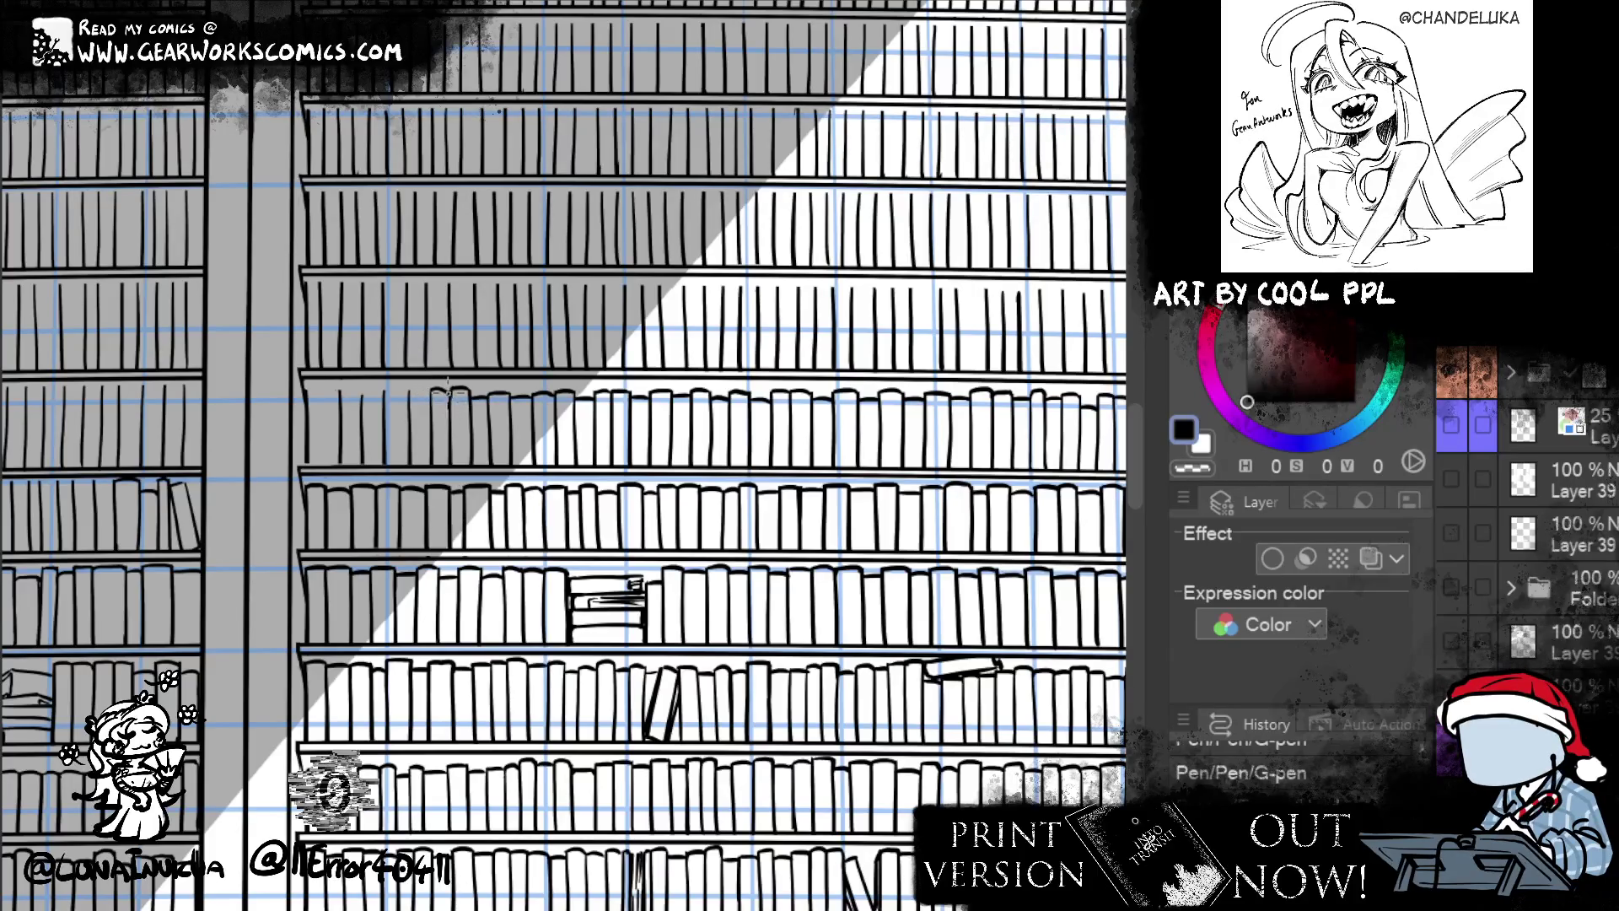
pyautogui.press('e')
pyautogui.moveTo(413, 390); pyautogui.dragTo(431, 389)
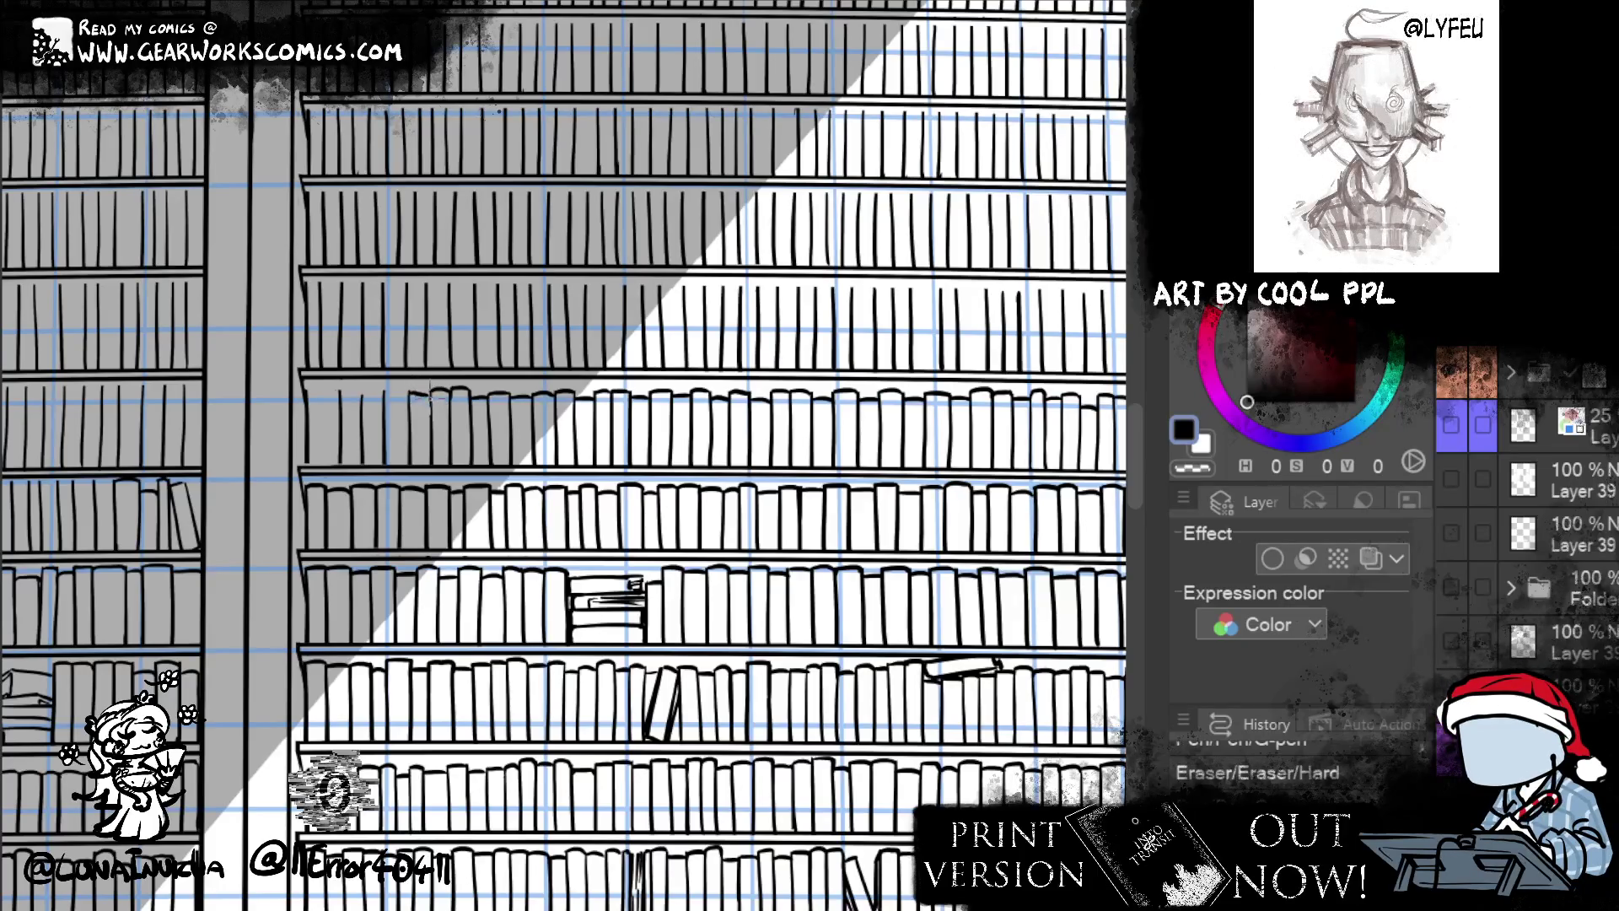
pyautogui.press('p')
pyautogui.moveTo(433, 389); pyautogui.dragTo(410, 392)
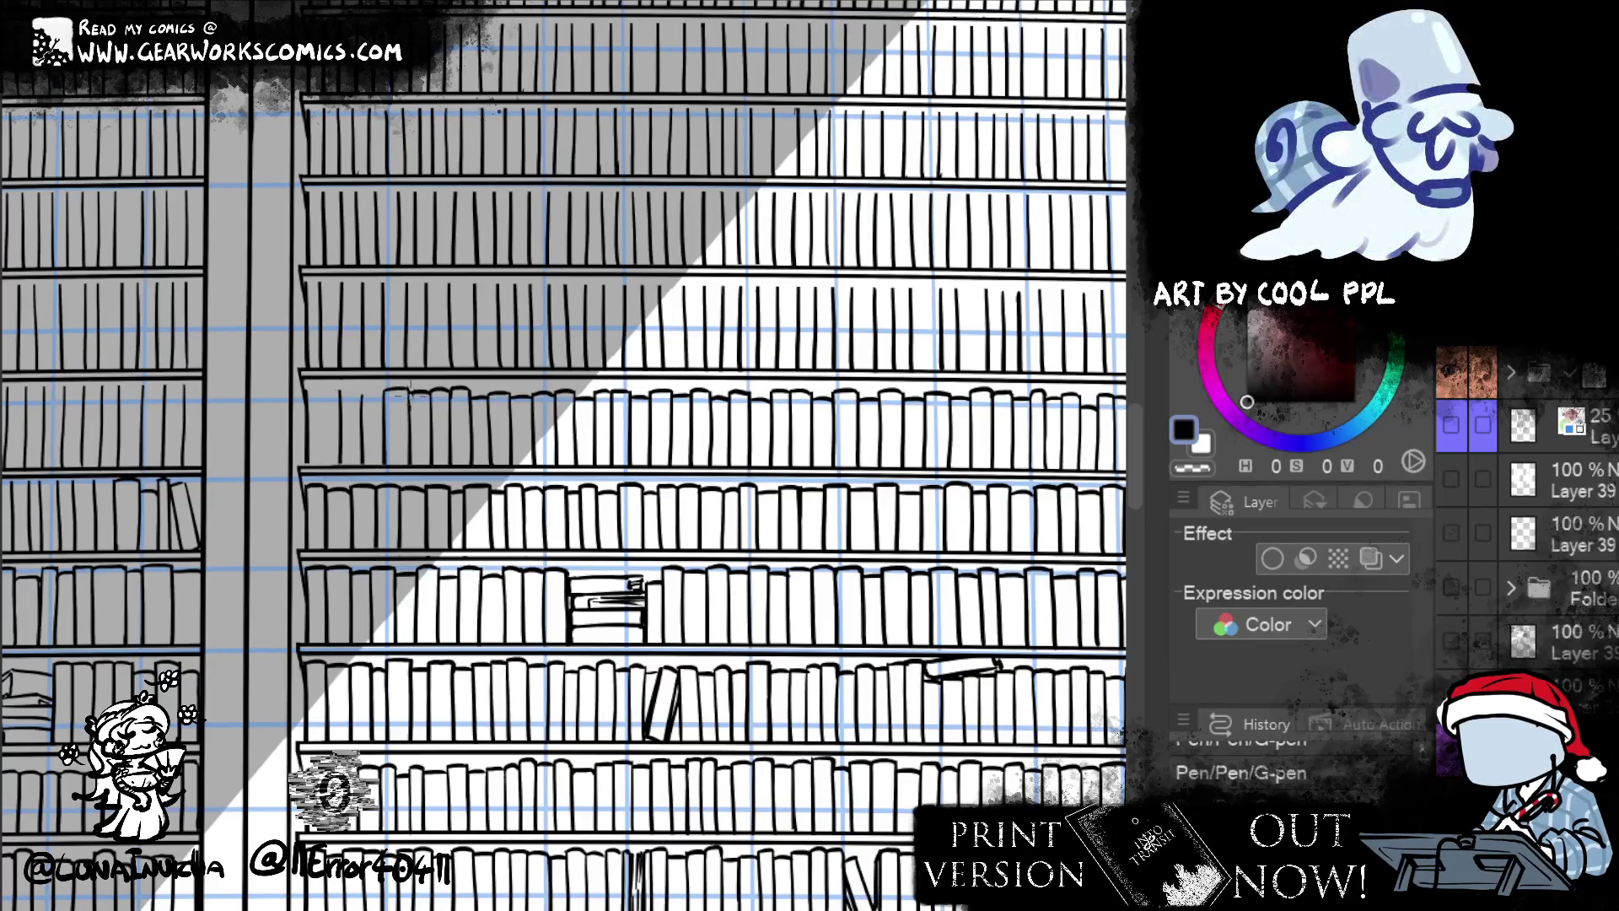
pyautogui.moveTo(365, 396); pyautogui.dragTo(387, 393)
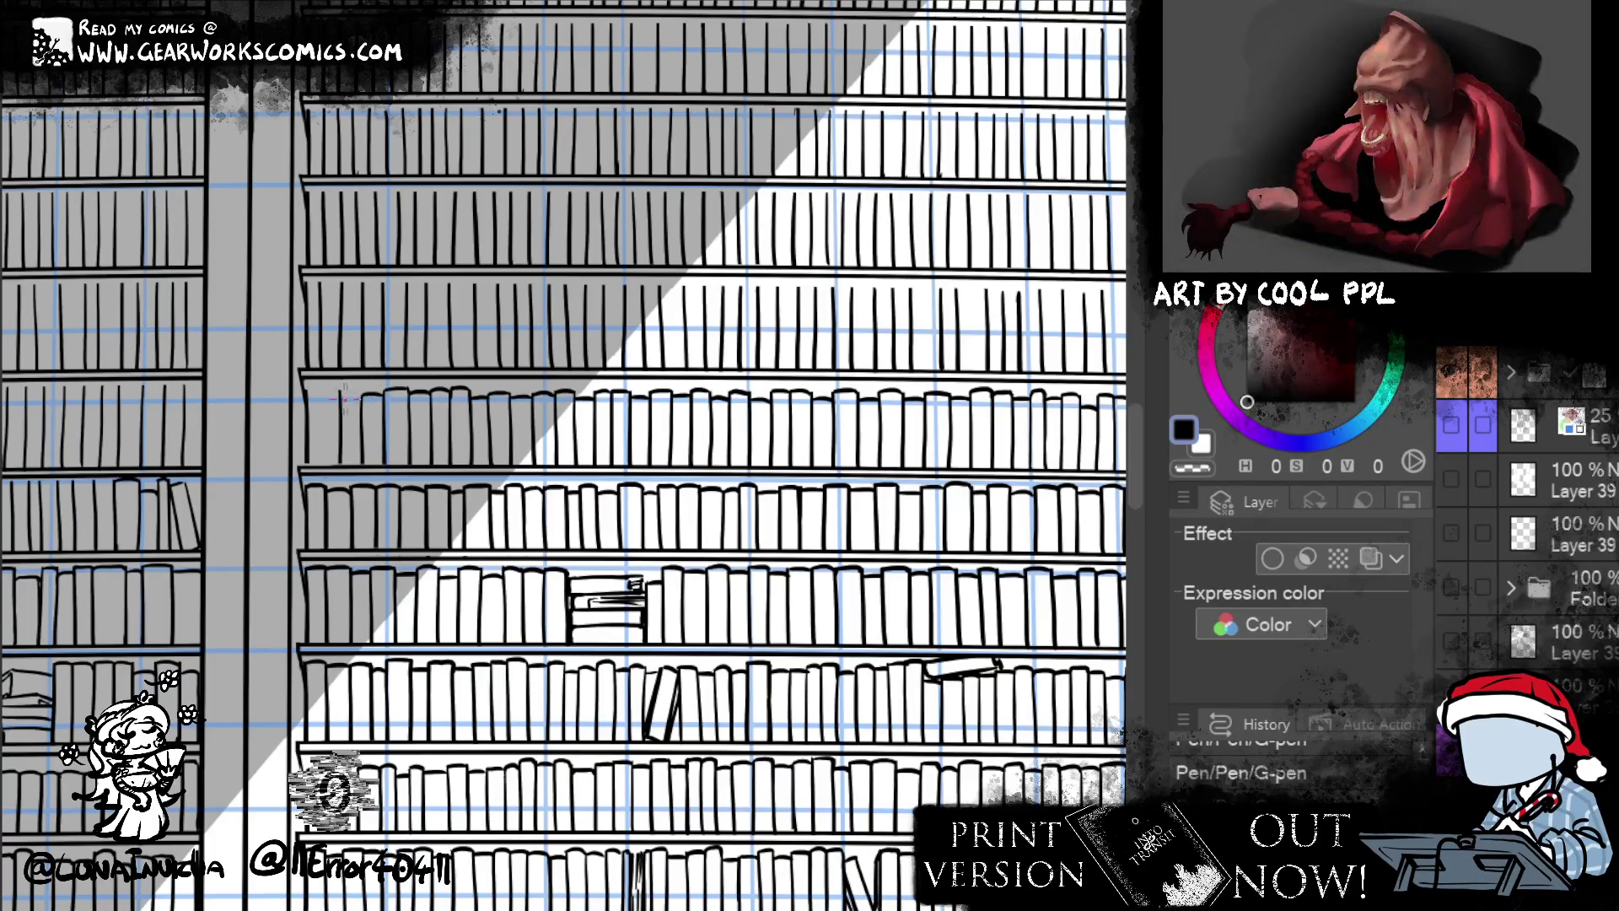
pyautogui.moveTo(310, 391); pyautogui.dragTo(340, 403)
pyautogui.hotkey('ctrl', 'z')
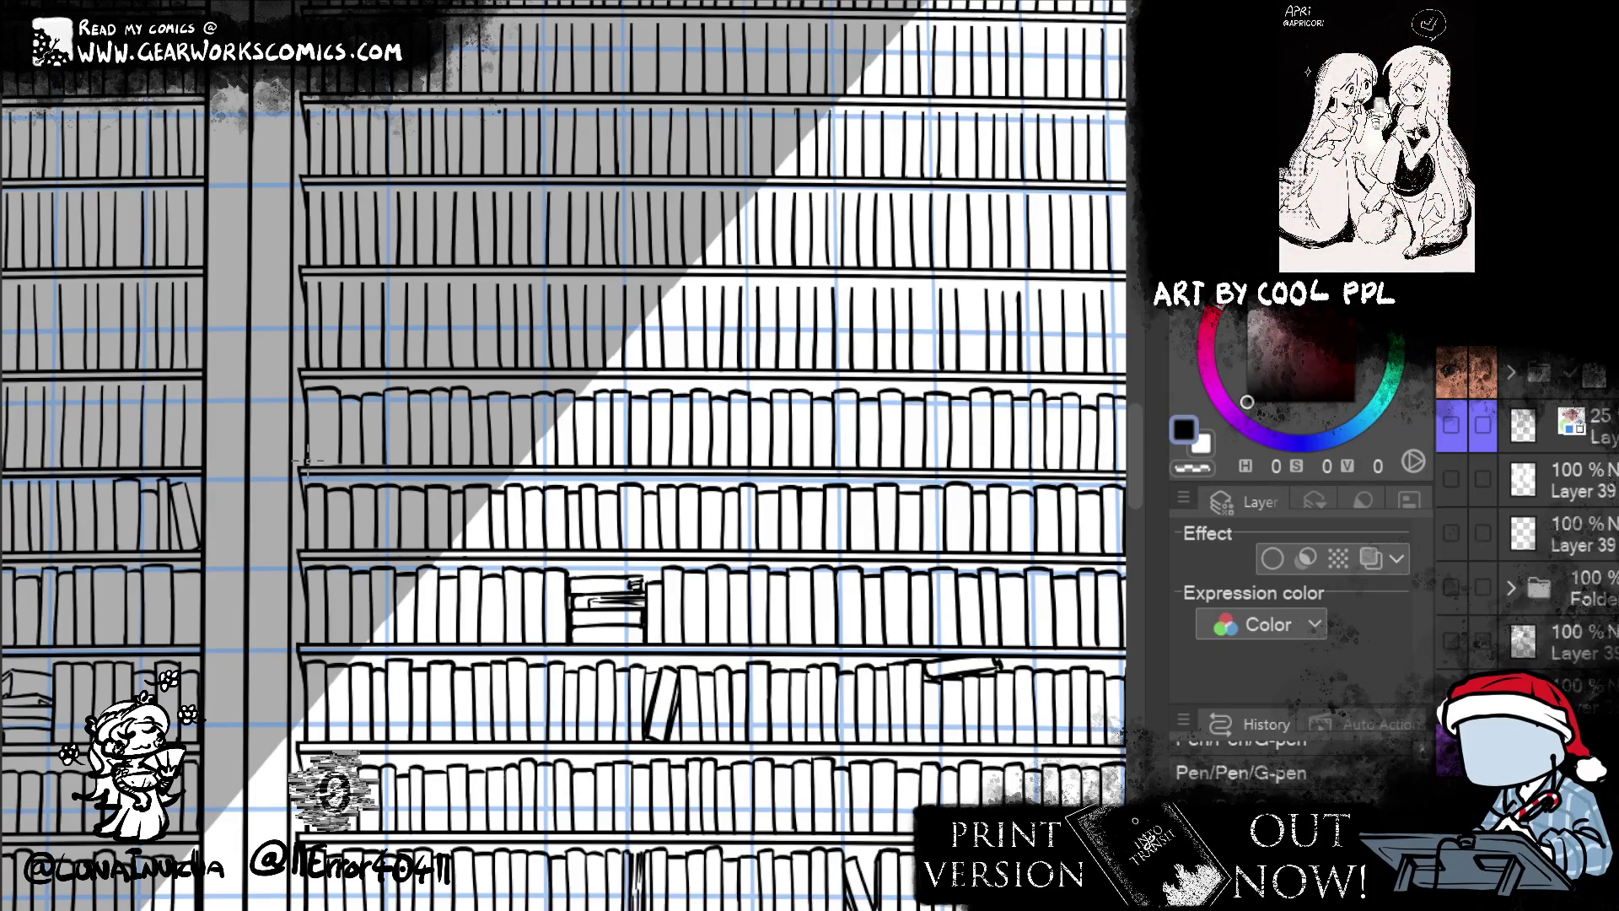
pyautogui.moveTo(868, 738); pyautogui.dragTo(624, 784)
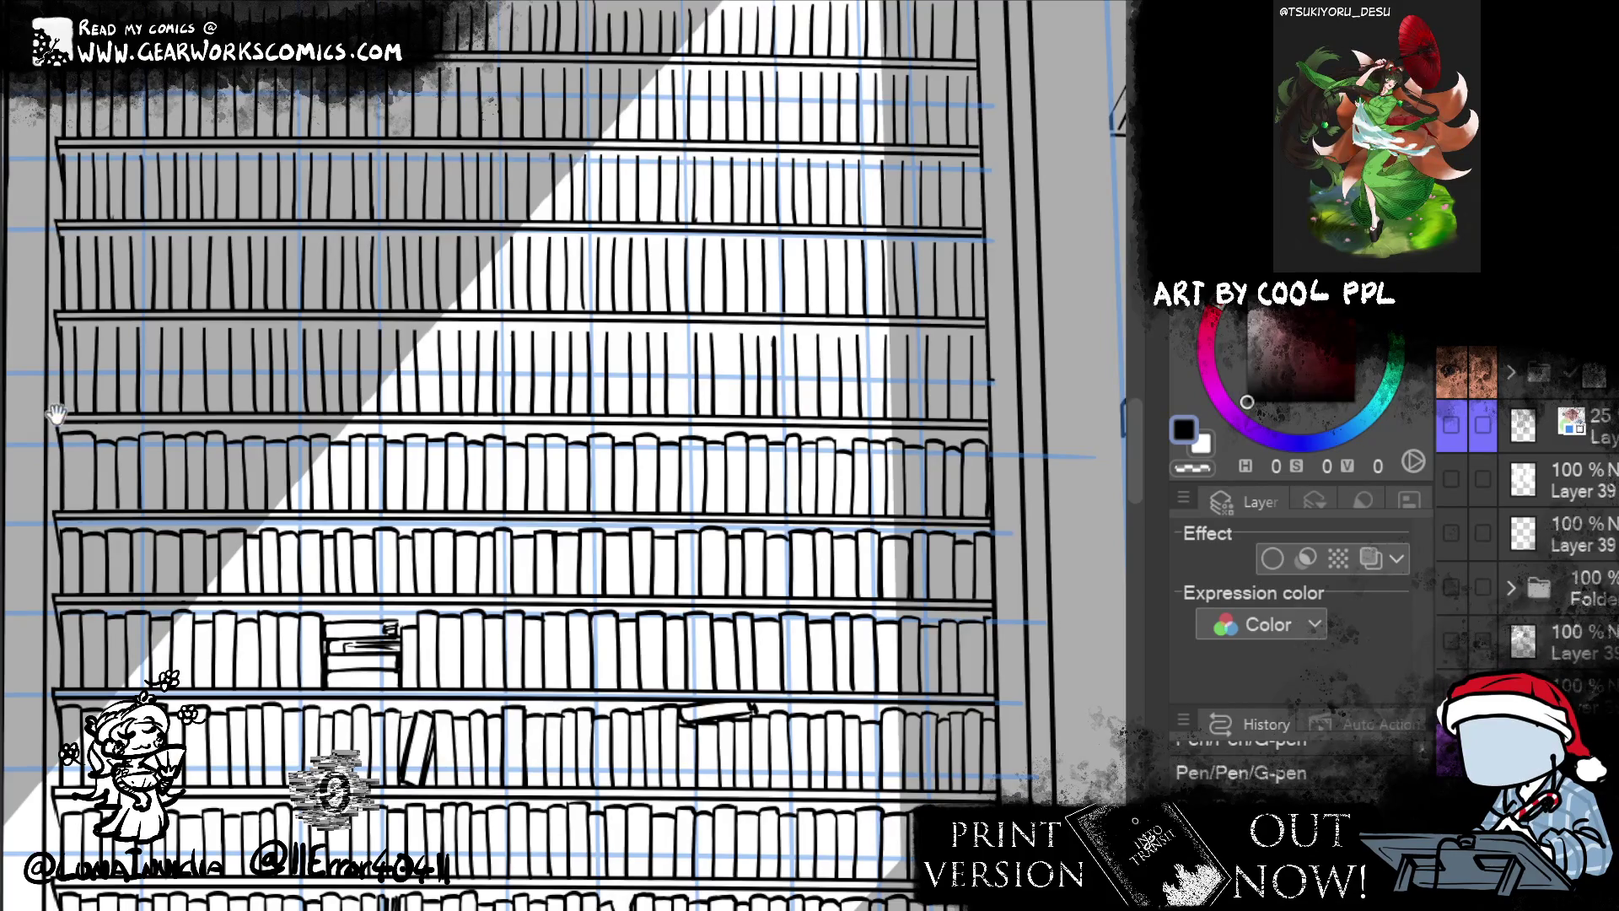
pyautogui.moveTo(816, 653); pyautogui.dragTo(774, 763)
pyautogui.scroll(-1, 774, 763)
pyautogui.scroll(-2, 774, 764)
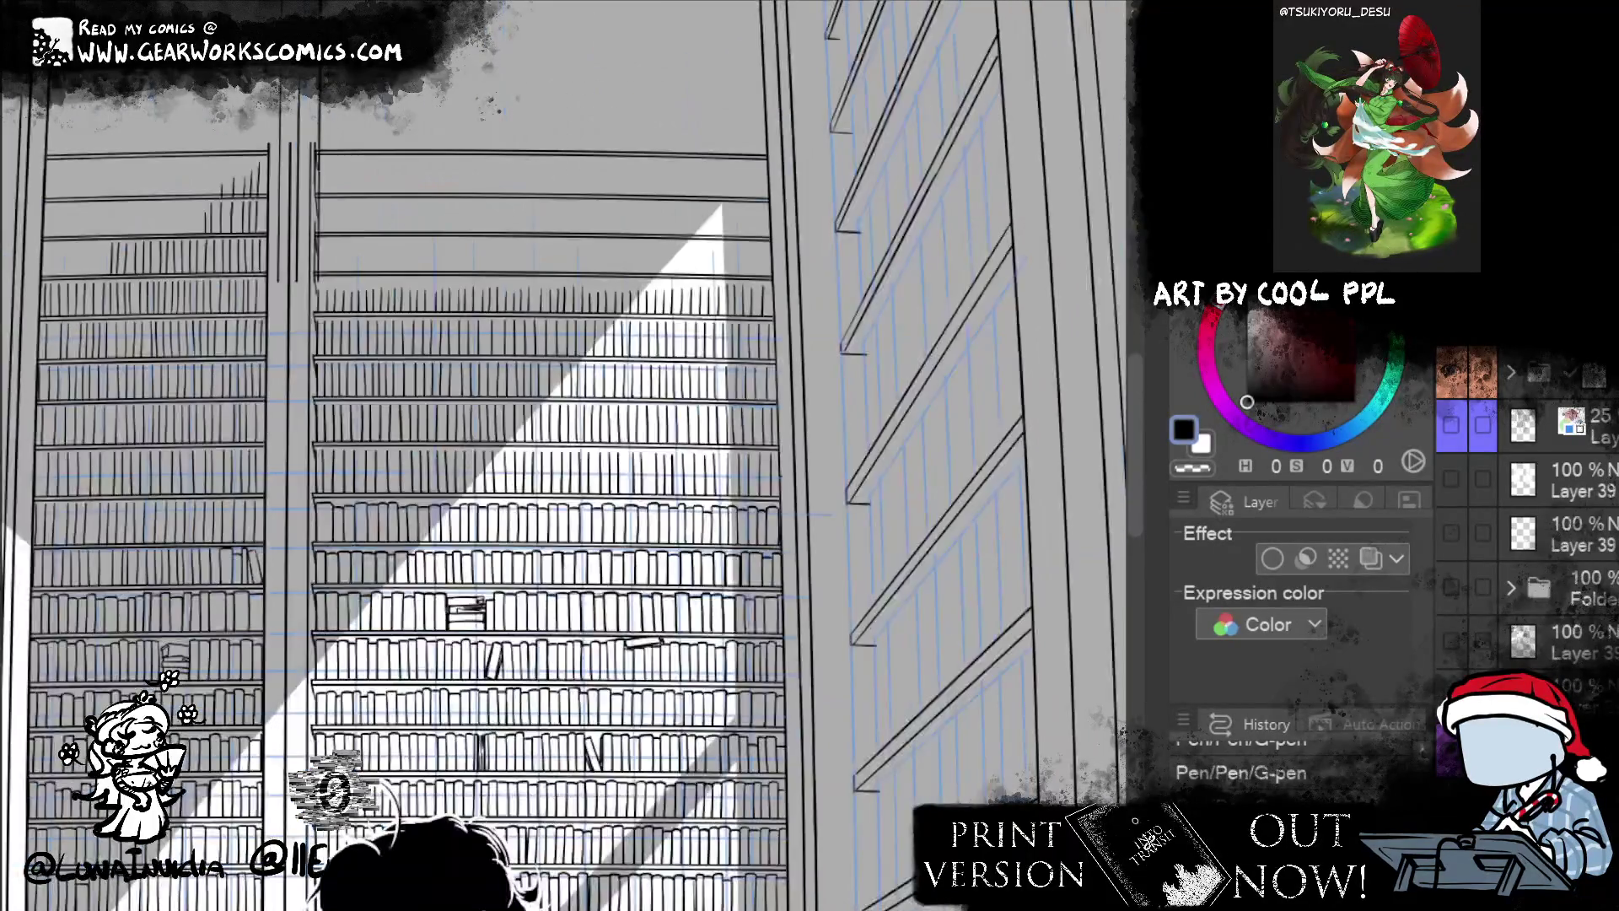
pyautogui.scroll(2, 1102, 372)
pyautogui.moveTo(1091, 372); pyautogui.dragTo(1058, 305)
pyautogui.scroll(-1, 1054, 282)
pyautogui.scroll(-3, 995, 278)
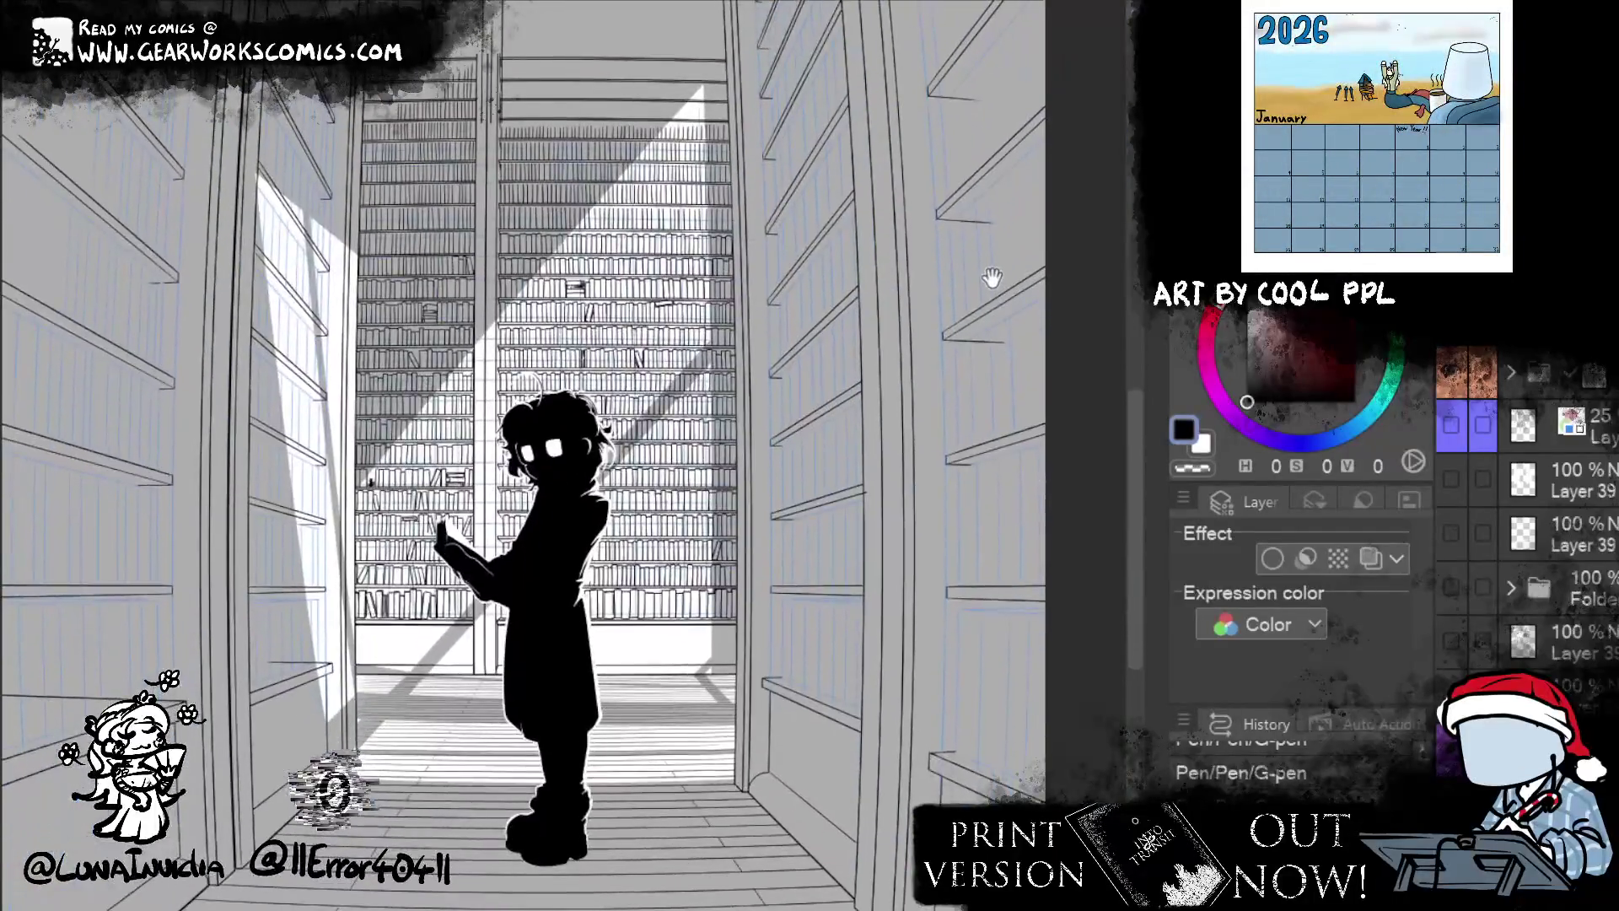
pyautogui.moveTo(992, 281); pyautogui.dragTo(998, 354)
pyautogui.scroll(-3, 997, 354)
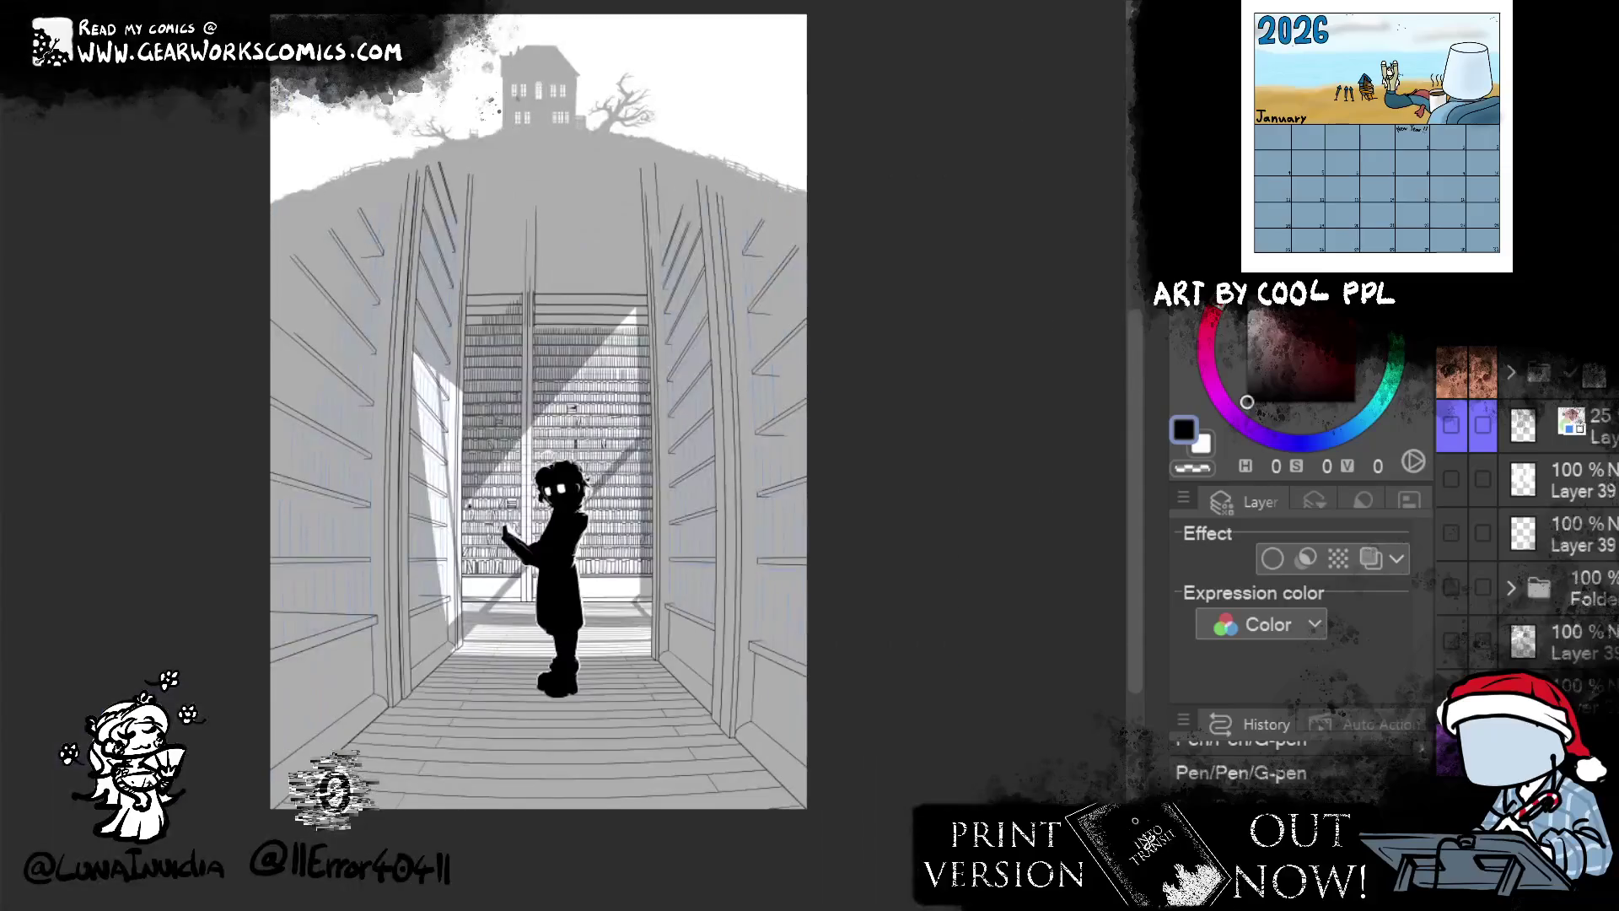
pyautogui.moveTo(903, 433)
pyautogui.mouseDown()
pyautogui.moveTo(877, 289)
pyautogui.moveTo(877, 354)
pyautogui.moveTo(1001, 203)
pyautogui.moveTo(1090, 192)
pyautogui.moveTo(1029, 289)
pyautogui.moveTo(987, 311)
pyautogui.mouseUp()
pyautogui.hotkey('ctrl', '+')
pyautogui.hotkey('ctrl', '+')
pyautogui.hotkey('ctrl', '+')
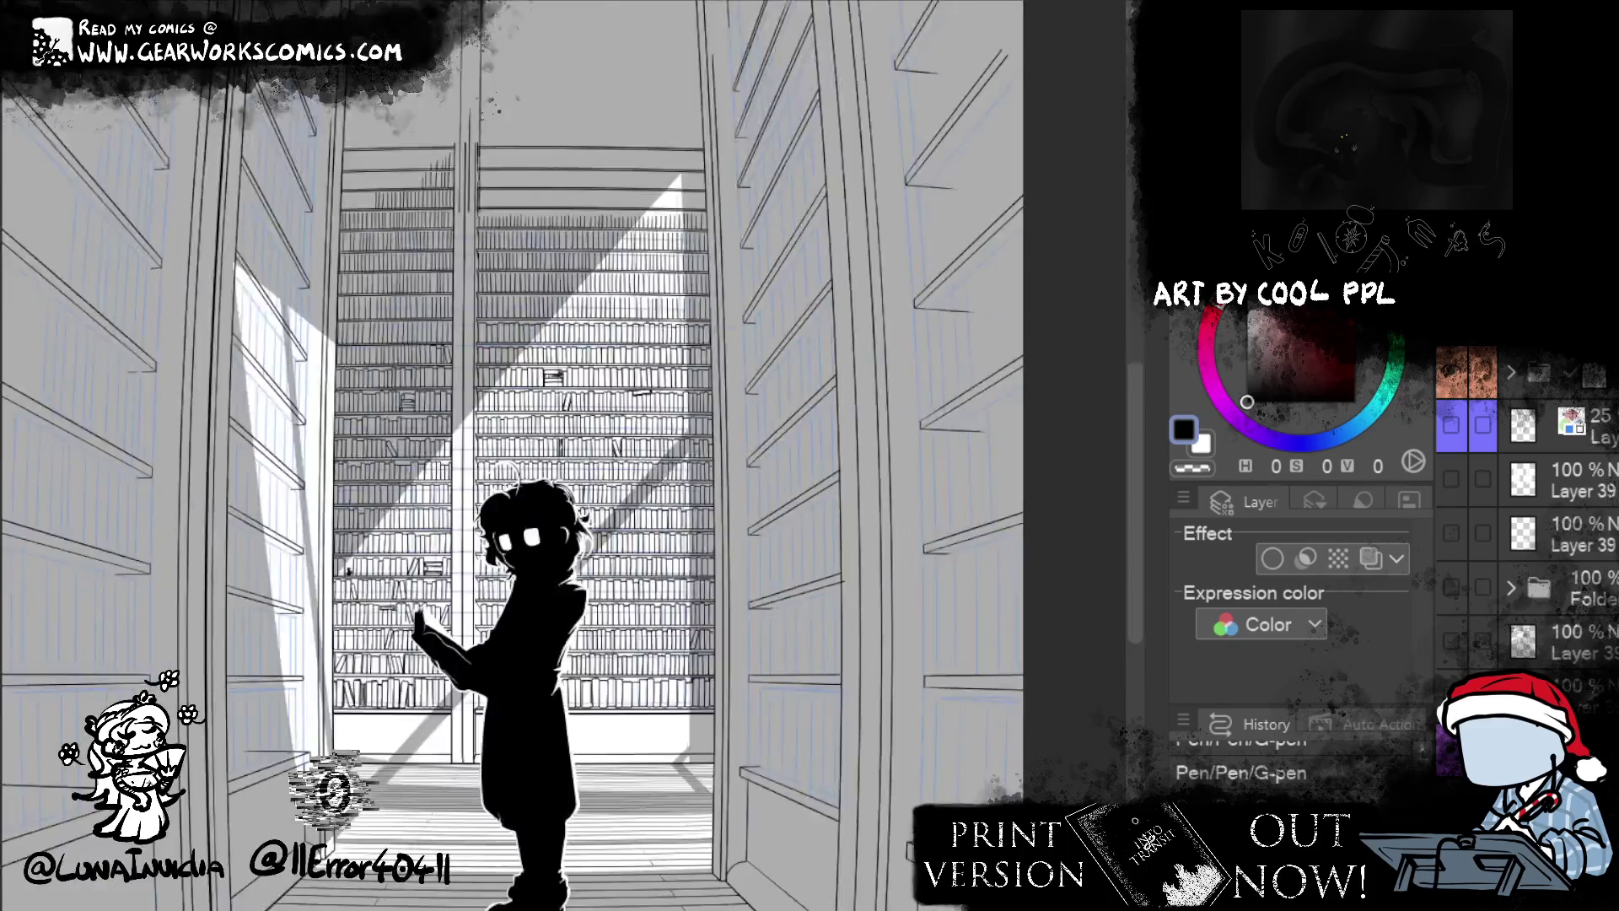
pyautogui.hotkey('ctrl', '+')
pyautogui.hotkey('ctrl', '+')
pyautogui.hotkey('ctrl', '+')
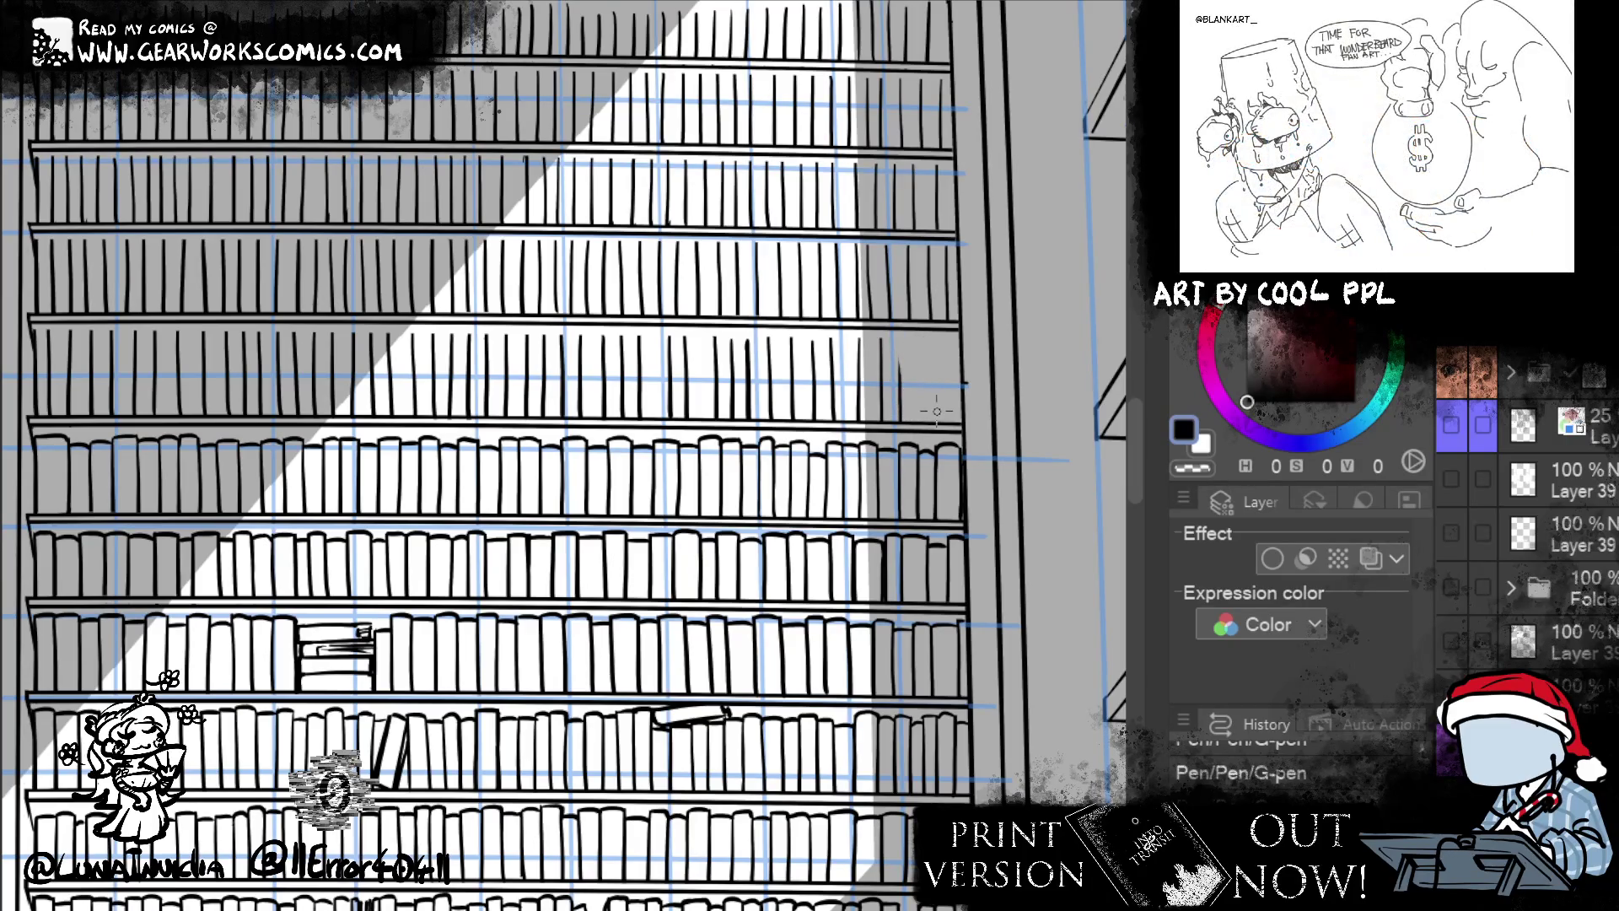
# - Ink book spines at the right end of the upper shelf, redrawing one several times and trimming its top
pyautogui.moveTo(900, 340); pyautogui.dragTo(900, 394)
pyautogui.moveTo(897, 342); pyautogui.dragTo(901, 377)
pyautogui.moveTo(921, 344); pyautogui.dragTo(928, 423)
pyautogui.hotkey('ctrl', 'z')
pyautogui.hotkey('ctrl', 'z')
pyautogui.hotkey('ctrl', 'z')
pyautogui.moveTo(927, 359); pyautogui.dragTo(930, 438)
pyautogui.hotkey('ctrl', 'z')
pyautogui.moveTo(926, 362); pyautogui.dragTo(928, 423)
pyautogui.hotkey('ctrl', 'z')
pyautogui.moveTo(926, 364); pyautogui.dragTo(929, 422)
pyautogui.hotkey('ctrl', 'z')
pyautogui.moveTo(930, 336); pyautogui.dragTo(931, 423)
pyautogui.hotkey('ctrl', 'z')
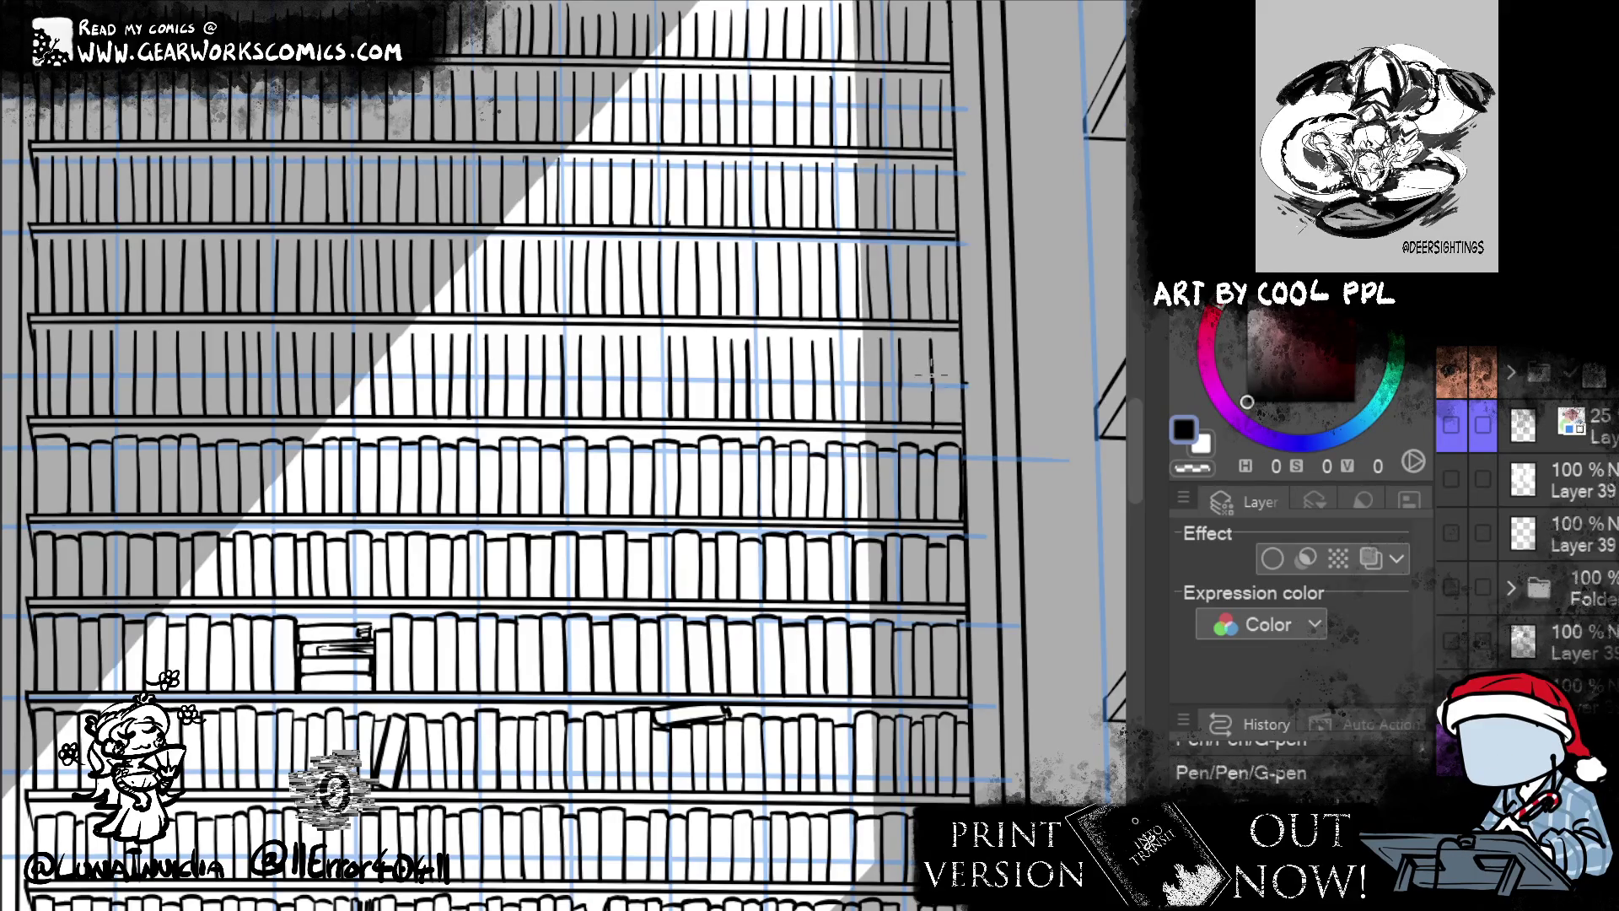
pyautogui.moveTo(933, 342)
pyautogui.mouseDown()
pyautogui.moveTo(961, 338)
pyautogui.moveTo(906, 339)
pyautogui.mouseUp()
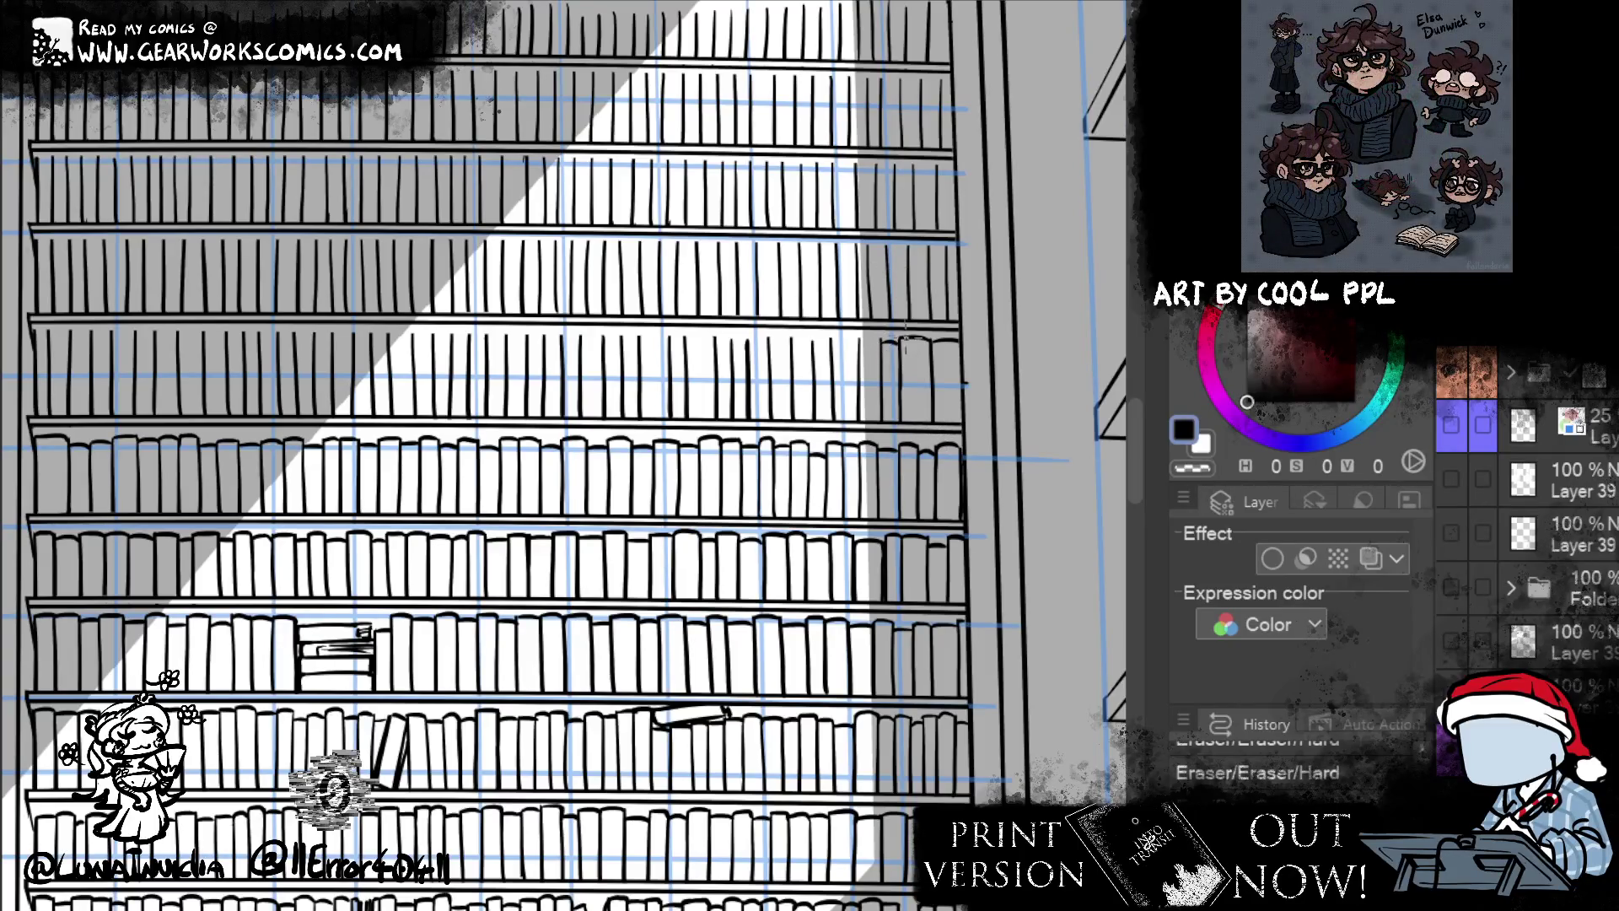
# - Add a short book spine and a rounded book top, erasing stray spots around the book tops
pyautogui.moveTo(864, 337); pyautogui.dragTo(875, 342)
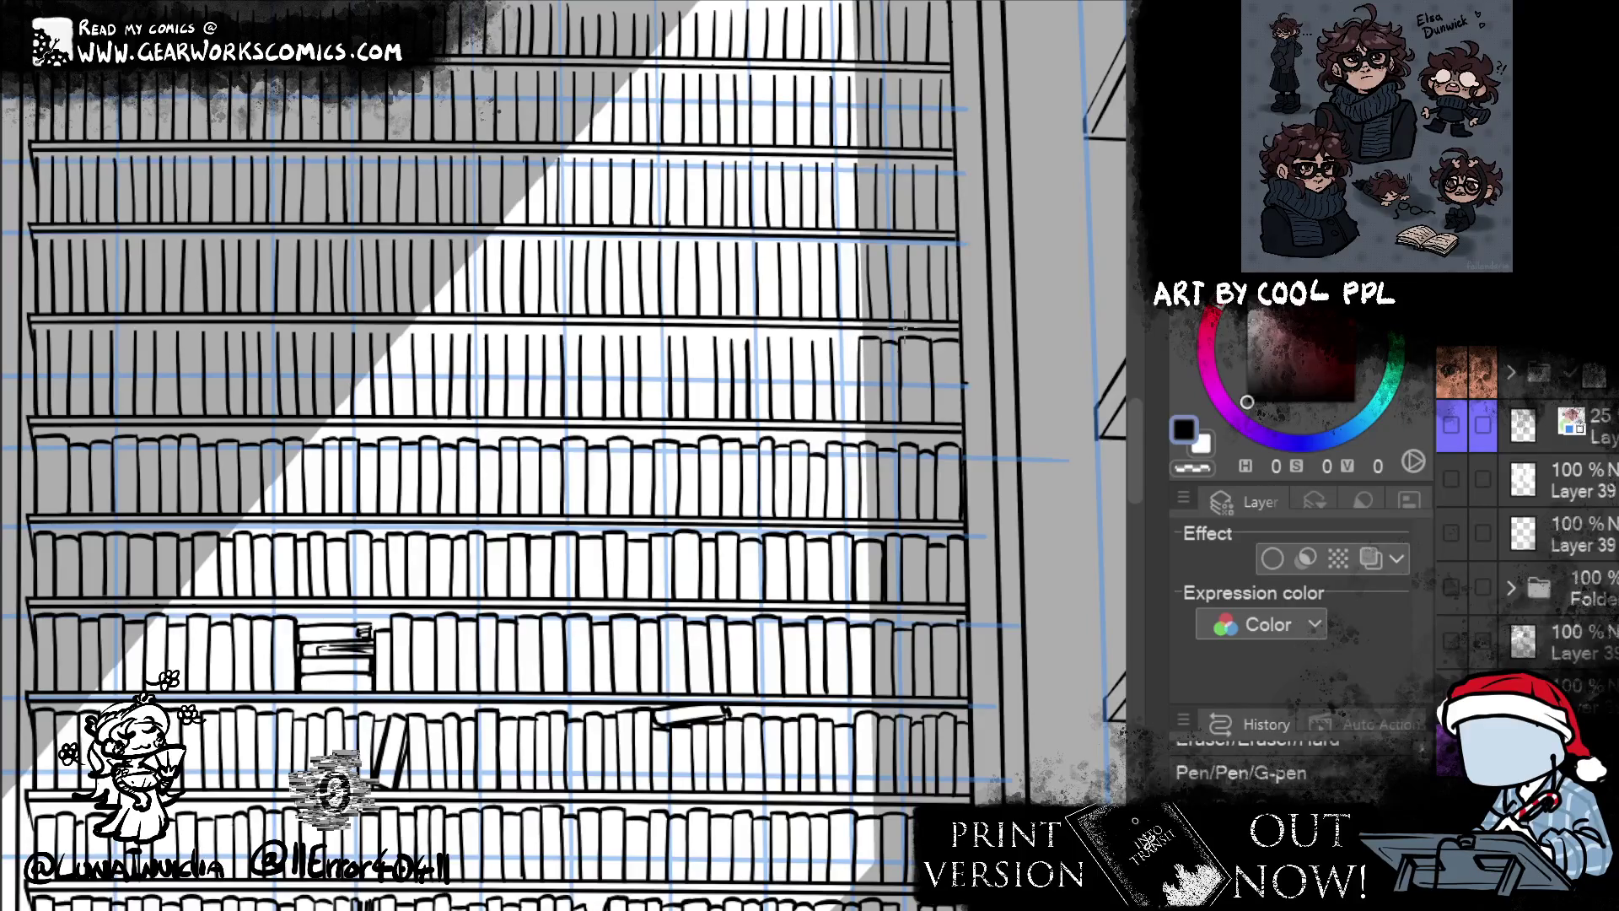
pyautogui.moveTo(833, 338); pyautogui.dragTo(854, 350)
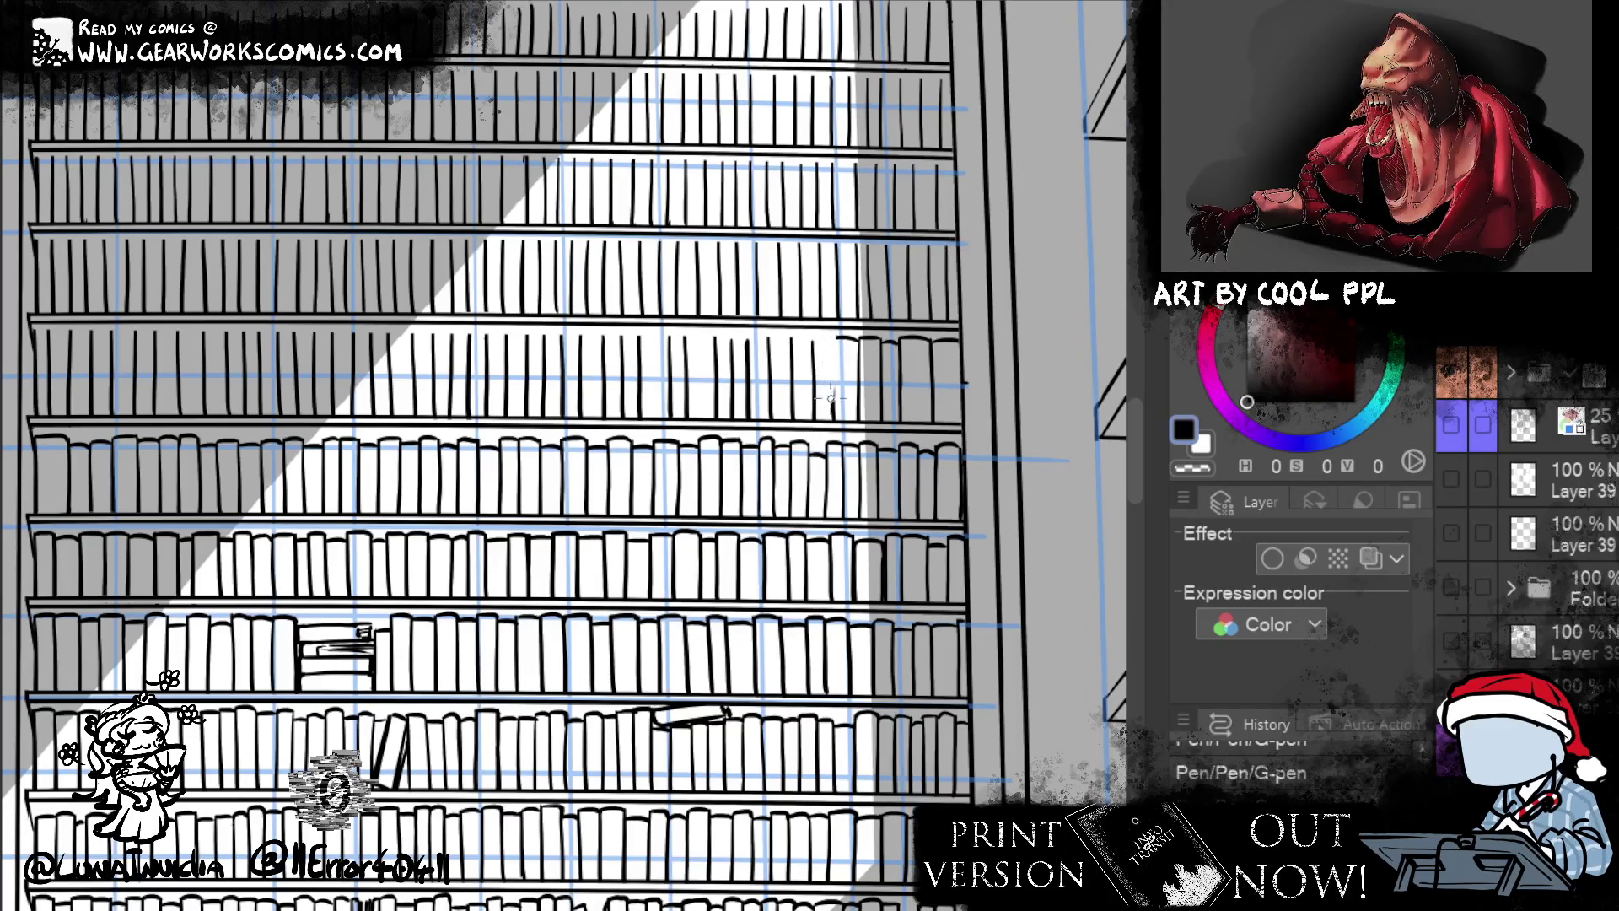
pyautogui.hotkey('ctrl', 'z')
pyautogui.hotkey('ctrl', 'z')
pyautogui.moveTo(836, 337); pyautogui.dragTo(836, 426)
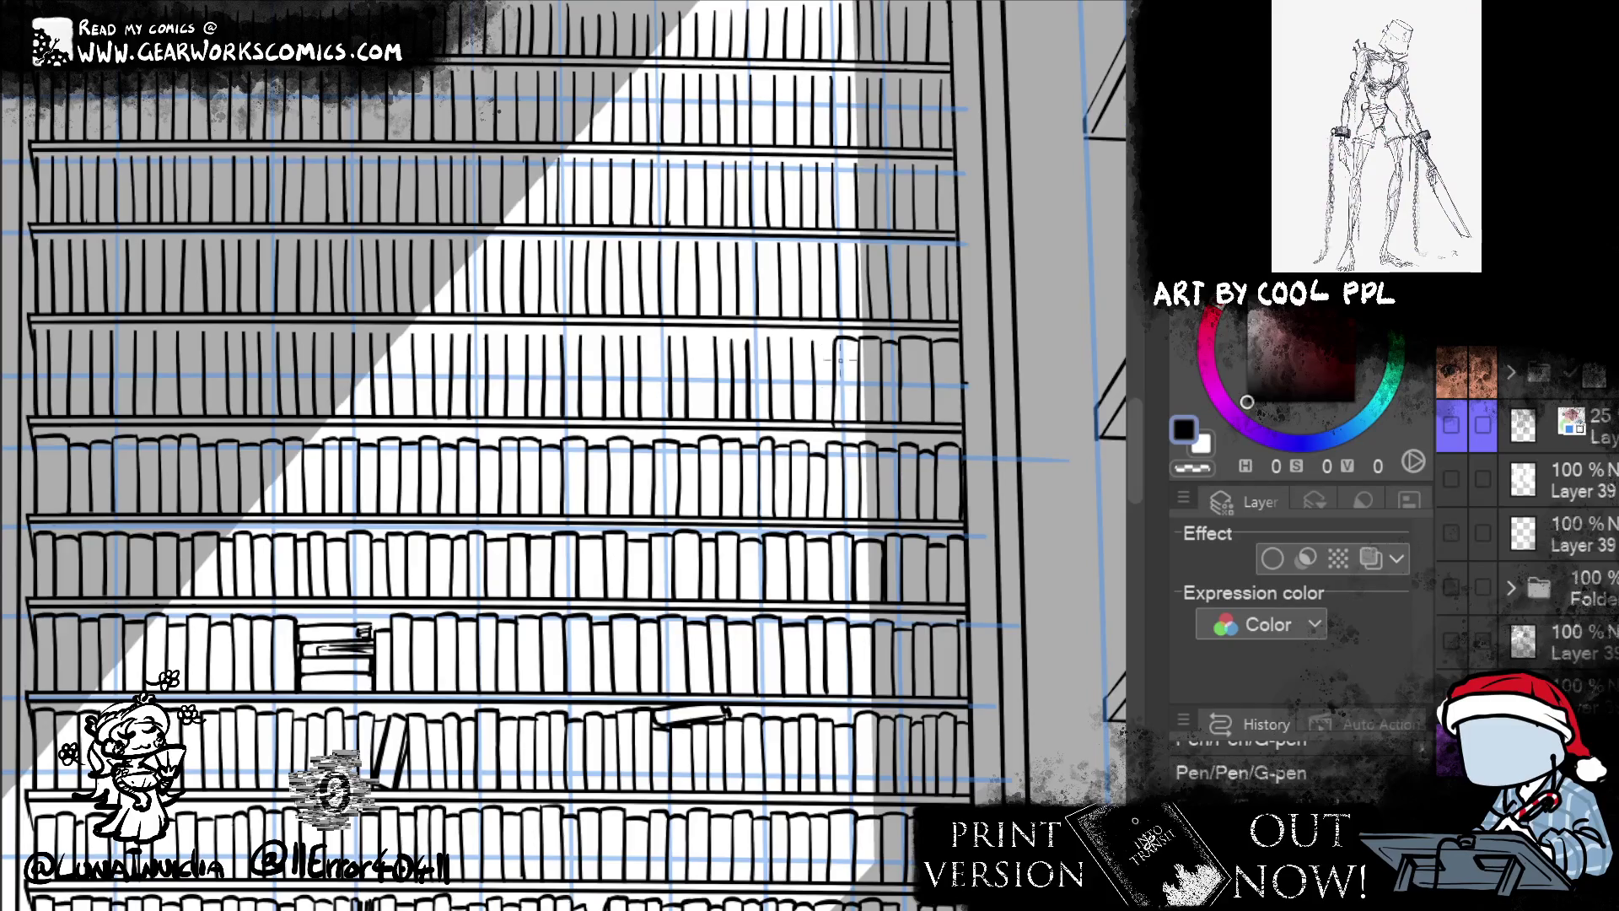
pyautogui.press('e')
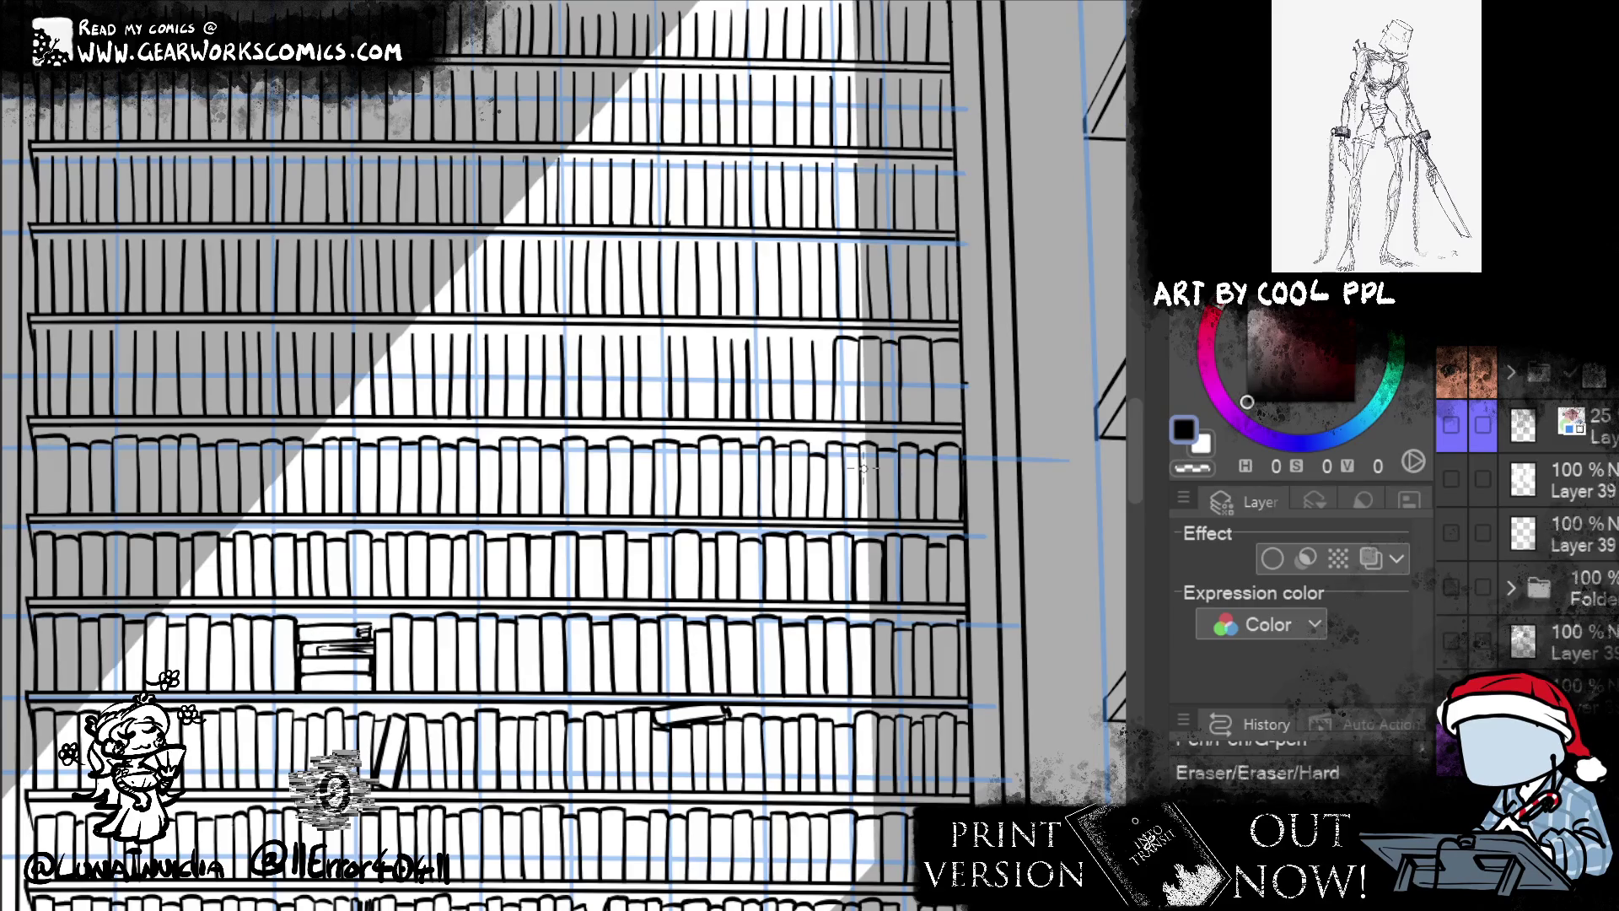
pyautogui.press('p')
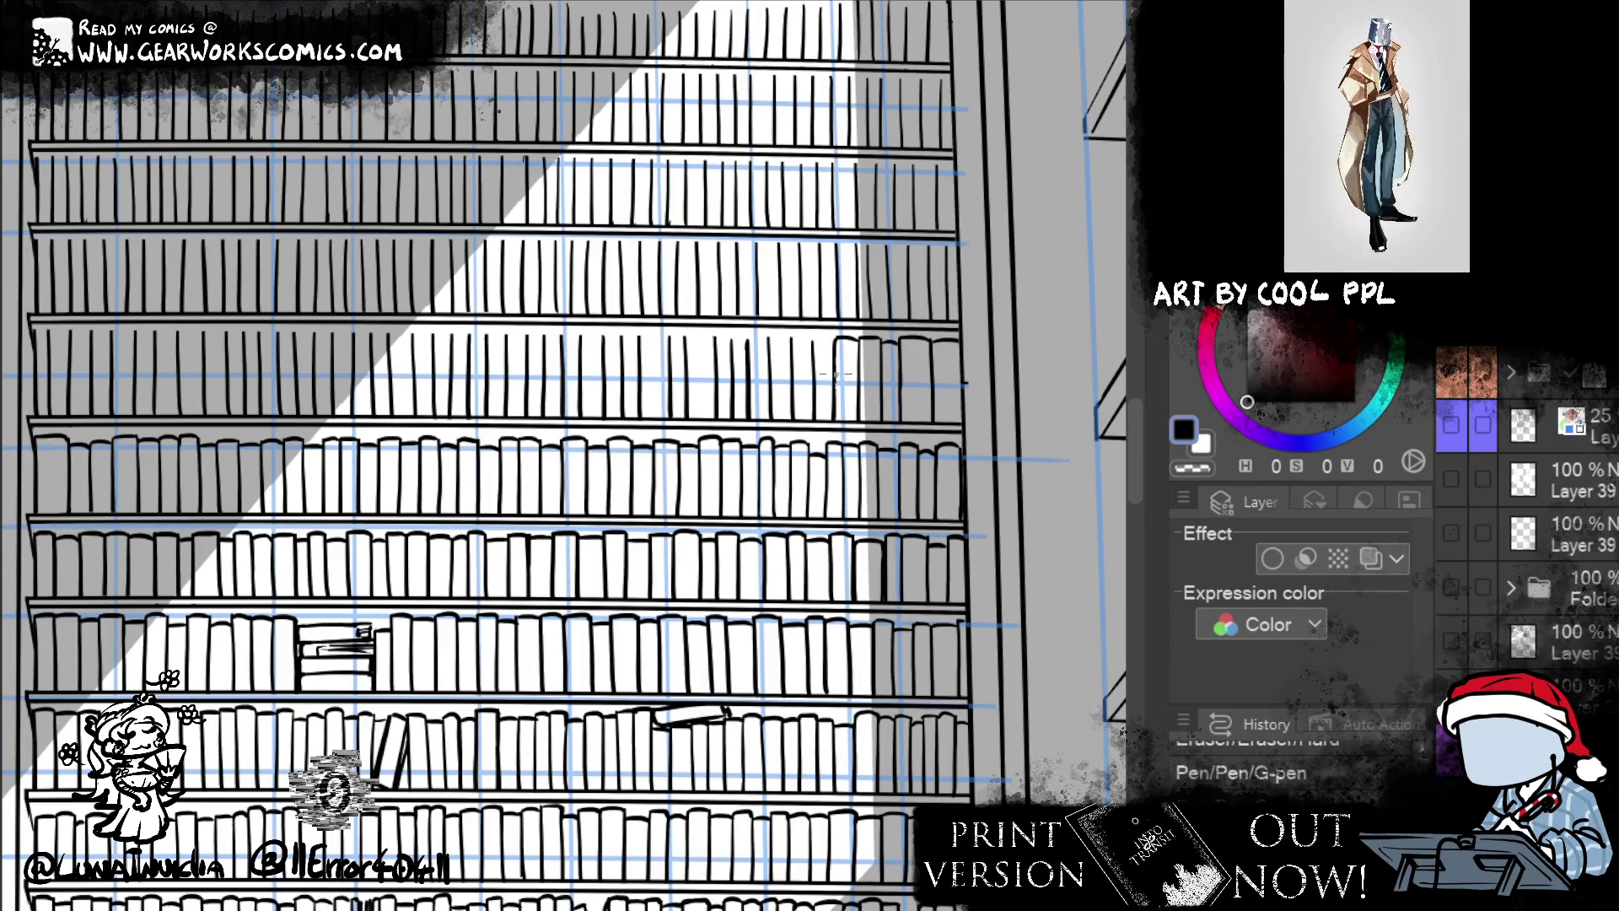
pyautogui.moveTo(813, 342); pyautogui.dragTo(843, 338)
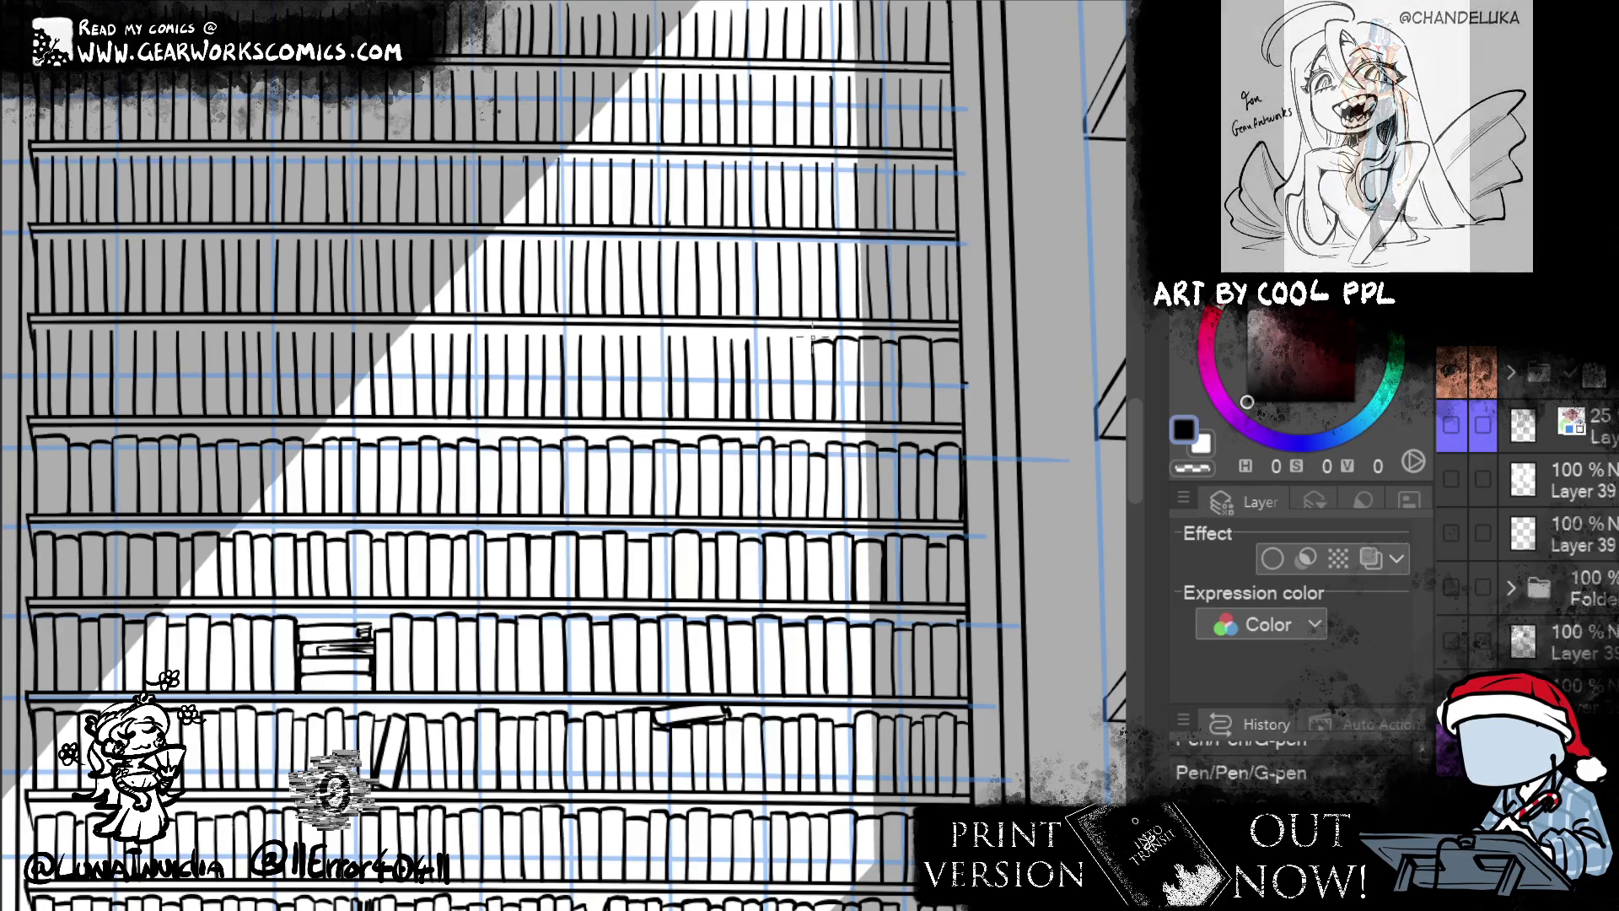
pyautogui.press('e')
pyautogui.moveTo(814, 337); pyautogui.dragTo(789, 336)
pyautogui.press('p')
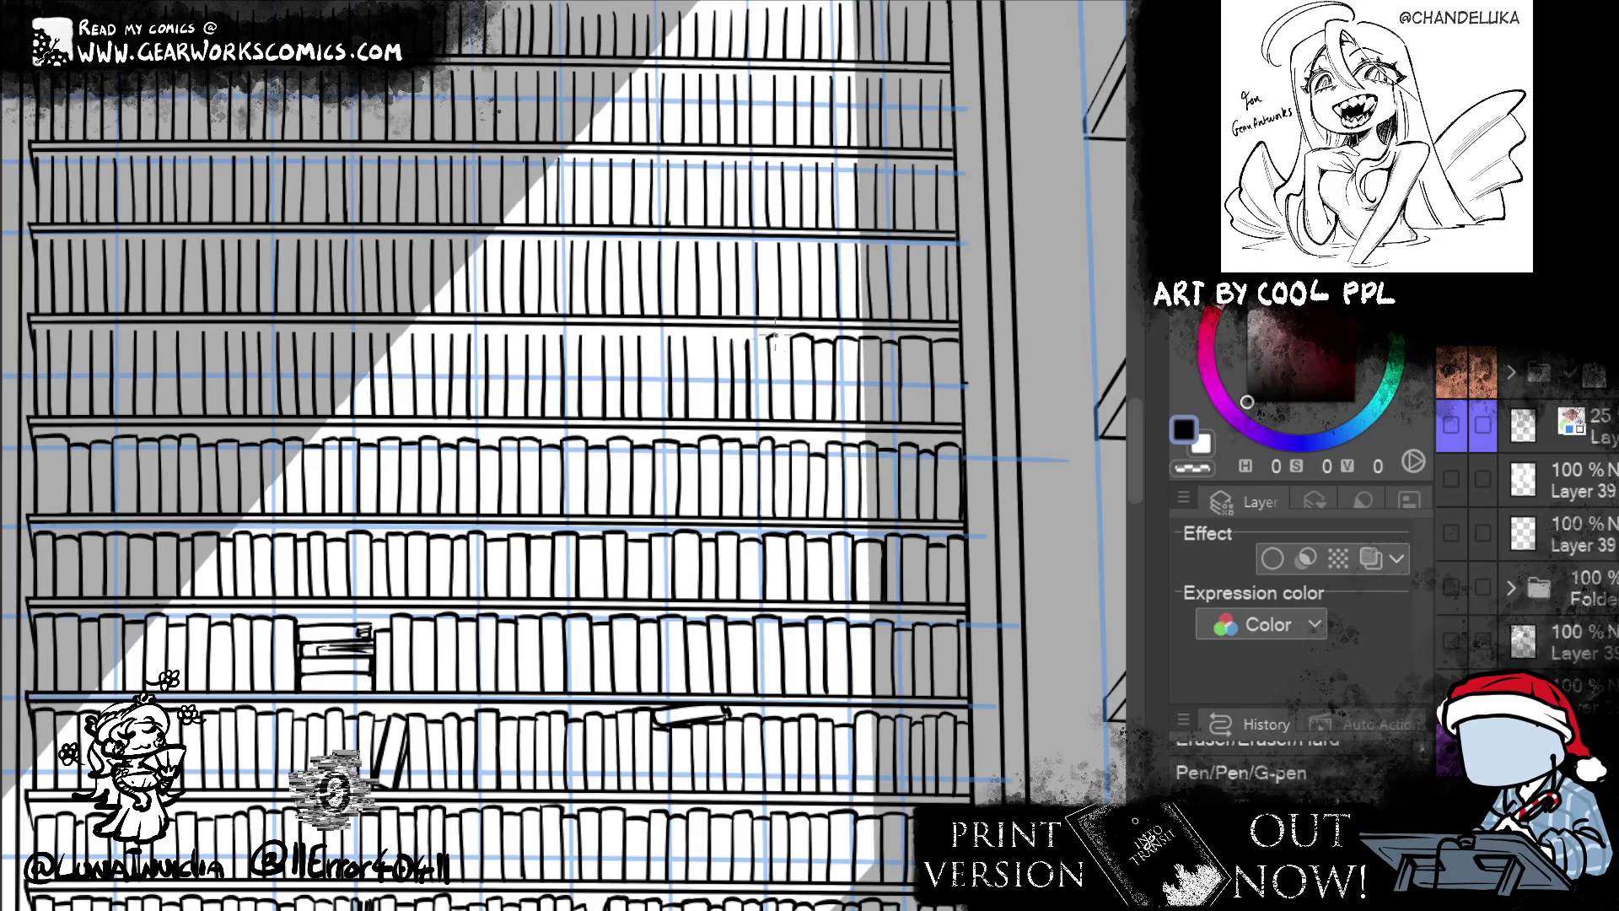
pyautogui.press('e')
pyautogui.moveTo(790, 327)
pyautogui.mouseDown()
pyautogui.moveTo(746, 339)
pyautogui.moveTo(743, 395)
pyautogui.mouseUp()
pyautogui.press('p')
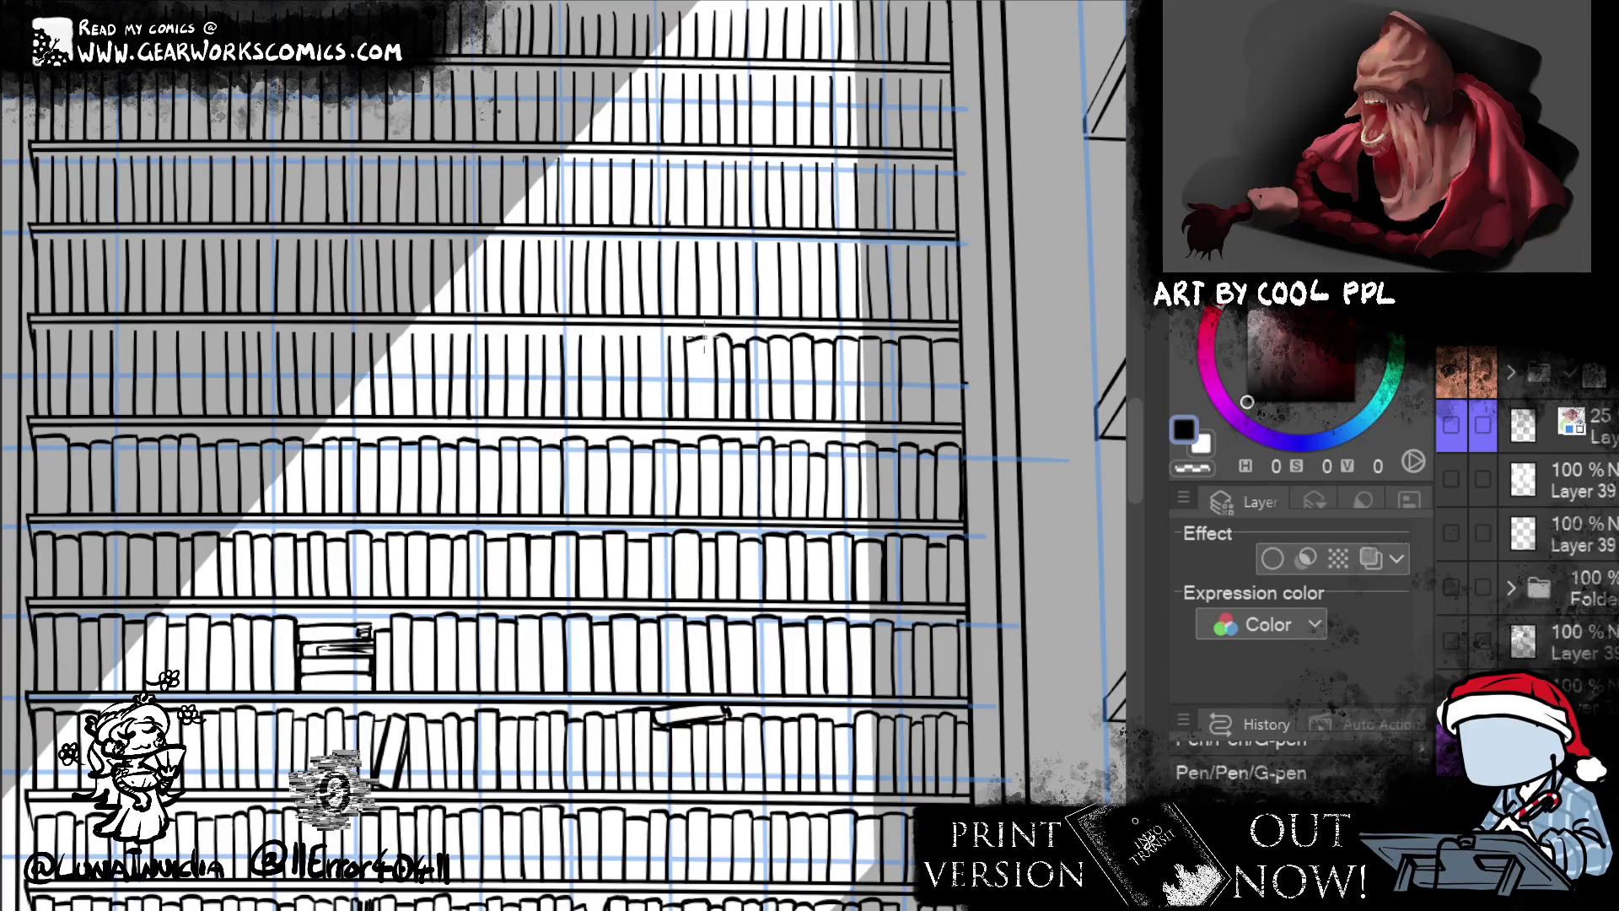
# - Ink a curved book top with two spines beneath it further left on the shelf
pyautogui.moveTo(687, 341); pyautogui.dragTo(717, 338)
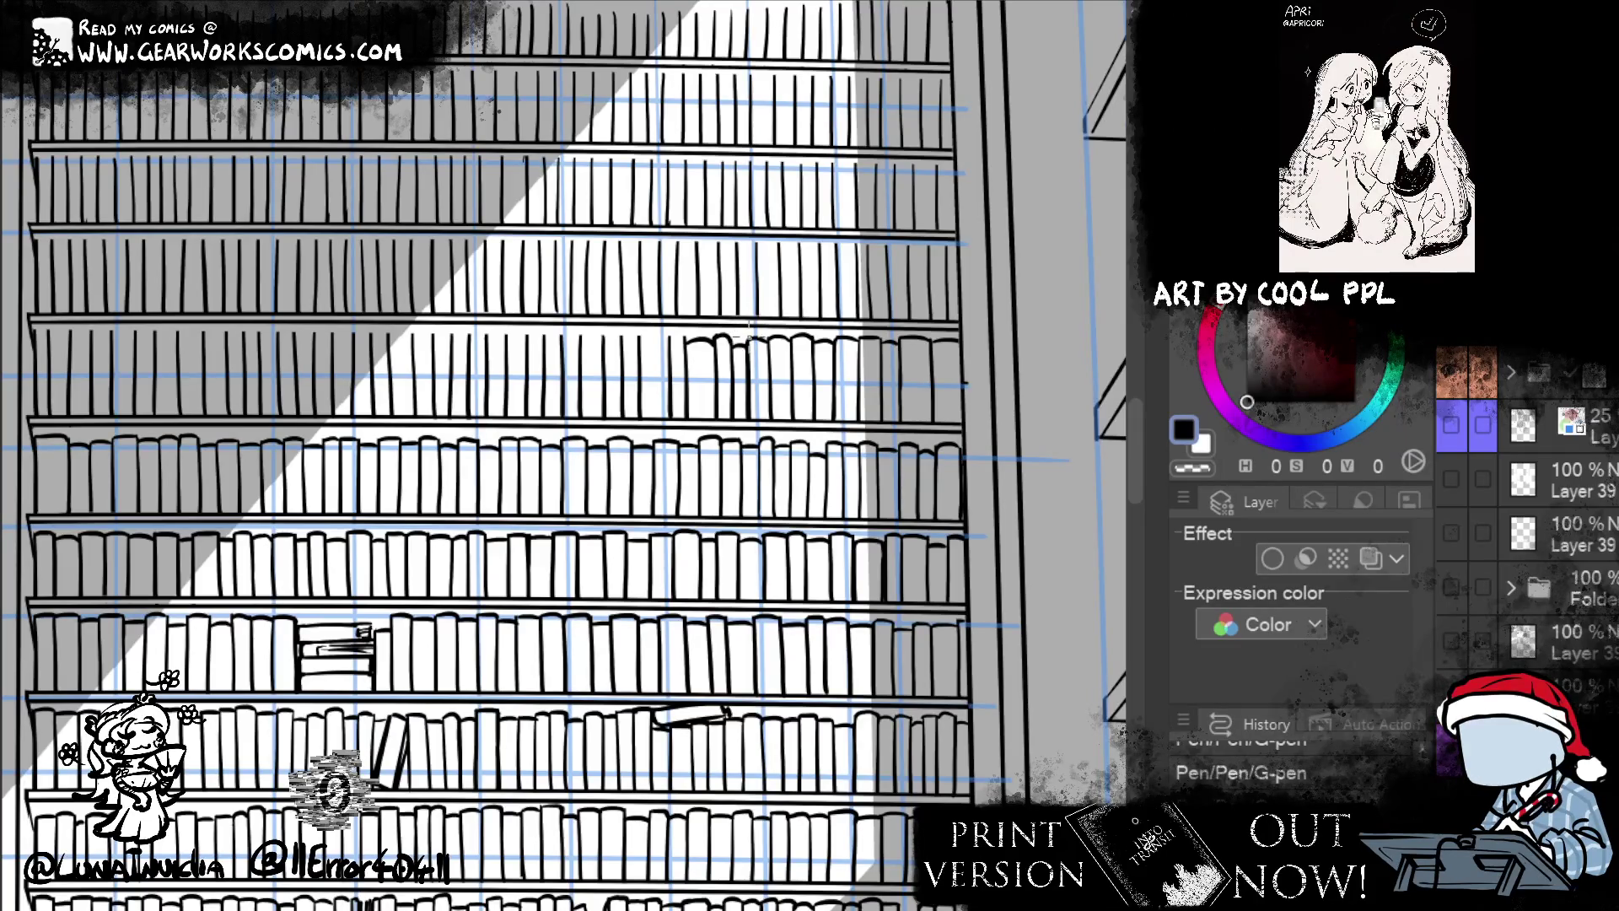
pyautogui.moveTo(689, 341); pyautogui.dragTo(690, 390)
pyautogui.moveTo(711, 339); pyautogui.dragTo(714, 422)
pyautogui.hotkey('ctrl', 'z')
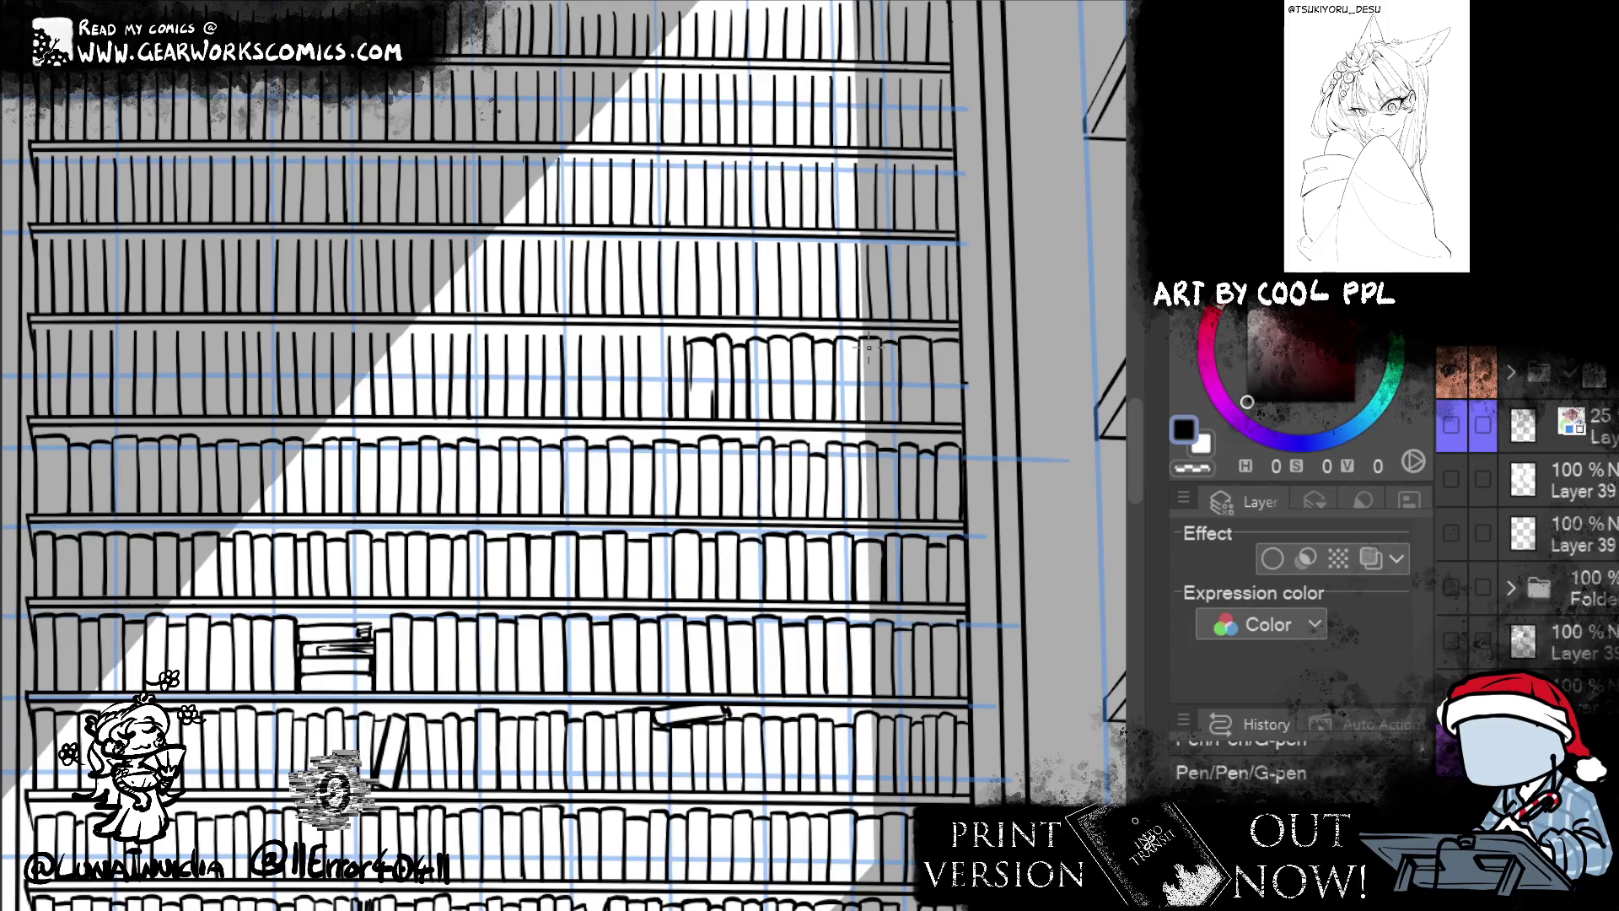
# - Redraw a vertical book spine until it sits right, then view the whole panel
pyautogui.moveTo(921, 600)
pyautogui.mouseDown()
pyautogui.moveTo(887, 672)
pyautogui.moveTo(836, 592)
pyautogui.mouseUp()
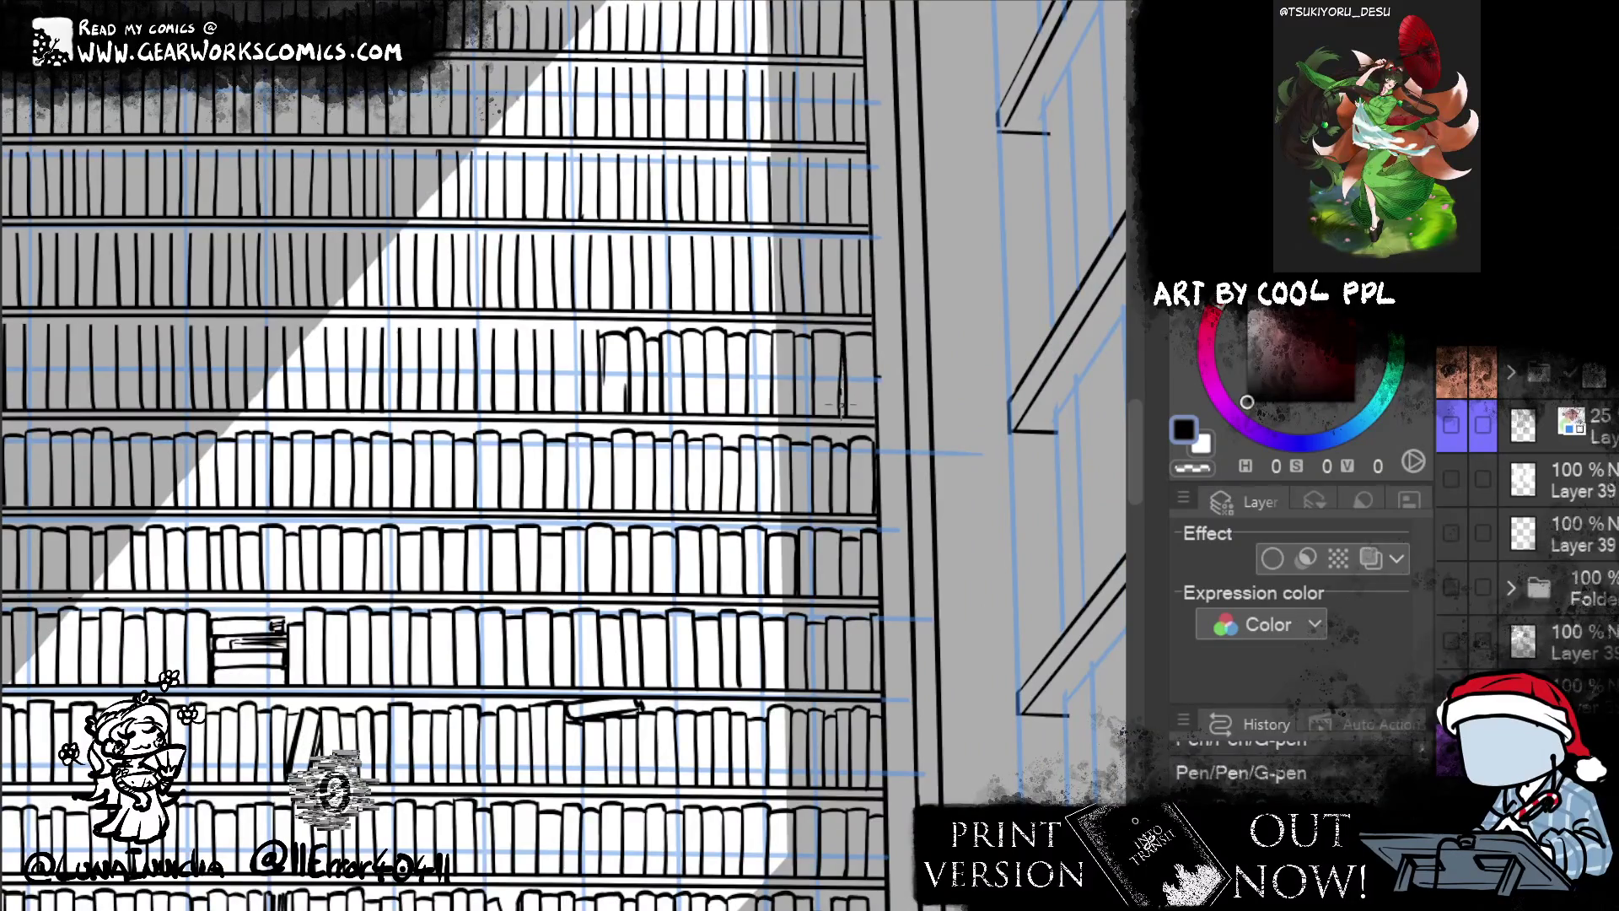
pyautogui.moveTo(842, 337); pyautogui.dragTo(841, 417)
pyautogui.hotkey('ctrl', 'z')
pyautogui.moveTo(841, 344); pyautogui.dragTo(842, 421)
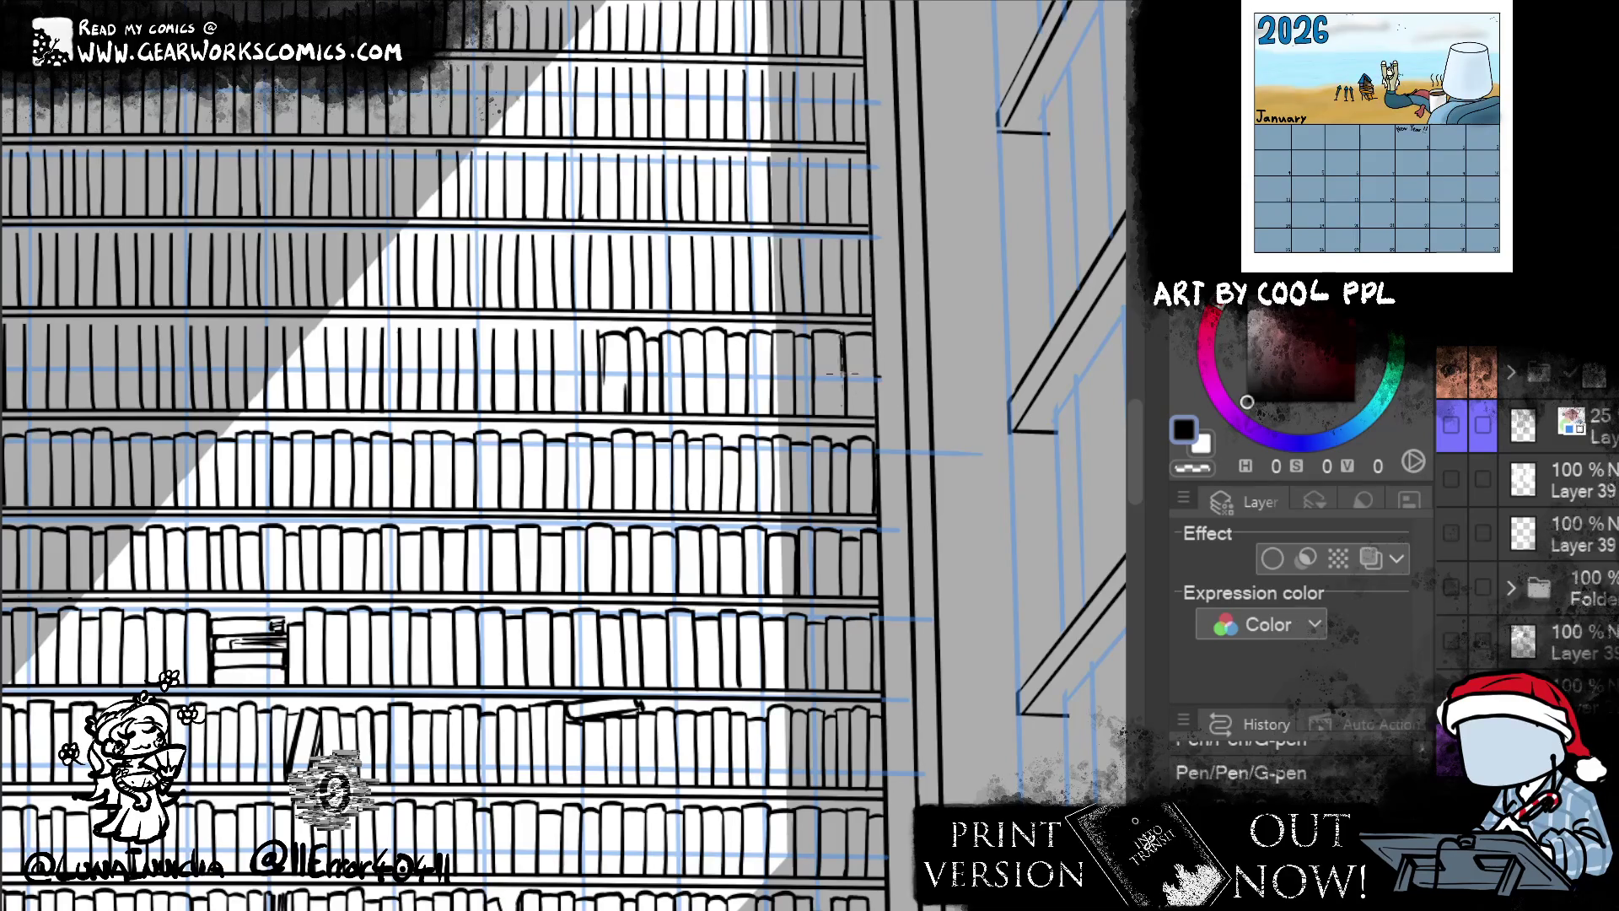
pyautogui.hotkey('ctrl', 'z')
pyautogui.moveTo(840, 341); pyautogui.dragTo(840, 421)
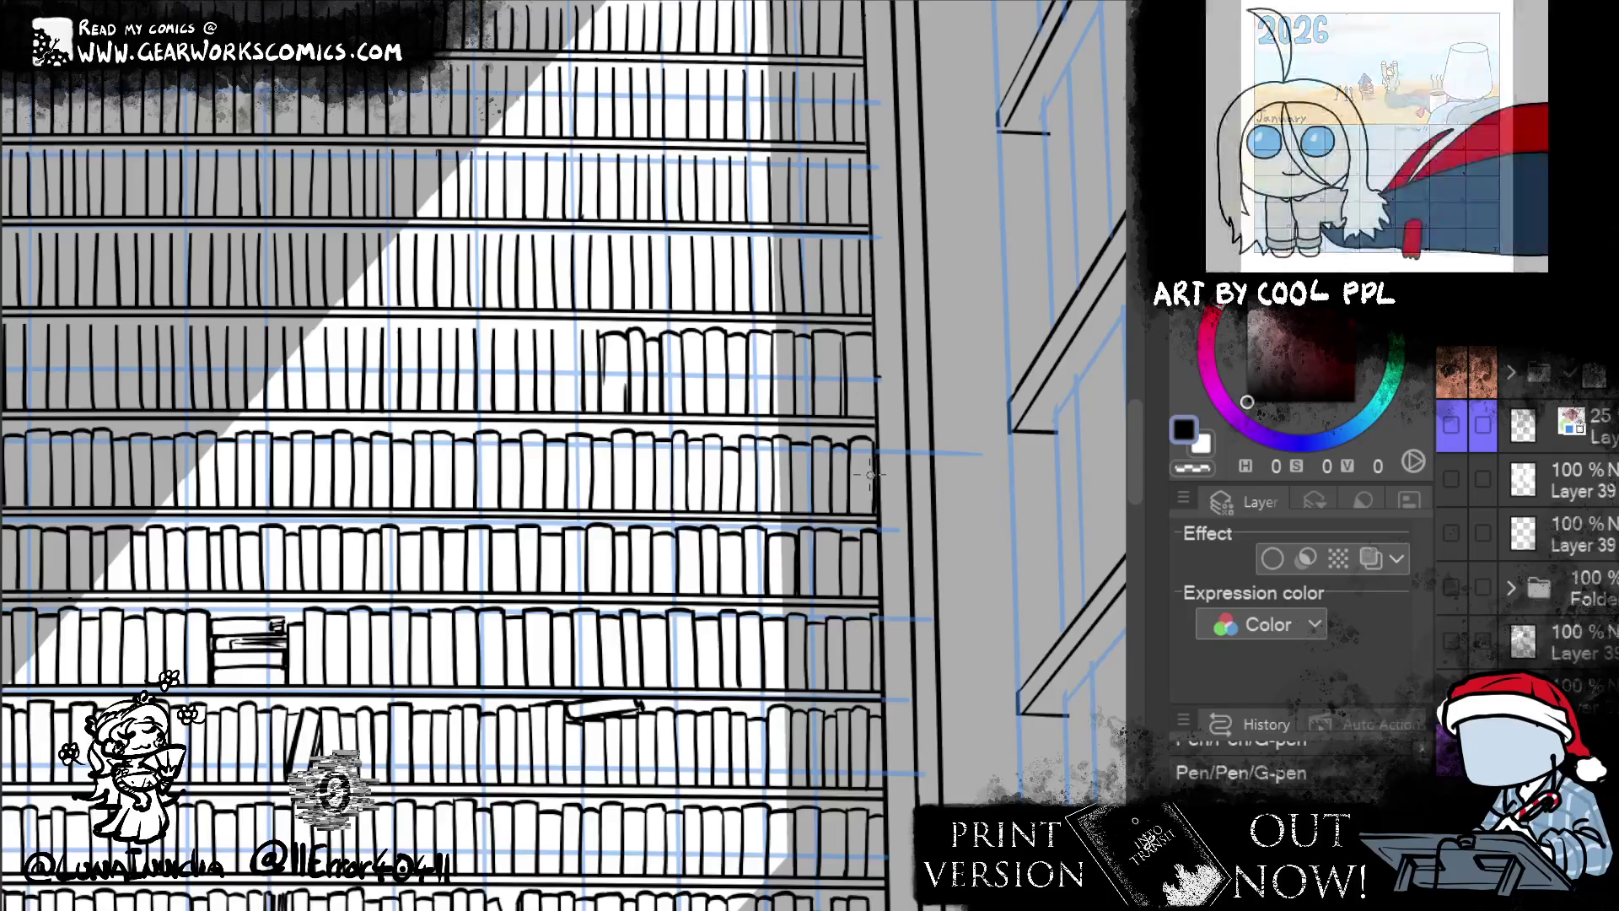
pyautogui.hotkey('ctrl', '0')
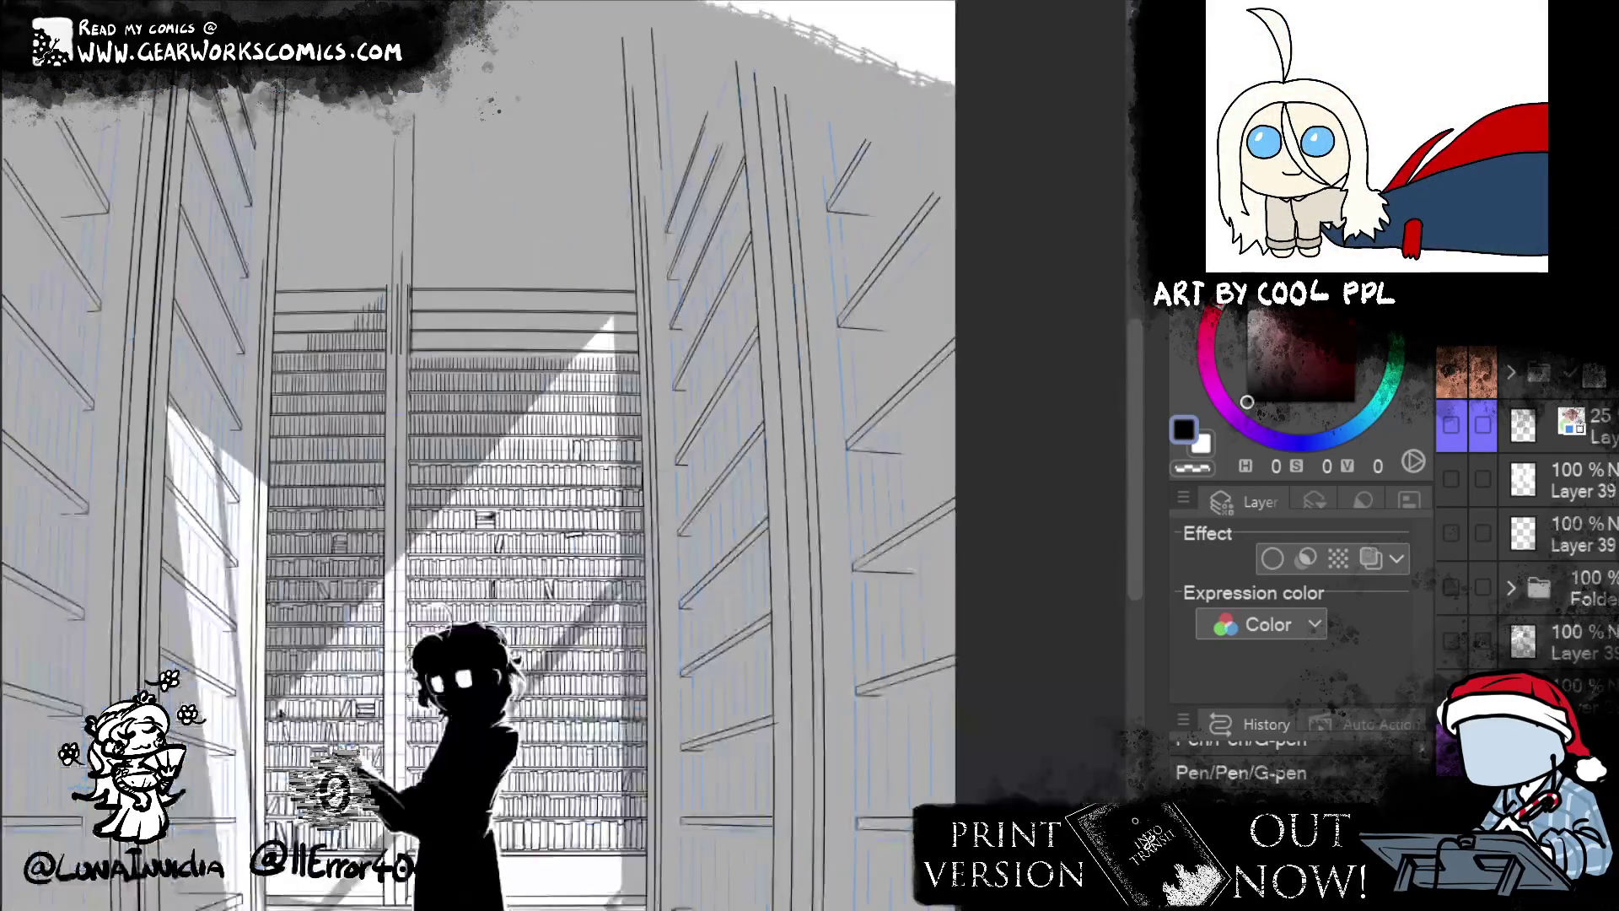
# - Fit the full library page in the window, then zoom in on the back bookshelf's upper shelves
pyautogui.moveTo(1042, 288)
pyautogui.mouseDown()
pyautogui.moveTo(1025, 516)
pyautogui.moveTo(1029, 374)
pyautogui.mouseUp()
pyautogui.hotkey('ctrl', '0')
pyautogui.moveTo(1041, 300); pyautogui.dragTo(1051, 298)
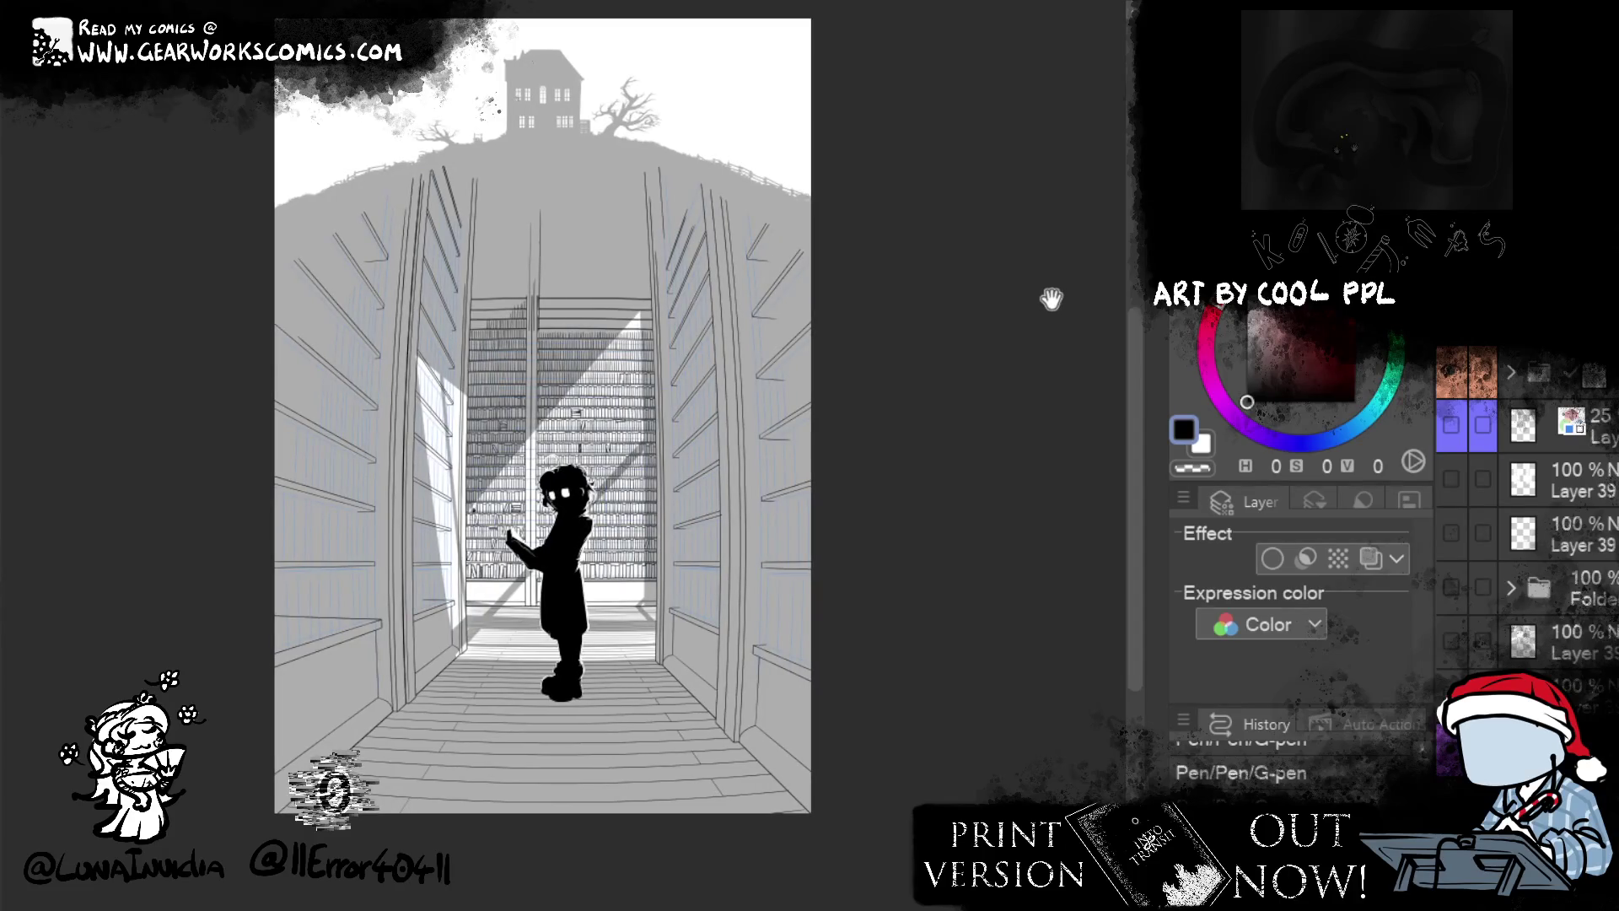
pyautogui.hotkey('ctrl', '+')
pyautogui.hotkey('ctrl', '+')
pyautogui.hotkey('ctrl', '+')
pyautogui.moveTo(887, 499)
pyautogui.mouseDown()
pyautogui.moveTo(834, 665)
pyautogui.moveTo(763, 769)
pyautogui.mouseUp()
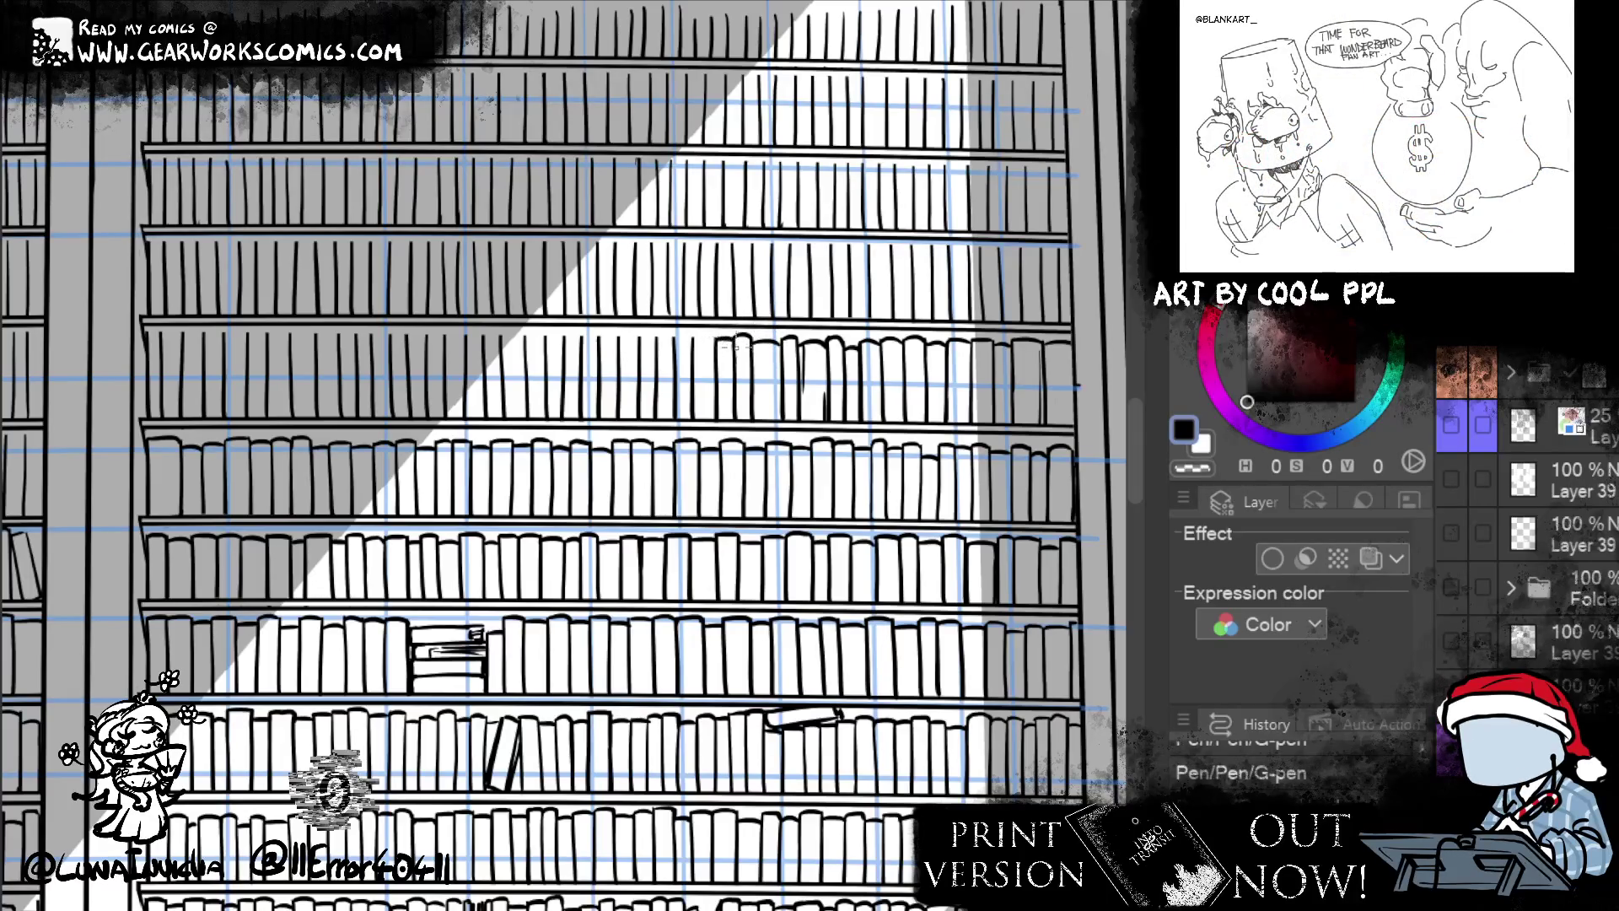
# - Ink more book tops on the back bookshelf's shelf and move the view along it
pyautogui.press('e')
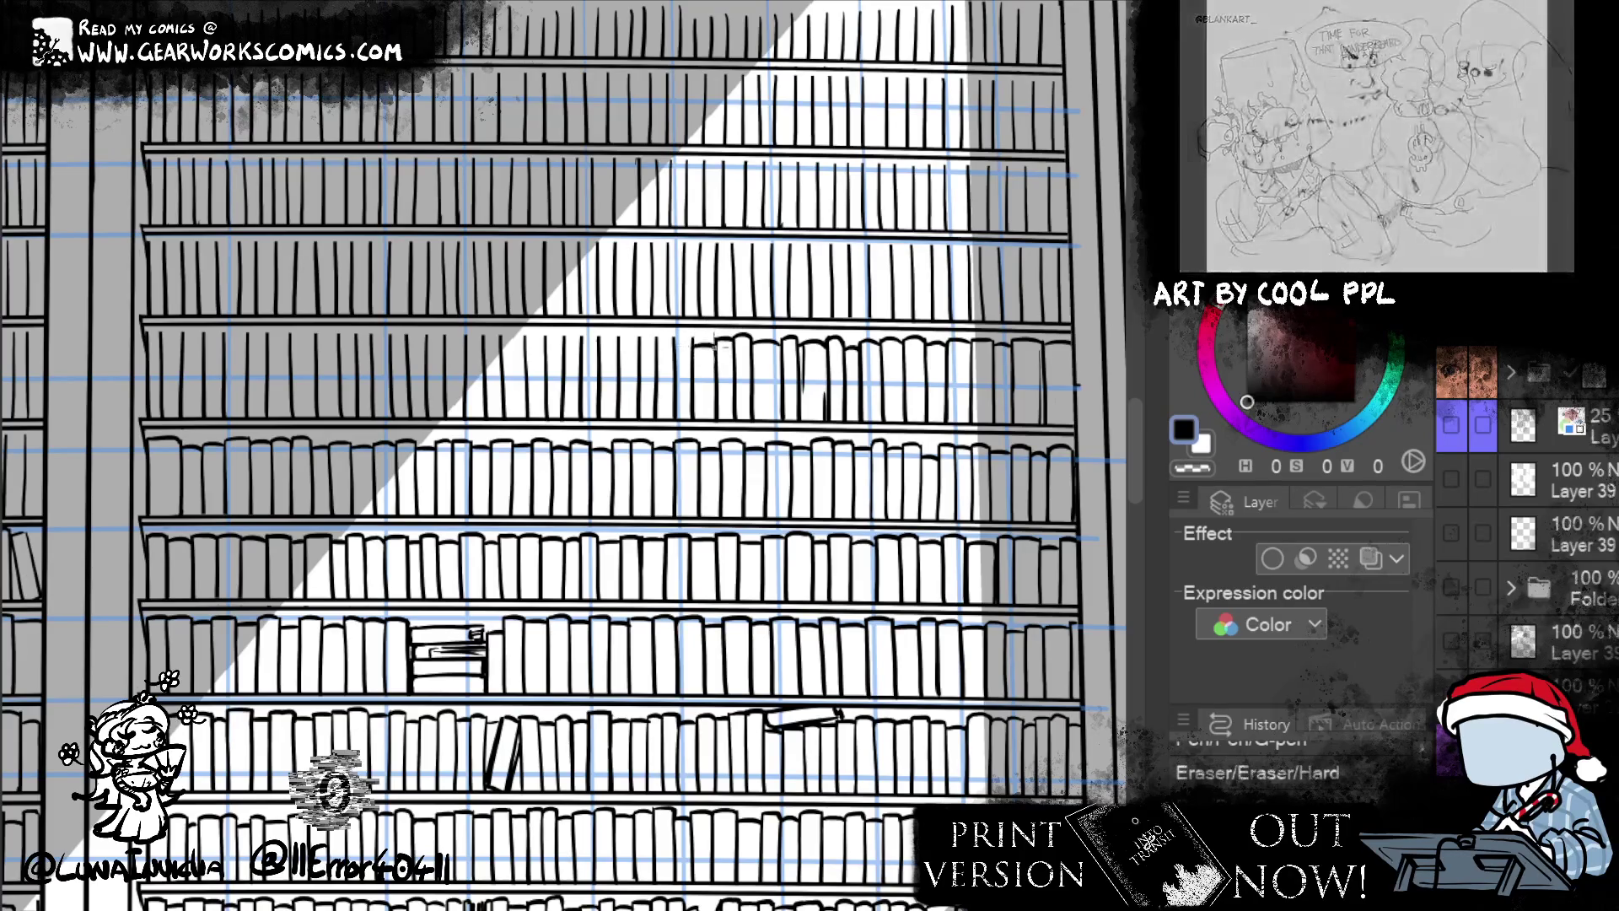
pyautogui.press('p')
pyautogui.moveTo(675, 340)
pyautogui.mouseDown()
pyautogui.moveTo(700, 336)
pyautogui.moveTo(678, 354)
pyautogui.mouseUp()
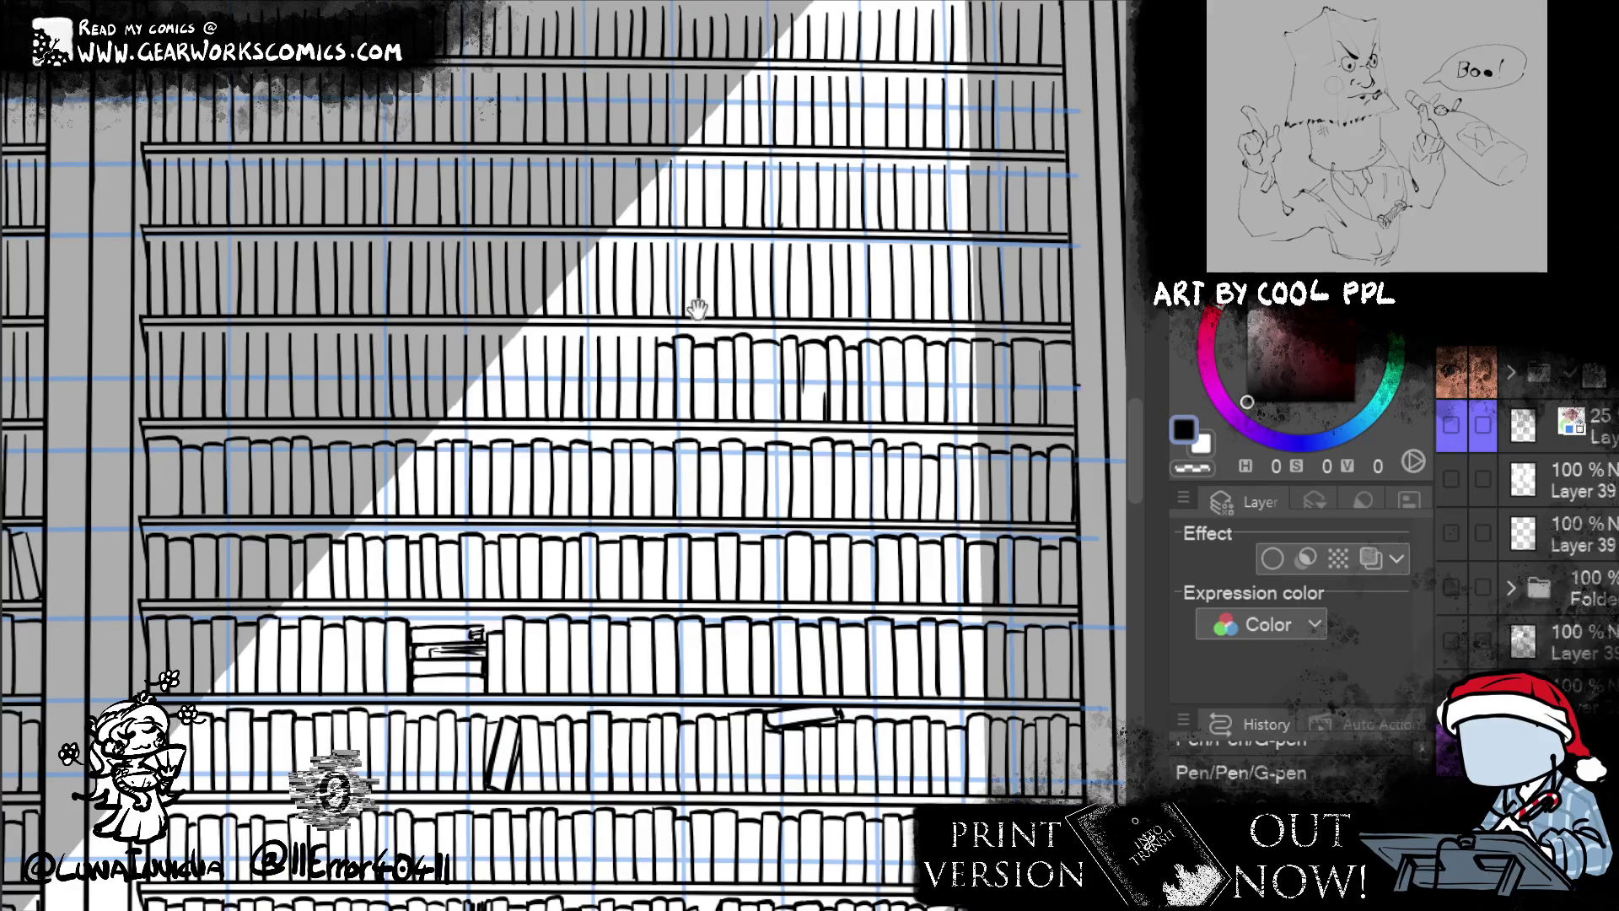
pyautogui.moveTo(869, 292); pyautogui.dragTo(936, 299)
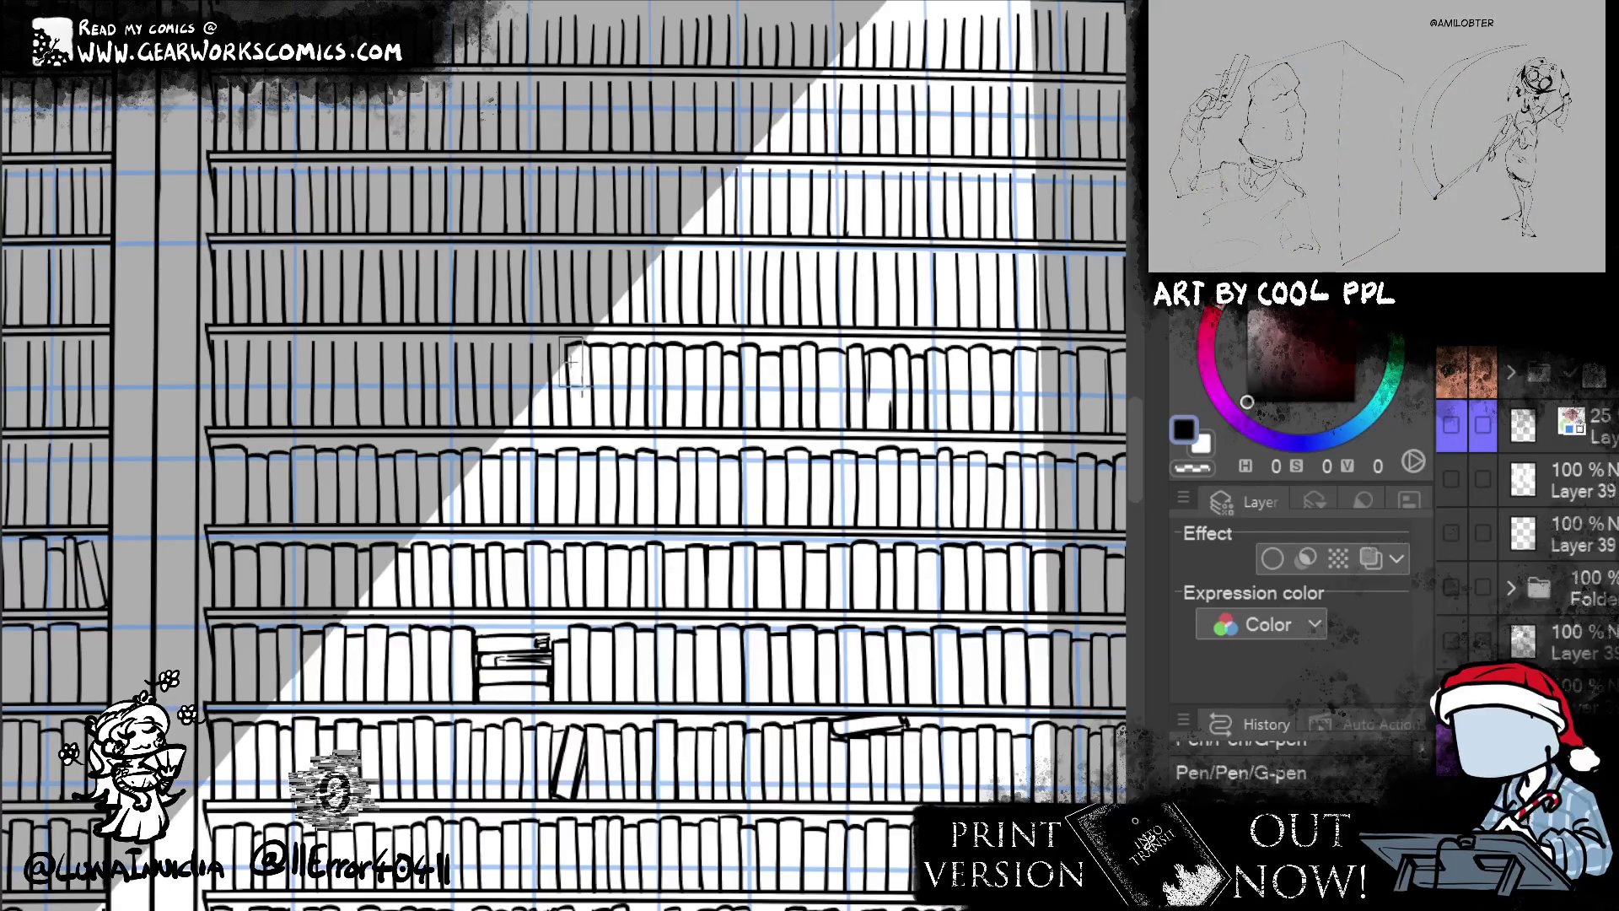
# - Fill the selected blank shelf gap with book spines, deselect, and touch up with a short ink line
pyautogui.moveTo(542, 339); pyautogui.dragTo(589, 430)
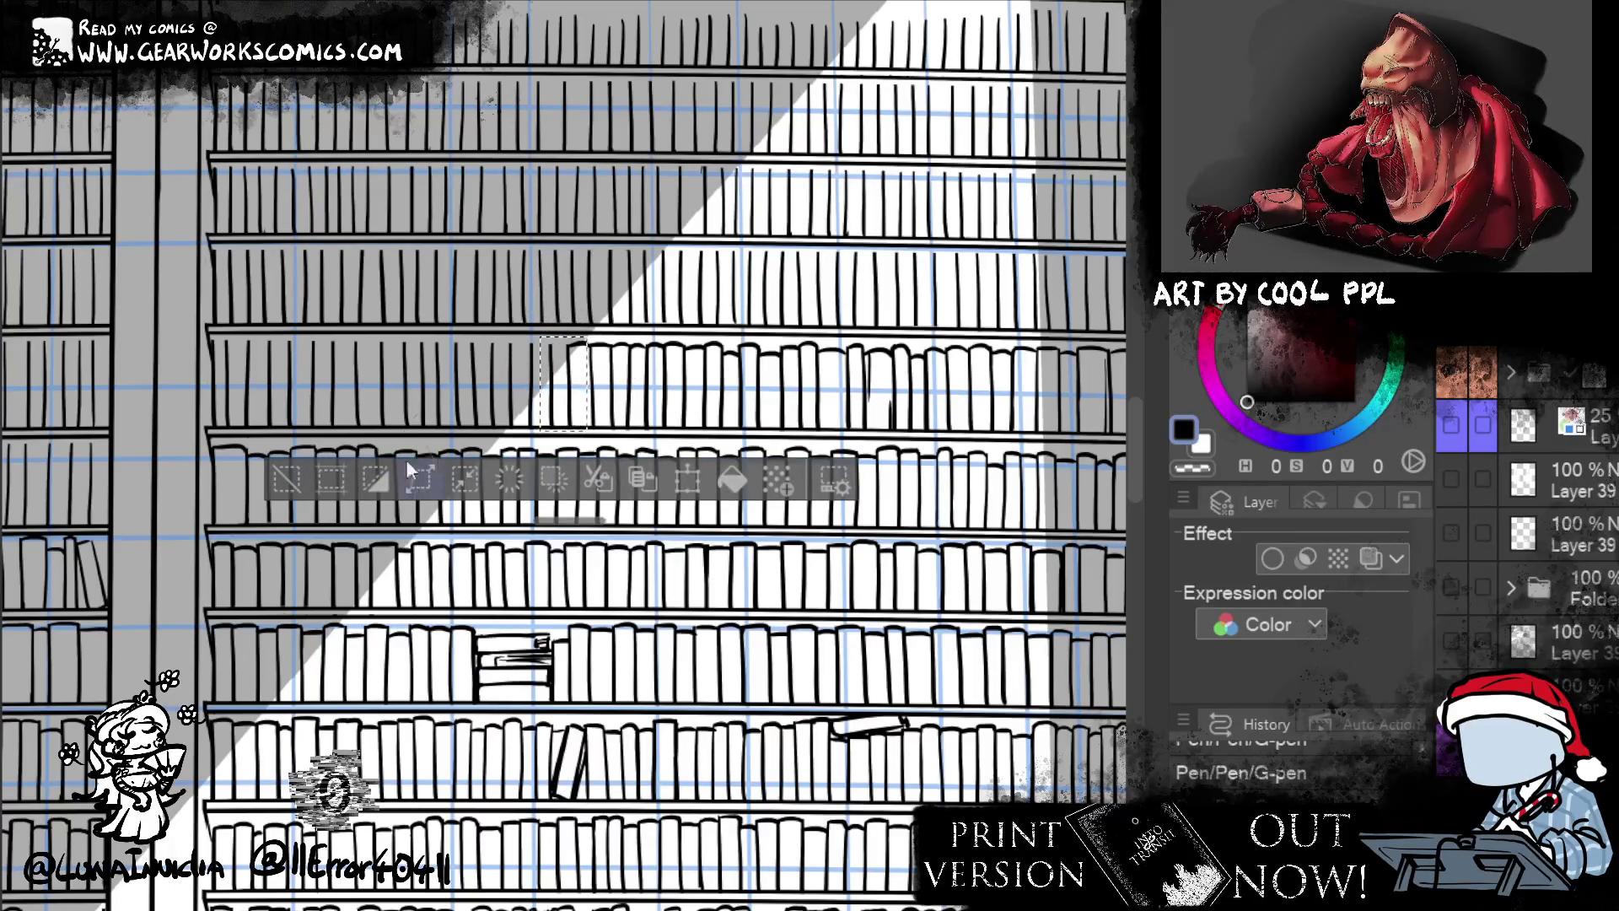
pyautogui.click(288, 478)
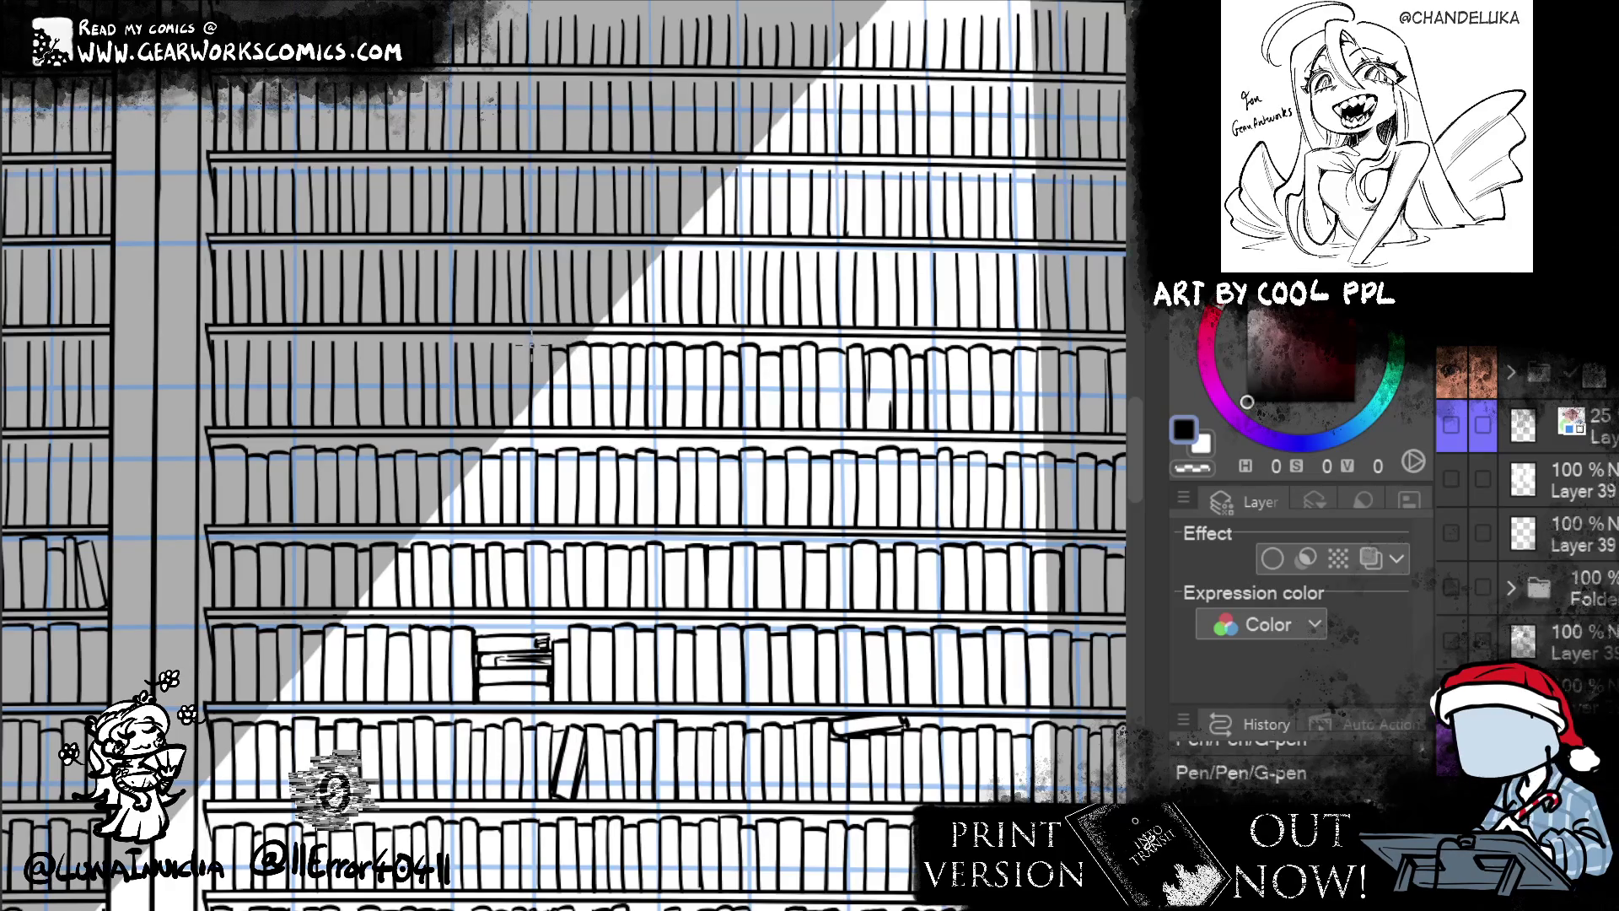
pyautogui.press('m')
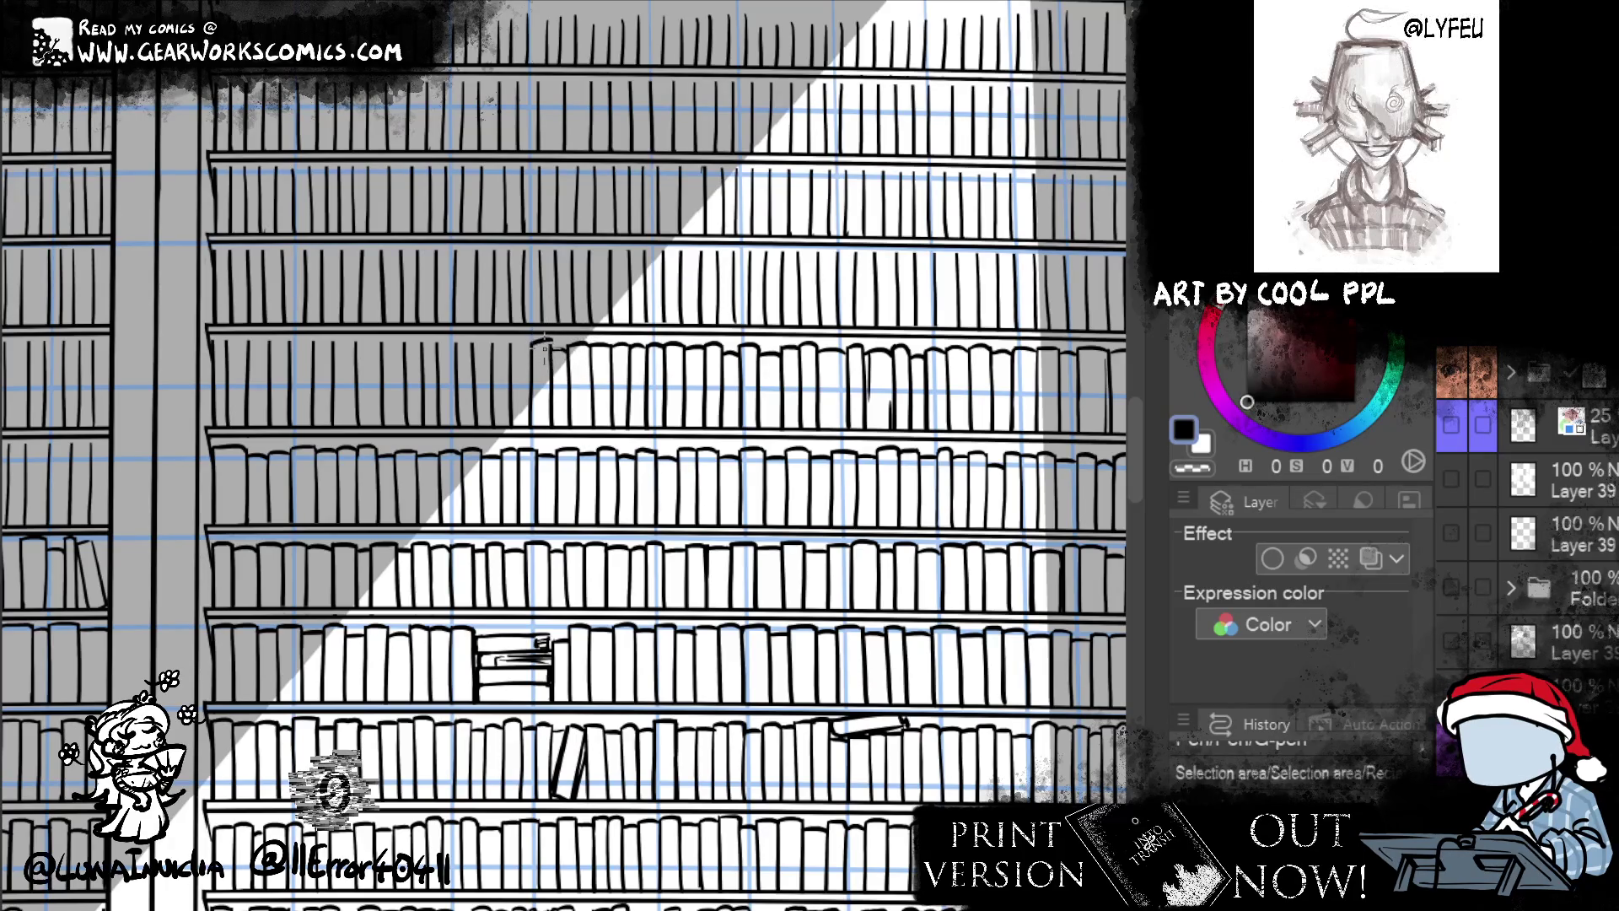
pyautogui.hotkey('ctrl', 'd')
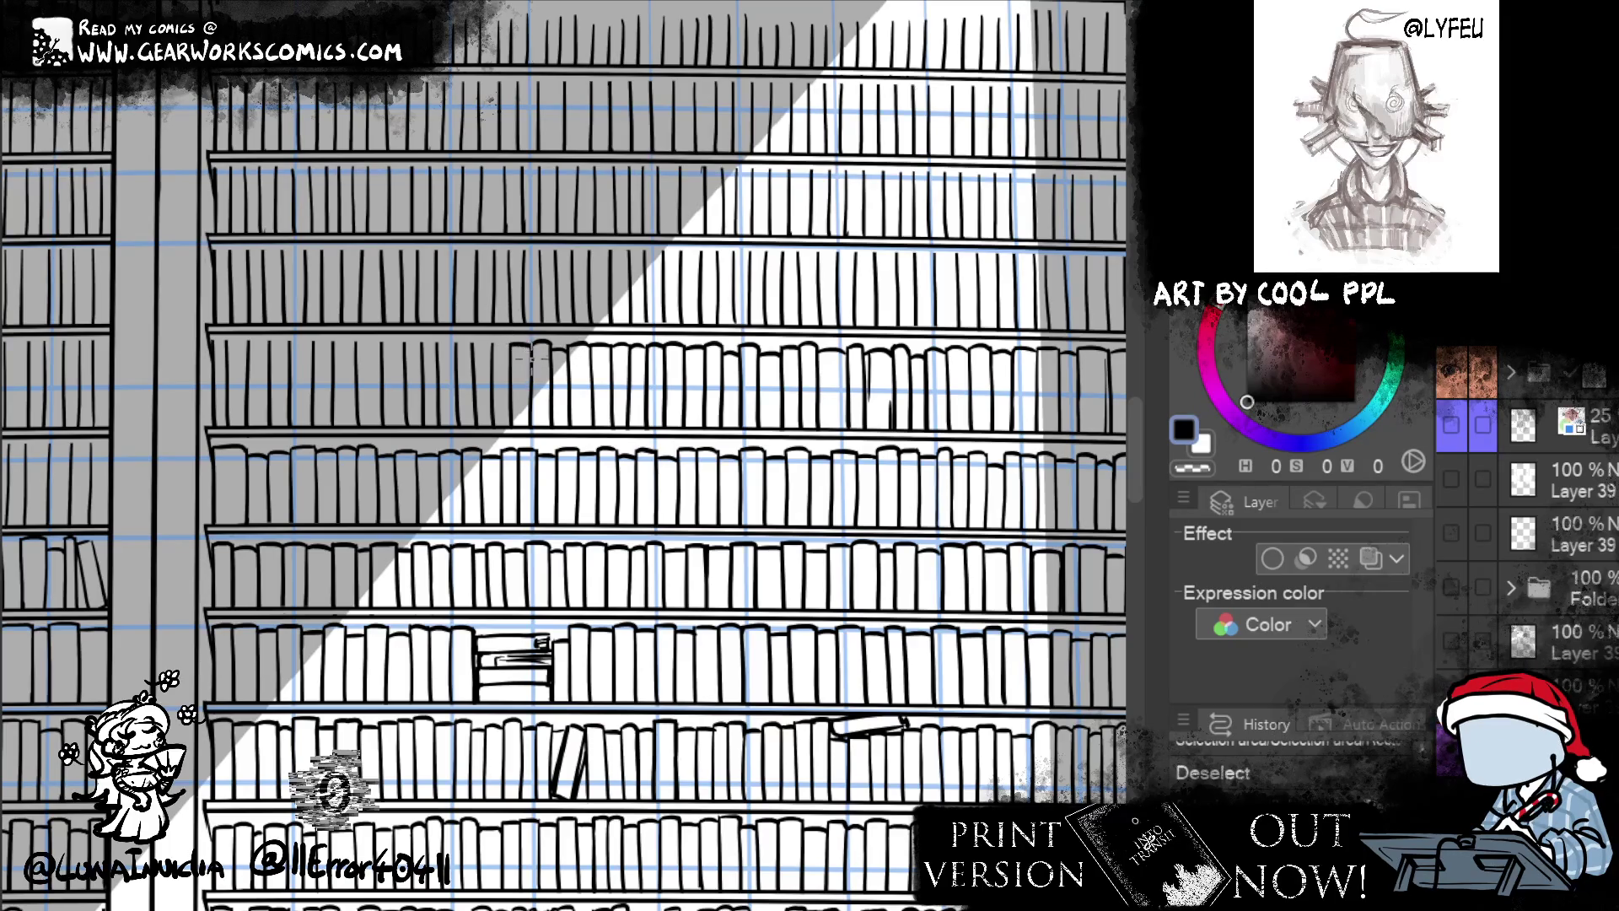
pyautogui.moveTo(523, 358); pyautogui.dragTo(472, 335)
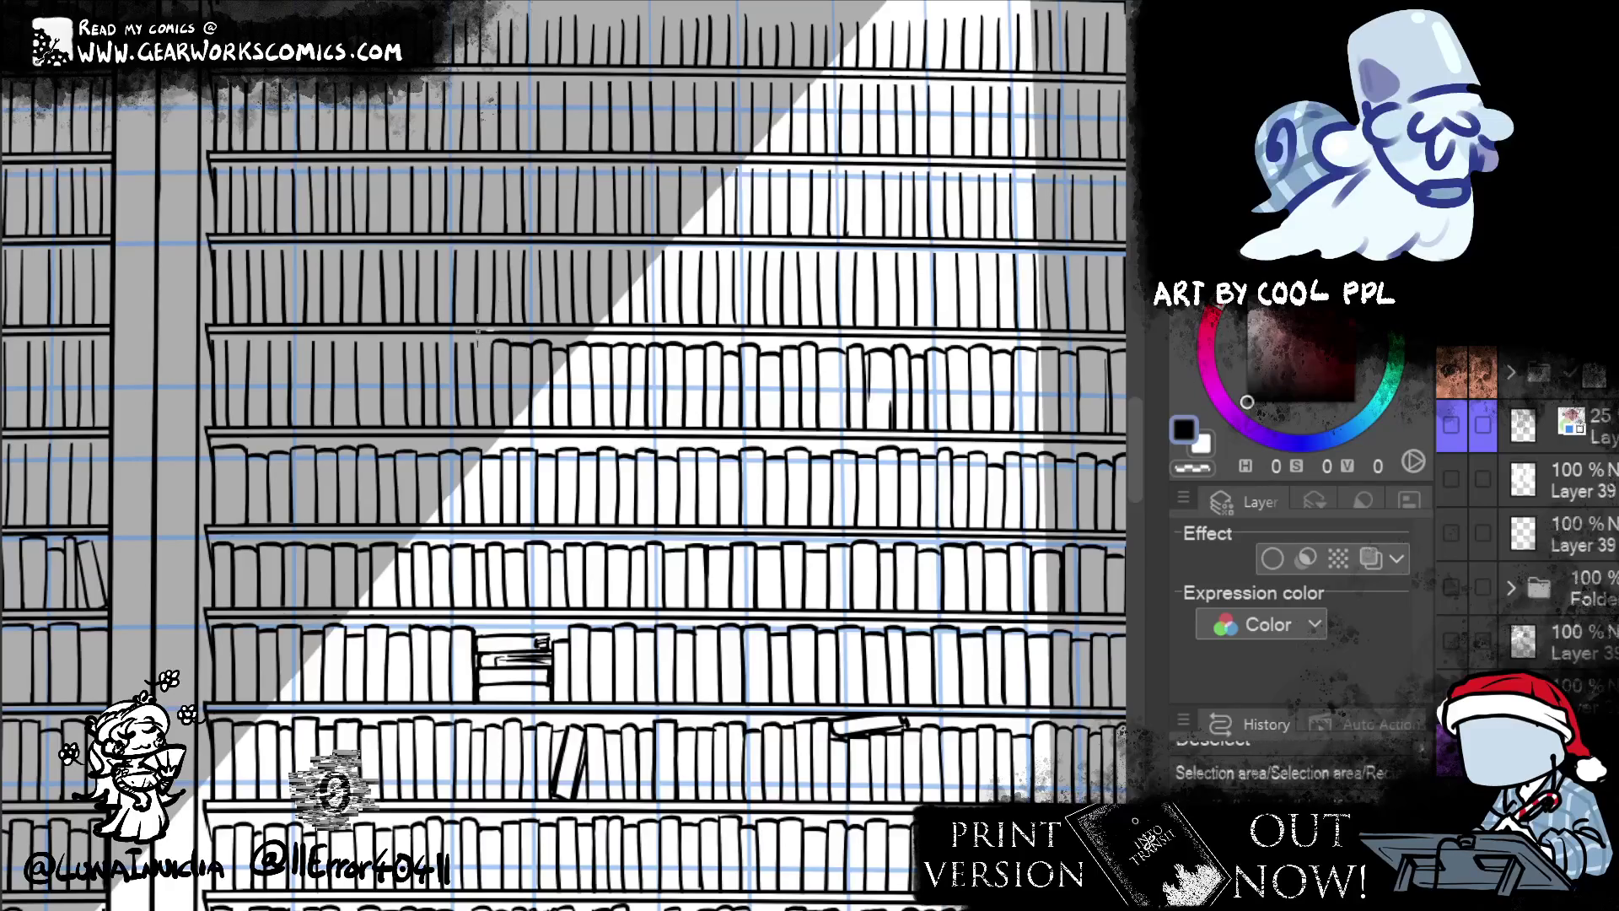
pyautogui.hotkey('ctrl', 'd')
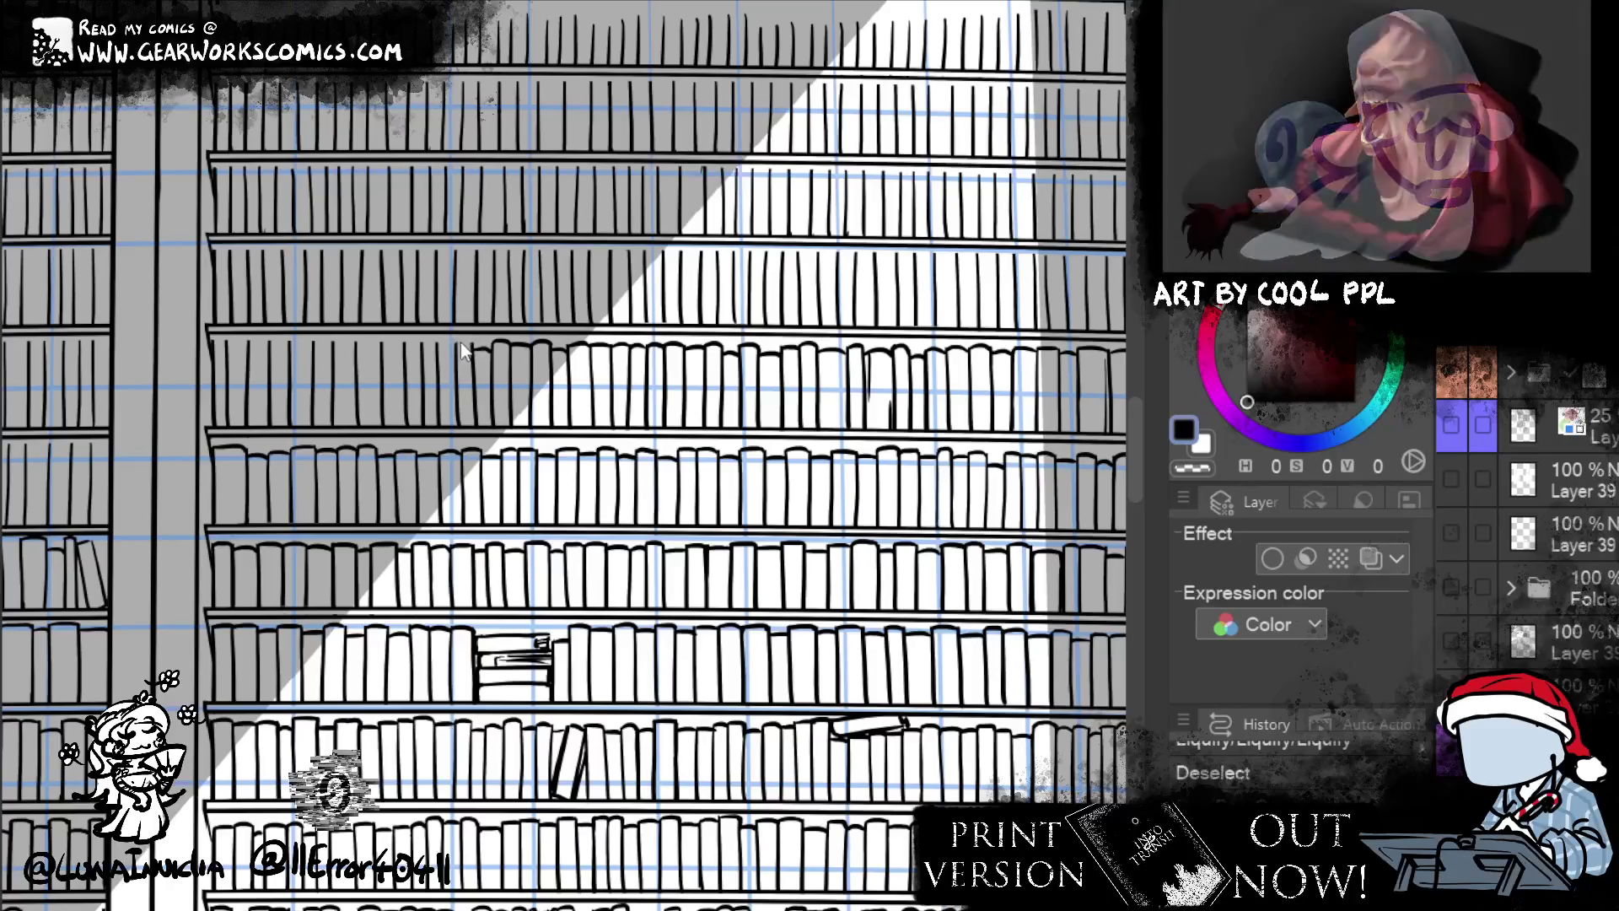
pyautogui.moveTo(439, 348); pyautogui.dragTo(451, 337)
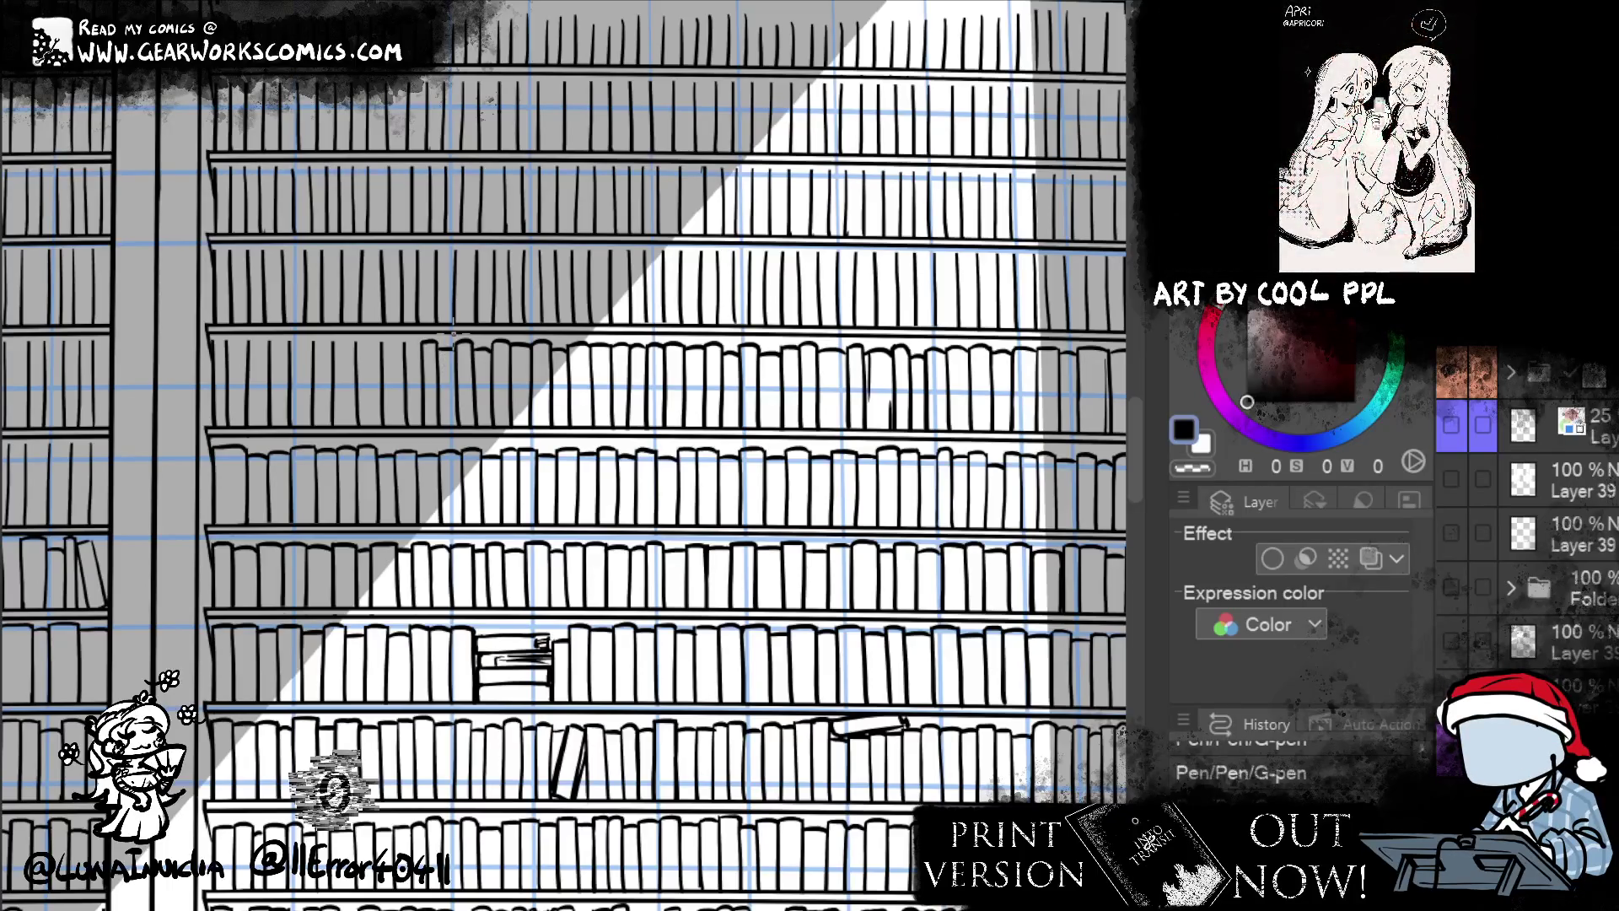
pyautogui.hscroll(-3, 791, 311)
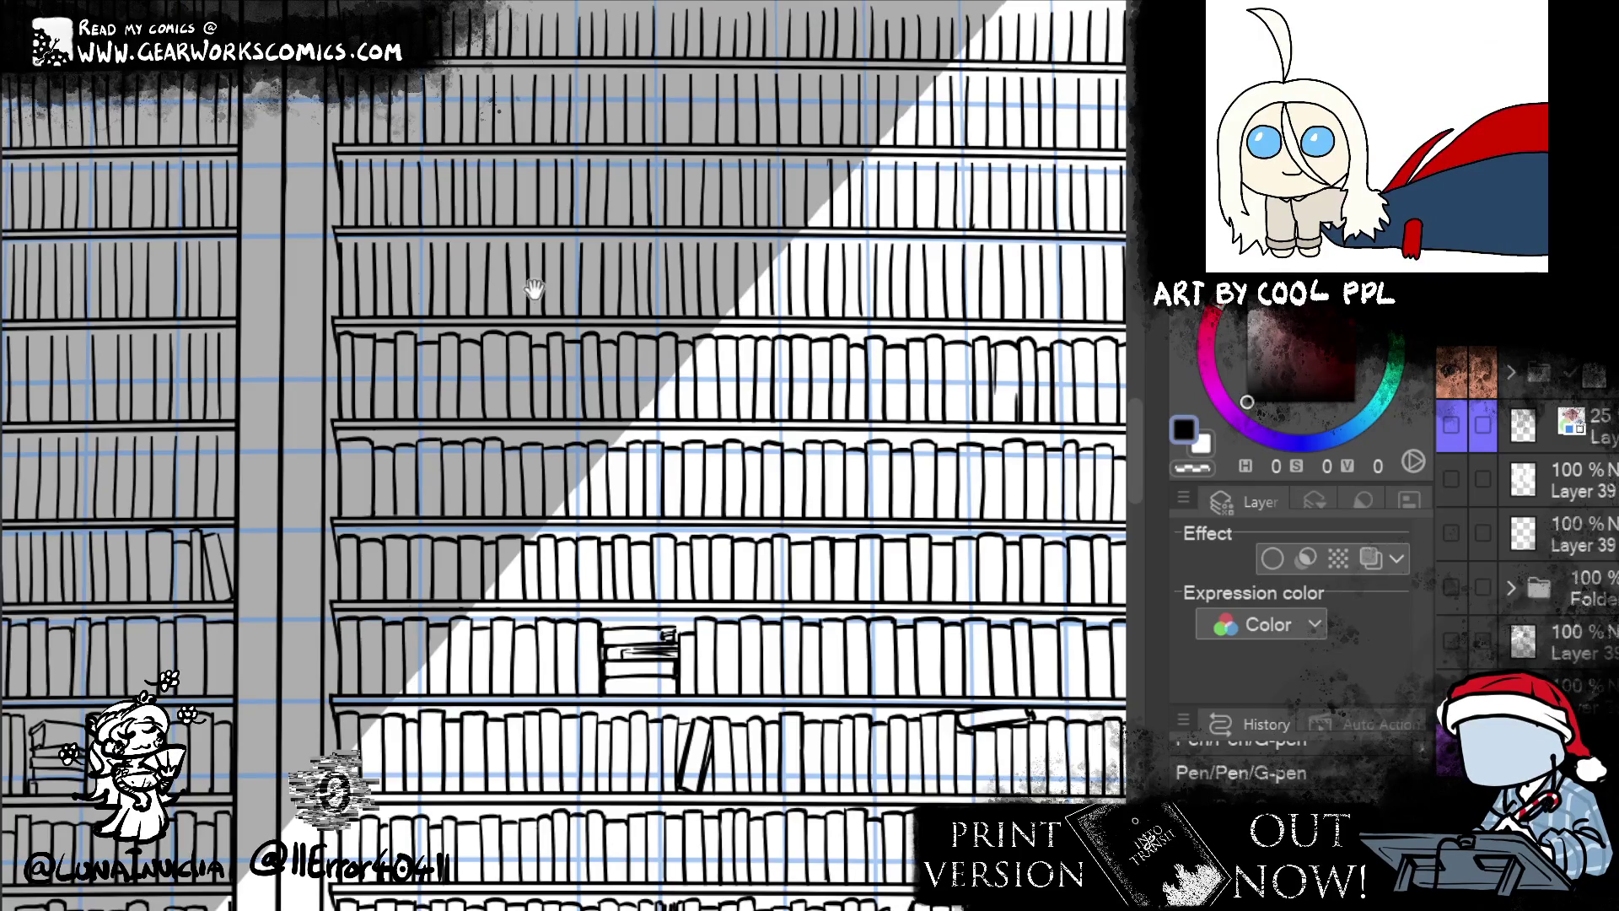
# - Ink a vertical edge line along the right side of the back bookshelf
pyautogui.hscroll(3, 534, 289)
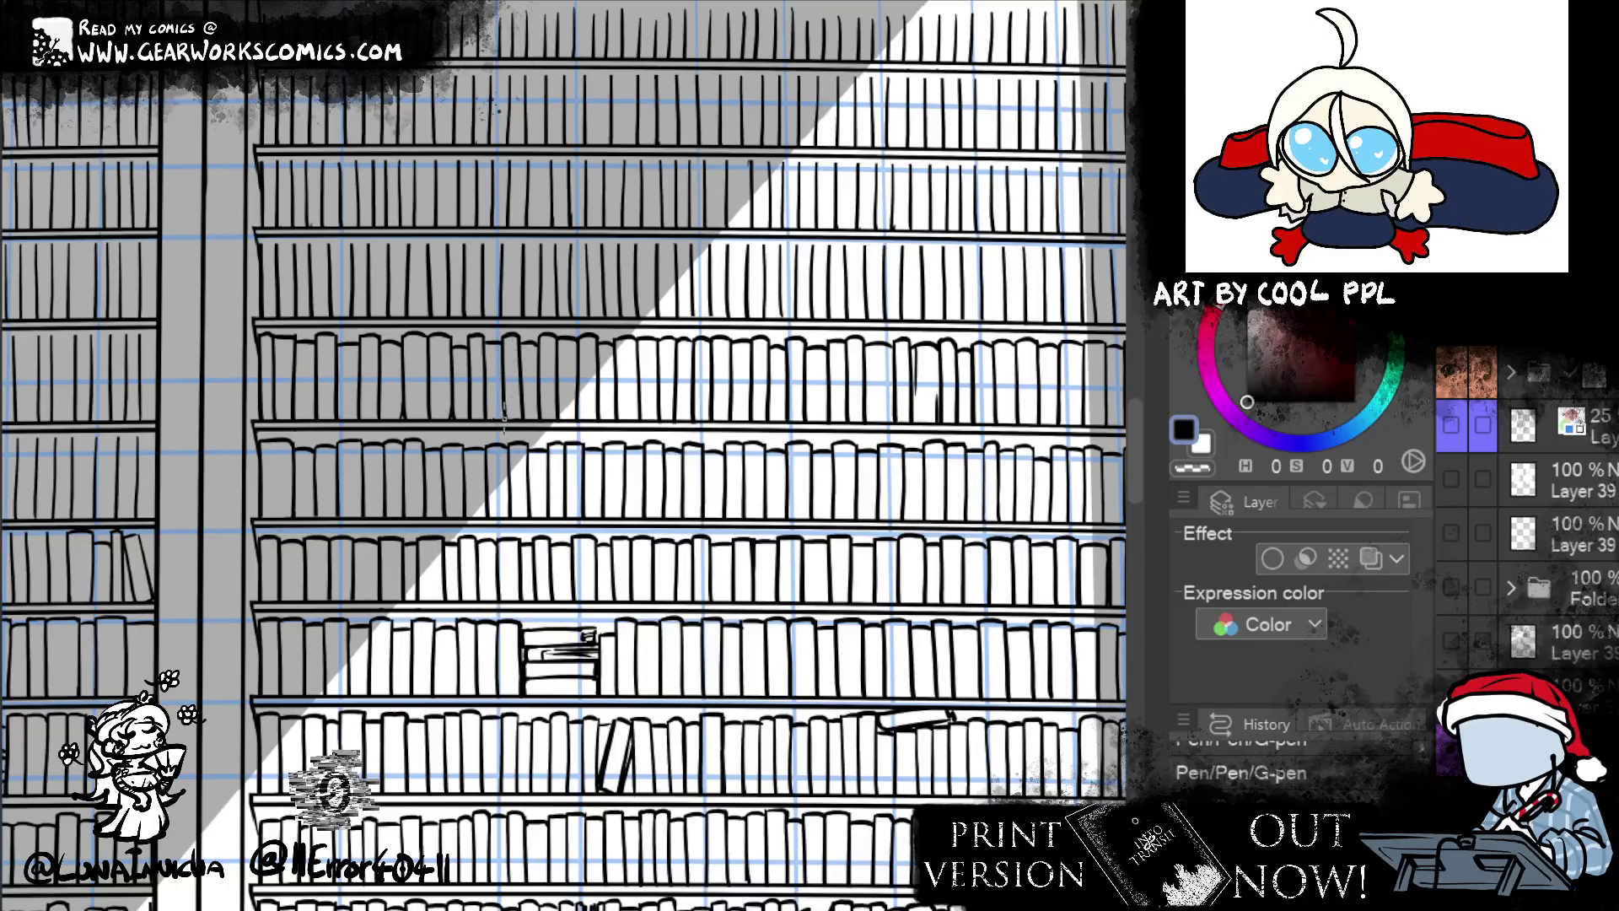
pyautogui.moveTo(1008, 227); pyautogui.dragTo(834, 287)
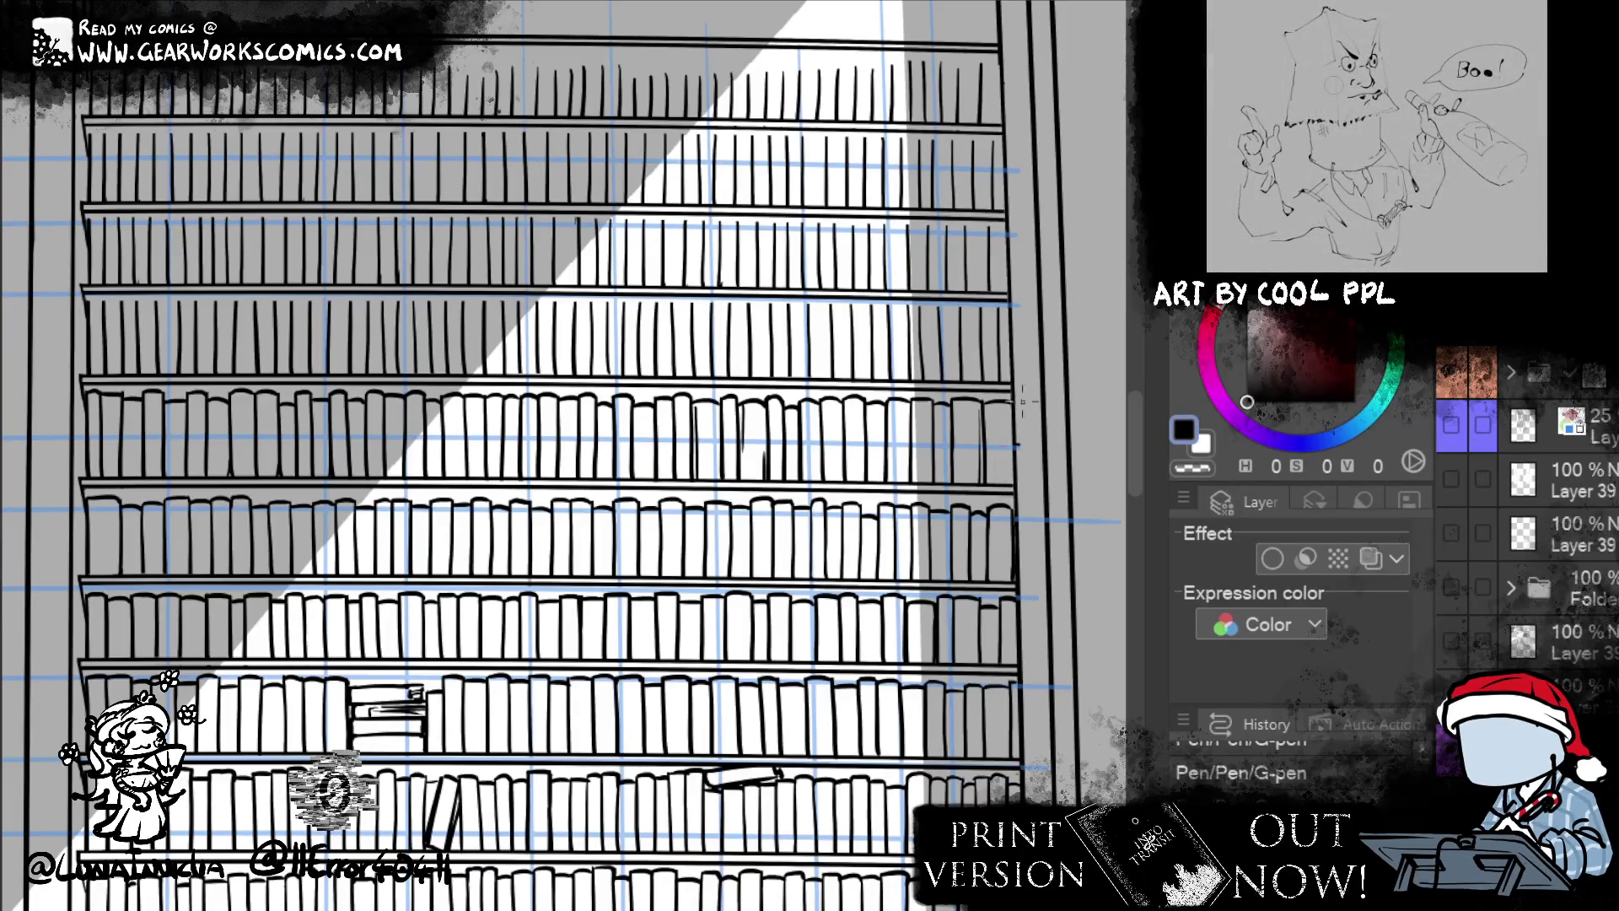
pyautogui.moveTo(1097, 371); pyautogui.dragTo(989, 396)
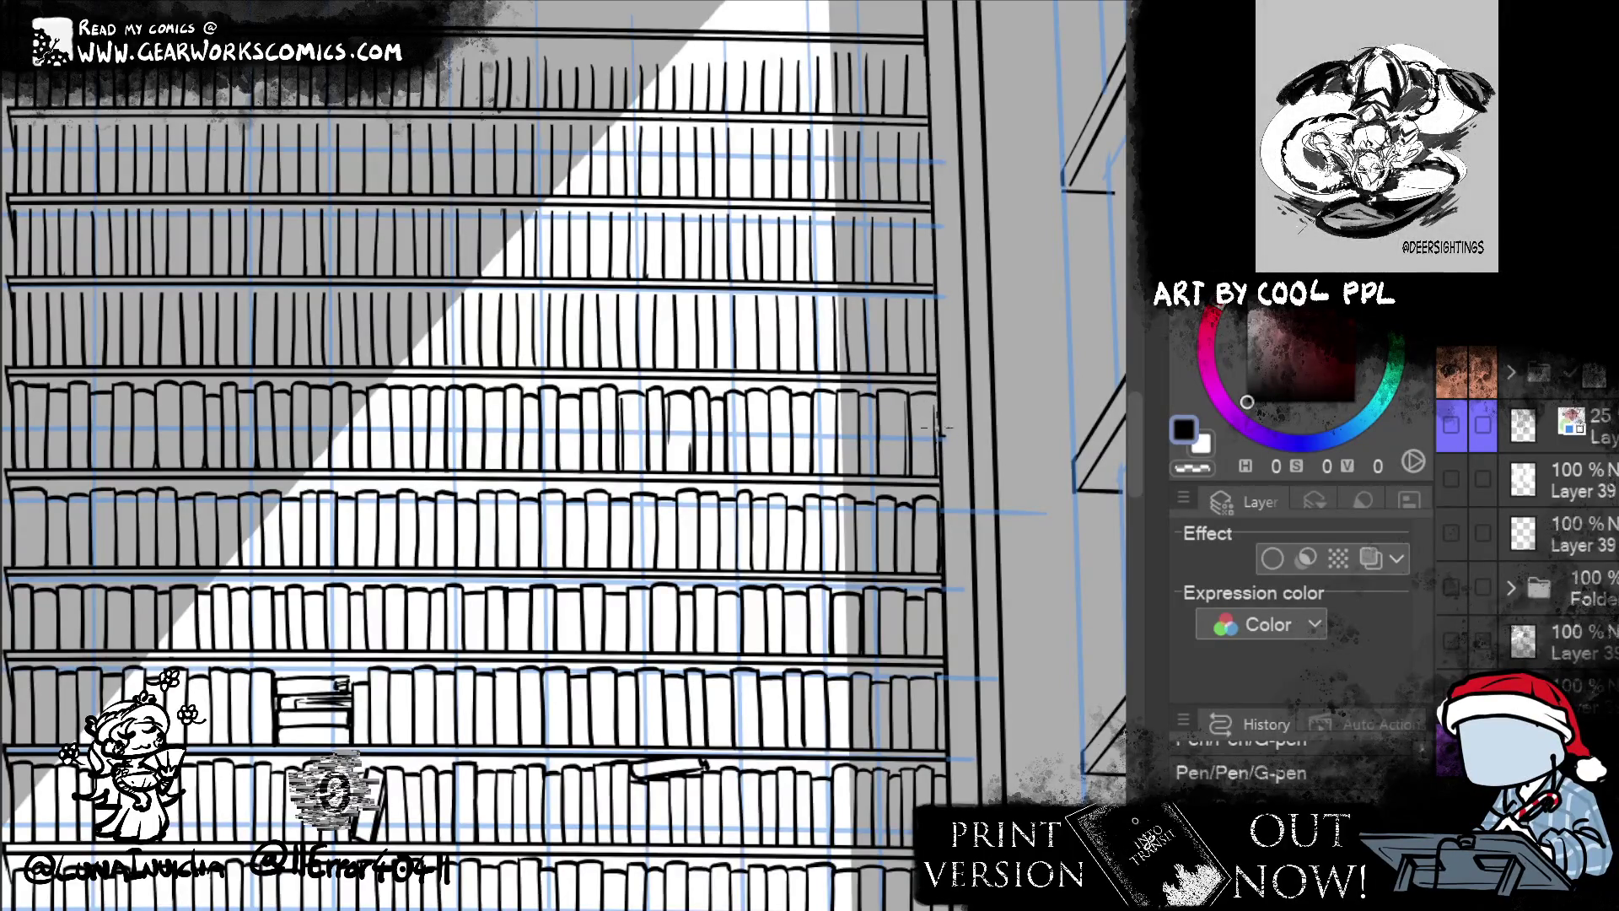
pyautogui.moveTo(917, 401); pyautogui.dragTo(918, 479)
pyautogui.moveTo(1022, 271); pyautogui.dragTo(1036, 613)
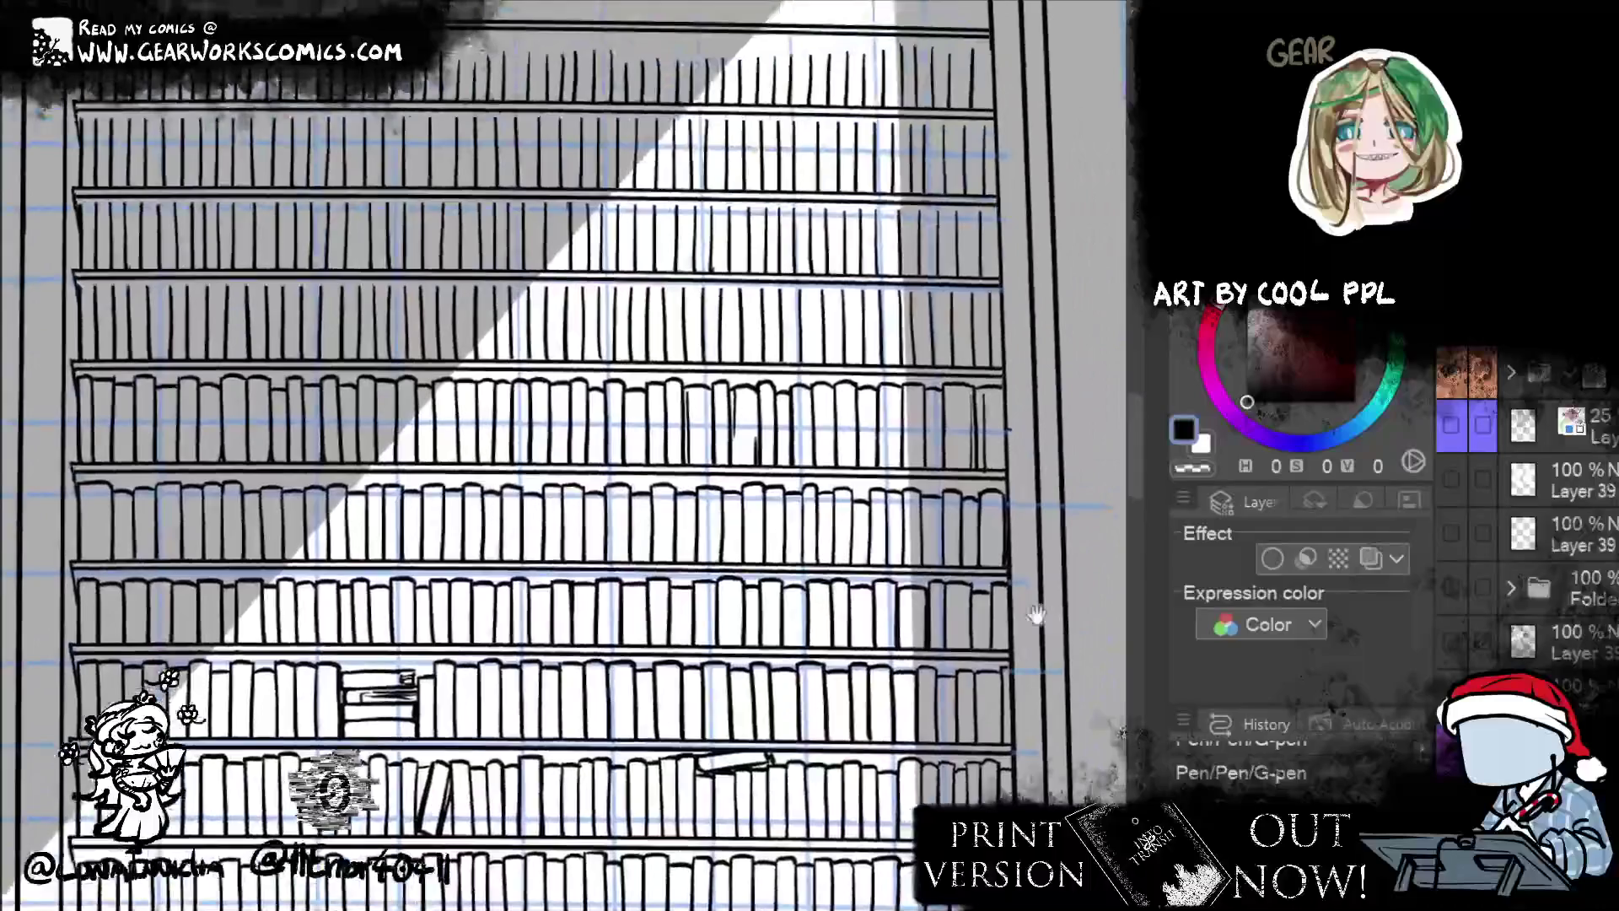
# - Ink two rounded book tops side by side on a back-bookcase shelf
pyautogui.scroll(-5, 1036, 613)
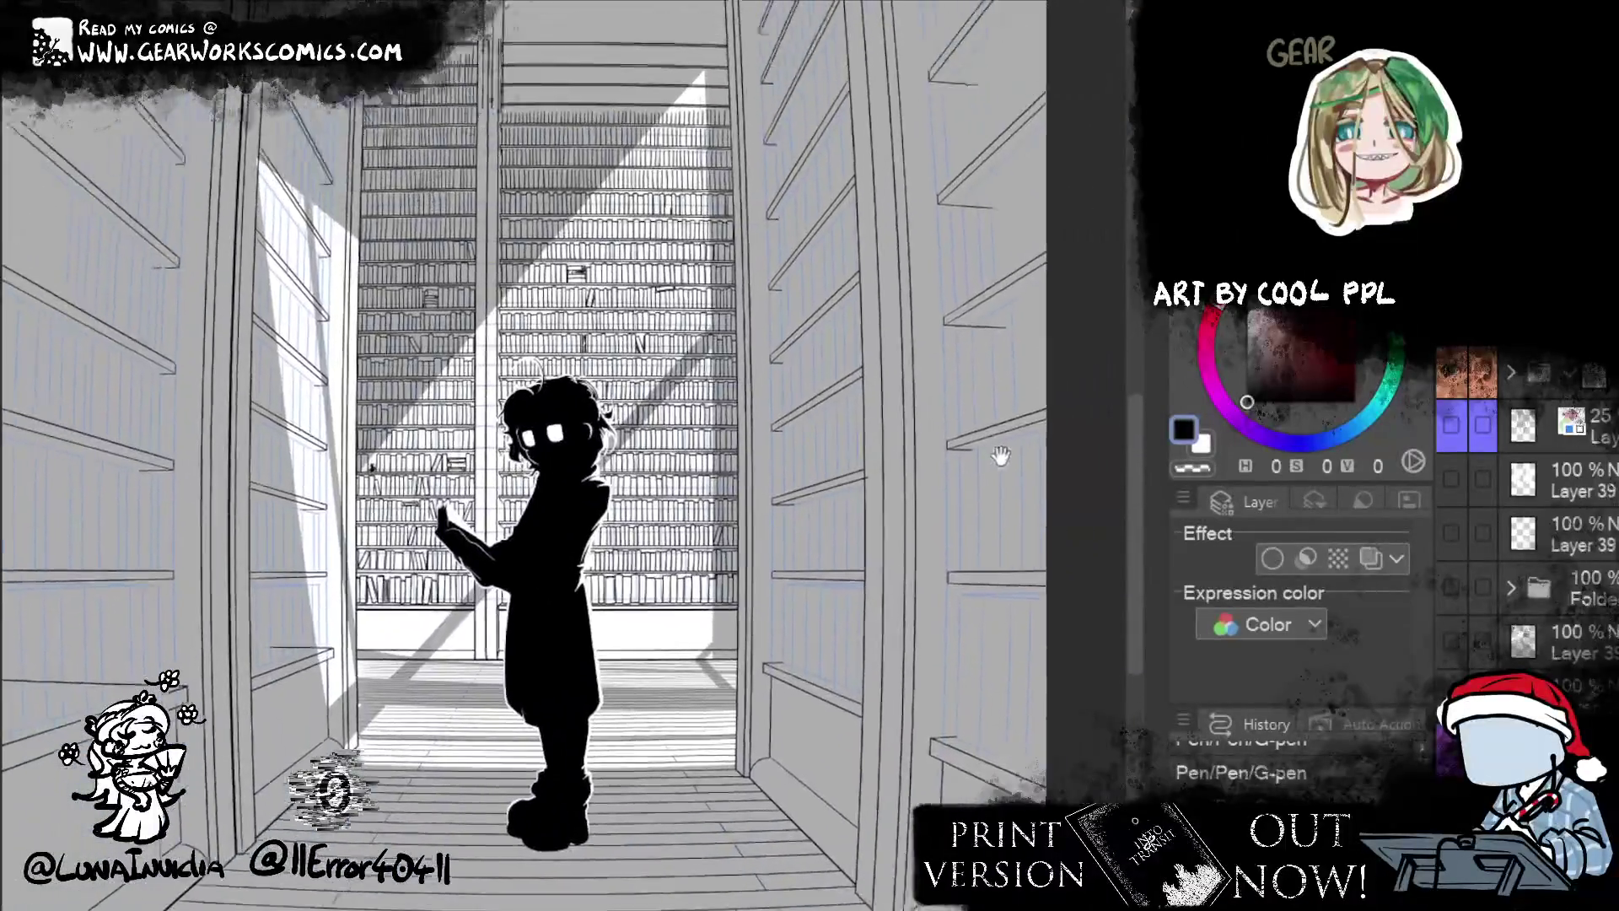
pyautogui.moveTo(1000, 456)
pyautogui.mouseDown()
pyautogui.moveTo(930, 533)
pyautogui.moveTo(931, 443)
pyautogui.moveTo(816, 752)
pyautogui.mouseUp()
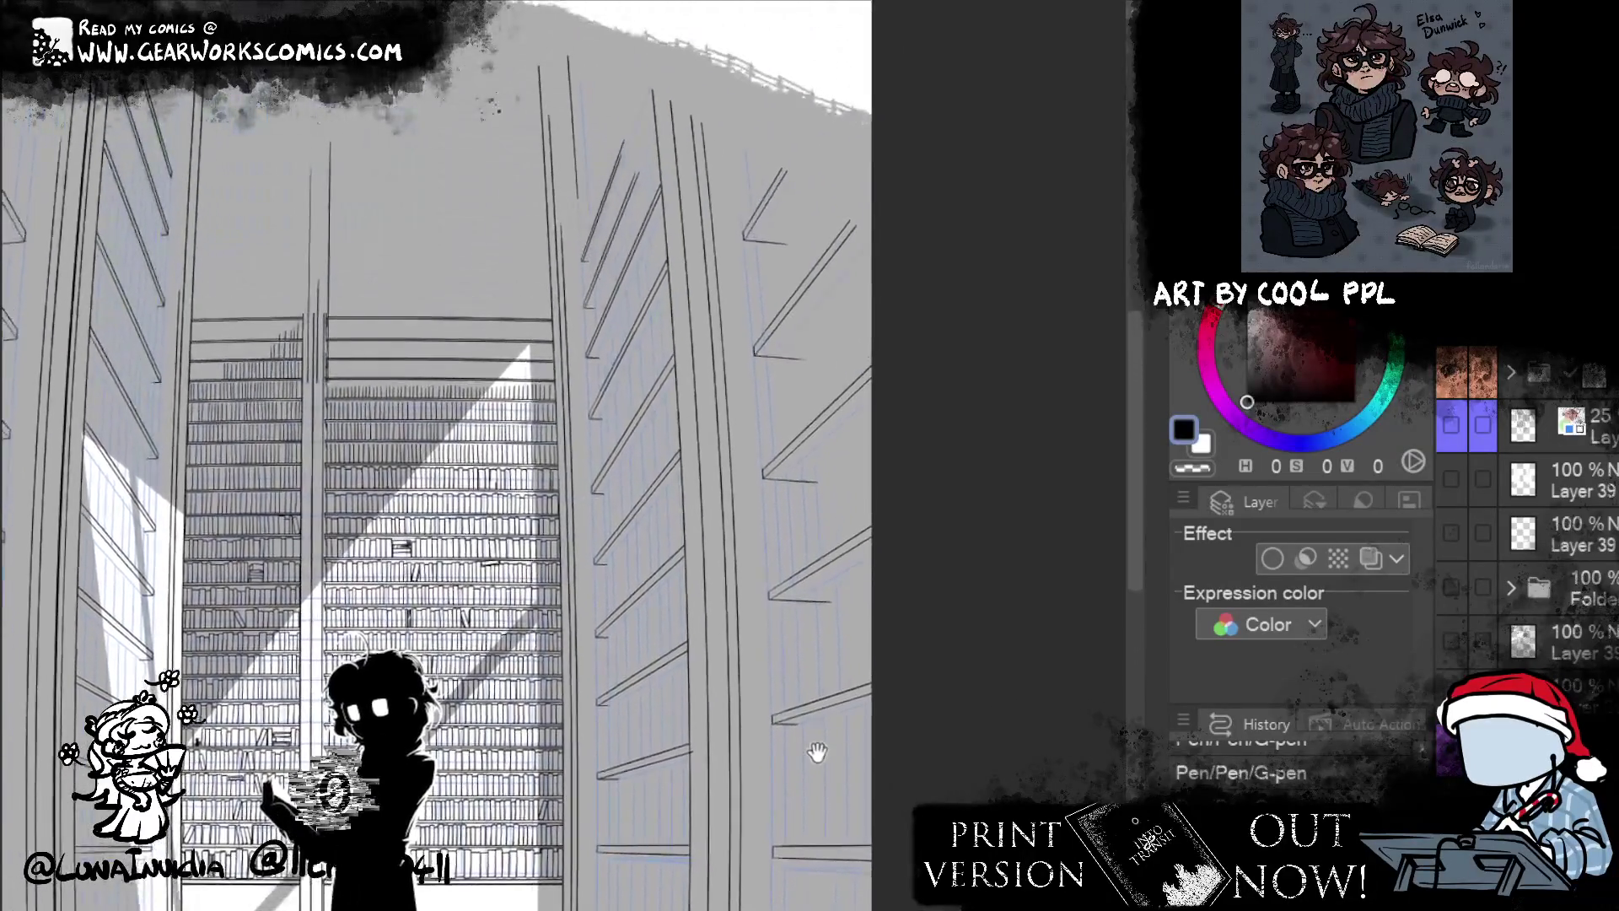
pyautogui.scroll(5, 763, 406)
pyautogui.scroll(3, 983, 354)
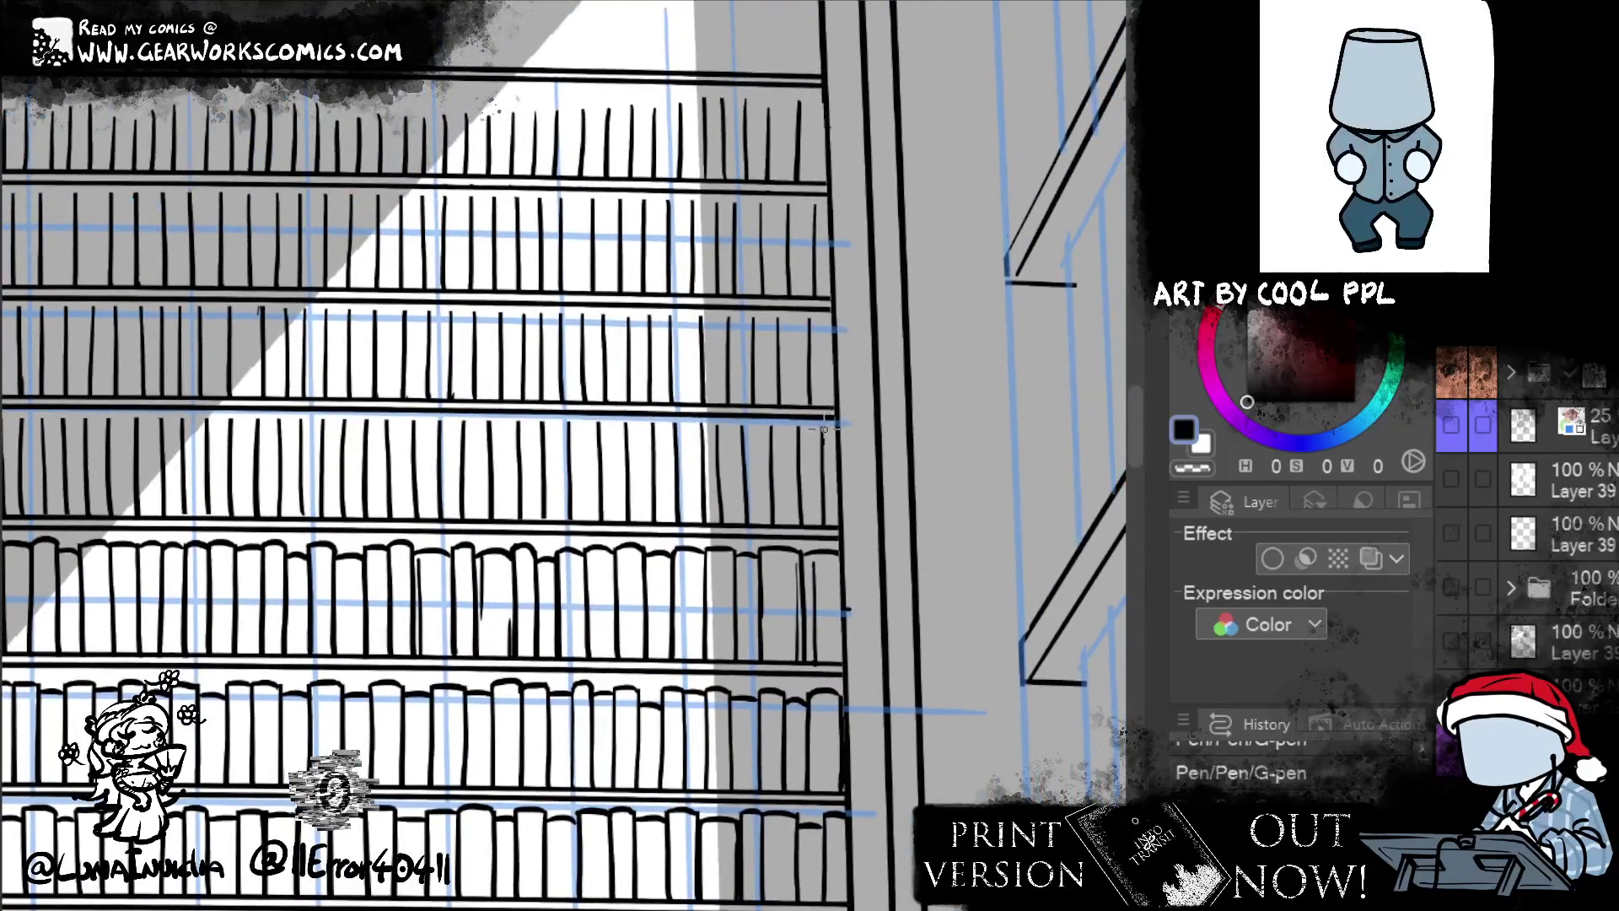
pyautogui.moveTo(801, 439)
pyautogui.mouseDown()
pyautogui.moveTo(831, 429)
pyautogui.moveTo(791, 426)
pyautogui.mouseUp()
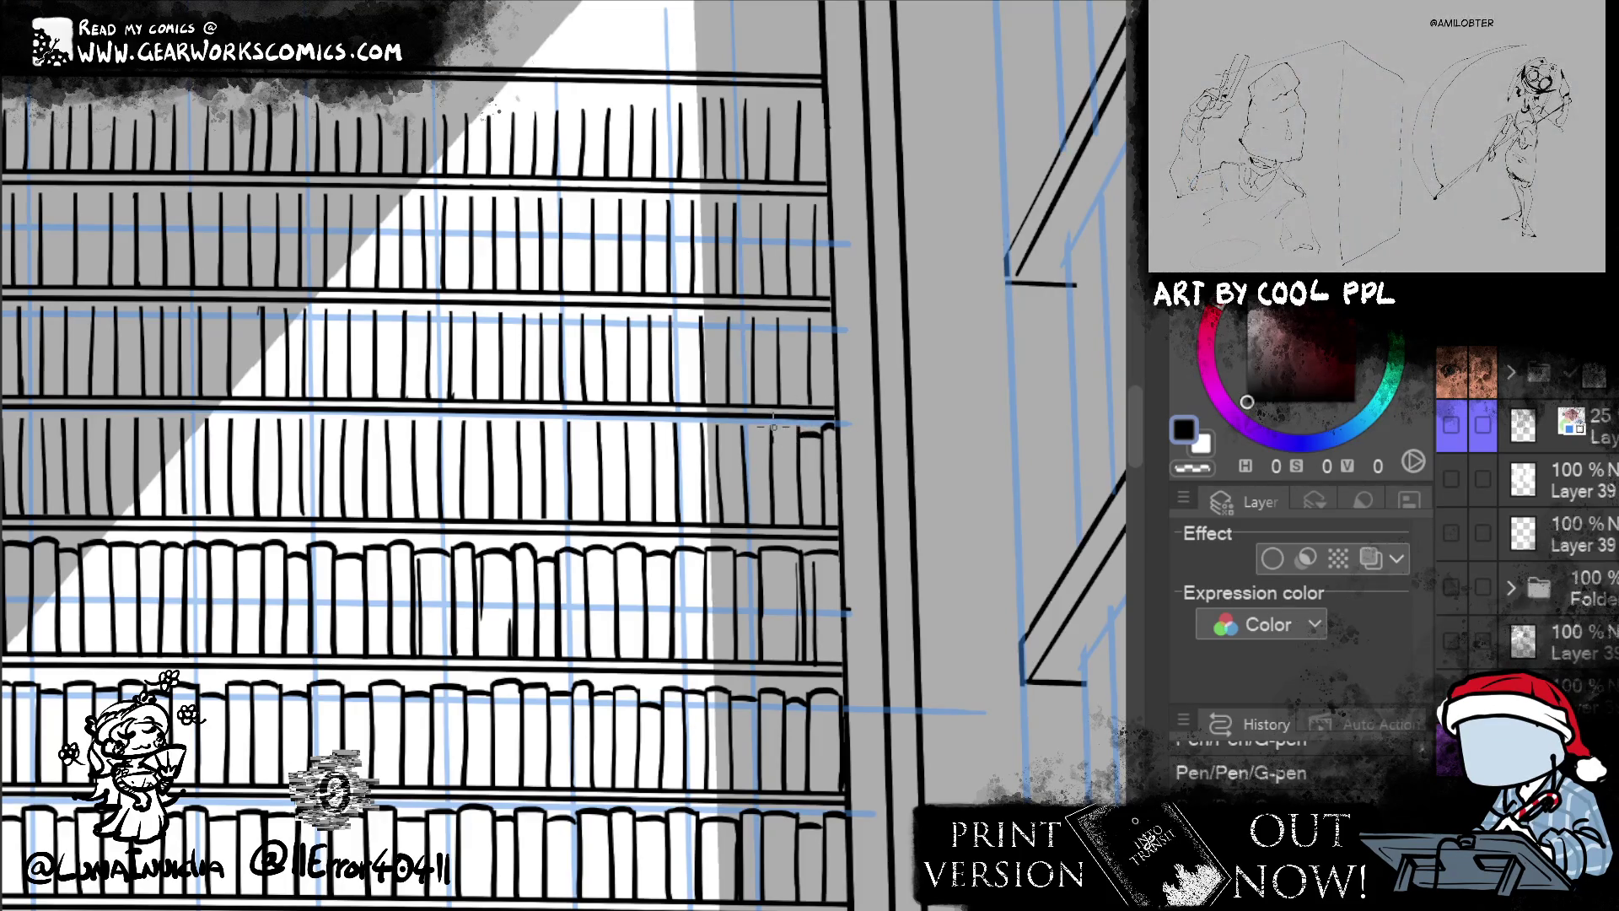
pyautogui.moveTo(742, 438); pyautogui.dragTo(772, 428)
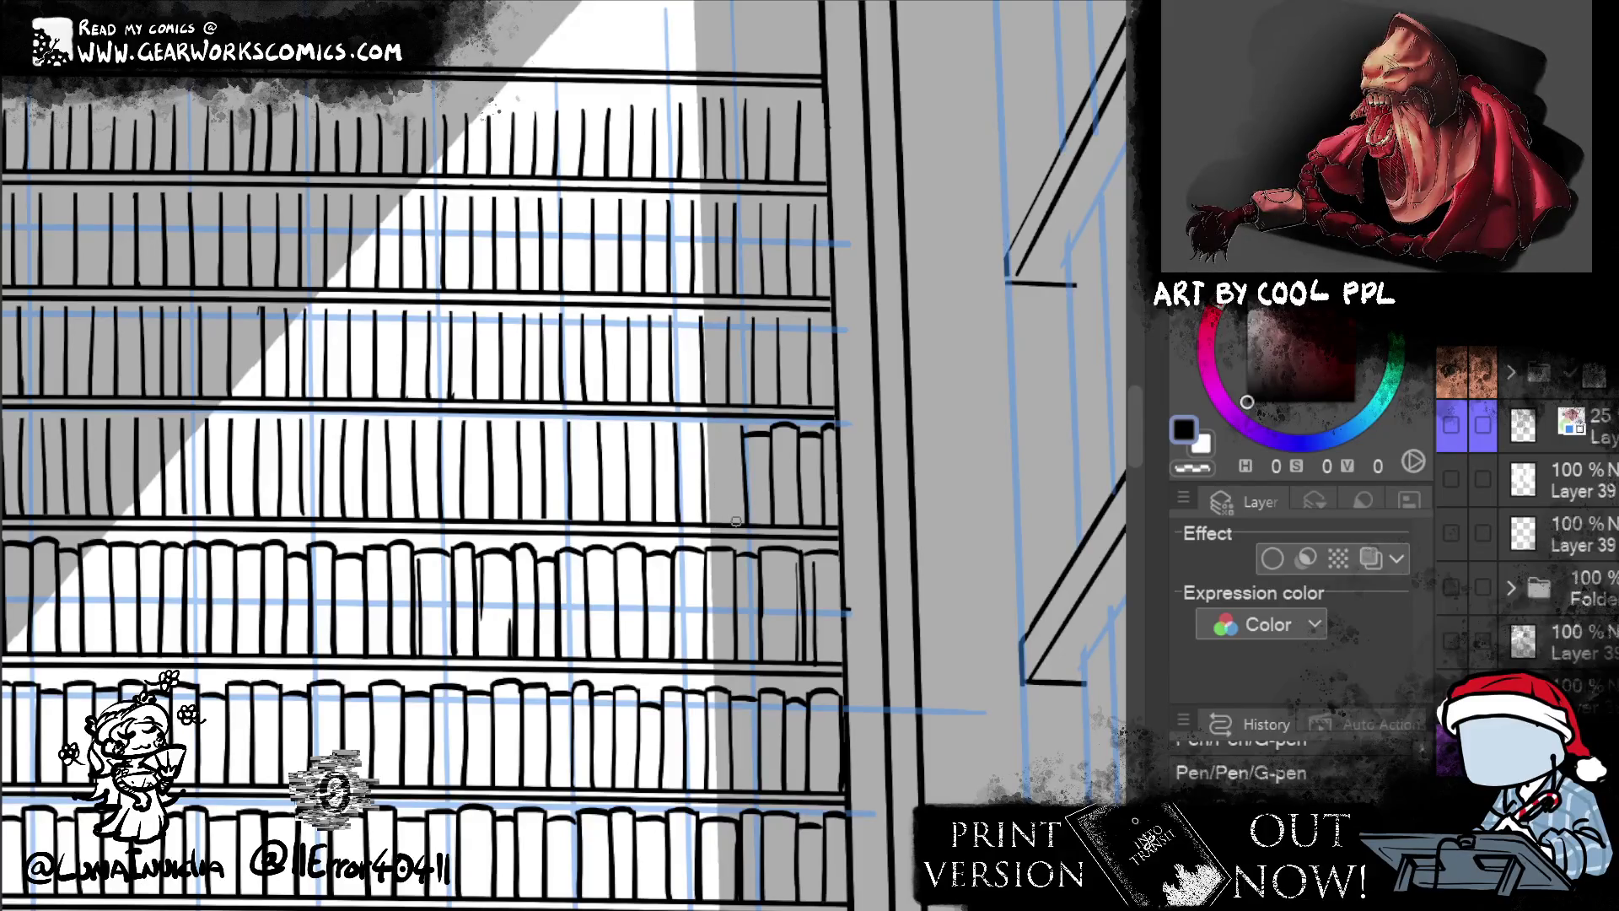
# - Ink a vertical book spine, redoing the stroke several times until it sits right
pyautogui.moveTo(718, 424)
pyautogui.mouseDown()
pyautogui.moveTo(724, 522)
pyautogui.moveTo(720, 505)
pyautogui.mouseUp()
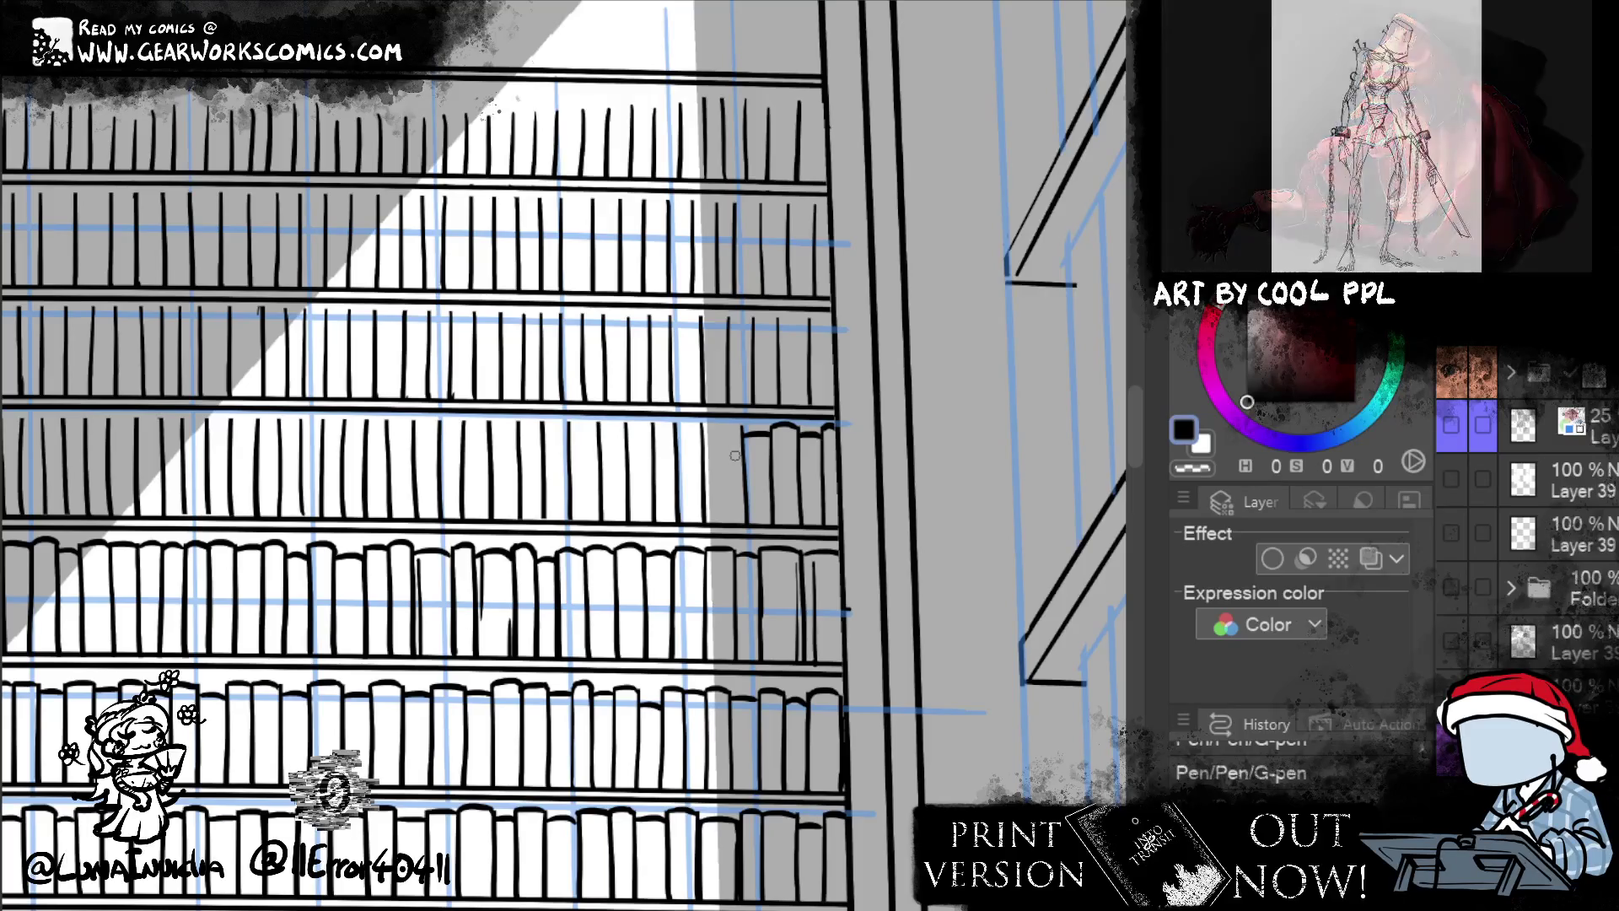
pyautogui.moveTo(721, 424); pyautogui.dragTo(723, 523)
pyautogui.hotkey('ctrl', 'z')
pyautogui.moveTo(721, 431); pyautogui.dragTo(722, 523)
pyautogui.hotkey('ctrl', 'z')
pyautogui.moveTo(722, 432); pyautogui.dragTo(723, 523)
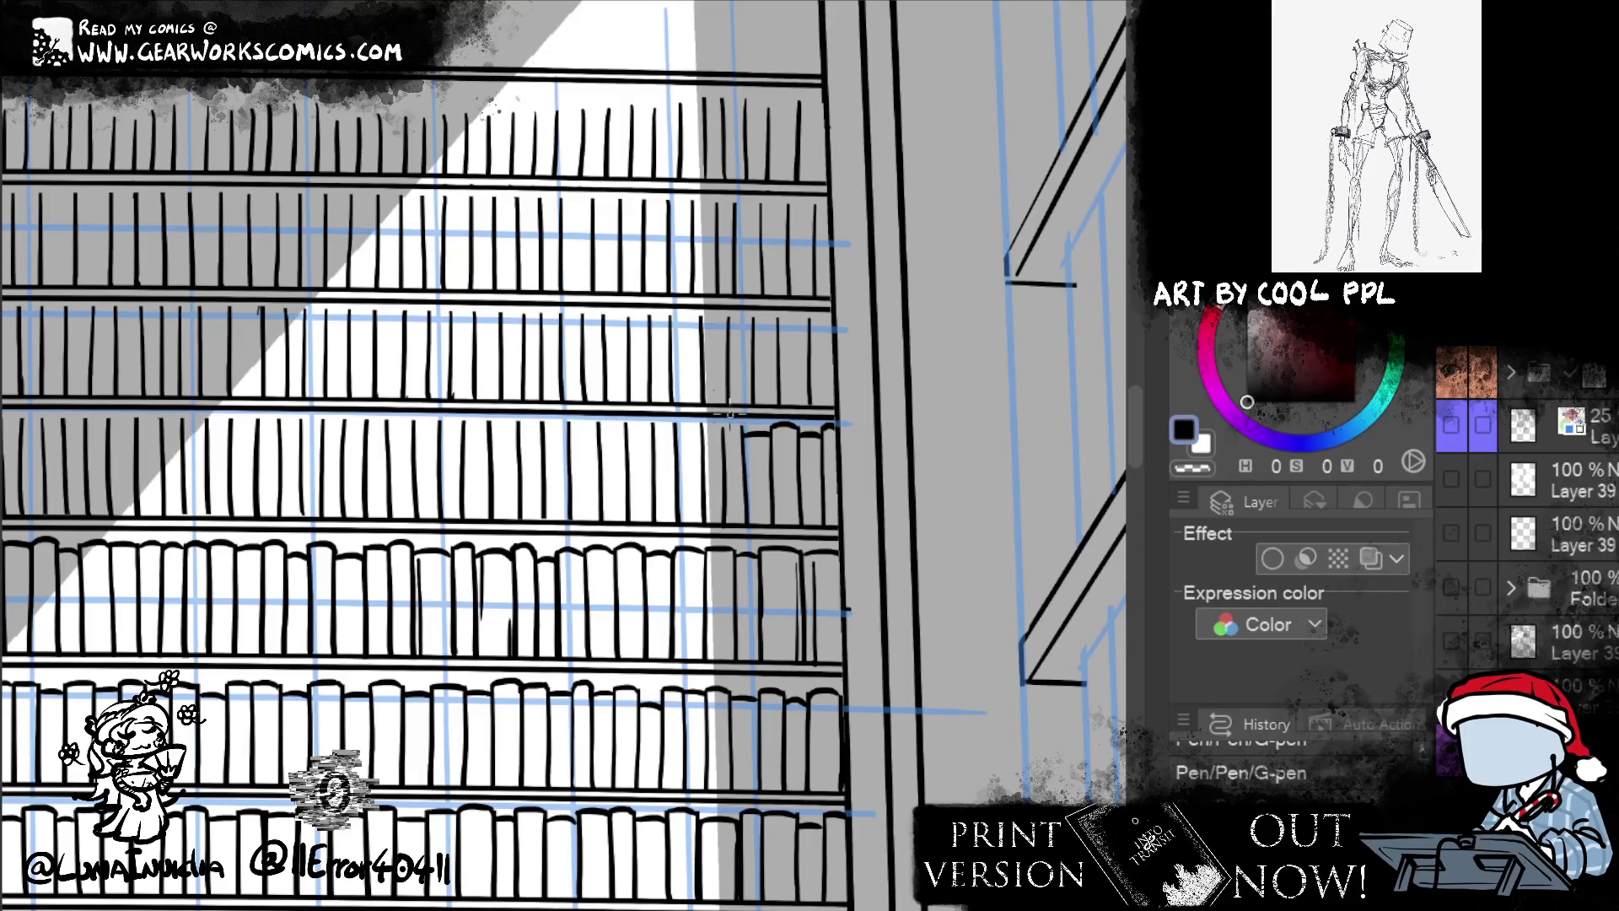
pyautogui.hotkey('ctrl', 'z')
pyautogui.hotkey('ctrl', 'z')
pyautogui.moveTo(721, 428); pyautogui.dragTo(724, 512)
pyautogui.hotkey('ctrl', 'z')
pyautogui.moveTo(721, 427); pyautogui.dragTo(722, 523)
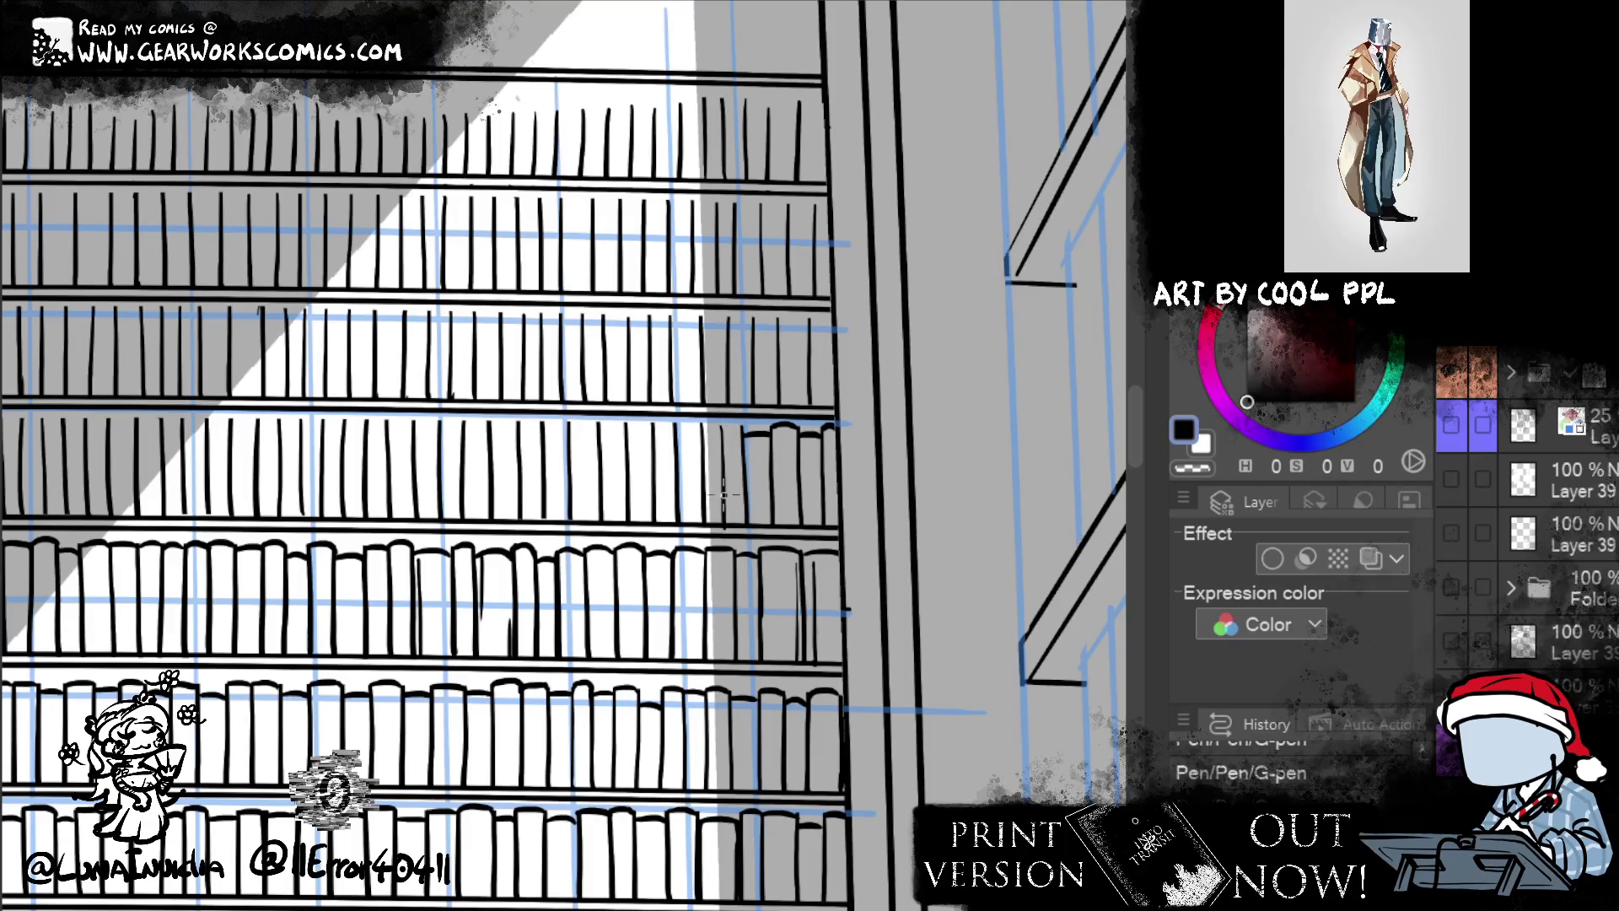
# - Cap the new book and add two more small rounded tops, erasing a stray line
pyautogui.moveTo(721, 436); pyautogui.dragTo(744, 430)
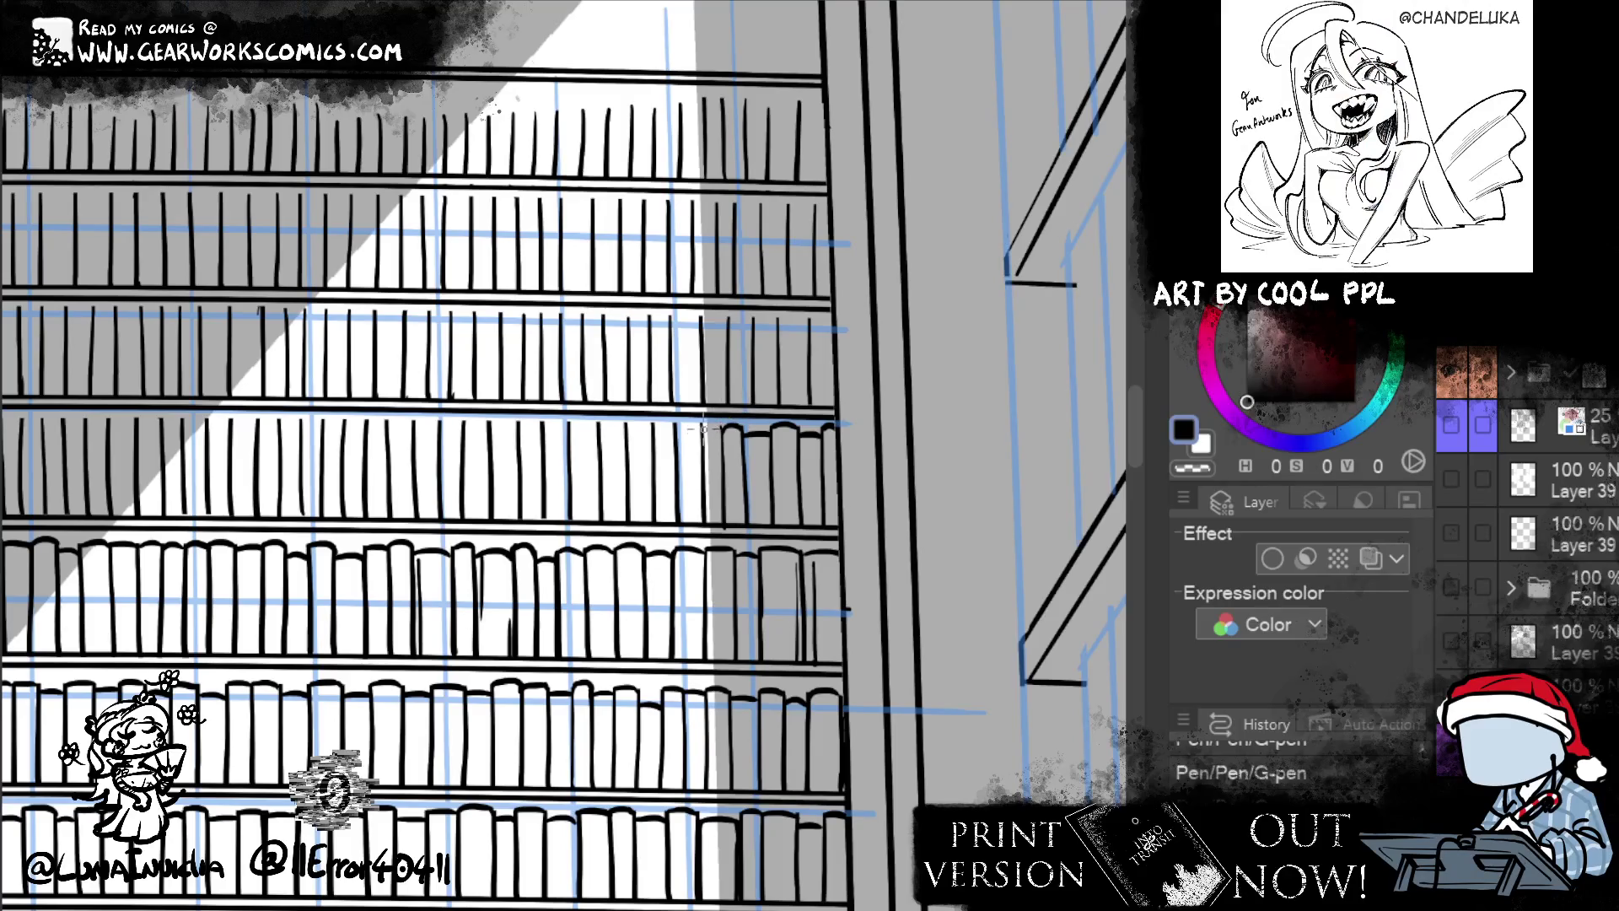
pyautogui.moveTo(705, 426); pyautogui.dragTo(722, 424)
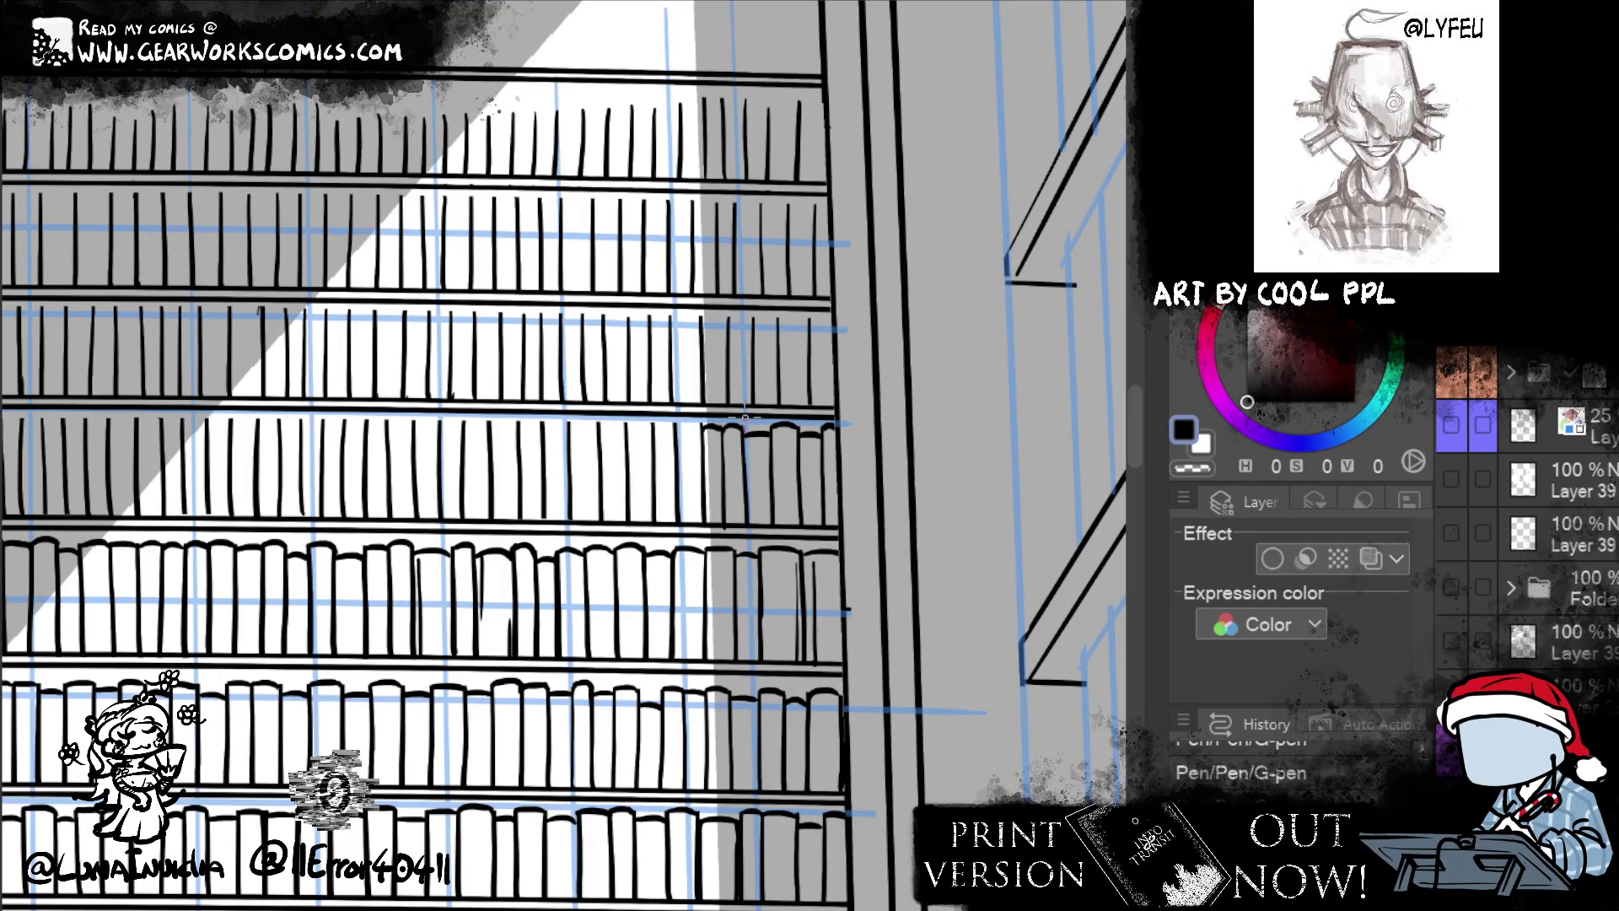
pyautogui.moveTo(677, 428); pyautogui.dragTo(702, 424)
pyautogui.moveTo(674, 425); pyautogui.dragTo(656, 447)
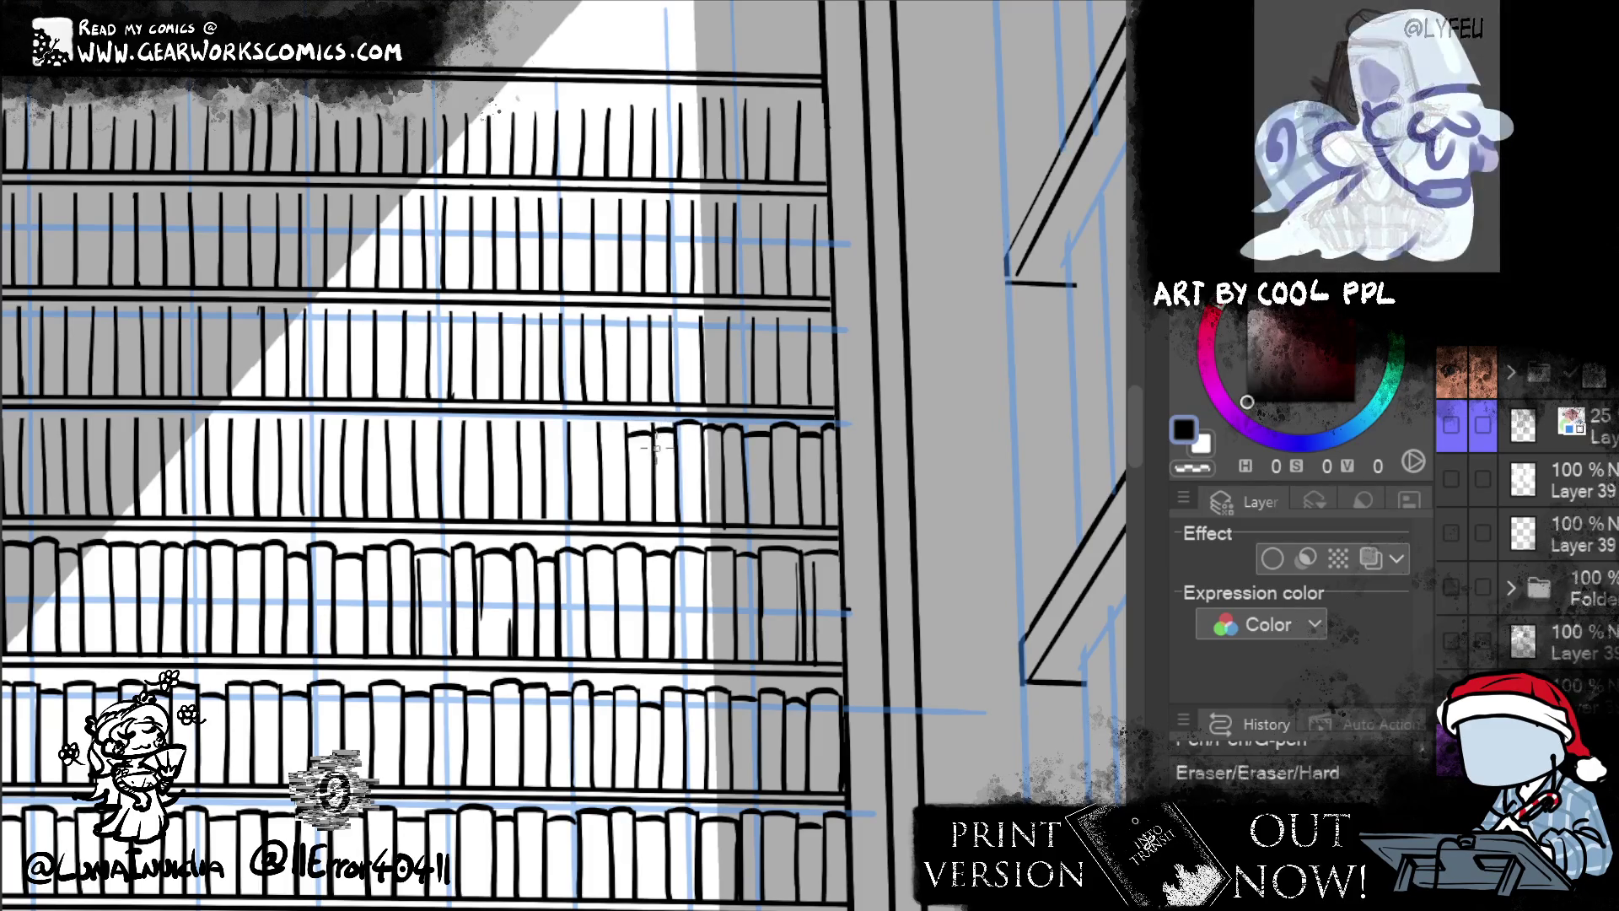
# - Ink a row of rounded book tops along the next lower shelf, redrawing one
pyautogui.moveTo(858, 329); pyautogui.dragTo(1090, 355)
pyautogui.moveTo(833, 453)
pyautogui.mouseDown()
pyautogui.moveTo(864, 446)
pyautogui.moveTo(831, 445)
pyautogui.mouseUp()
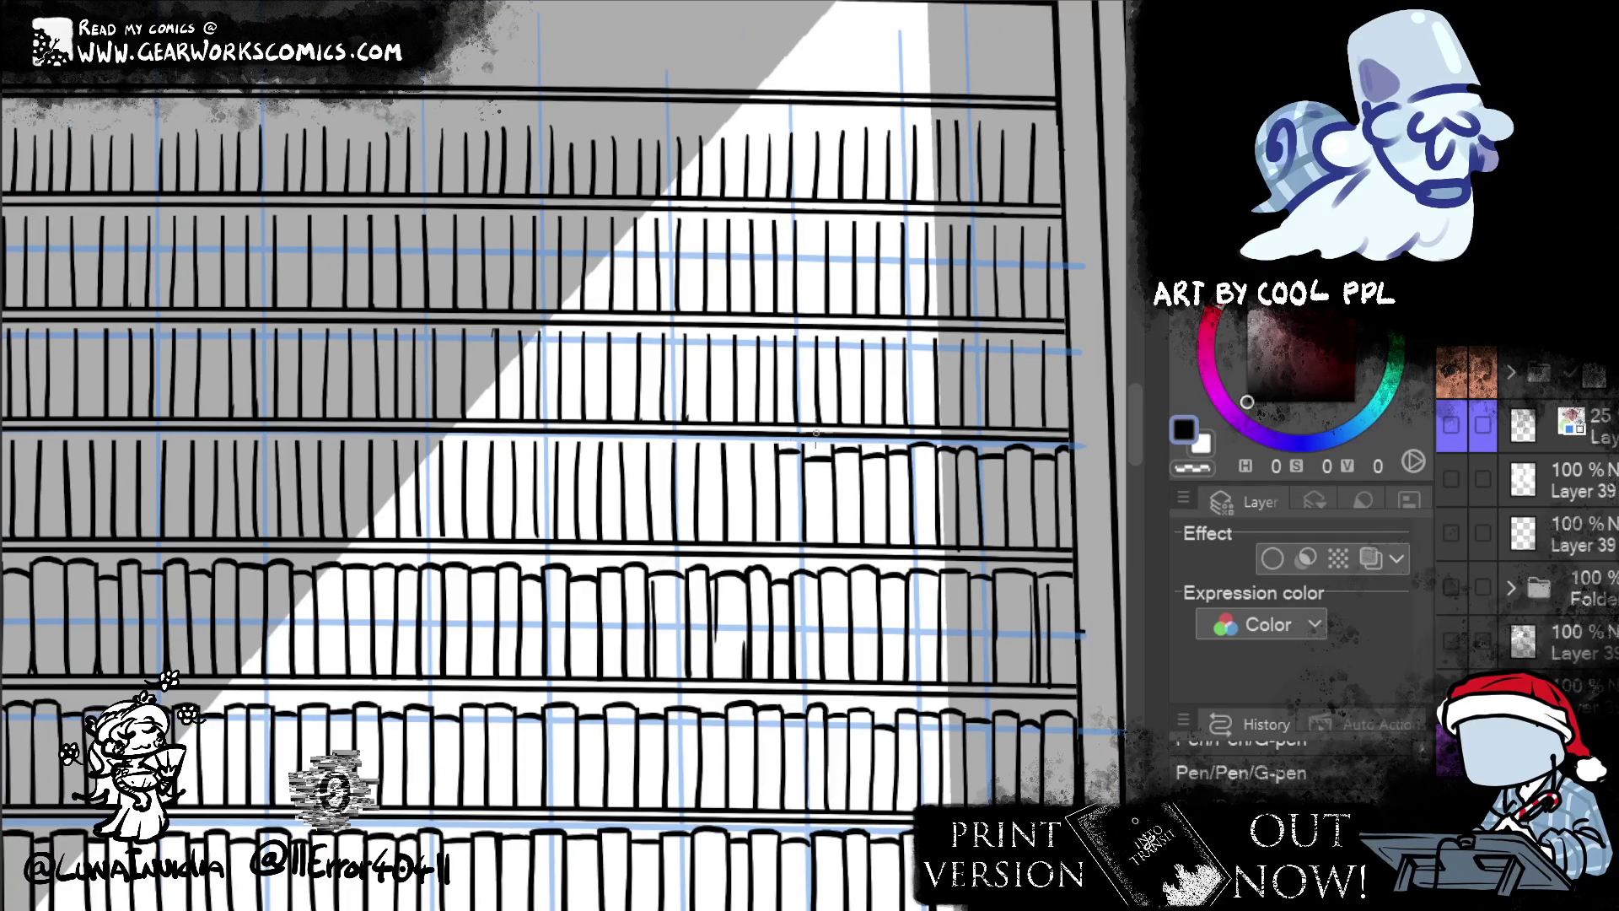
pyautogui.moveTo(721, 459); pyautogui.dragTo(752, 449)
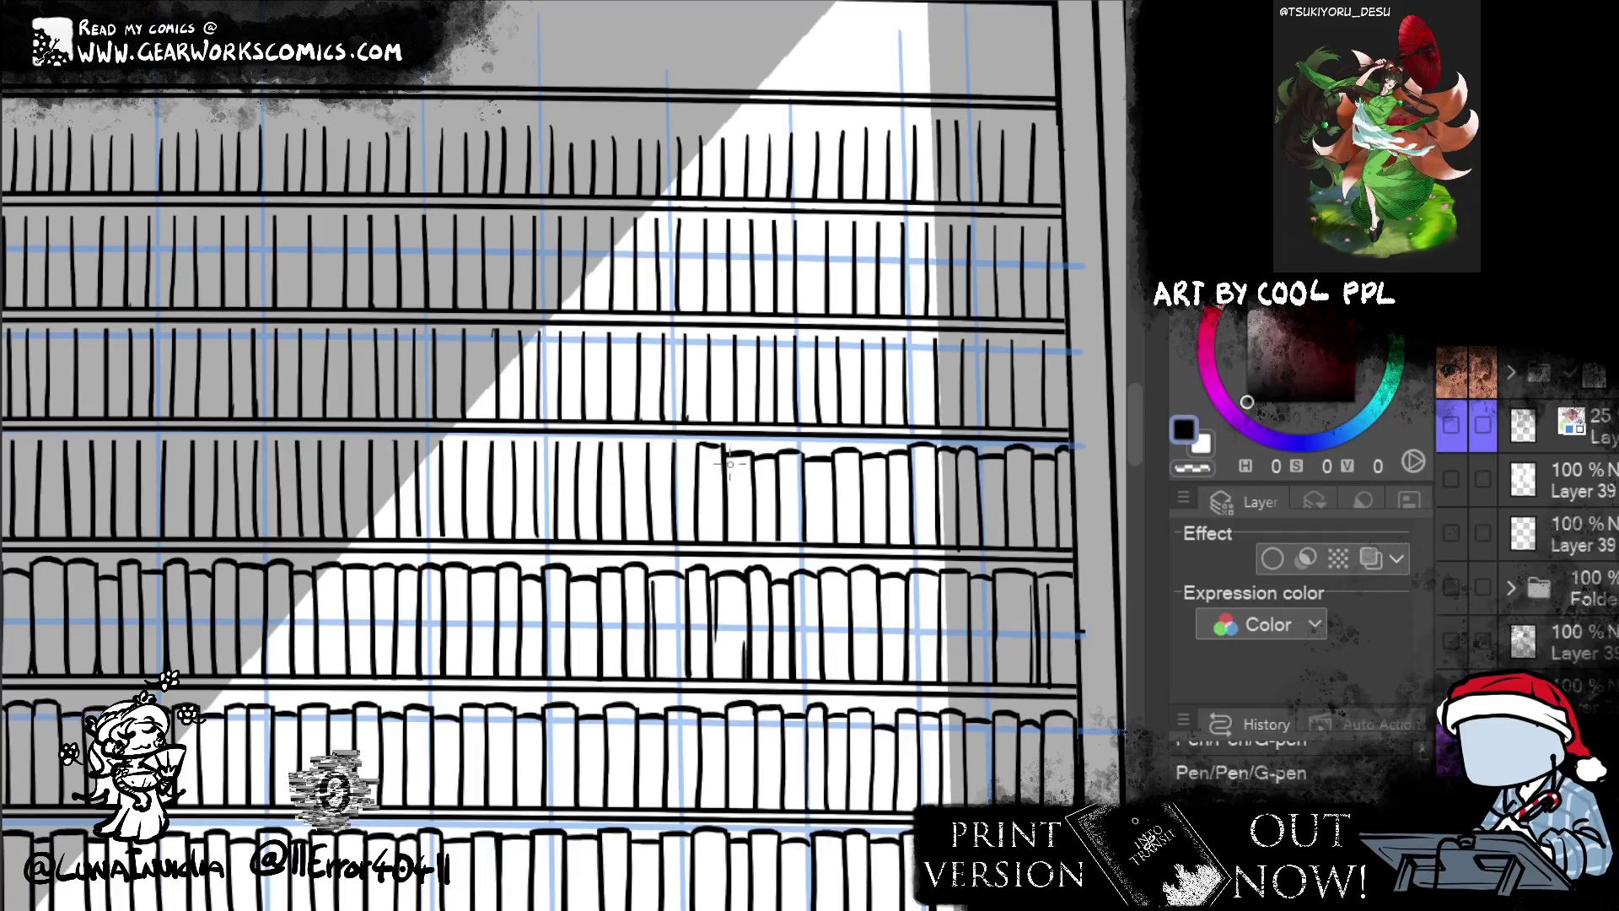
pyautogui.hotkey('ctrl', 'z')
pyautogui.moveTo(698, 447); pyautogui.dragTo(723, 447)
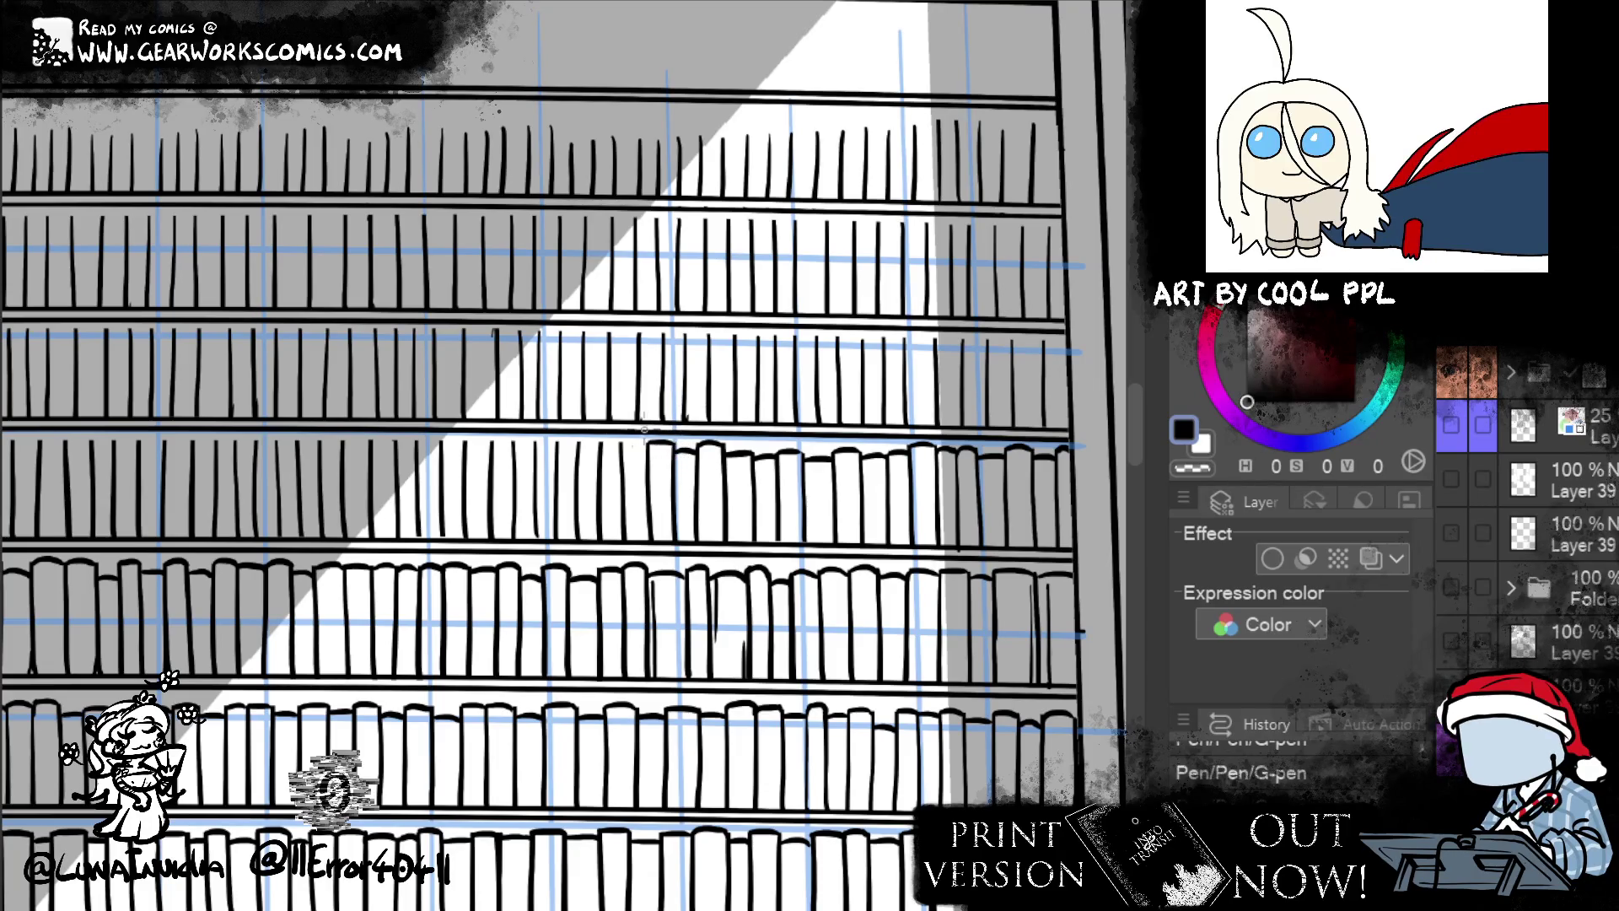
pyautogui.moveTo(621, 454); pyautogui.dragTo(649, 446)
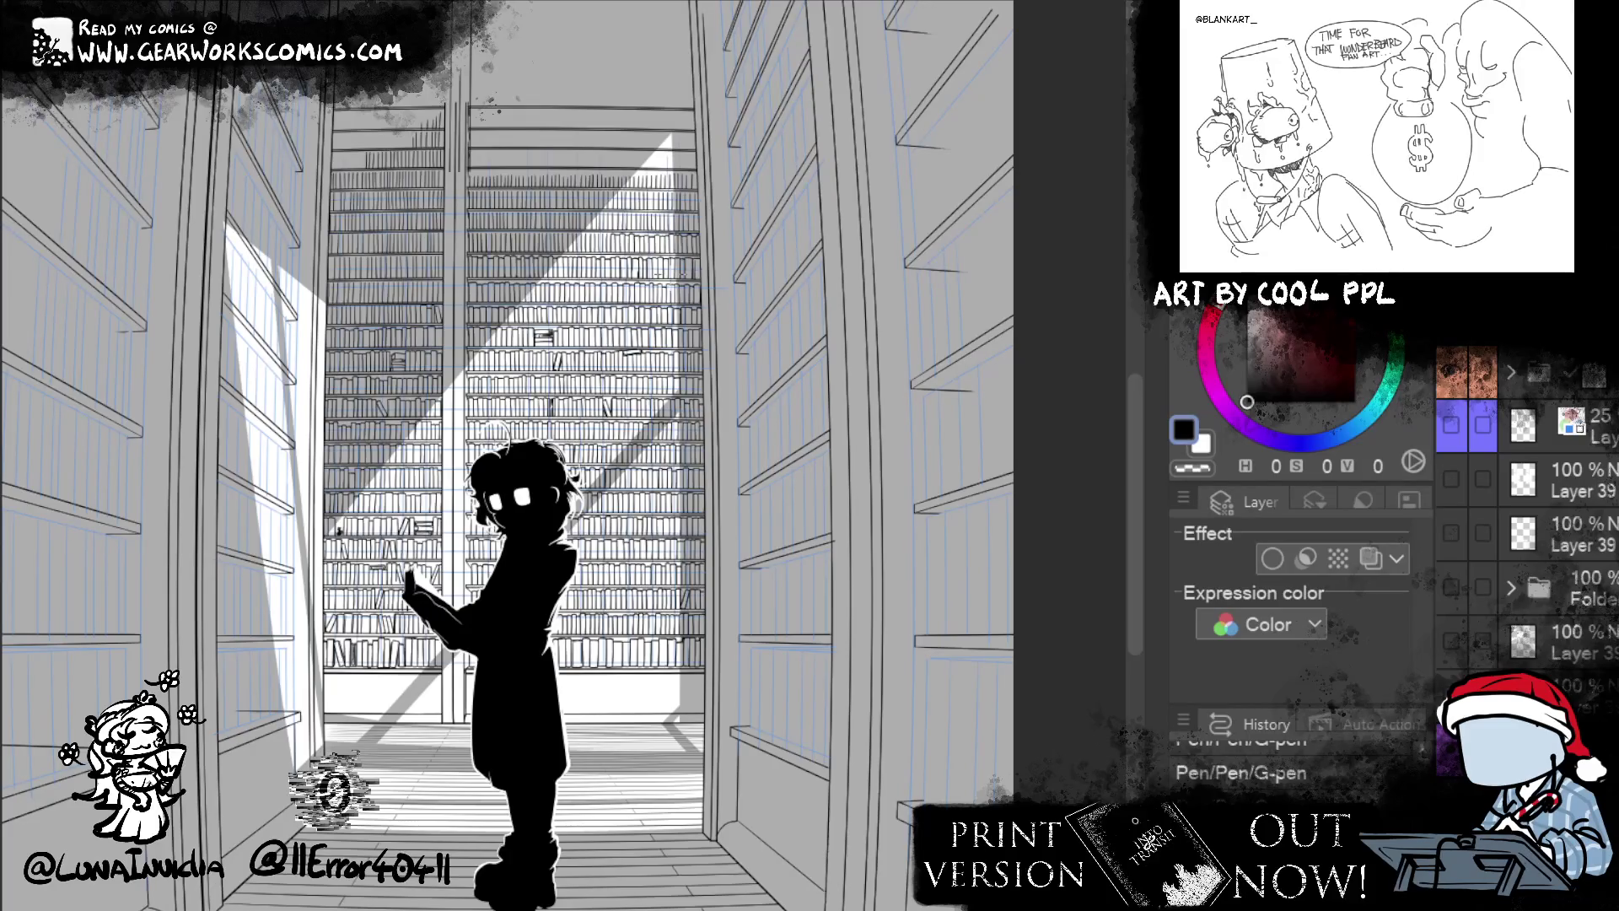
pyautogui.moveTo(956, 410); pyautogui.dragTo(917, 488)
pyautogui.scroll(-5, 1012, 505)
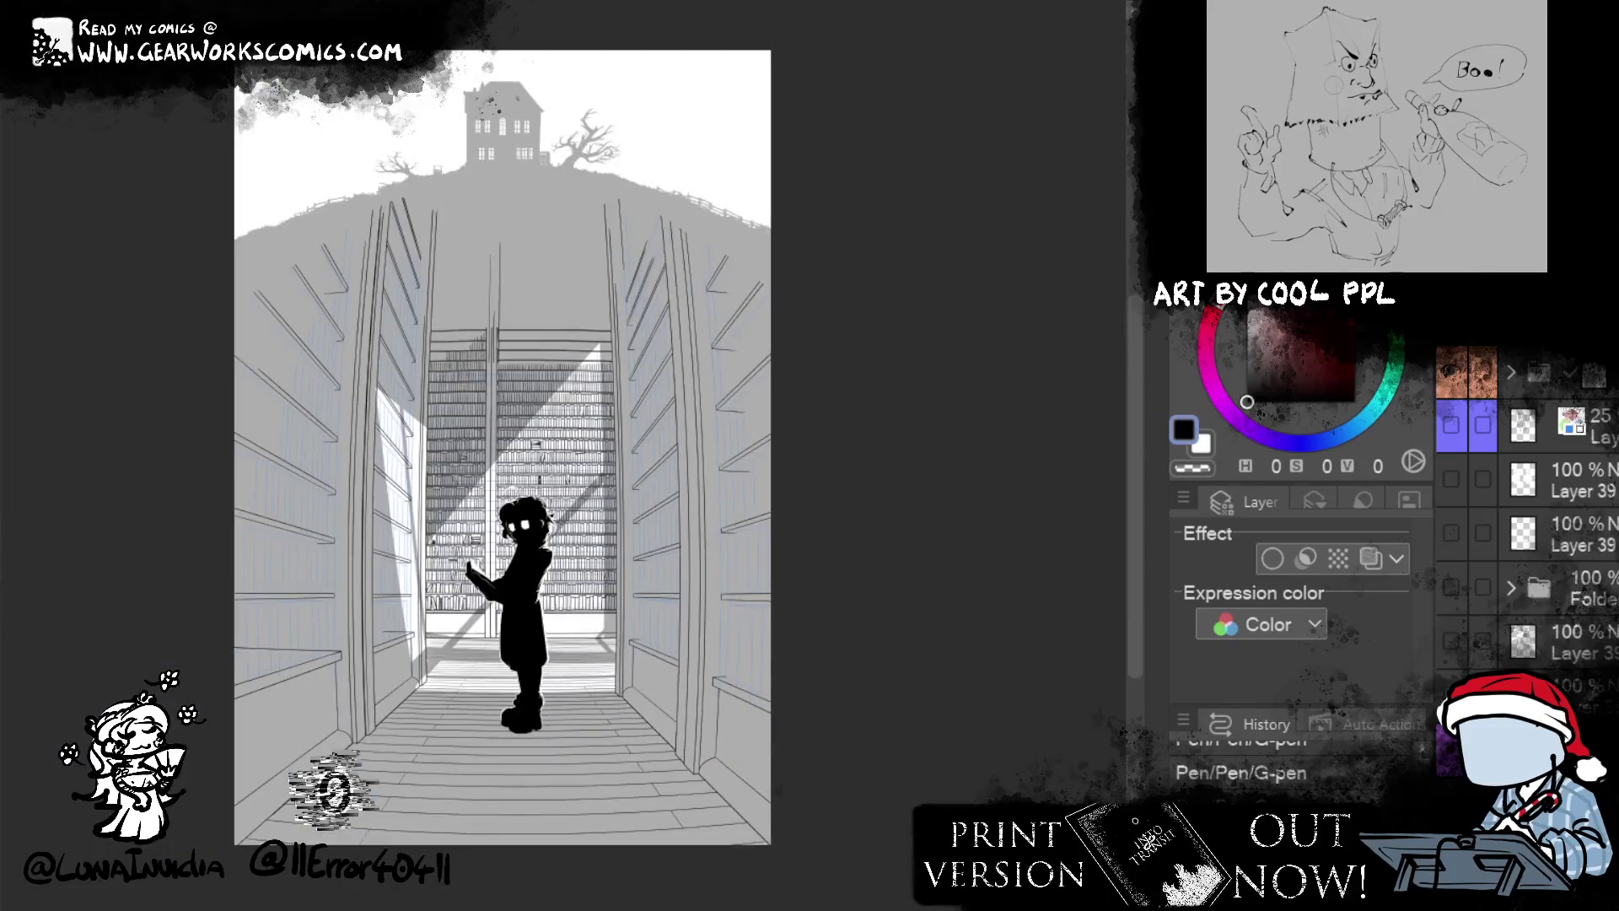
pyautogui.moveTo(1020, 507)
pyautogui.mouseDown()
pyautogui.moveTo(1033, 496)
pyautogui.moveTo(1023, 553)
pyautogui.moveTo(1030, 456)
pyautogui.mouseUp()
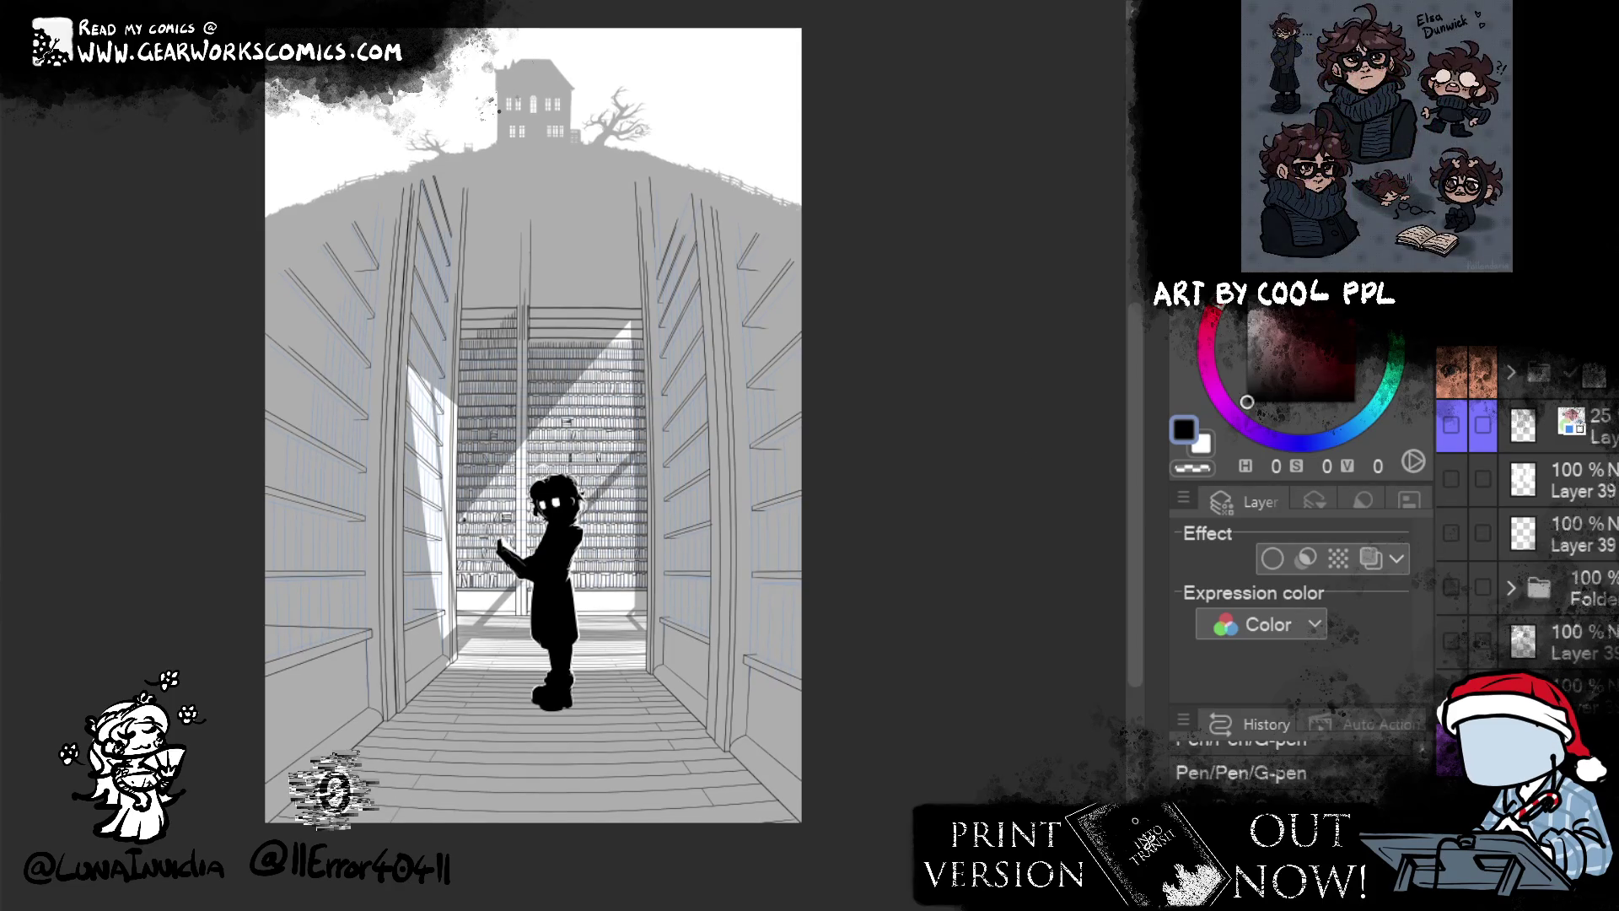
pyautogui.hotkey('ctrl', '+')
pyautogui.hotkey('ctrl', '+')
pyautogui.hotkey('ctrl', '+')
pyautogui.hotkey('ctrl', '+')
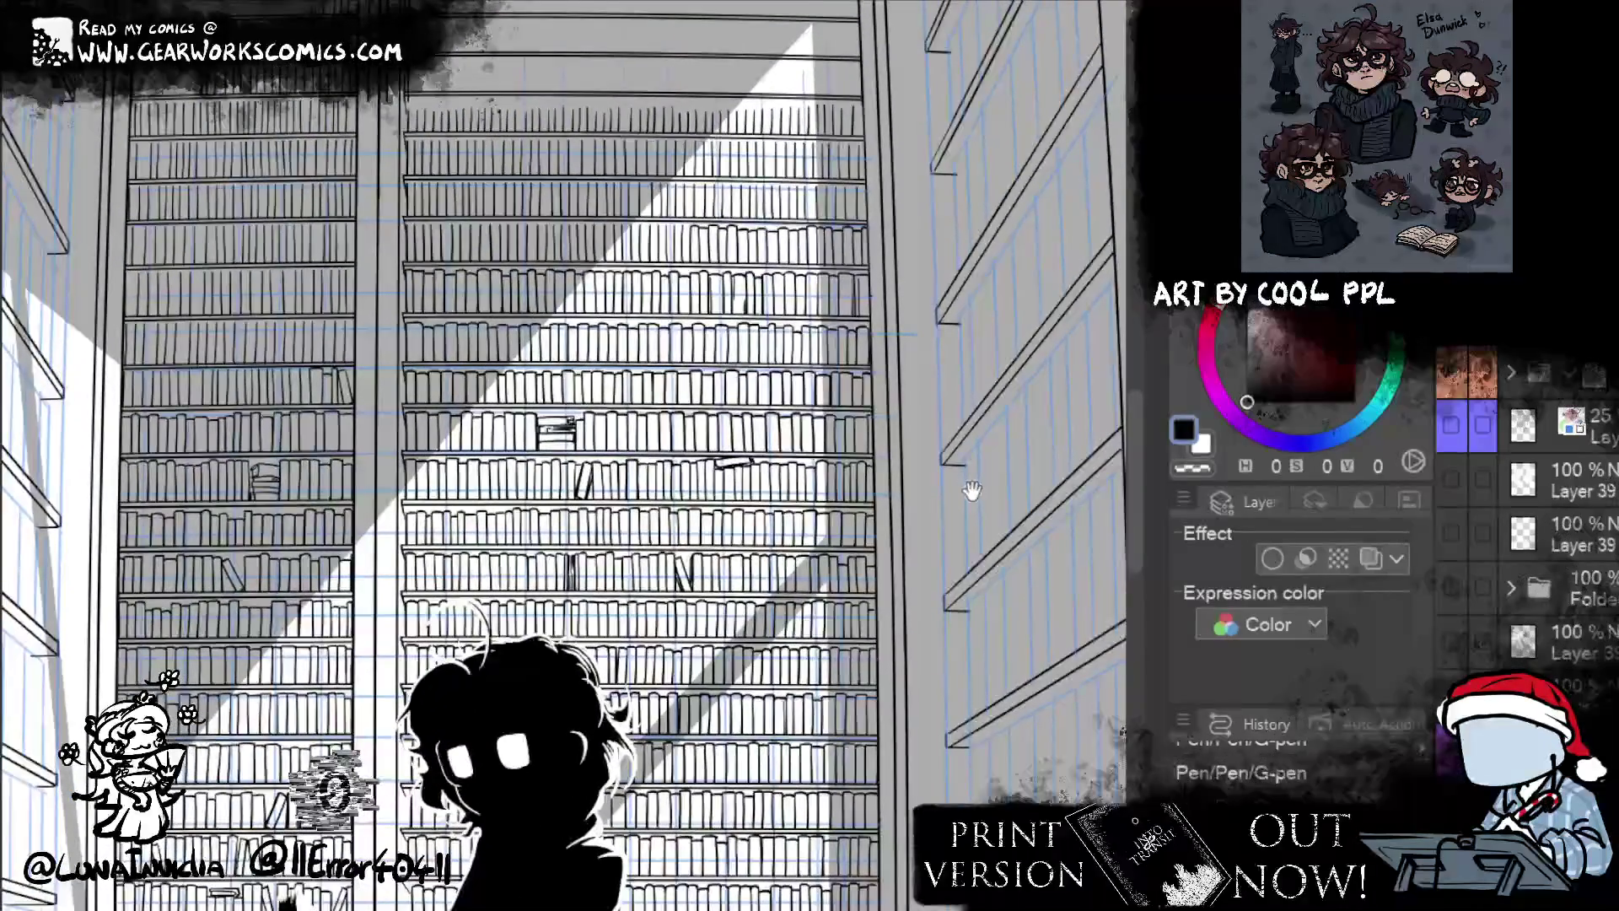
pyautogui.hotkey('ctrl', '+')
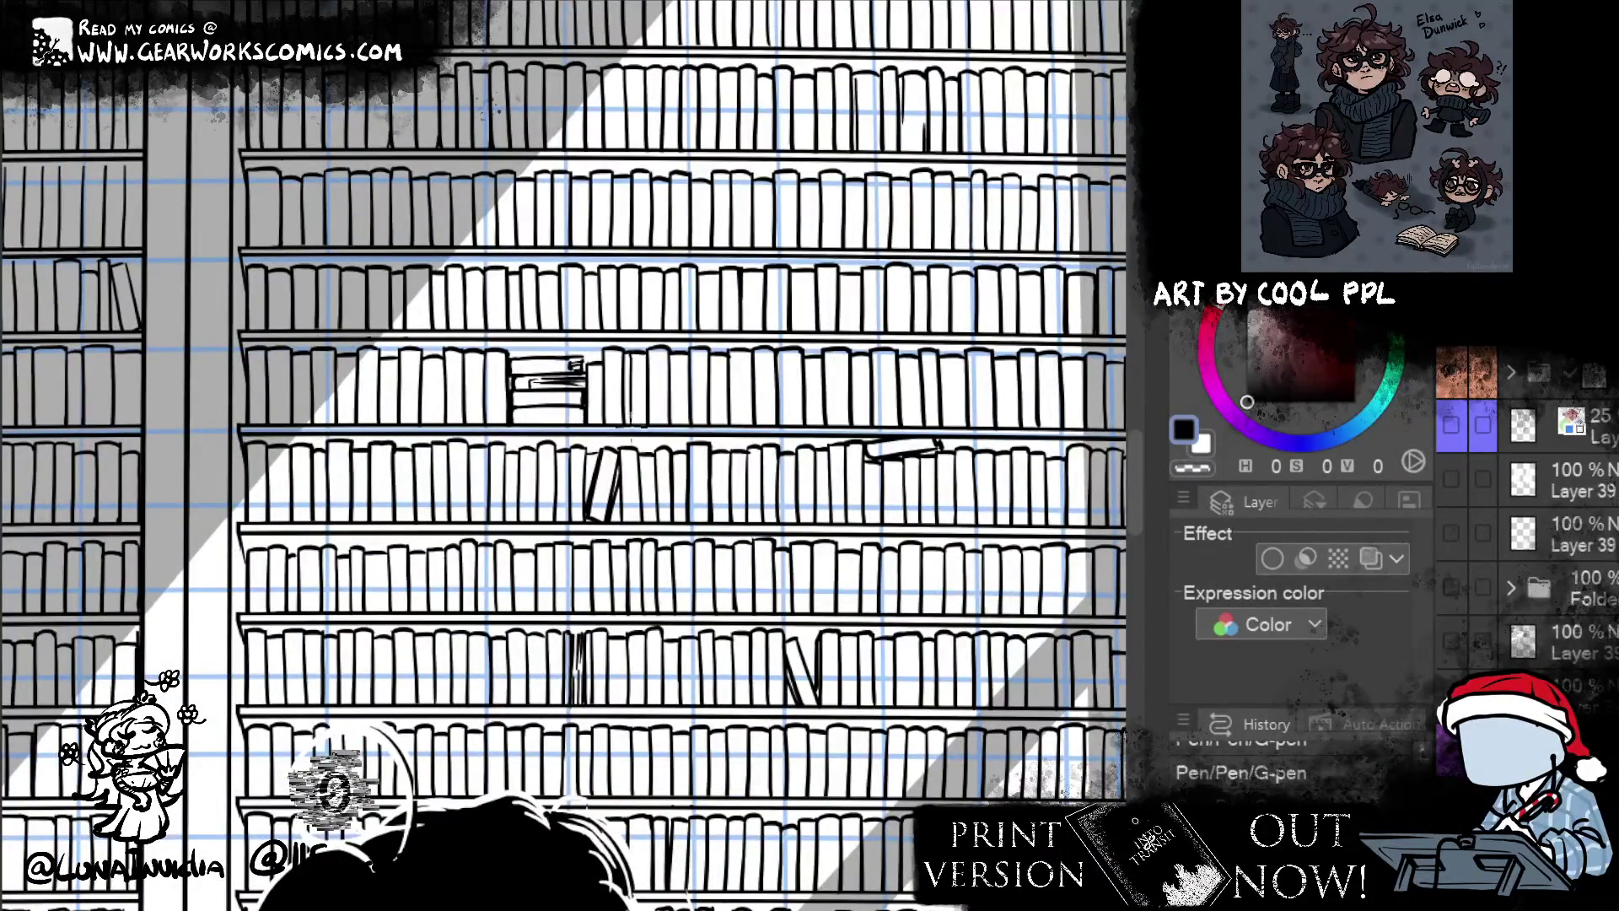
# - Try a vertical line in the shelf gap, then discard it
pyautogui.moveTo(625, 353); pyautogui.dragTo(625, 428)
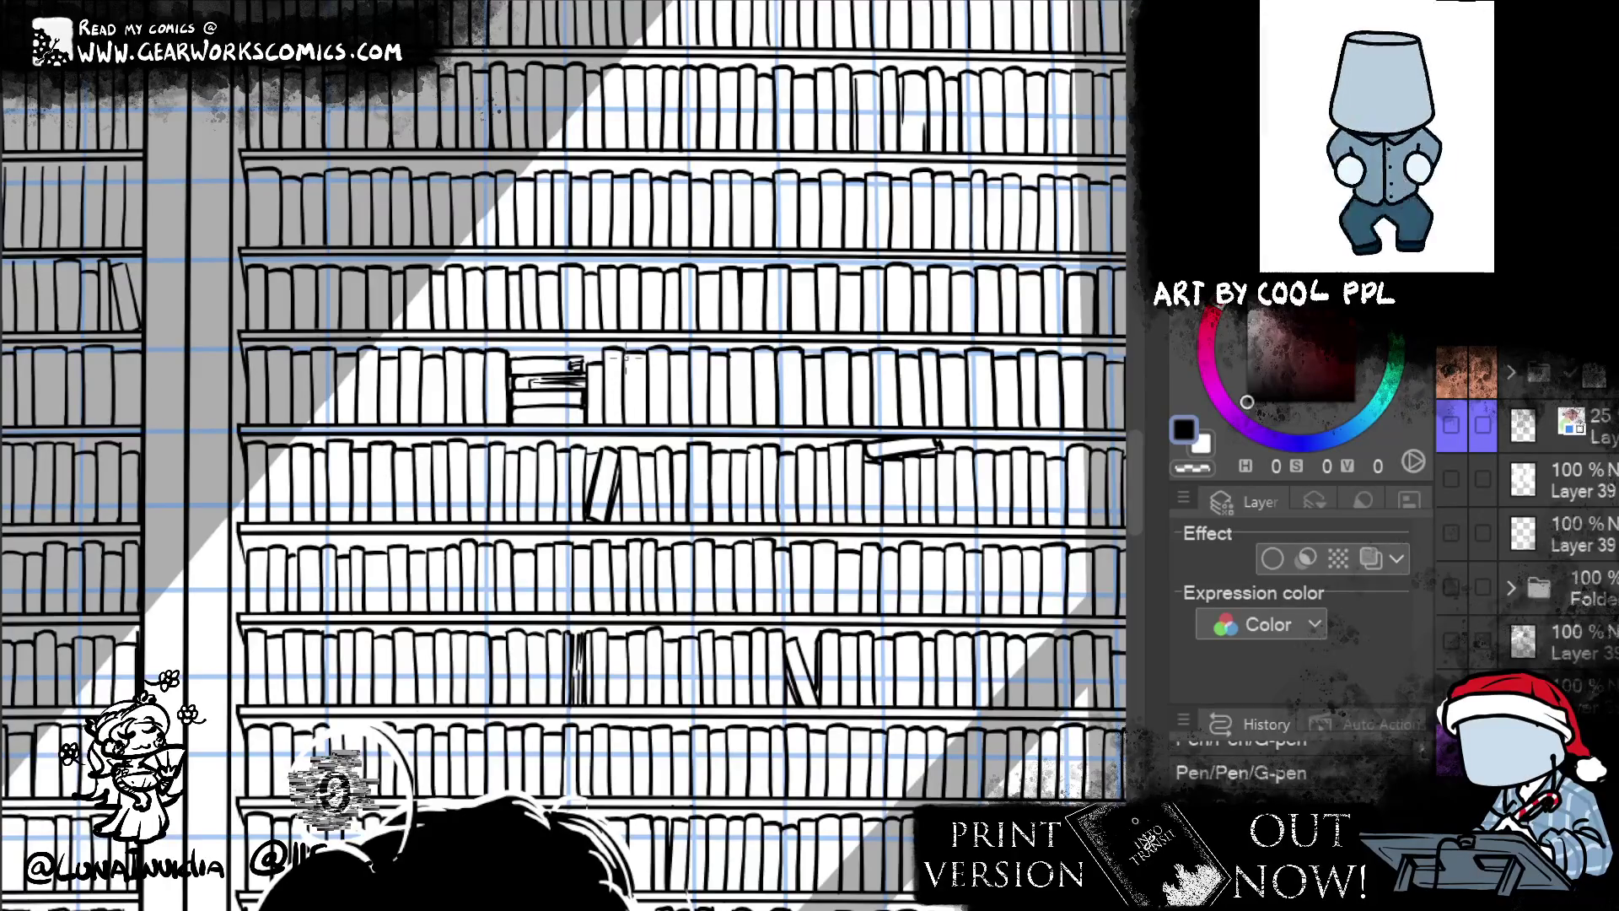
pyautogui.moveTo(624, 354); pyautogui.dragTo(625, 405)
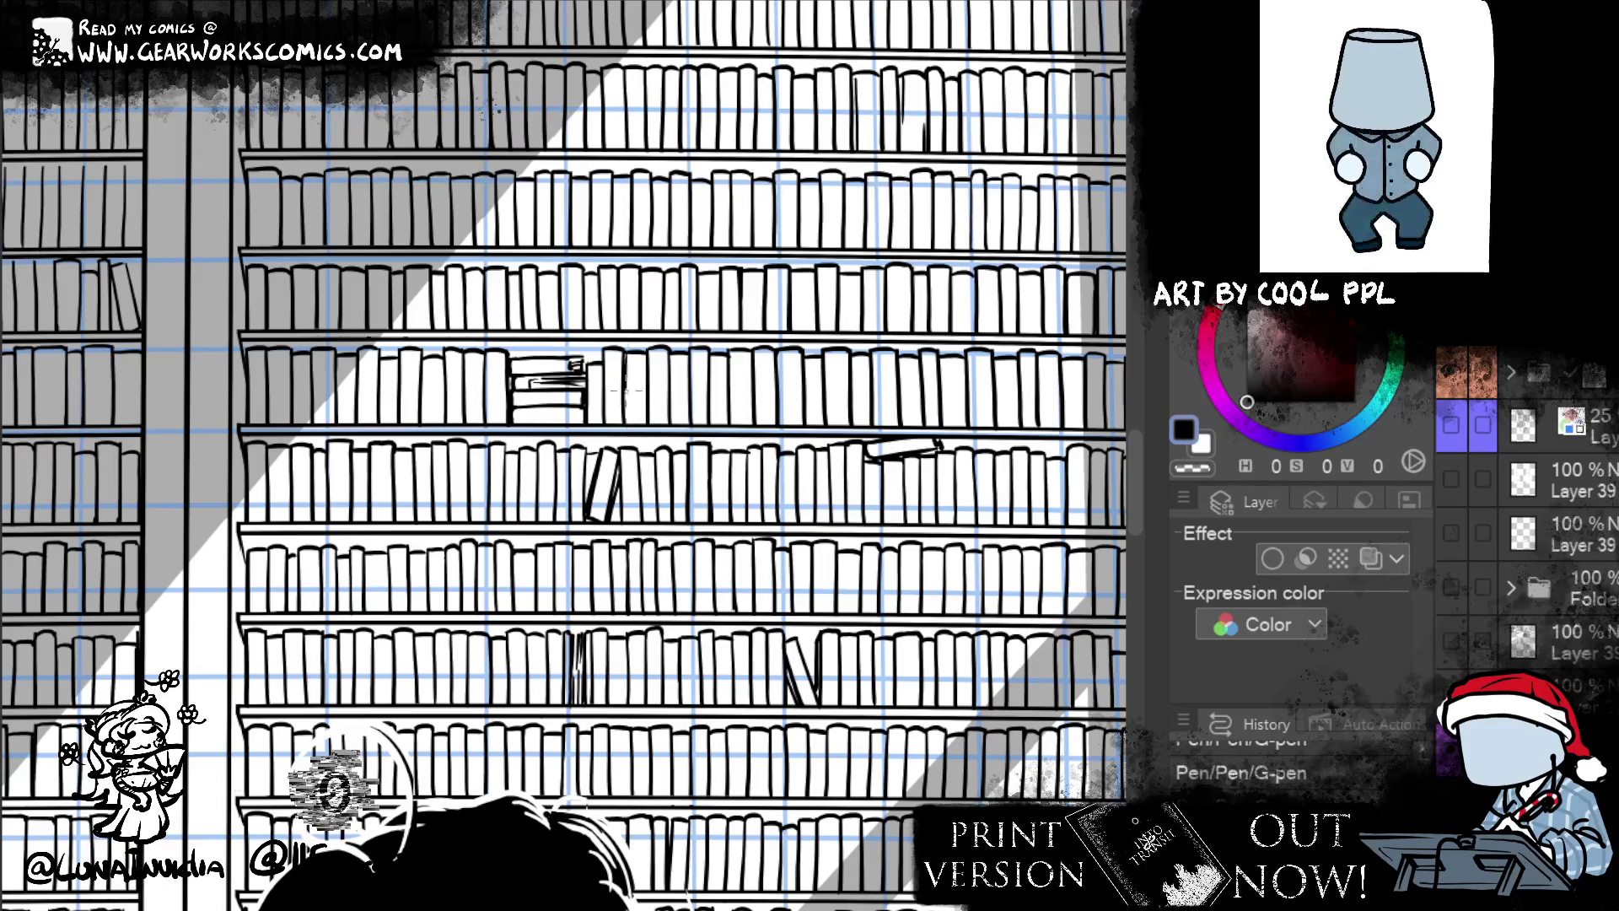
pyautogui.moveTo(625, 354); pyautogui.dragTo(628, 426)
pyautogui.hotkey('ctrl', 'z')
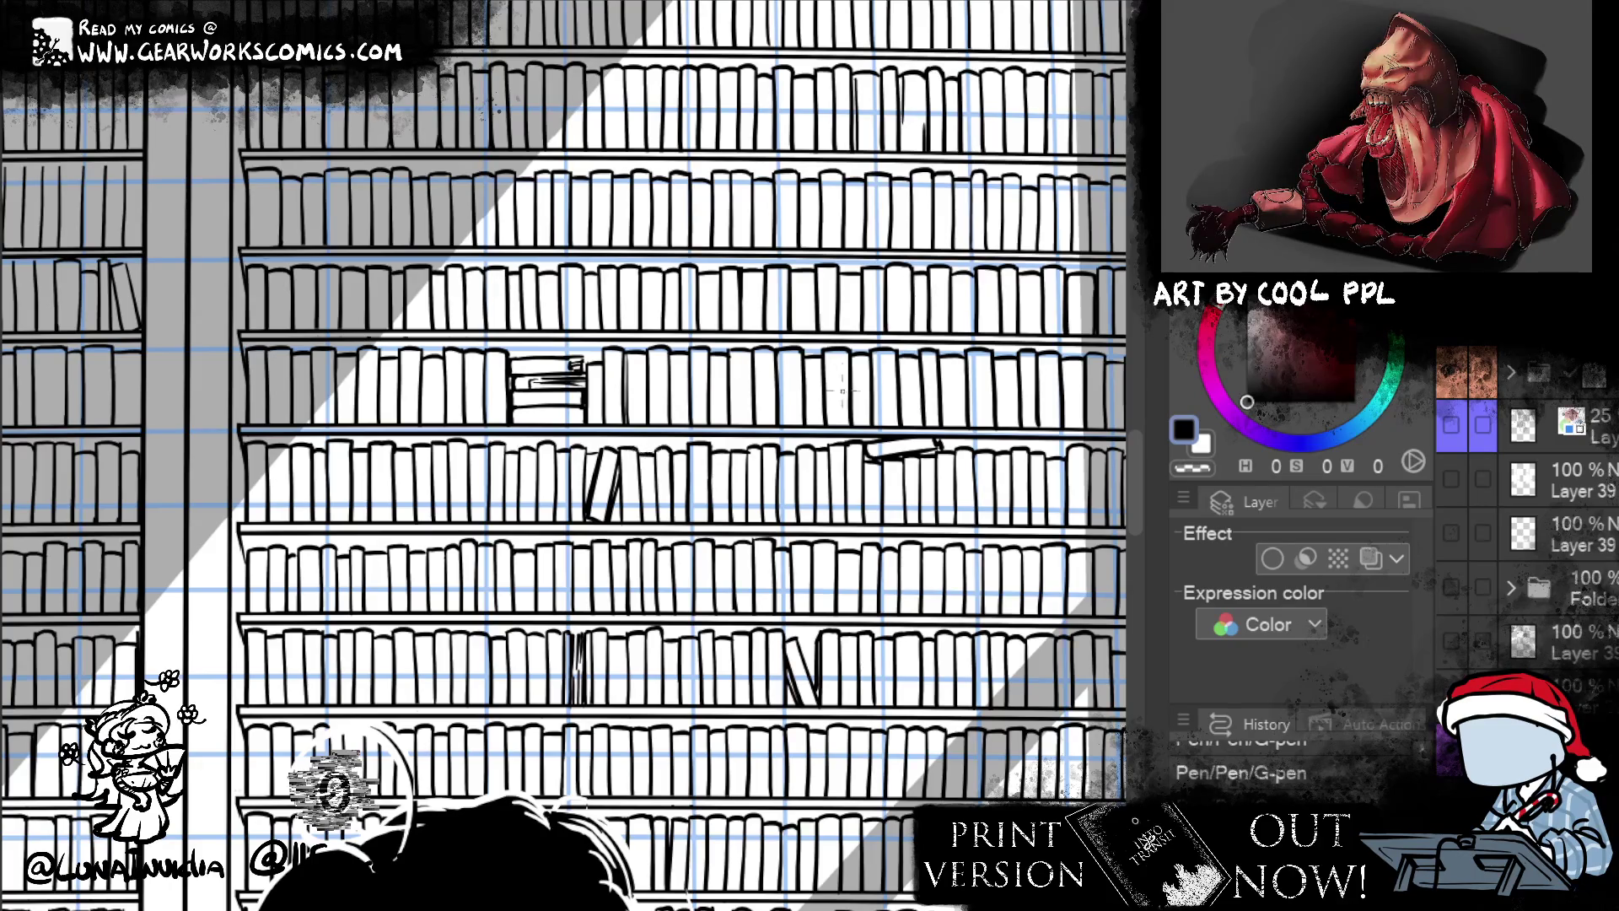
# - Draw a vertical book edge on the shelf, redoing the first attempt
pyautogui.moveTo(843, 426); pyautogui.dragTo(843, 353)
pyautogui.hotkey('ctrl', 'z')
pyautogui.moveTo(848, 427); pyautogui.dragTo(850, 354)
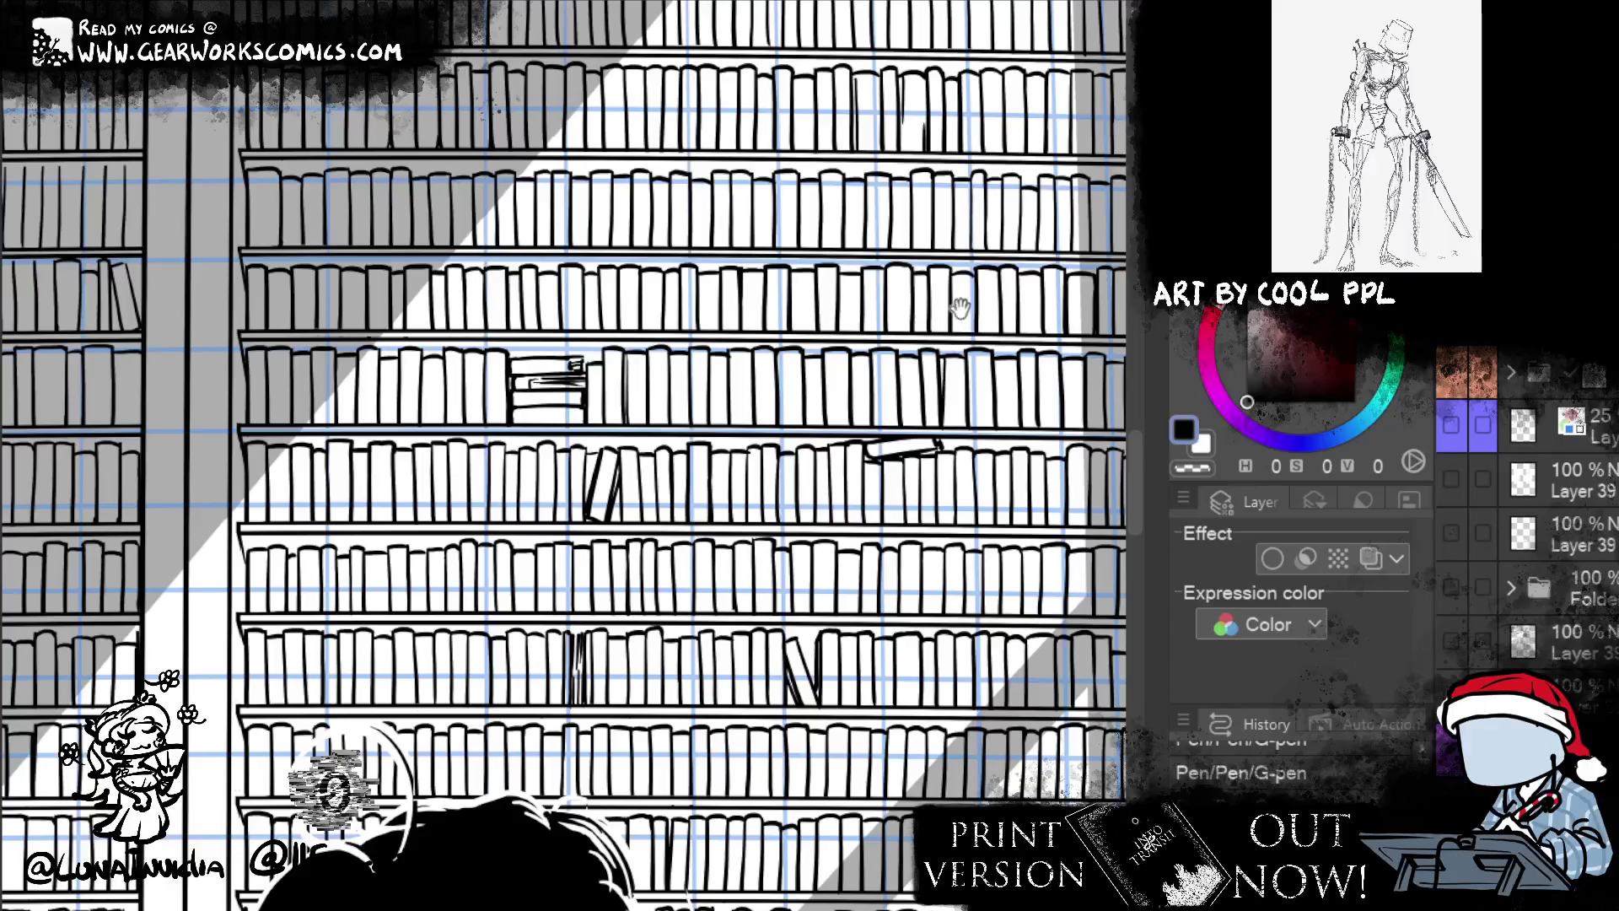
pyautogui.moveTo(945, 291); pyautogui.dragTo(805, 468)
pyautogui.moveTo(909, 428); pyautogui.dragTo(944, 705)
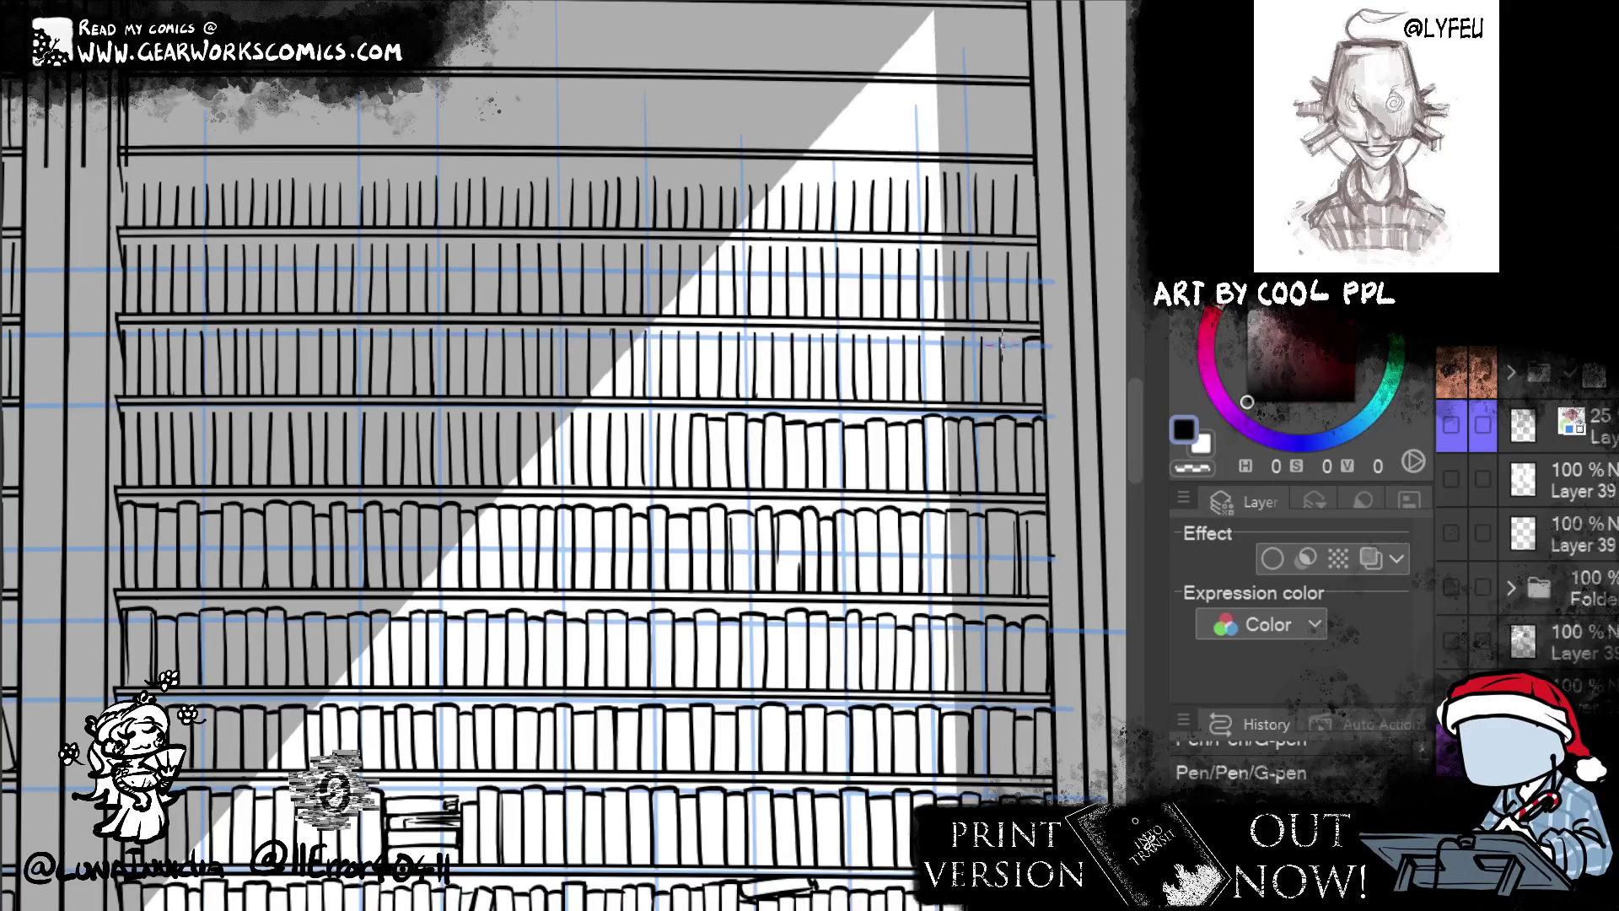
# - Ink a short curved line along the upper shelf's book tops and trim it with the eraser
pyautogui.moveTo(1001, 346)
pyautogui.mouseDown()
pyautogui.moveTo(1035, 338)
pyautogui.moveTo(884, 340)
pyautogui.mouseUp()
pyautogui.press('e')
pyautogui.press('p')
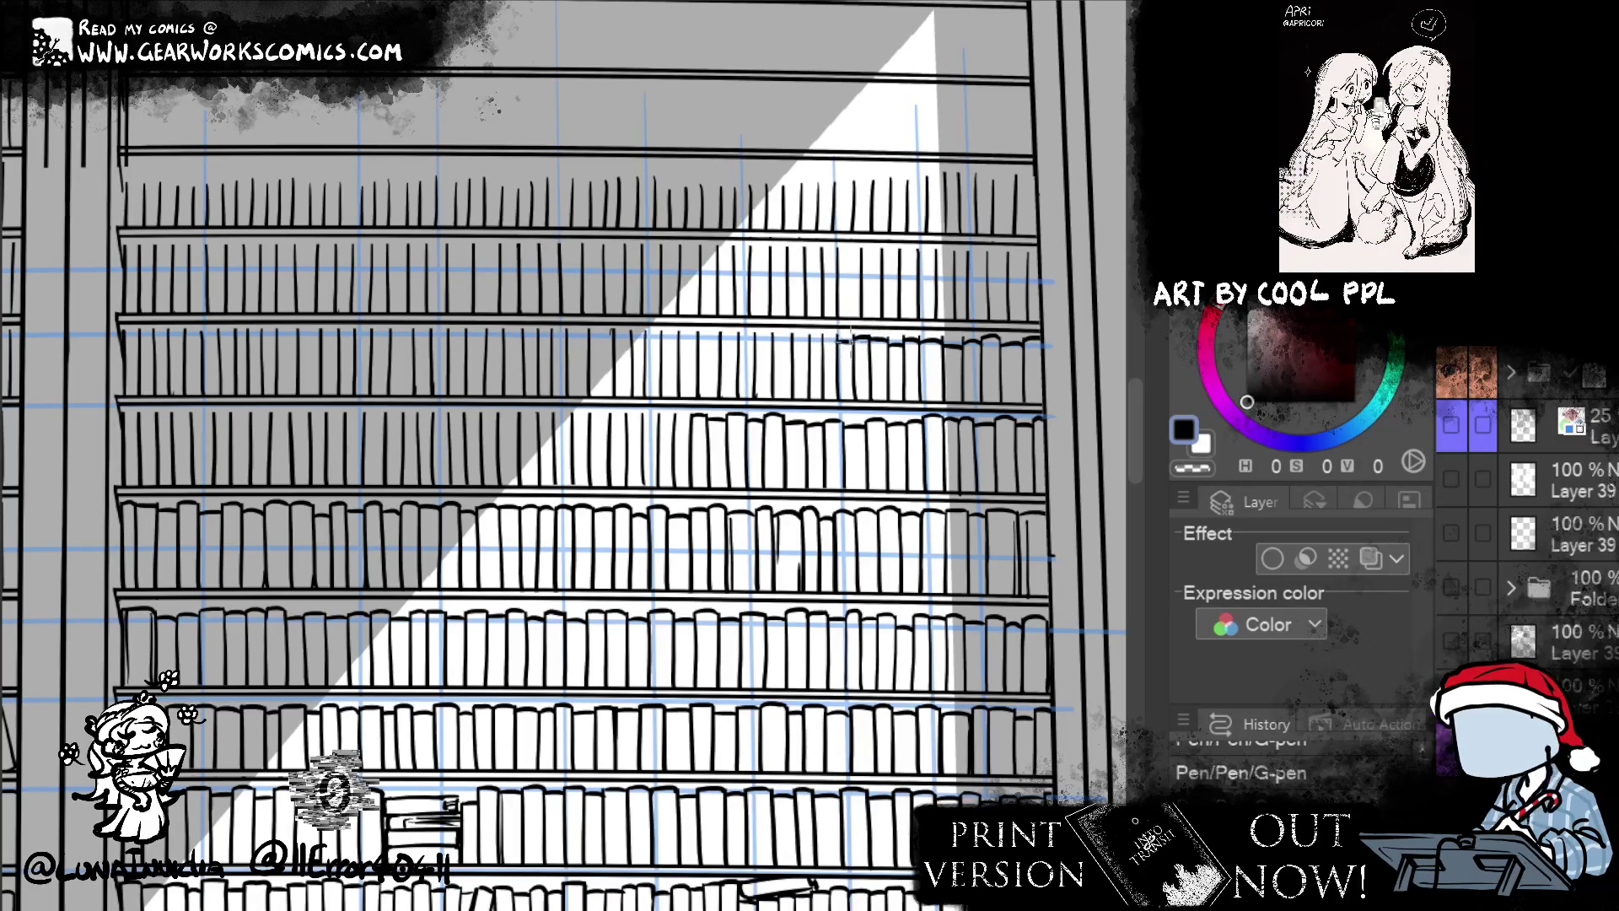
pyautogui.scroll(-5, 825, 339)
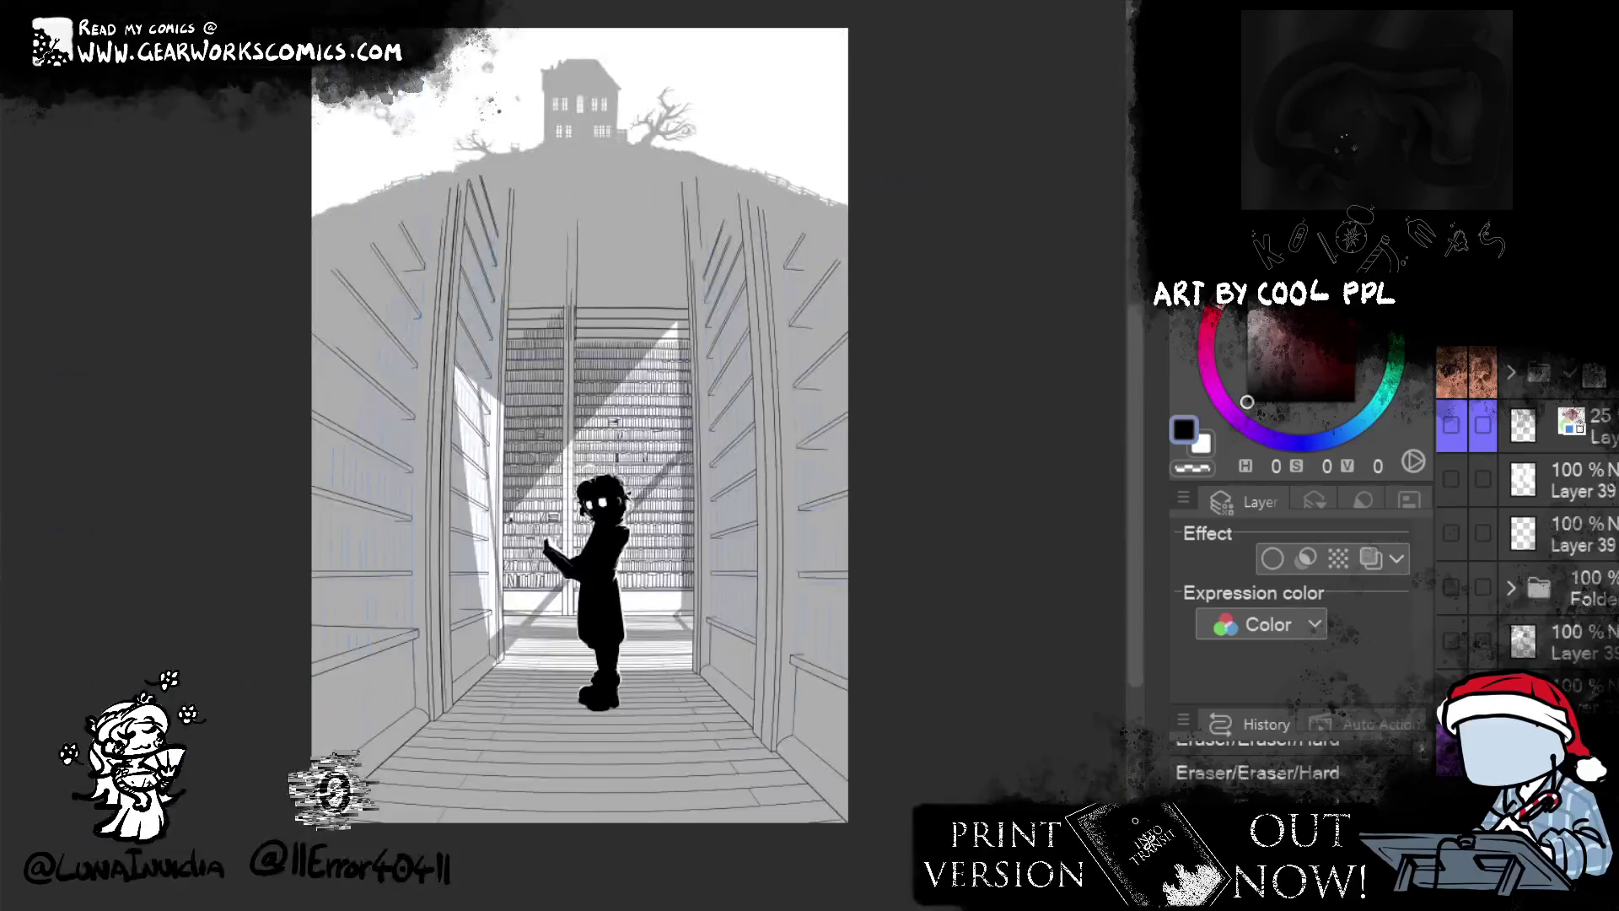
pyautogui.moveTo(1085, 355)
pyautogui.mouseDown()
pyautogui.moveTo(1098, 344)
pyautogui.moveTo(998, 470)
pyautogui.mouseUp()
pyautogui.scroll(3, 1097, 343)
pyautogui.moveTo(1070, 335)
pyautogui.mouseDown()
pyautogui.moveTo(825, 344)
pyautogui.moveTo(1153, 312)
pyautogui.moveTo(911, 244)
pyautogui.moveTo(1029, 199)
pyautogui.moveTo(1052, 155)
pyautogui.mouseUp()
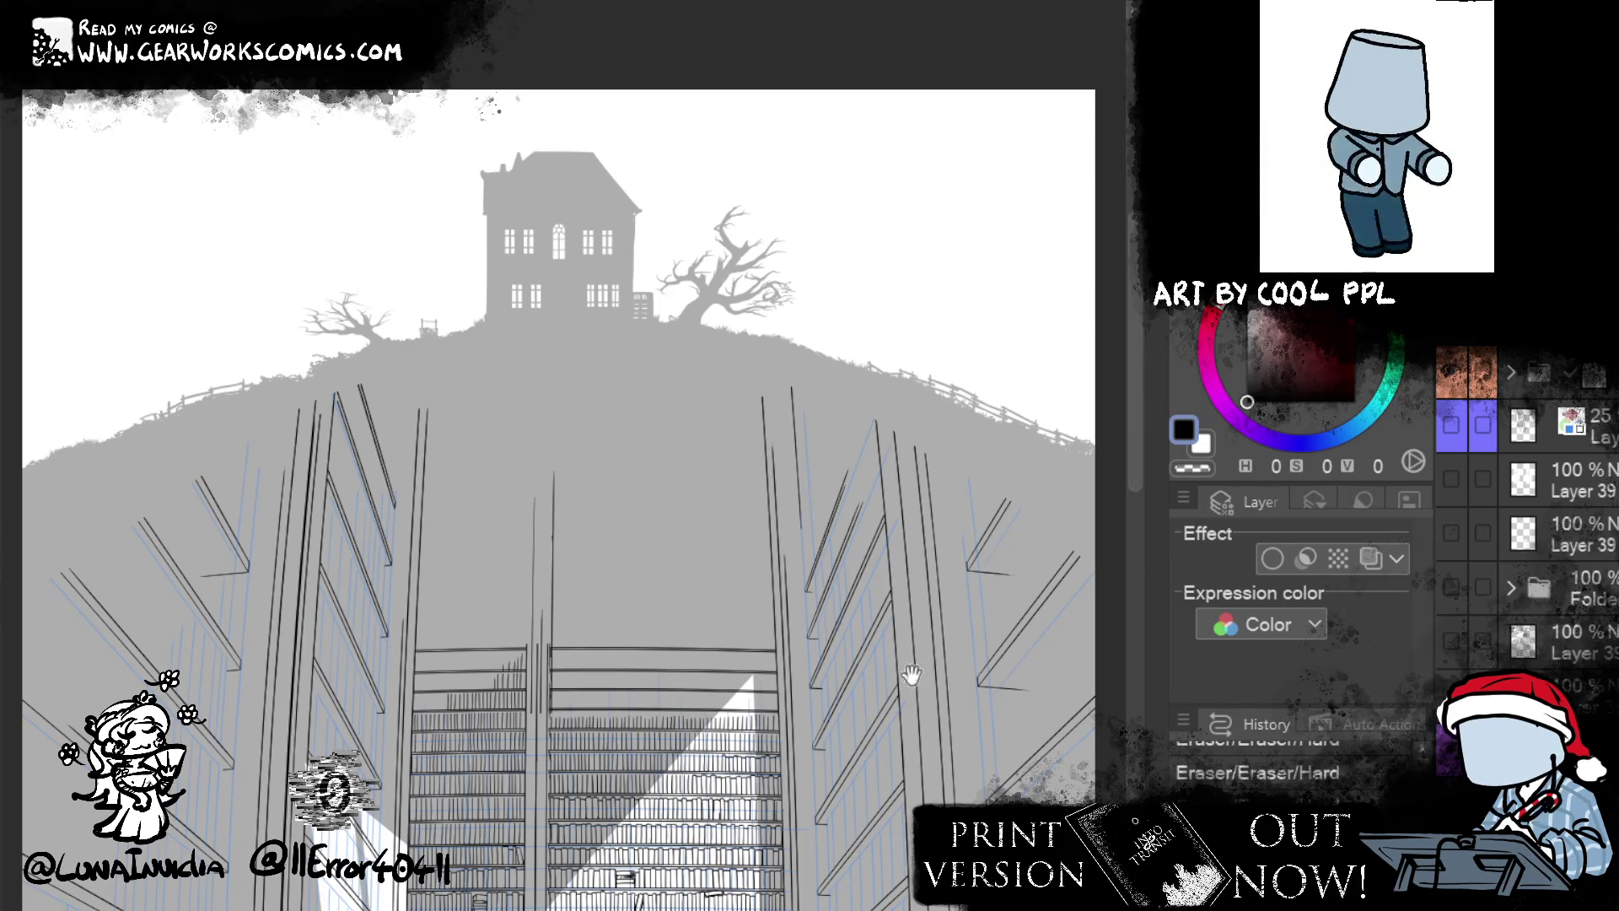
pyautogui.moveTo(911, 675); pyautogui.dragTo(962, 687)
pyautogui.scroll(4, 926, 393)
pyautogui.moveTo(926, 393); pyautogui.dragTo(729, 546)
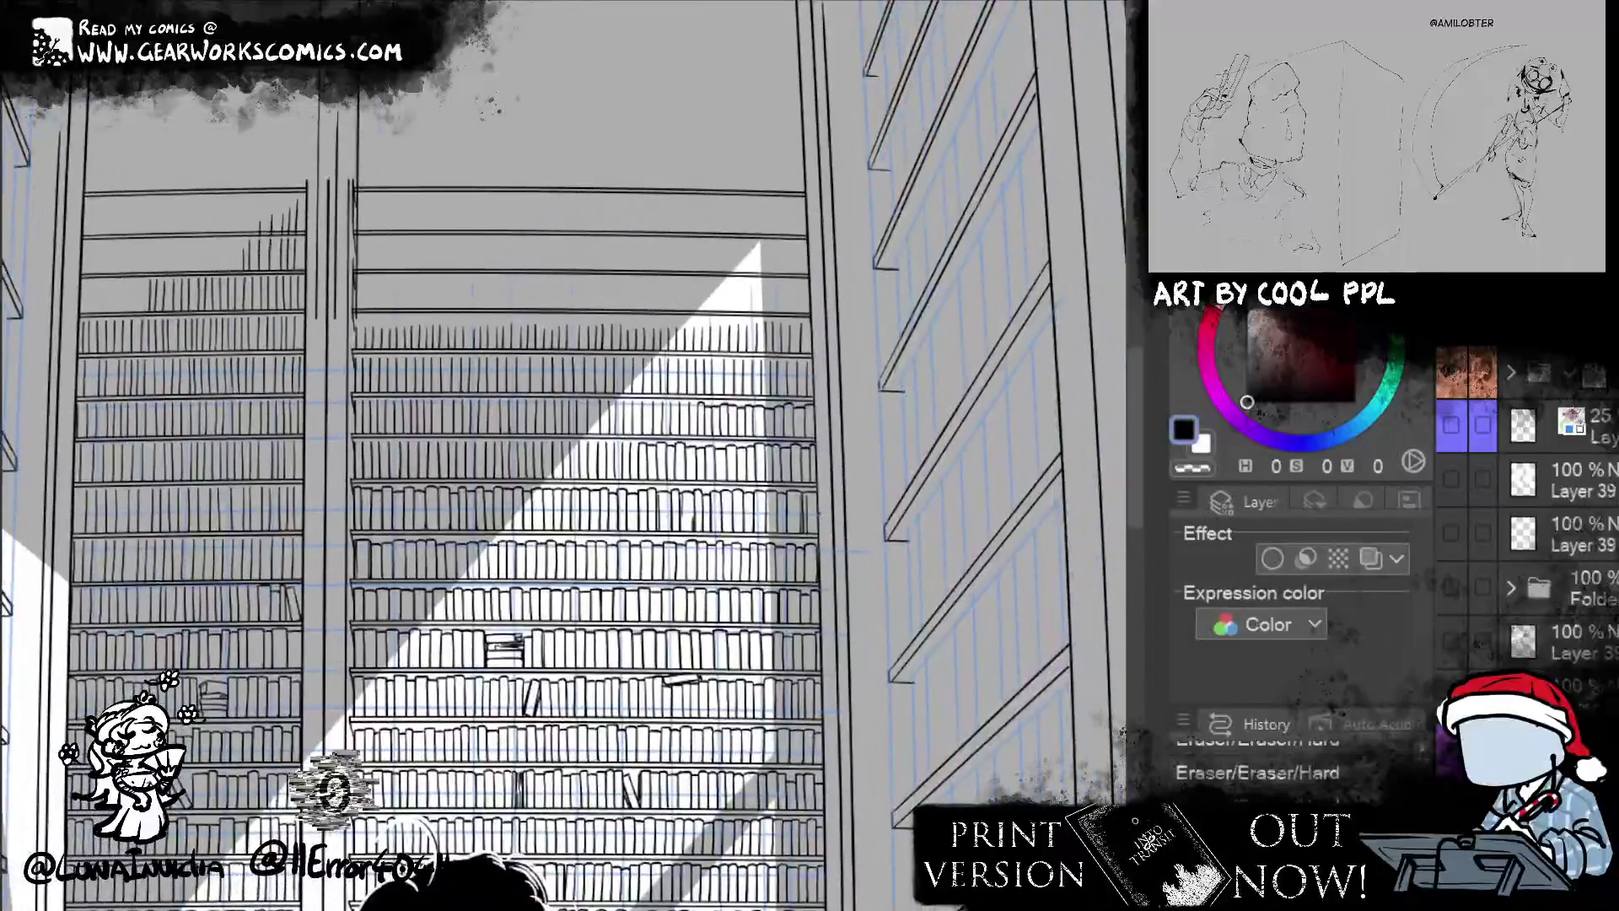
# - Add small ink touches and a book spine on the sunlit shelf, erasing a stray bit
pyautogui.scroll(3, 676, 424)
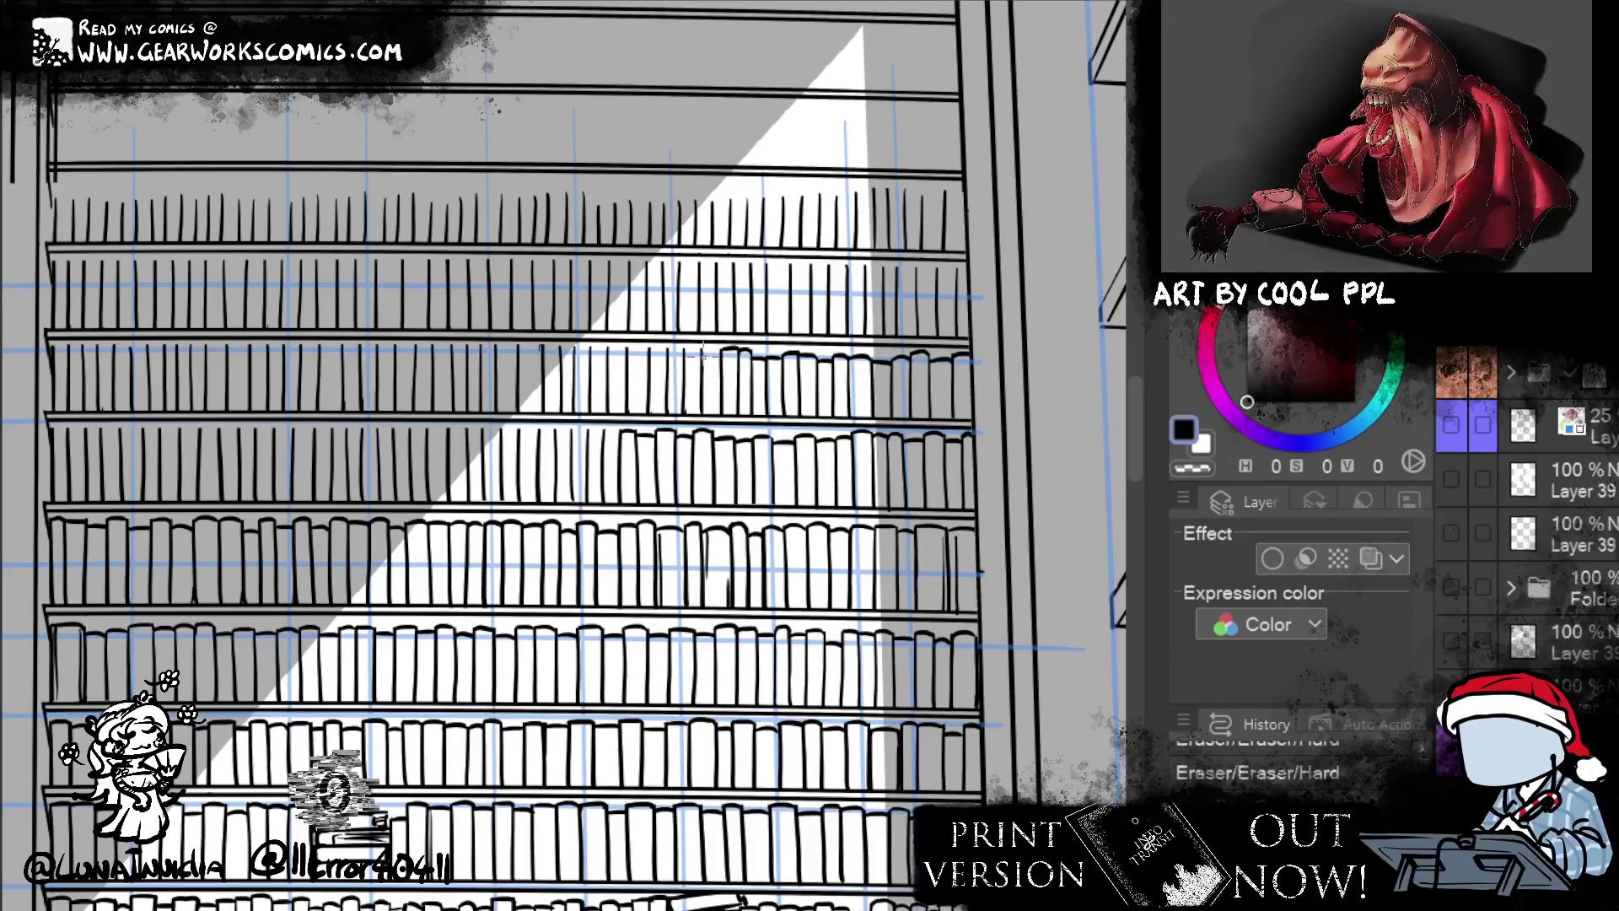
pyautogui.press('p')
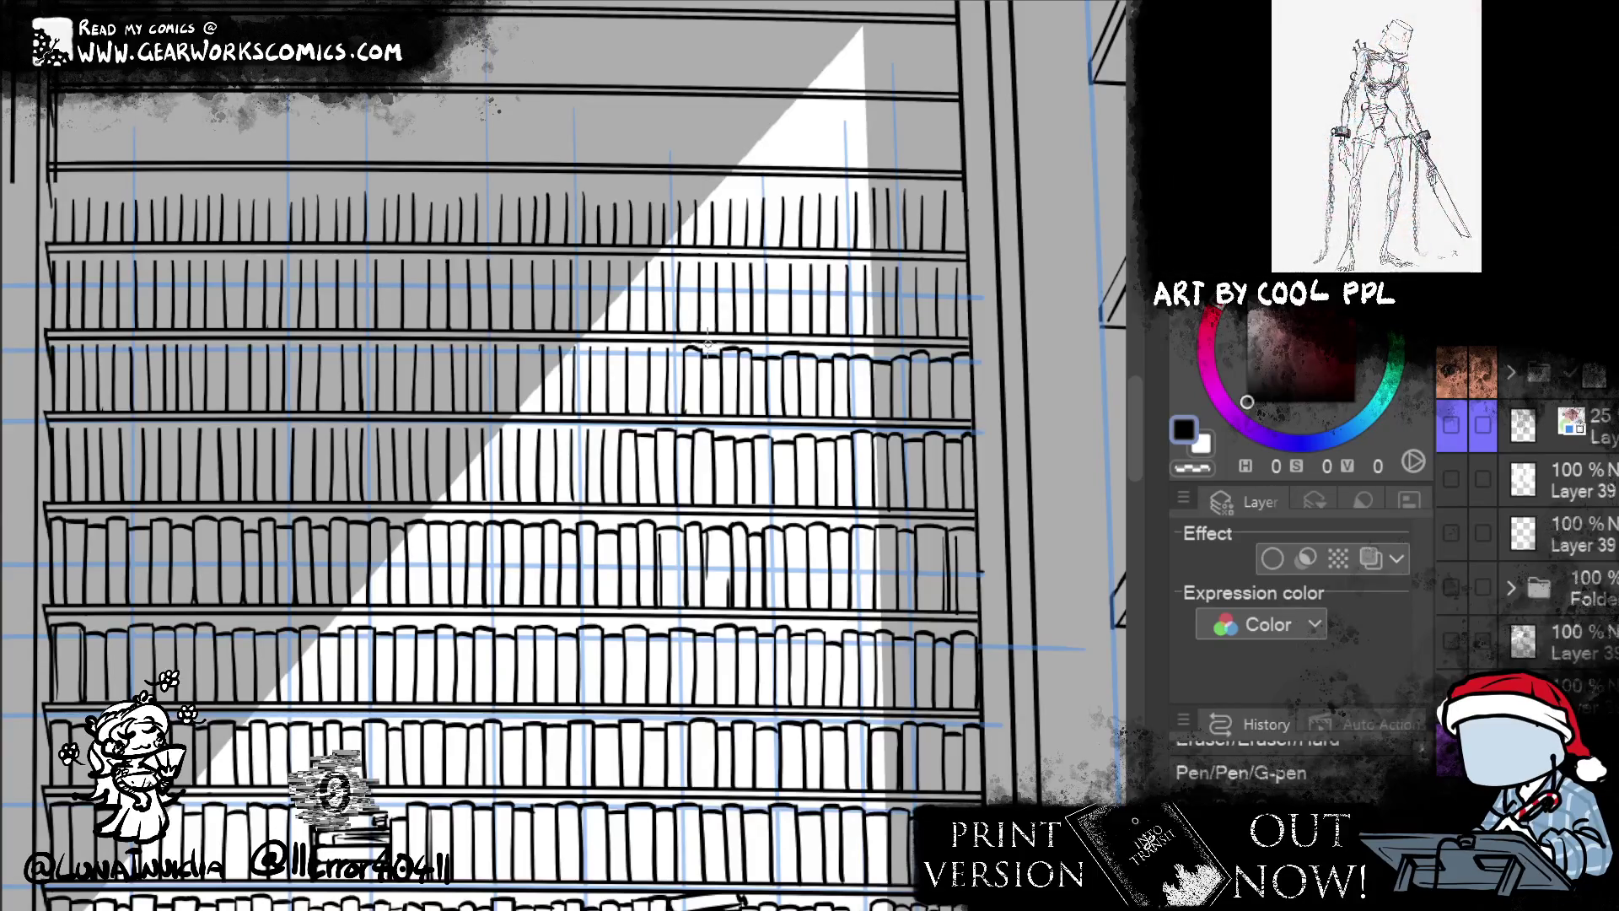
pyautogui.moveTo(704, 344); pyautogui.dragTo(693, 358)
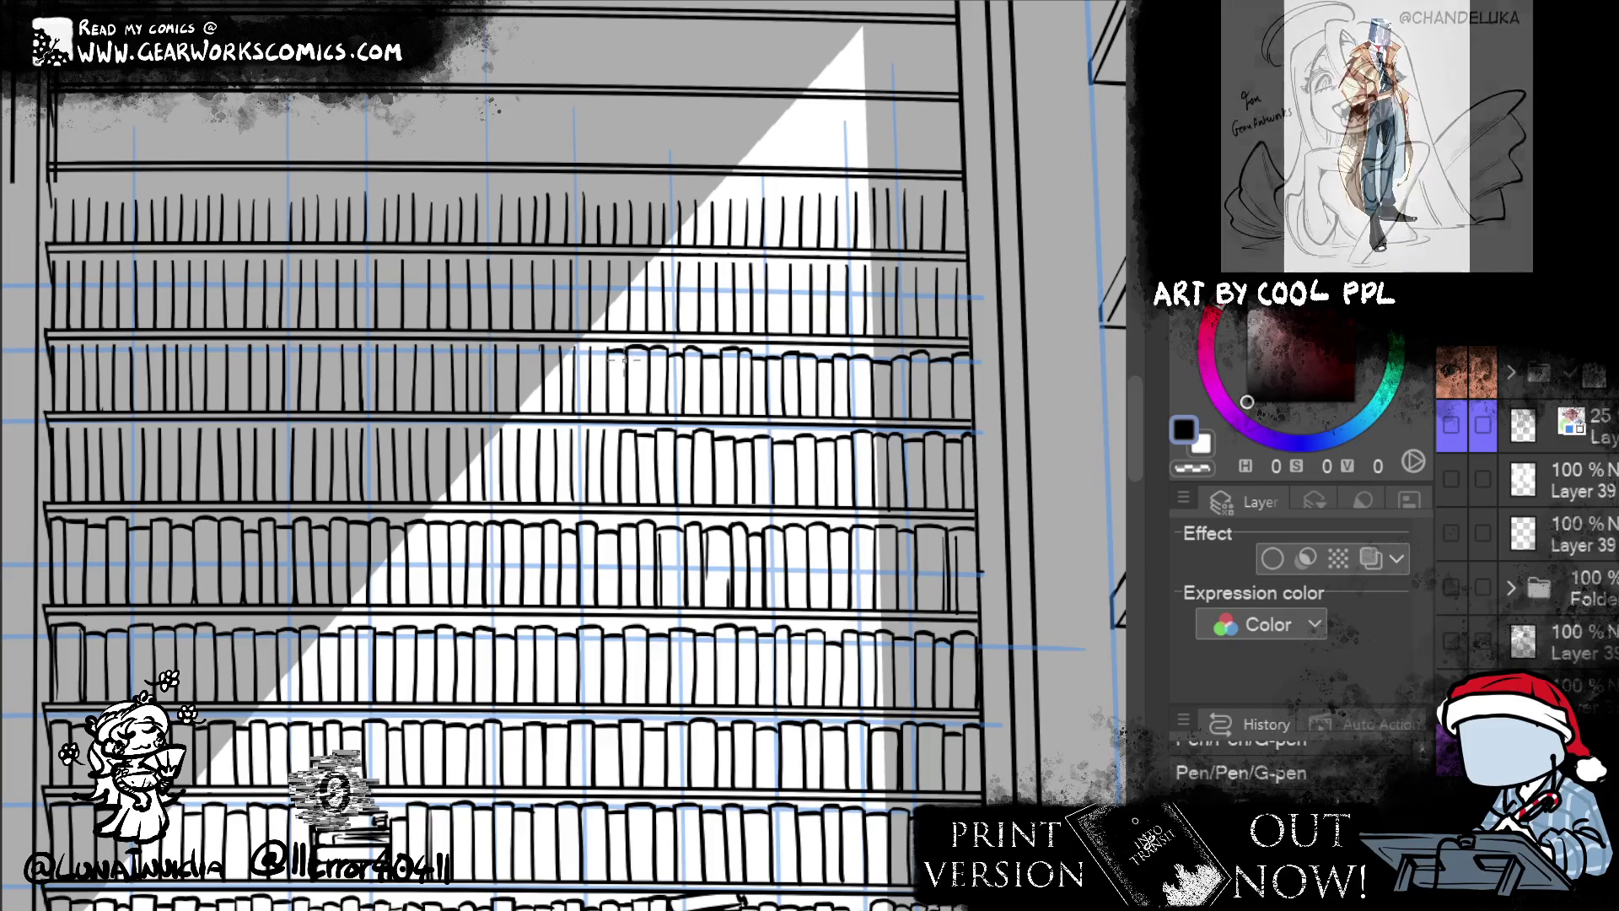
pyautogui.press('e')
pyautogui.click(573, 351)
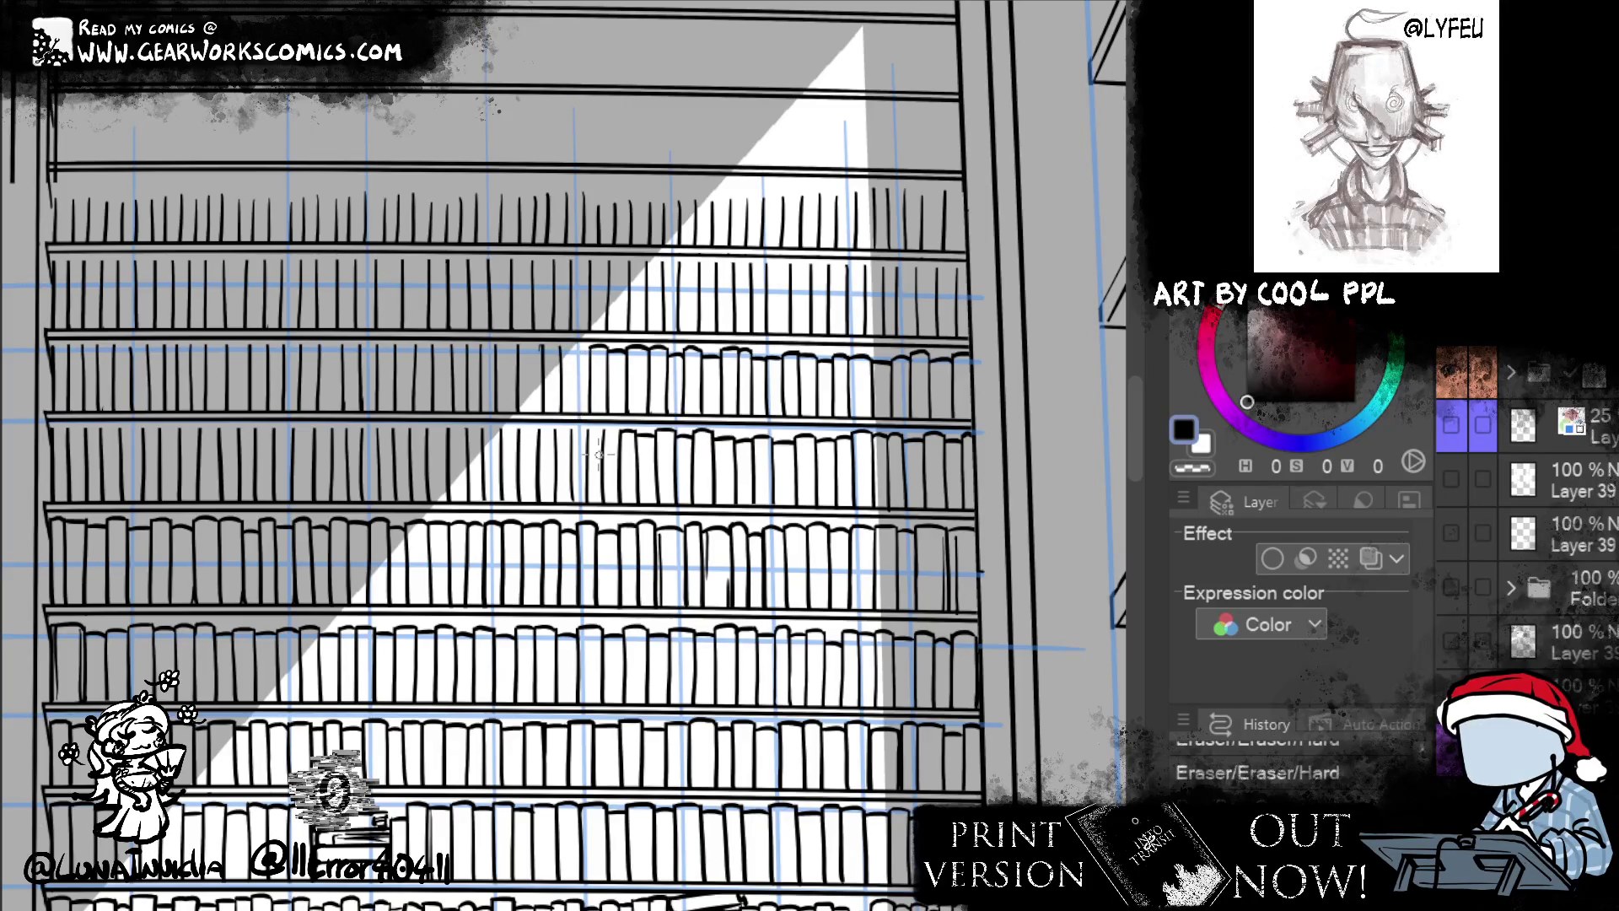
pyautogui.click(575, 373)
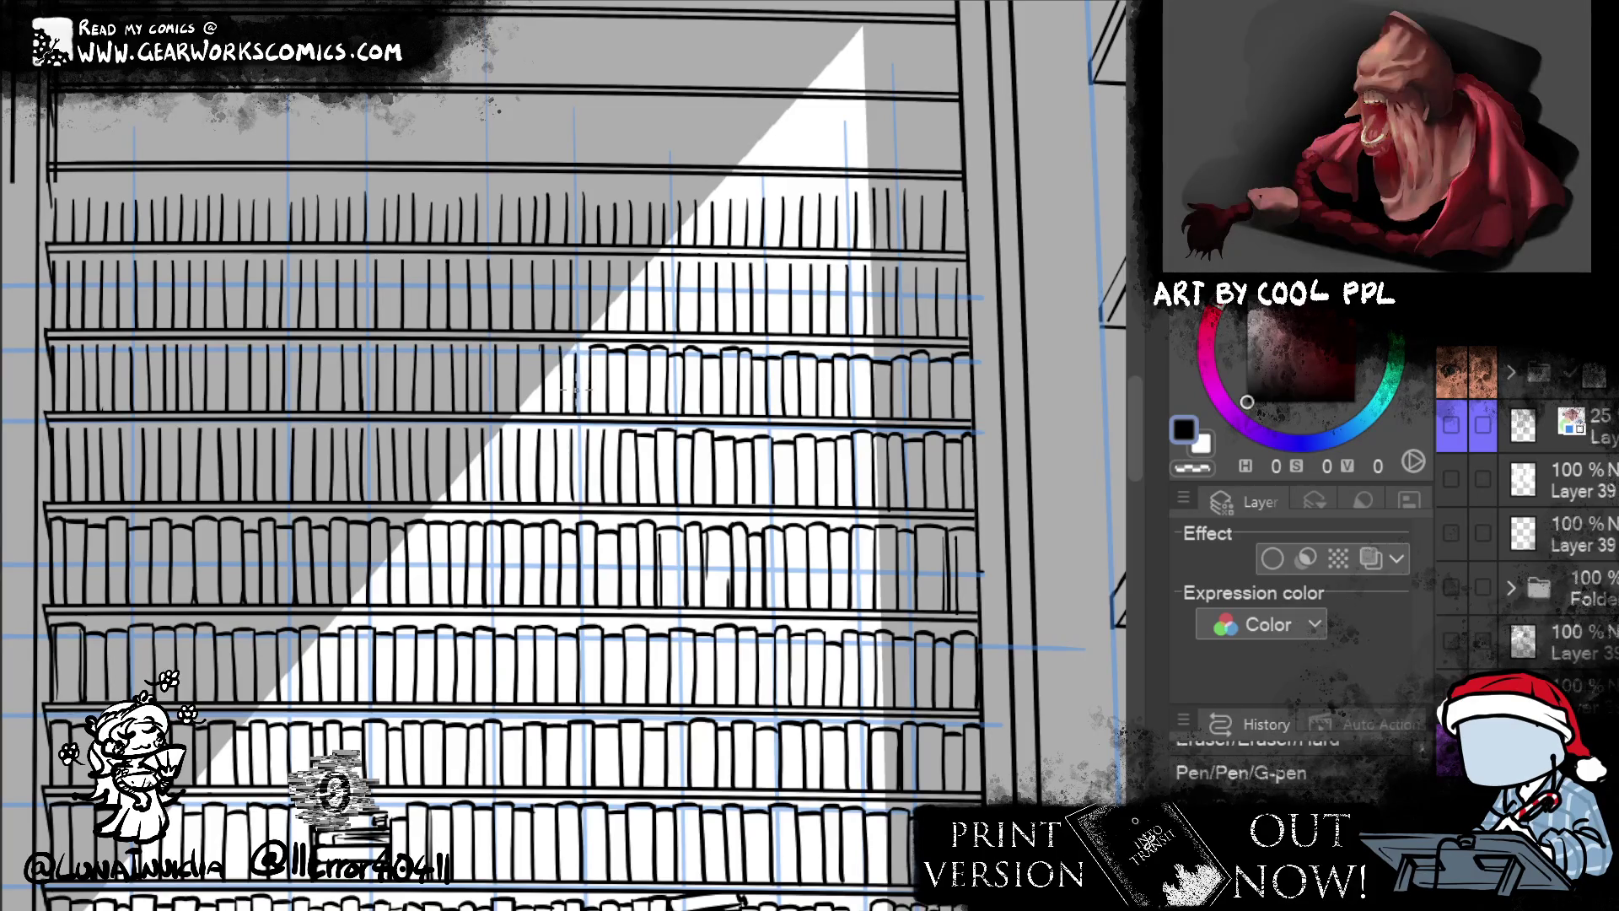
pyautogui.moveTo(580, 351); pyautogui.dragTo(590, 368)
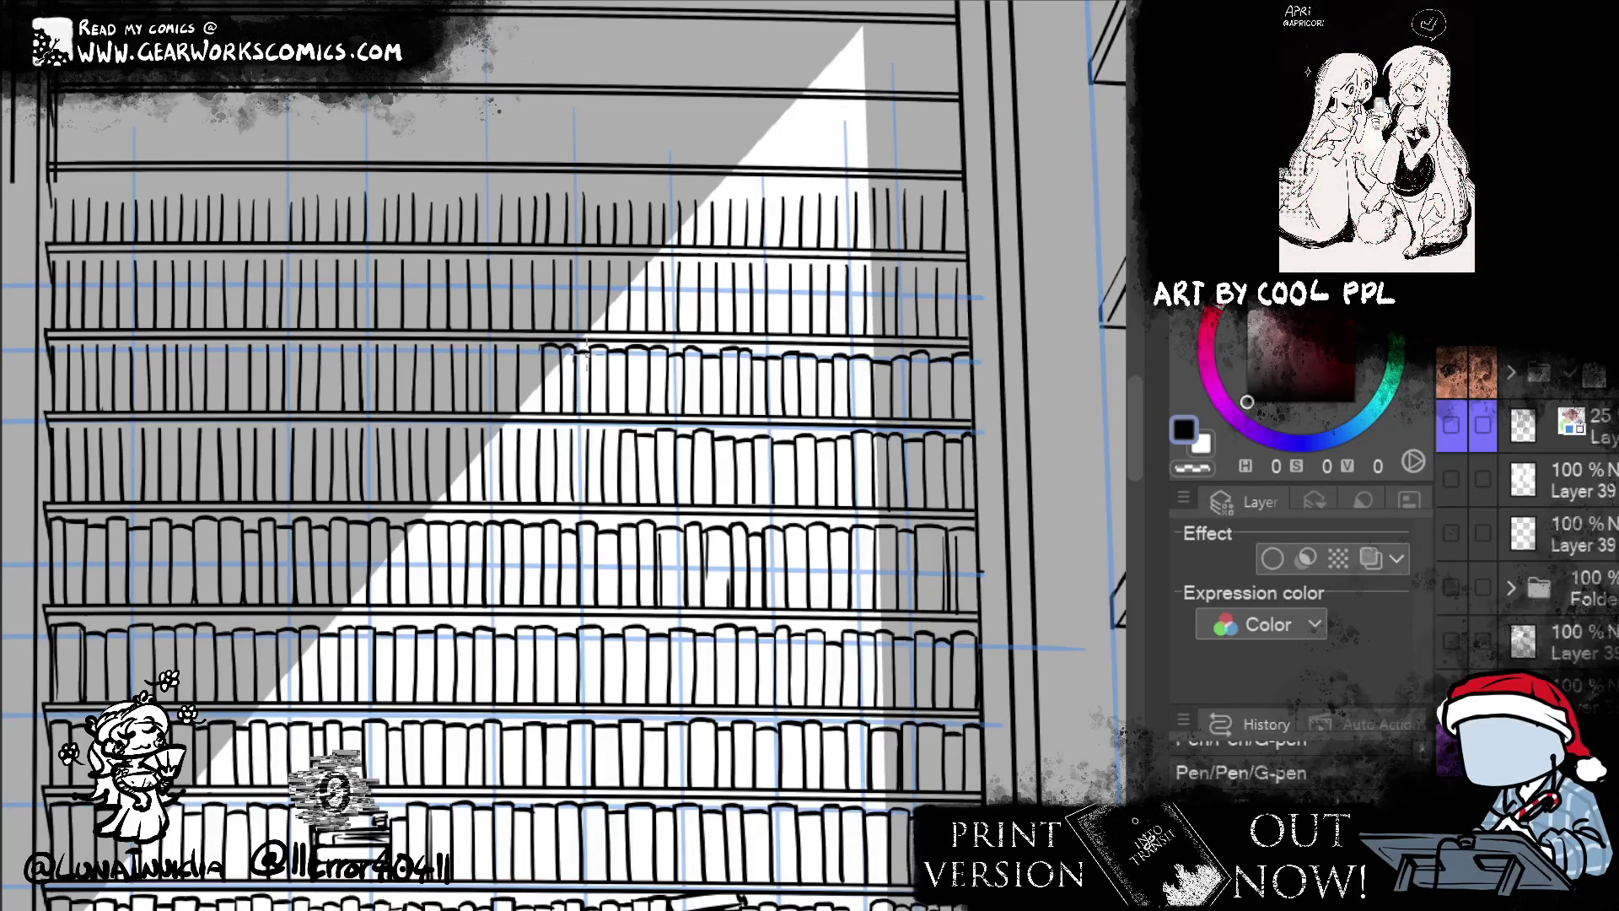
# - Ink another long book line across the shelves after cleaning a stray mark
pyautogui.moveTo(584, 350)
pyautogui.mouseDown()
pyautogui.moveTo(708, 436)
pyautogui.moveTo(622, 443)
pyautogui.mouseUp()
pyautogui.press('e')
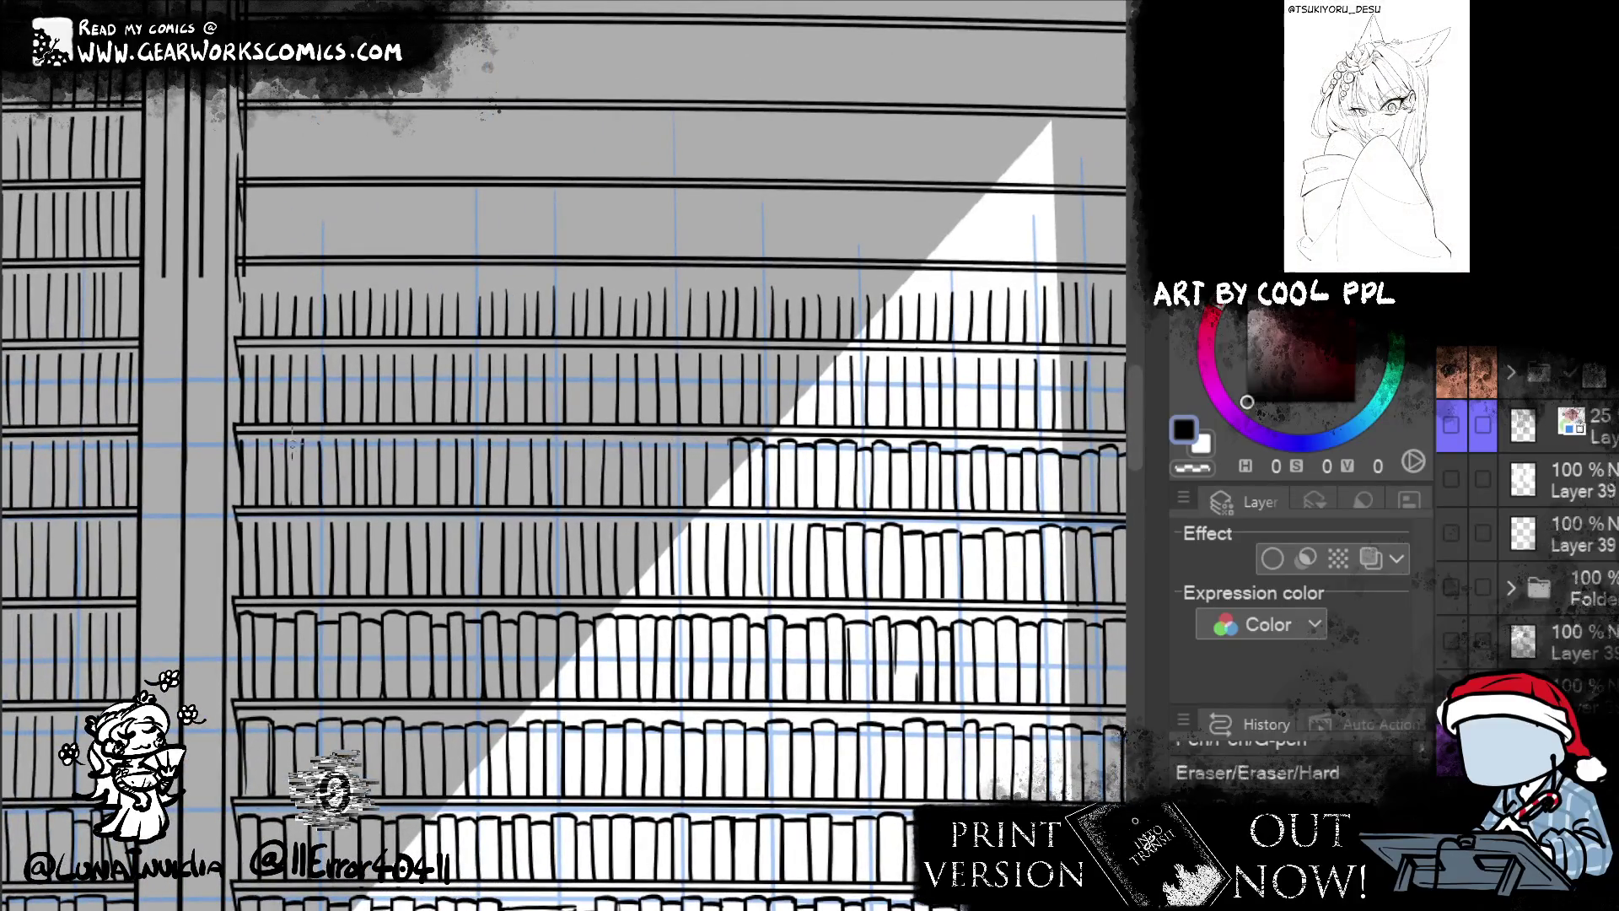
pyautogui.press('p')
pyautogui.moveTo(458, 447); pyautogui.dragTo(668, 462)
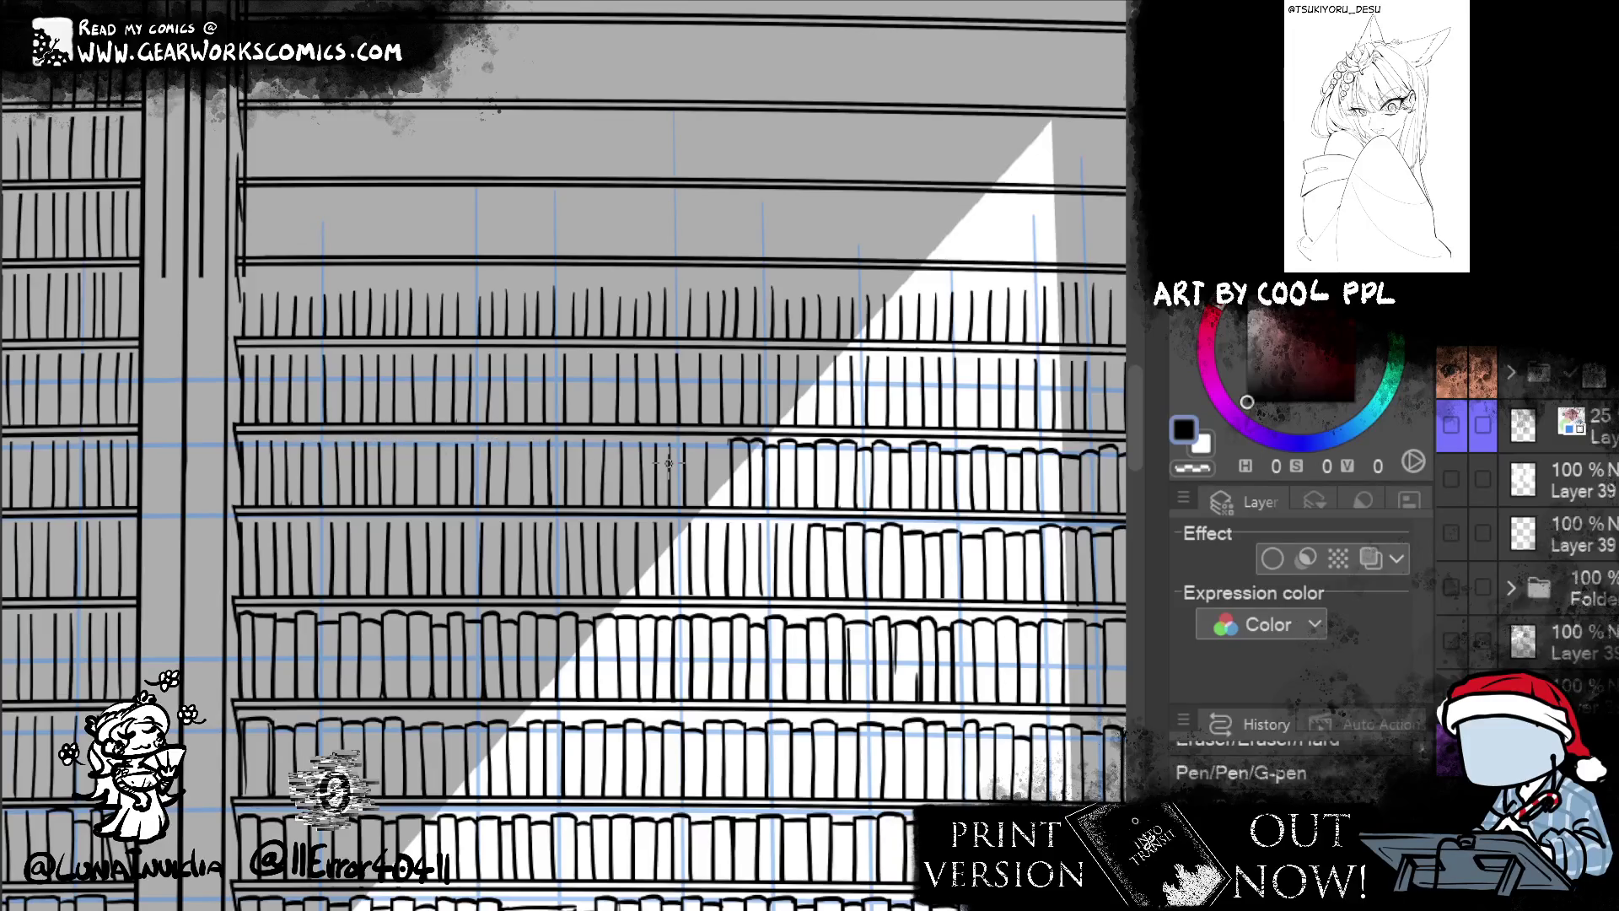
pyautogui.moveTo(944, 590)
pyautogui.mouseDown()
pyautogui.moveTo(687, 588)
pyautogui.moveTo(736, 504)
pyautogui.mouseUp()
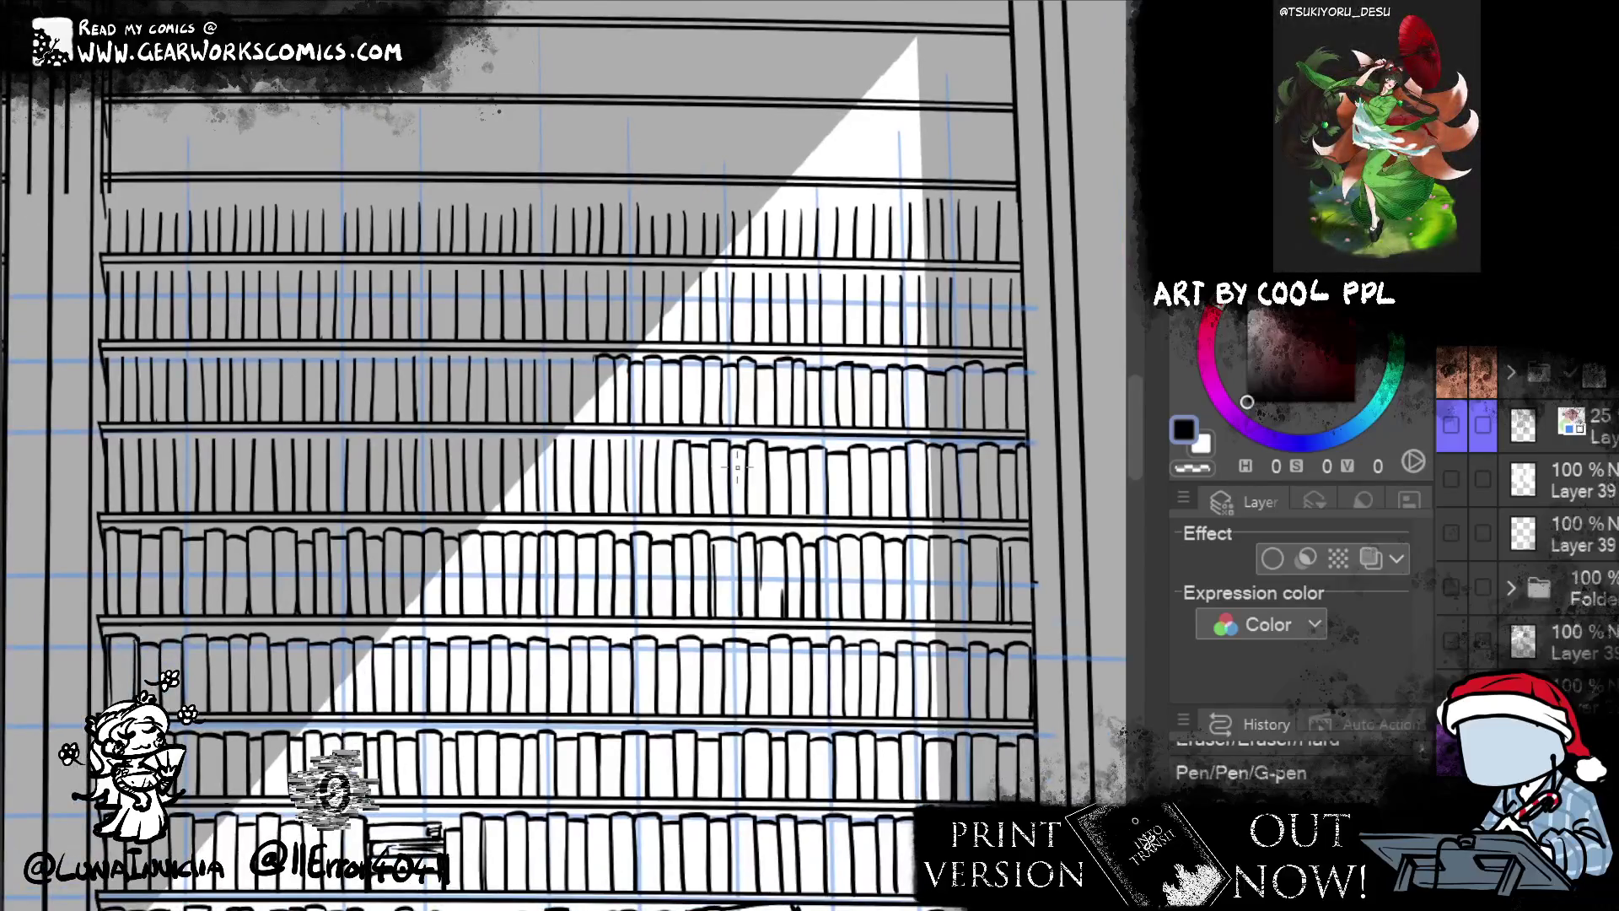
pyautogui.scroll(-10, 736, 466)
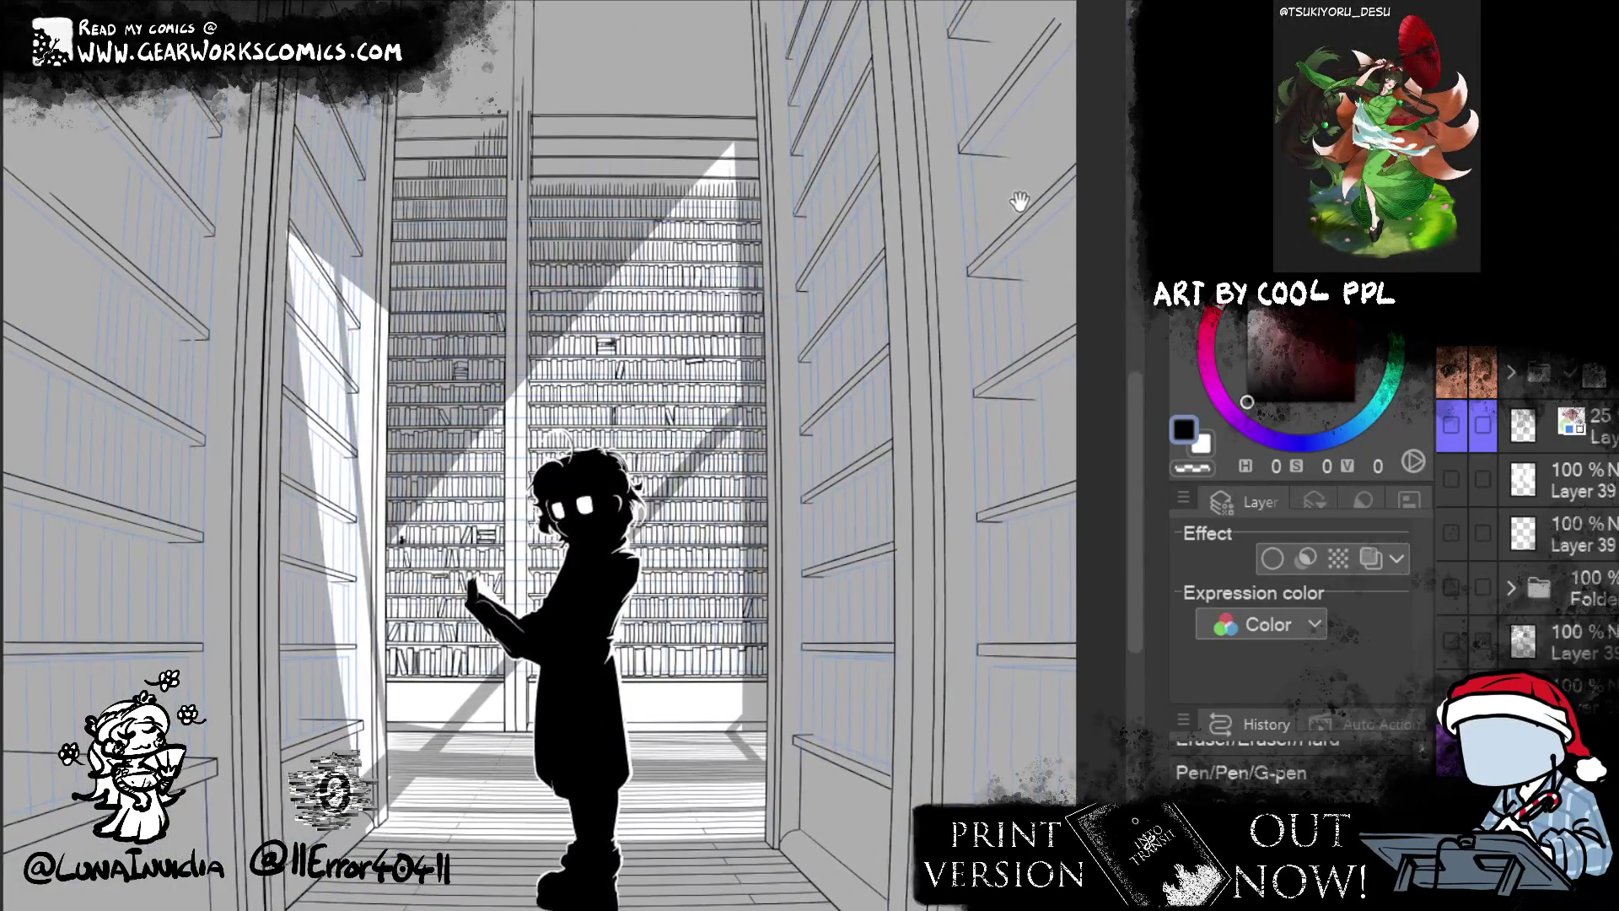
pyautogui.moveTo(1020, 201); pyautogui.dragTo(985, 224)
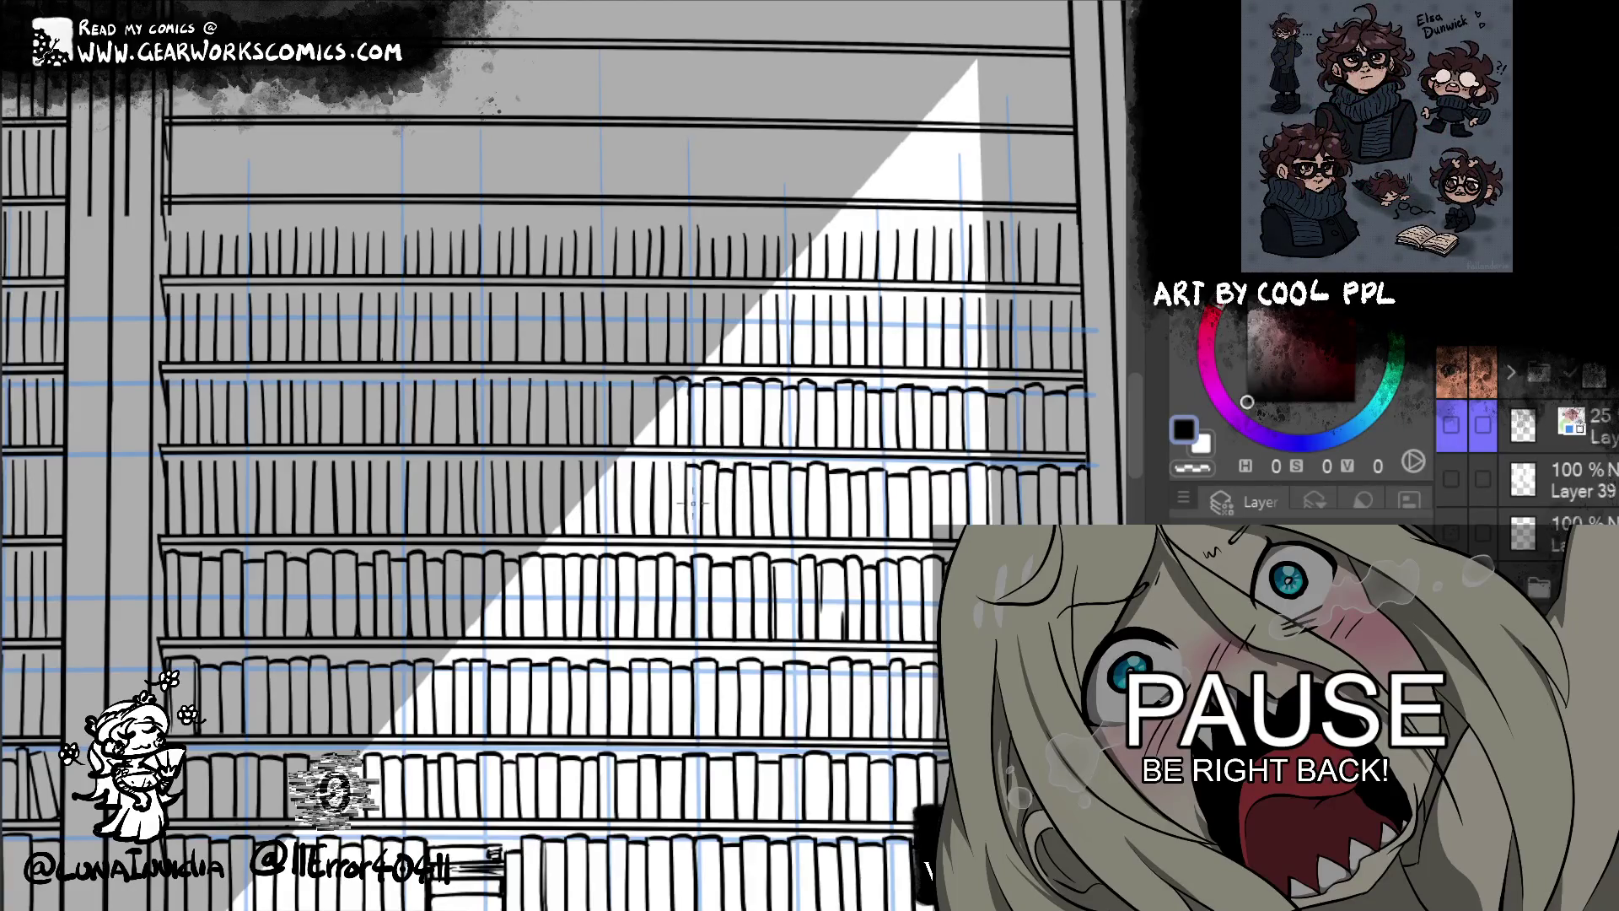
pyautogui.press('c')
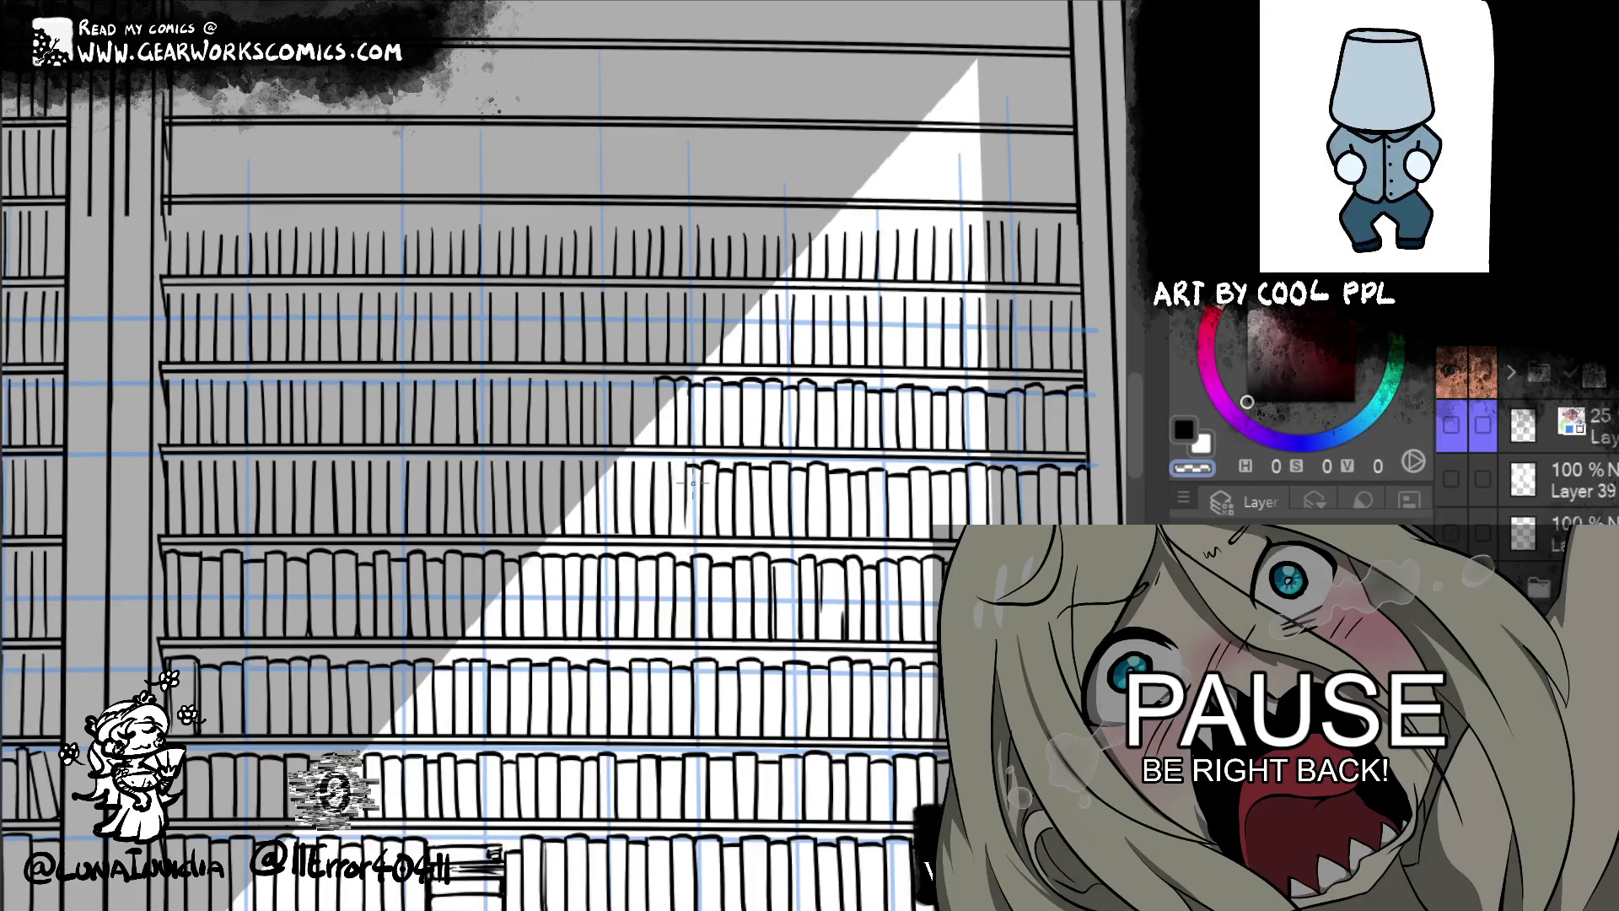
pyautogui.click(1183, 433)
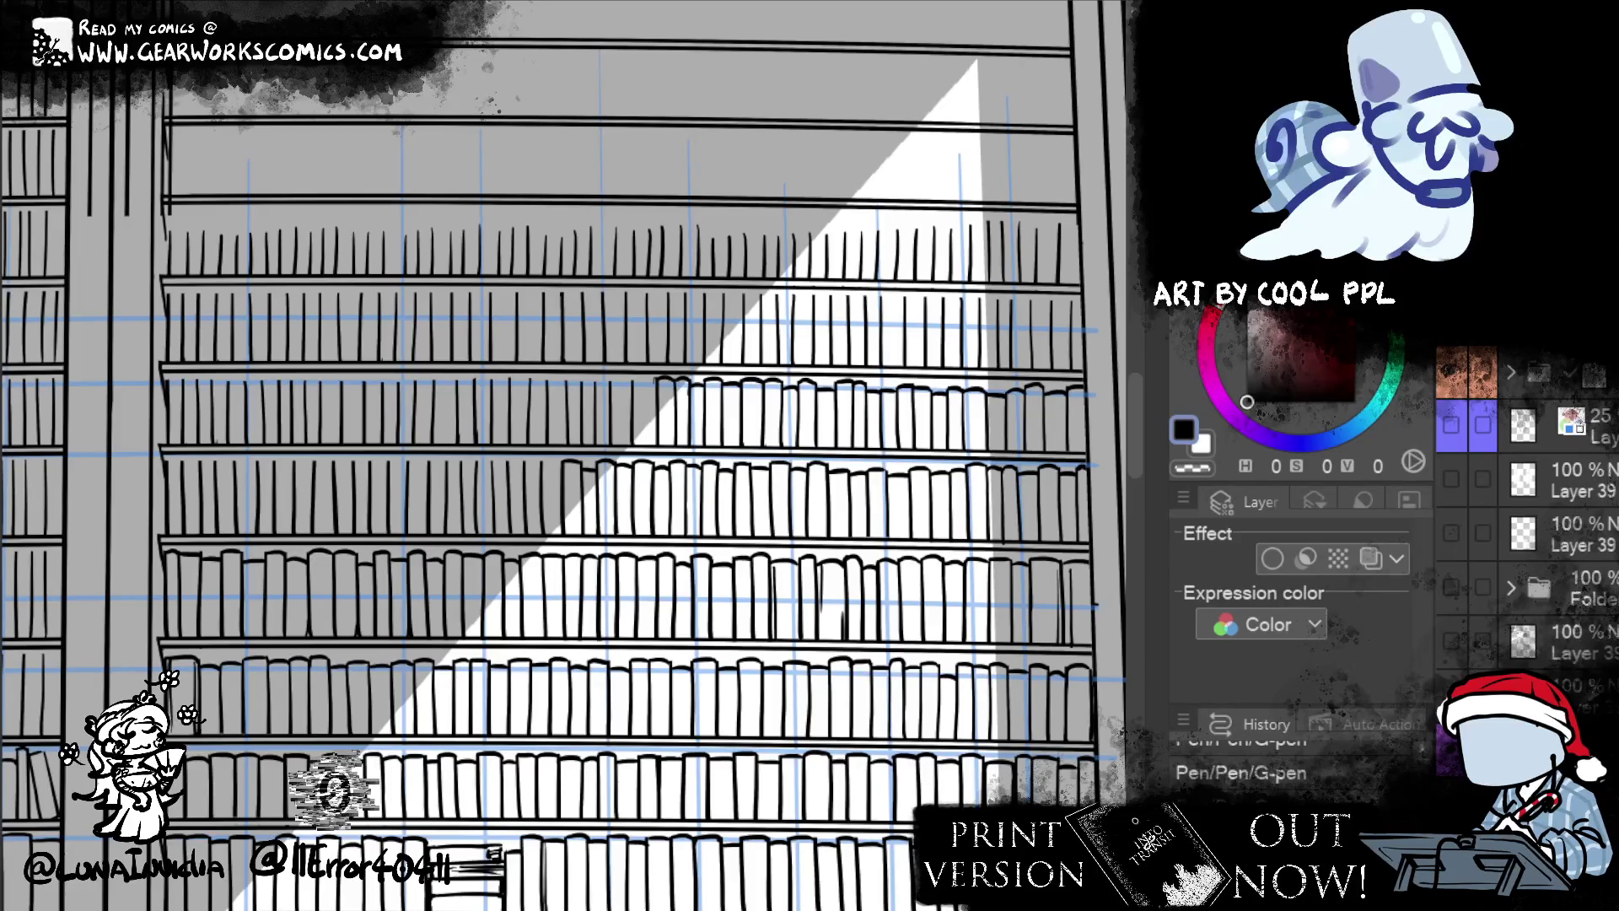
# - Ink a new book spine capped with a book top on the lower shelf
pyautogui.scroll(-1, 541, 460)
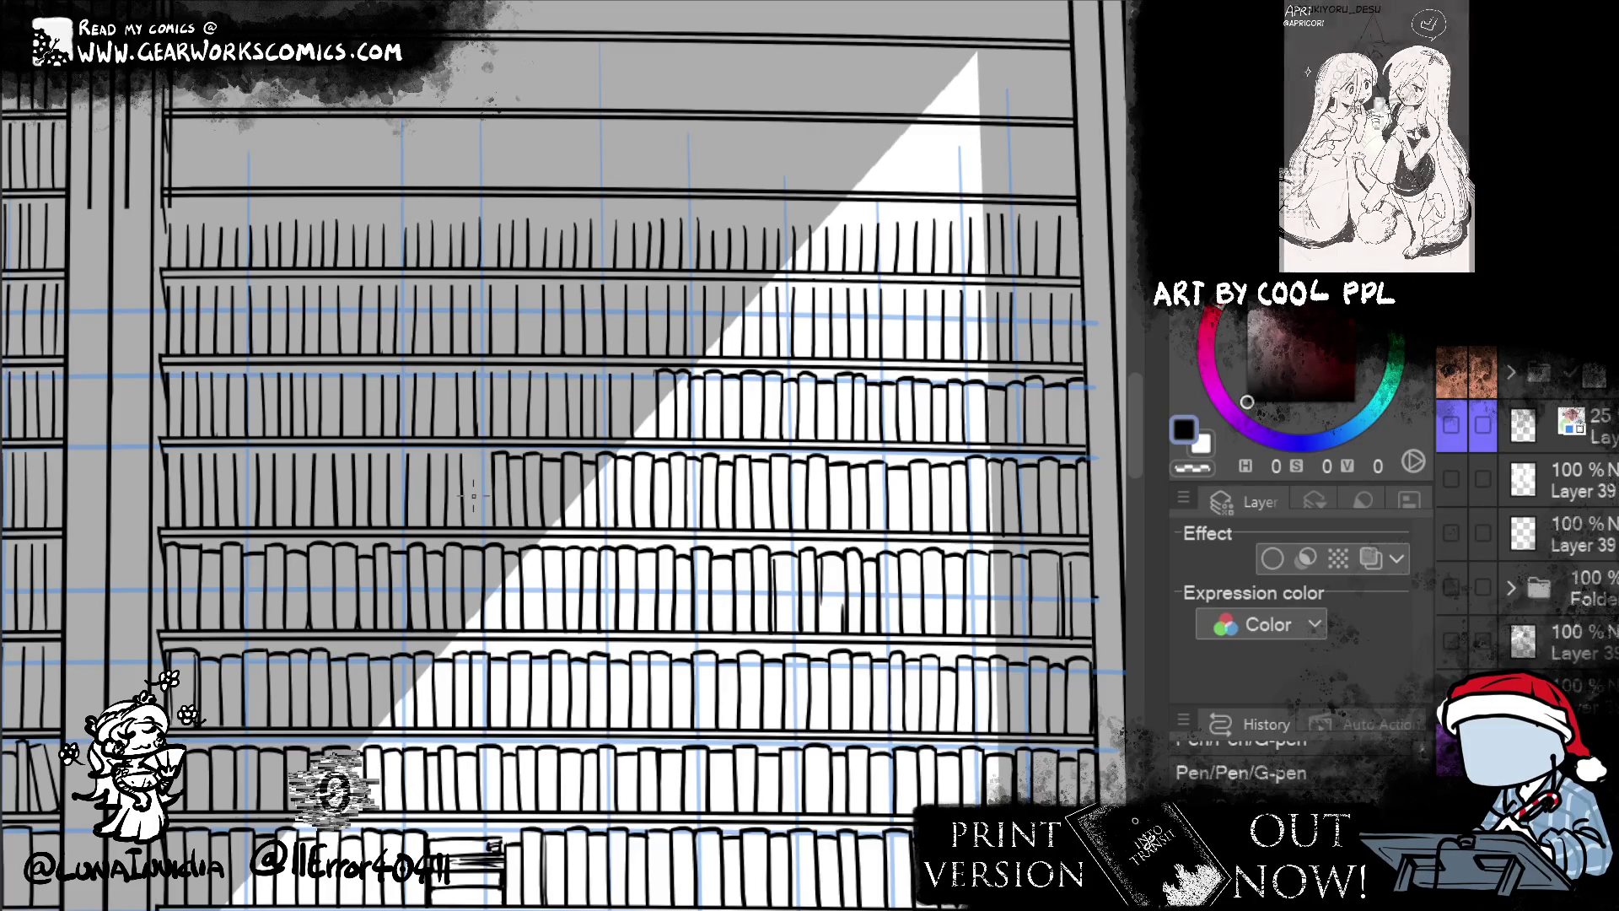
pyautogui.moveTo(463, 456); pyautogui.dragTo(463, 525)
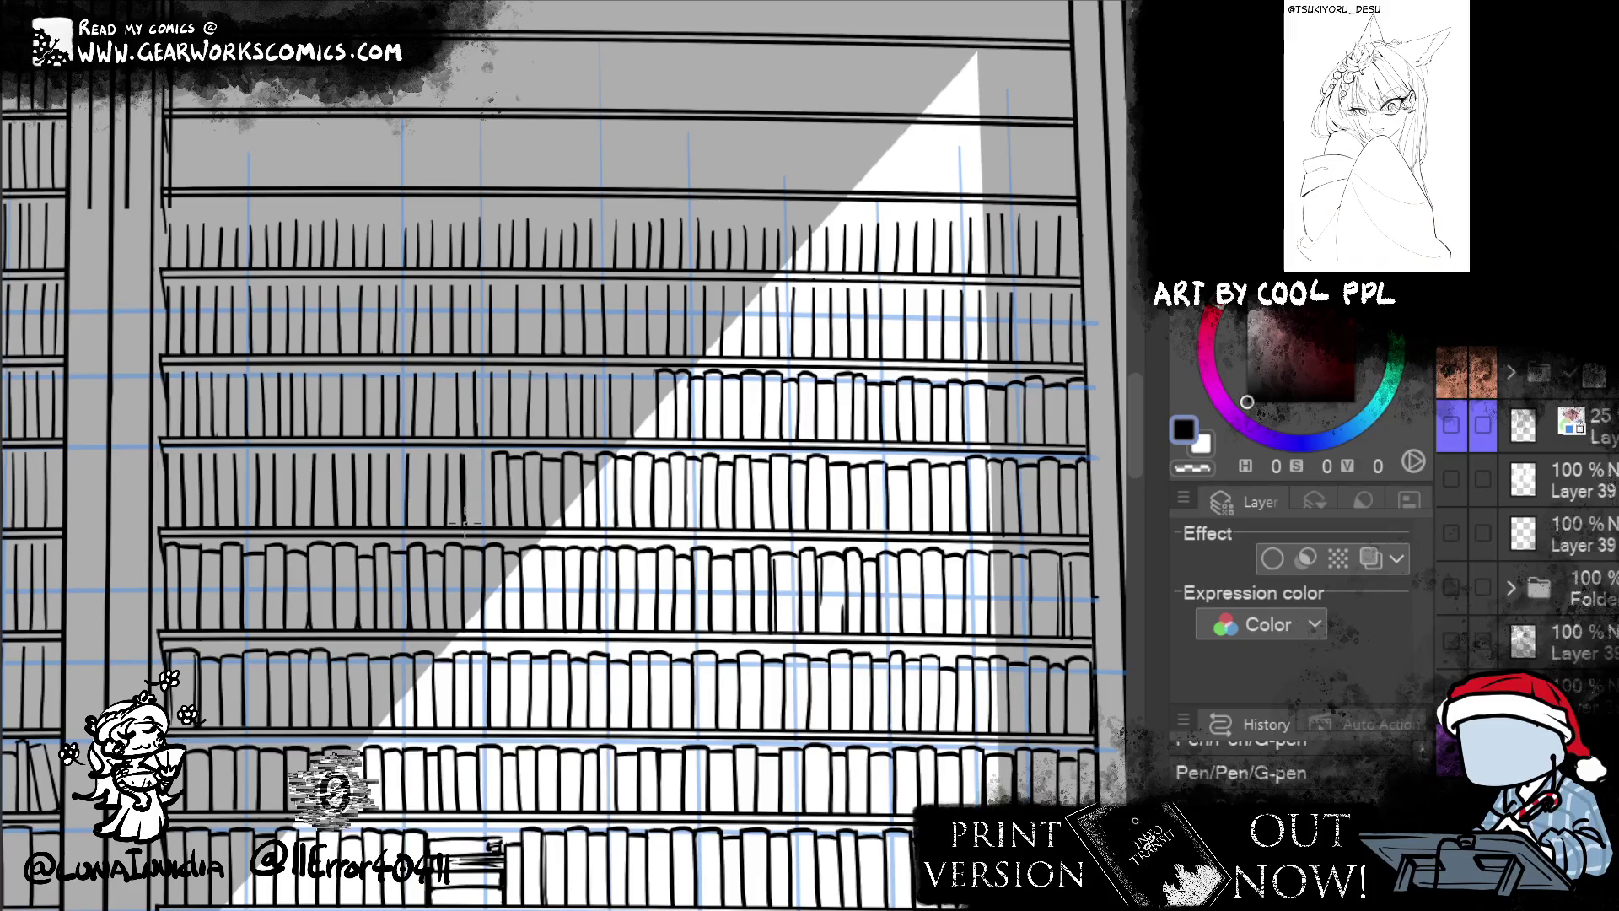
pyautogui.moveTo(463, 455)
pyautogui.mouseDown()
pyautogui.moveTo(496, 453)
pyautogui.moveTo(492, 497)
pyautogui.mouseUp()
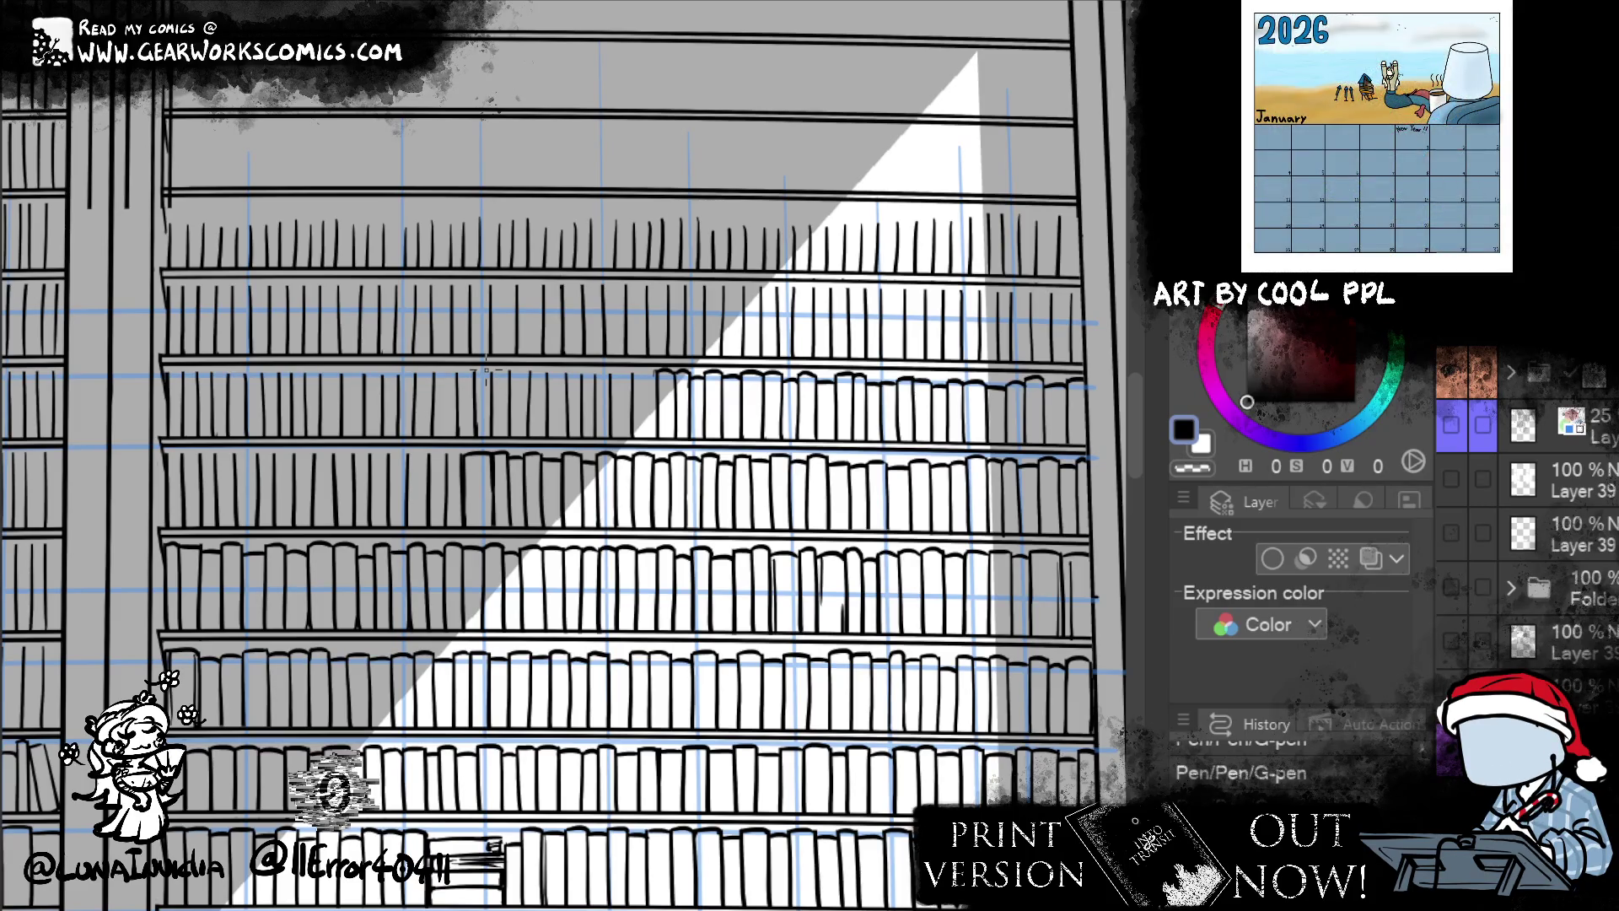
pyautogui.scroll(-3, 487, 370)
pyautogui.scroll(3, 1030, 567)
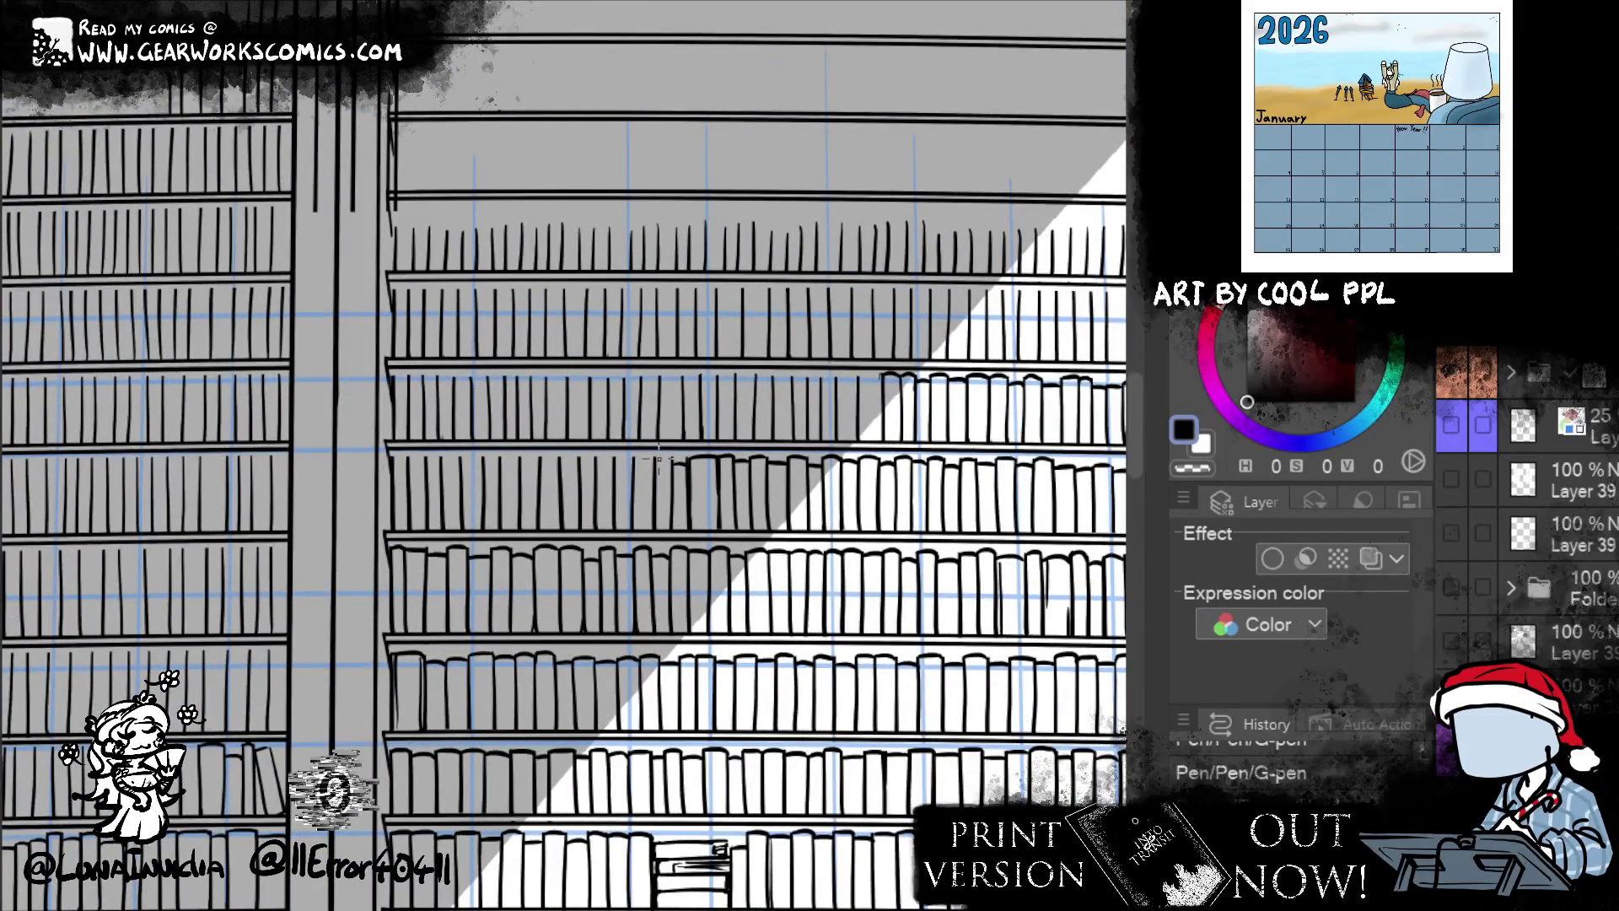
pyautogui.press('e')
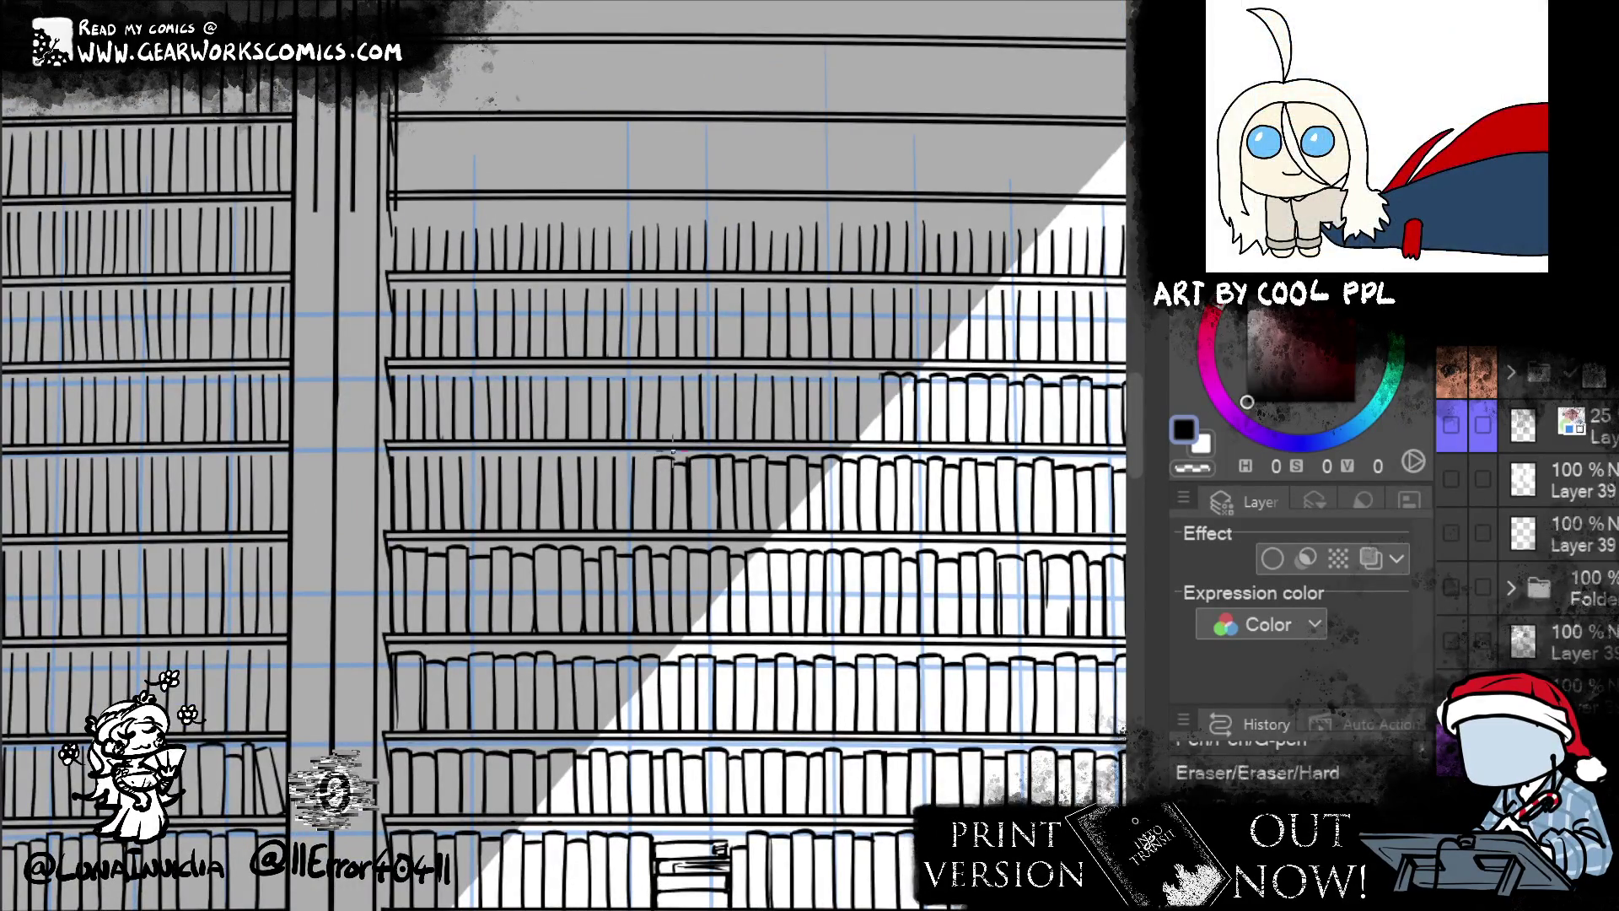
pyautogui.press('p')
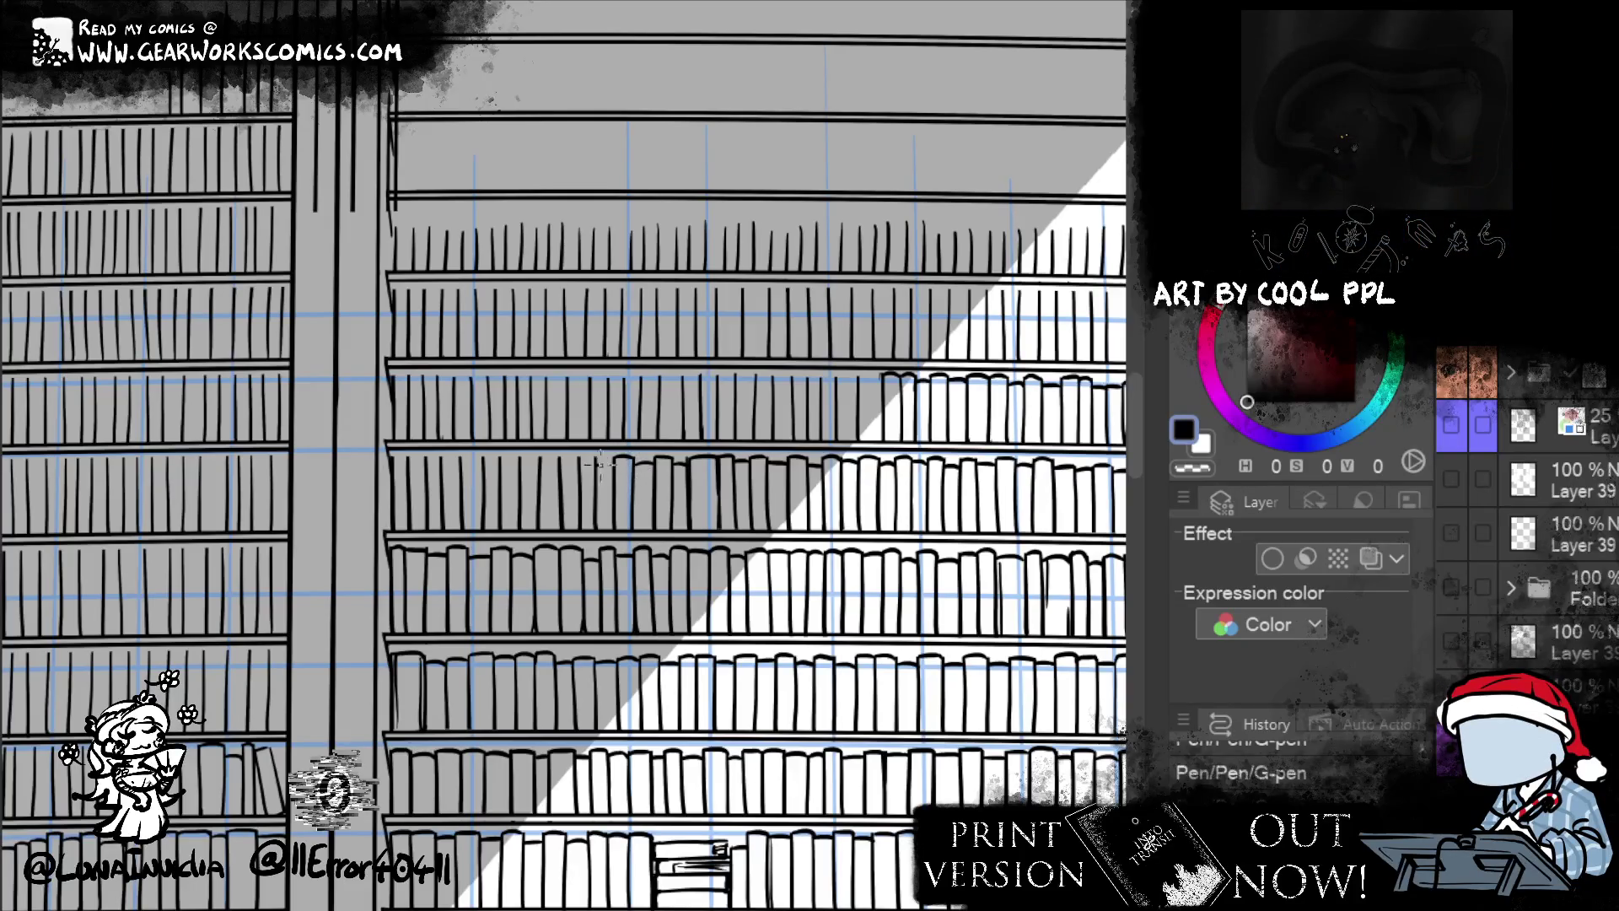
# - Ink two more books beside the existing tops, replacing a stray spine line with a redrawn one
pyautogui.moveTo(560, 472); pyautogui.dragTo(582, 459)
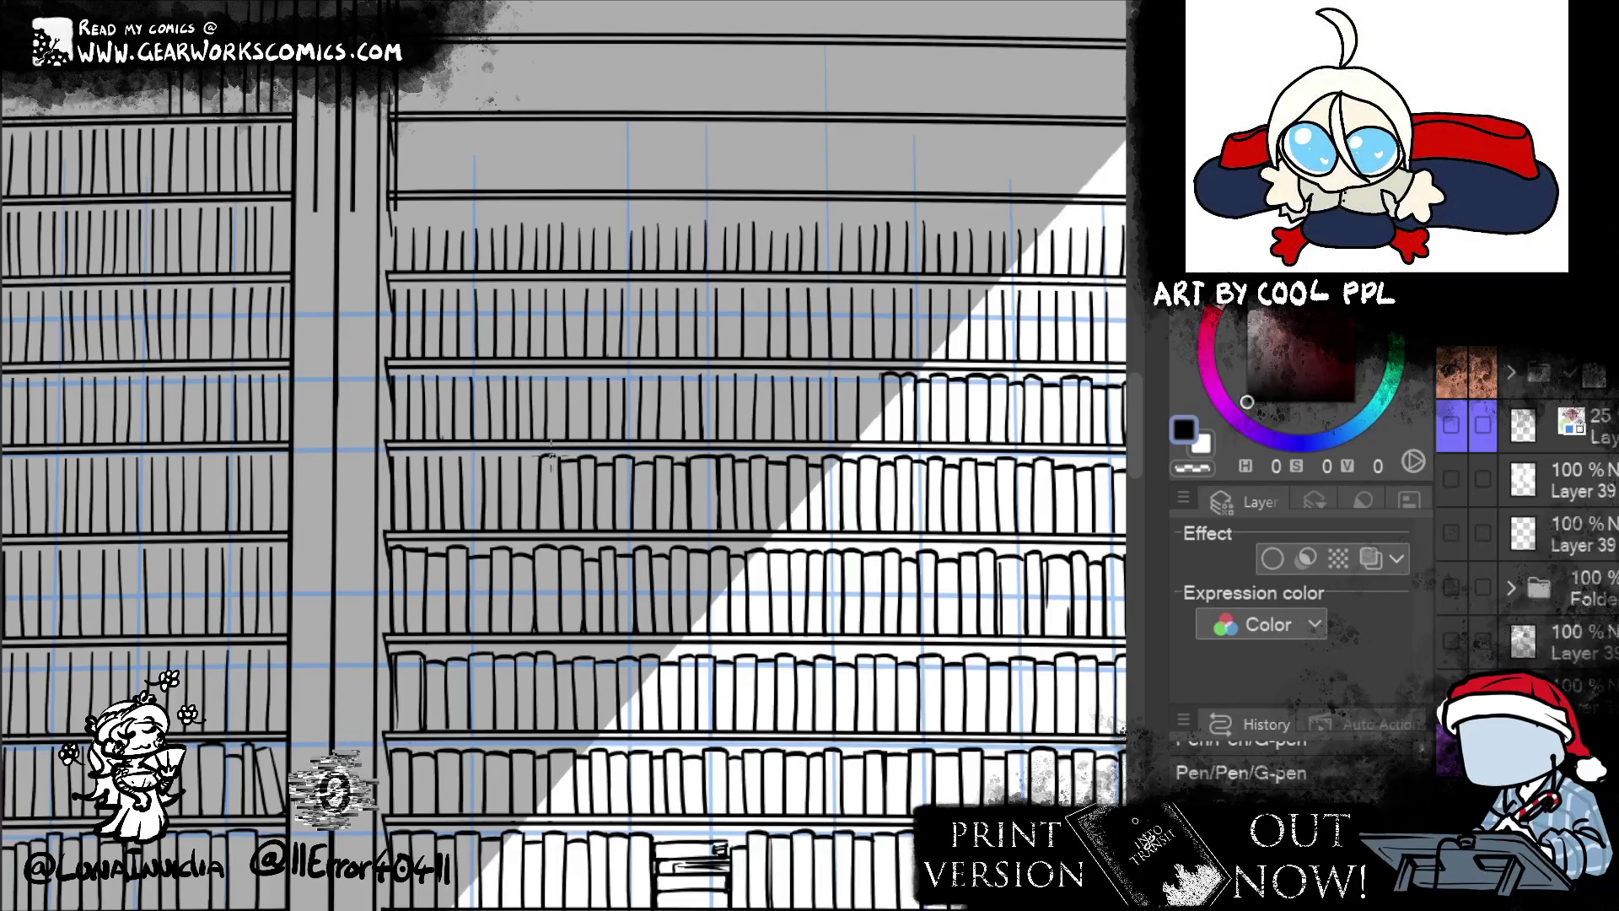
pyautogui.moveTo(539, 469)
pyautogui.mouseDown()
pyautogui.moveTo(563, 458)
pyautogui.moveTo(563, 496)
pyautogui.mouseUp()
pyautogui.press('c')
pyautogui.moveTo(563, 466); pyautogui.dragTo(565, 511)
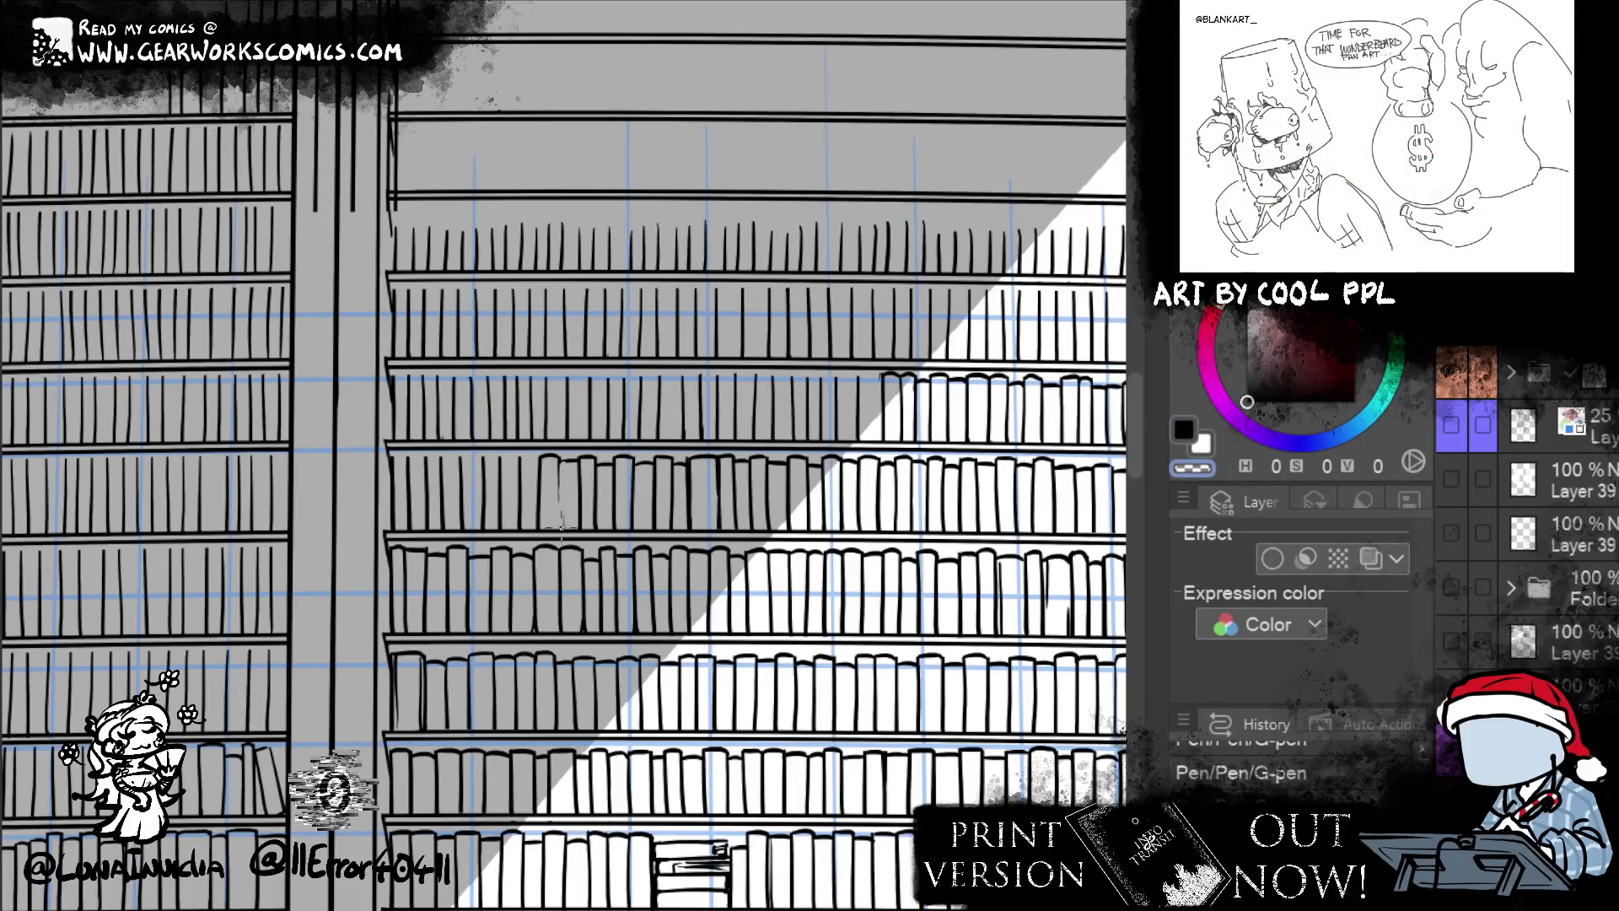
pyautogui.press('c')
pyautogui.moveTo(558, 460); pyautogui.dragTo(560, 506)
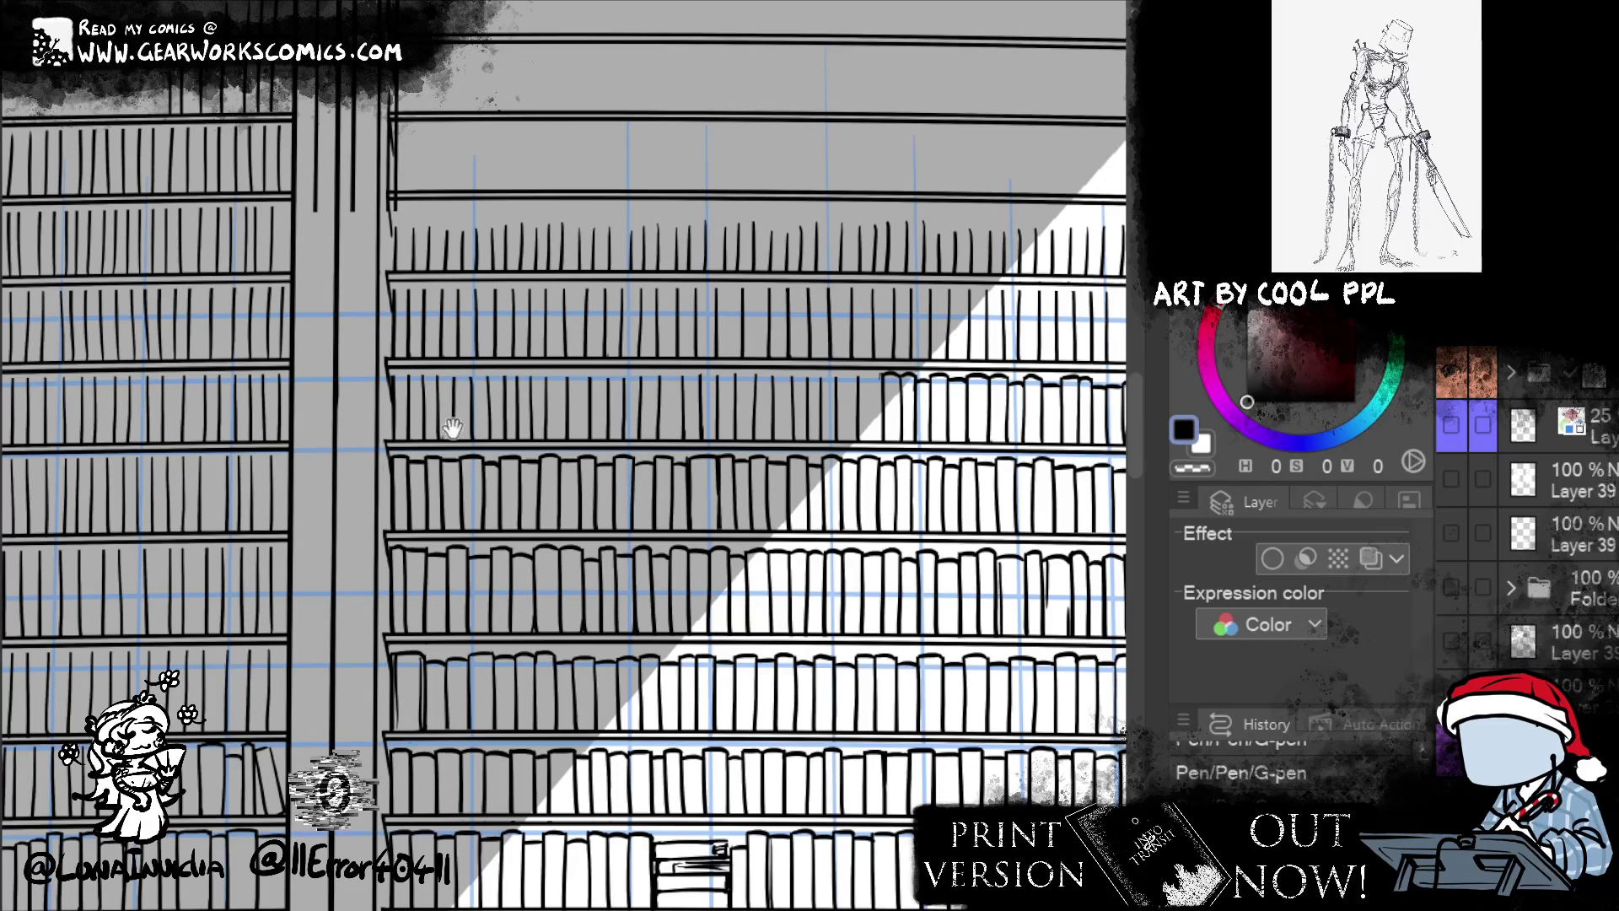
# - Ink two small arched book tops on the lit bookcase shelves
pyautogui.moveTo(872, 673); pyautogui.dragTo(675, 675)
pyautogui.scroll(2, 462, 709)
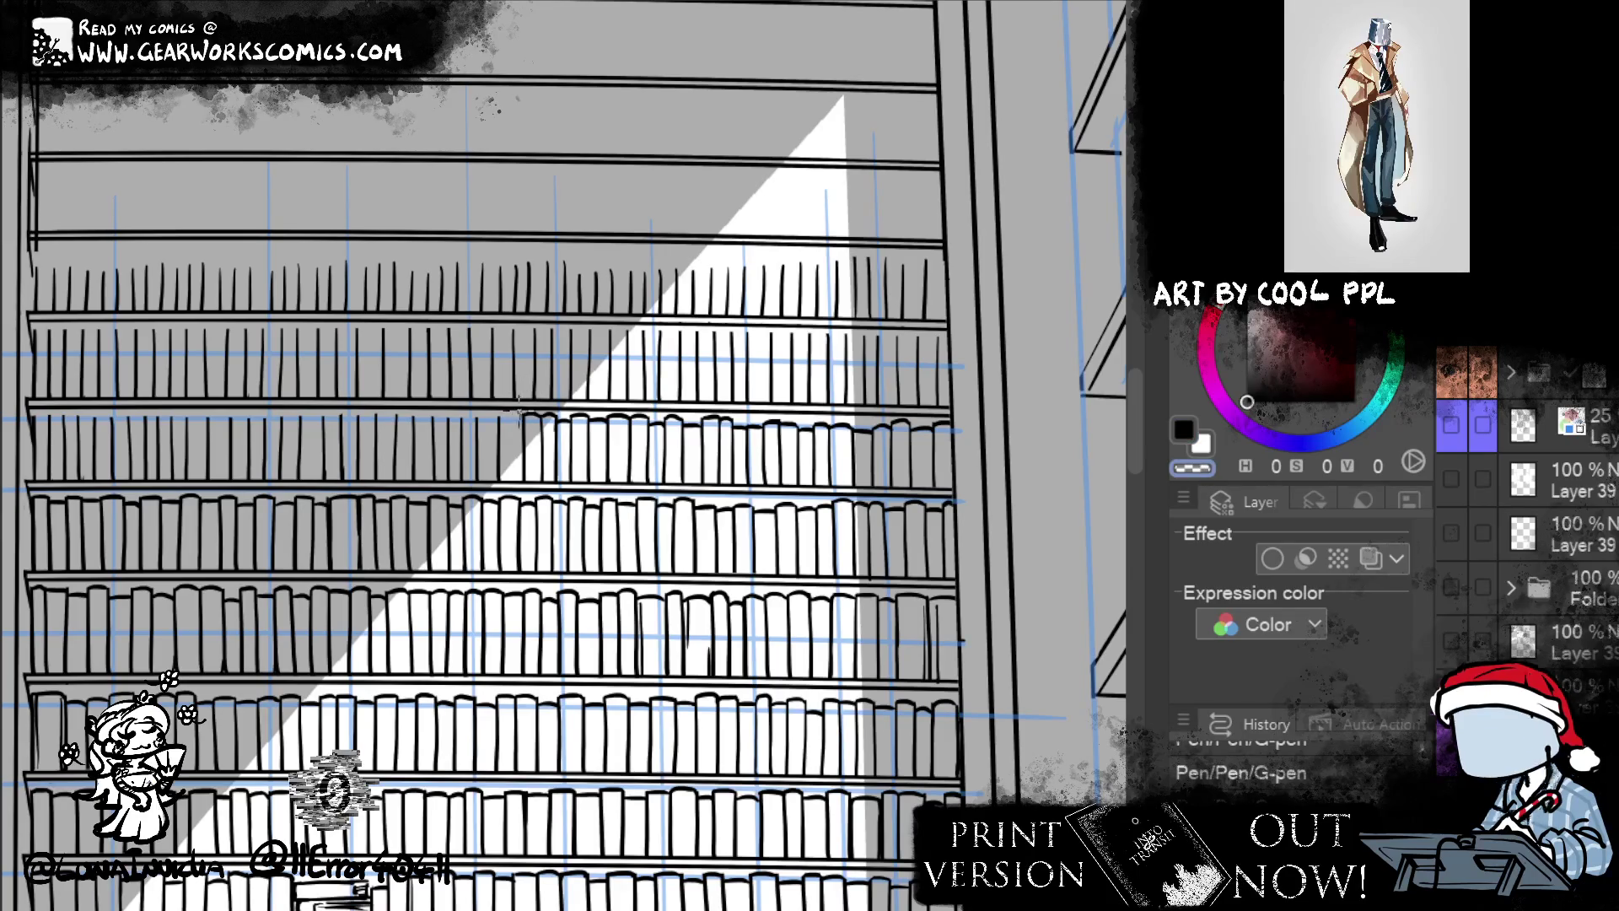
pyautogui.click(1184, 430)
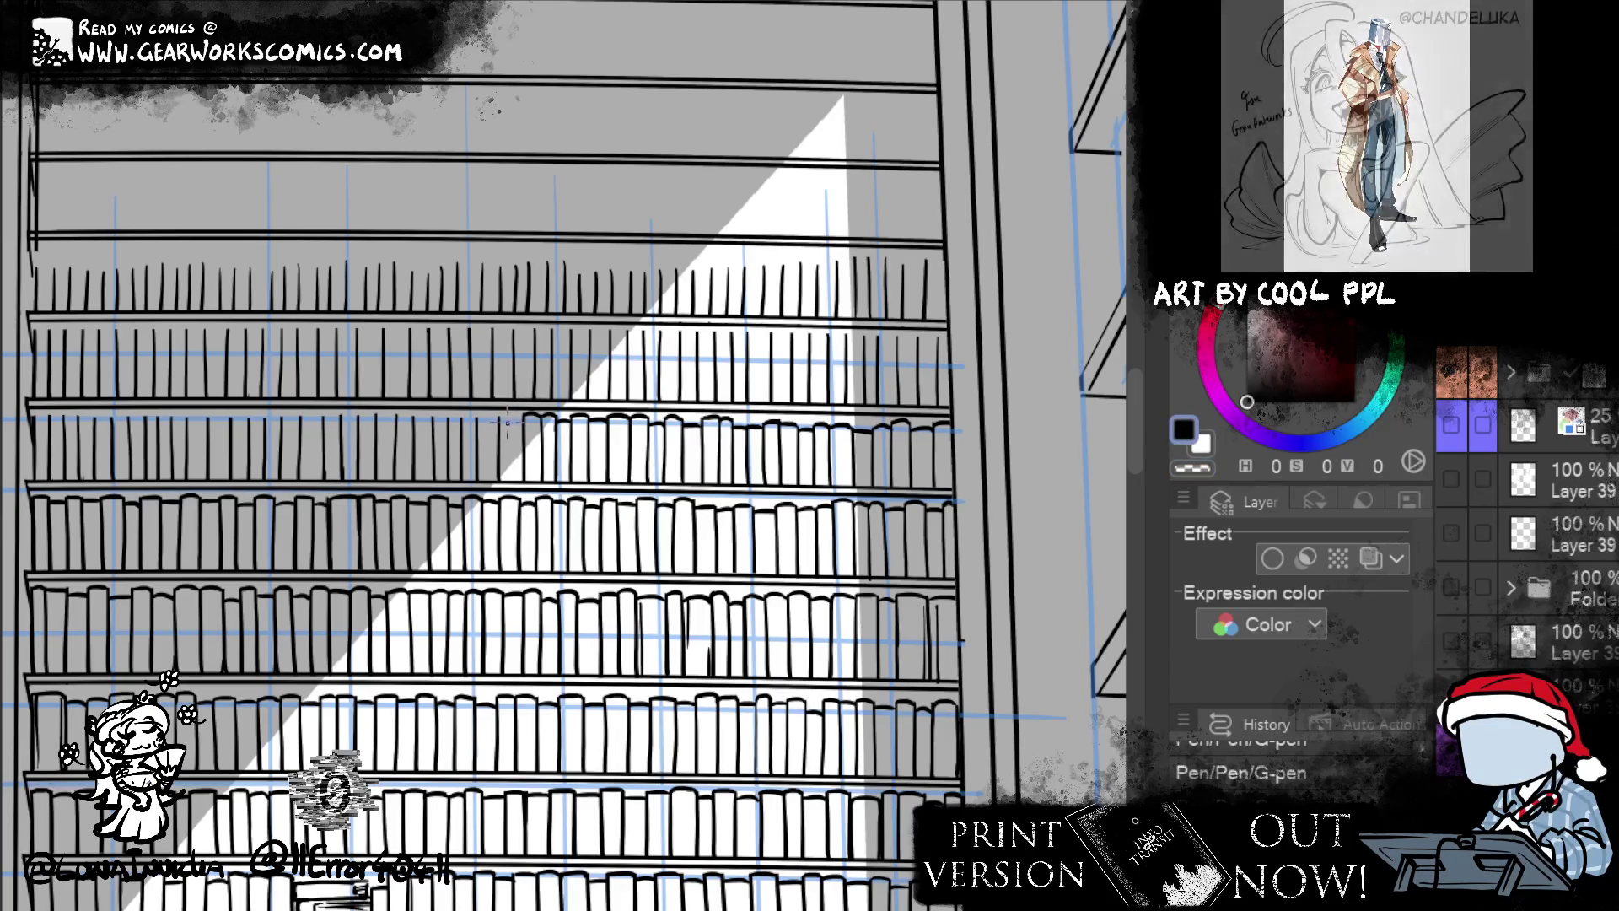
pyautogui.moveTo(499, 419); pyautogui.dragTo(478, 422)
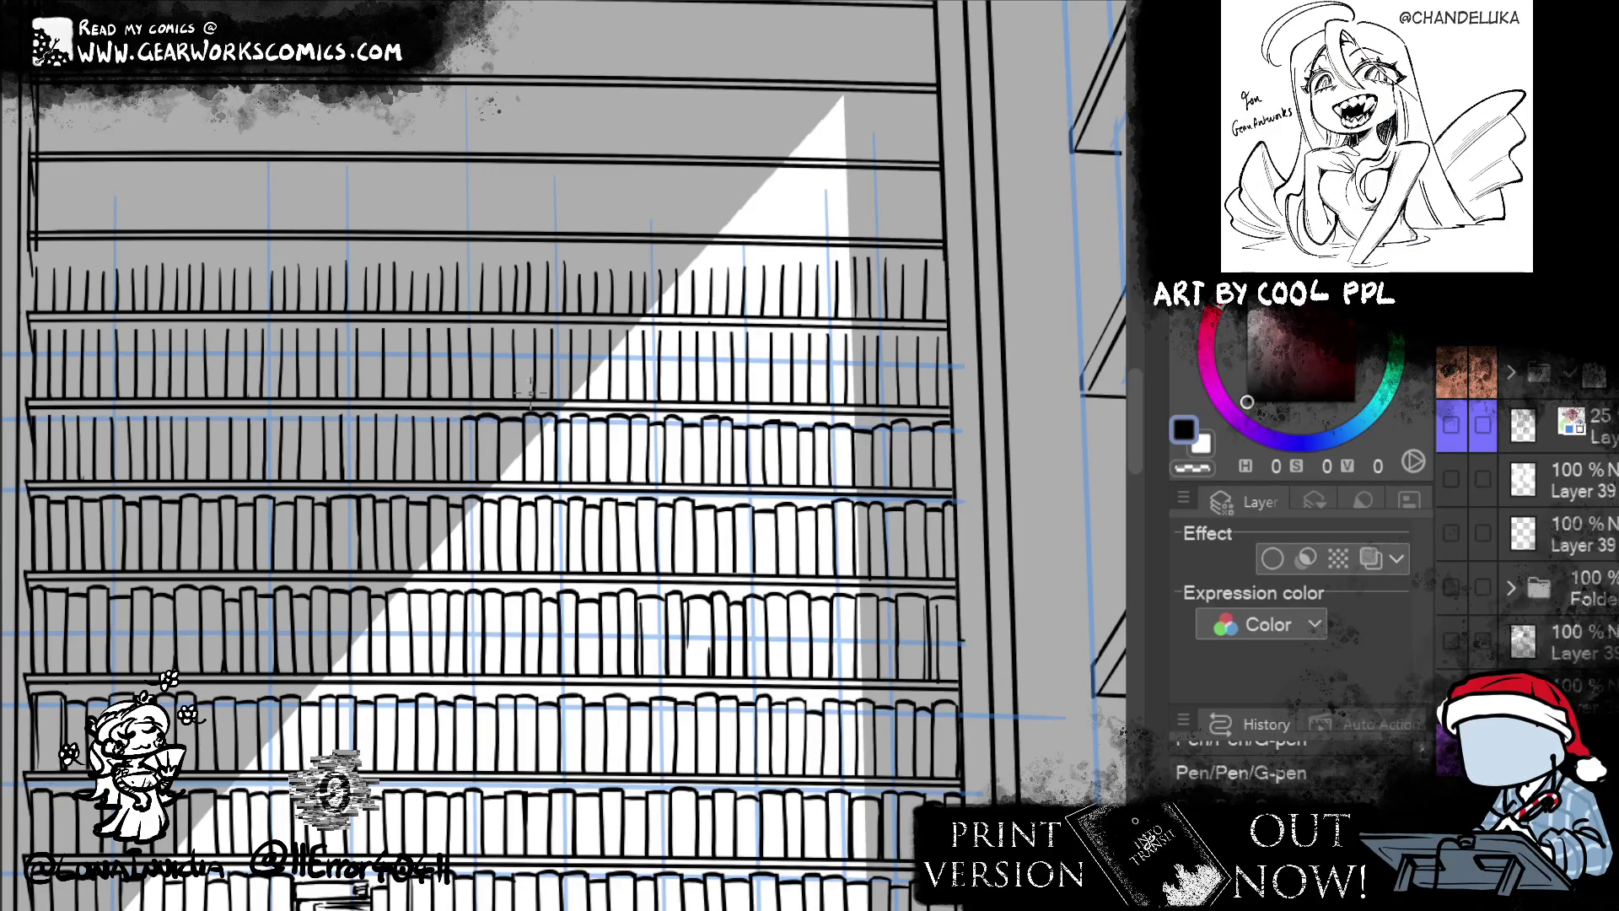
pyautogui.moveTo(456, 420); pyautogui.dragTo(743, 410)
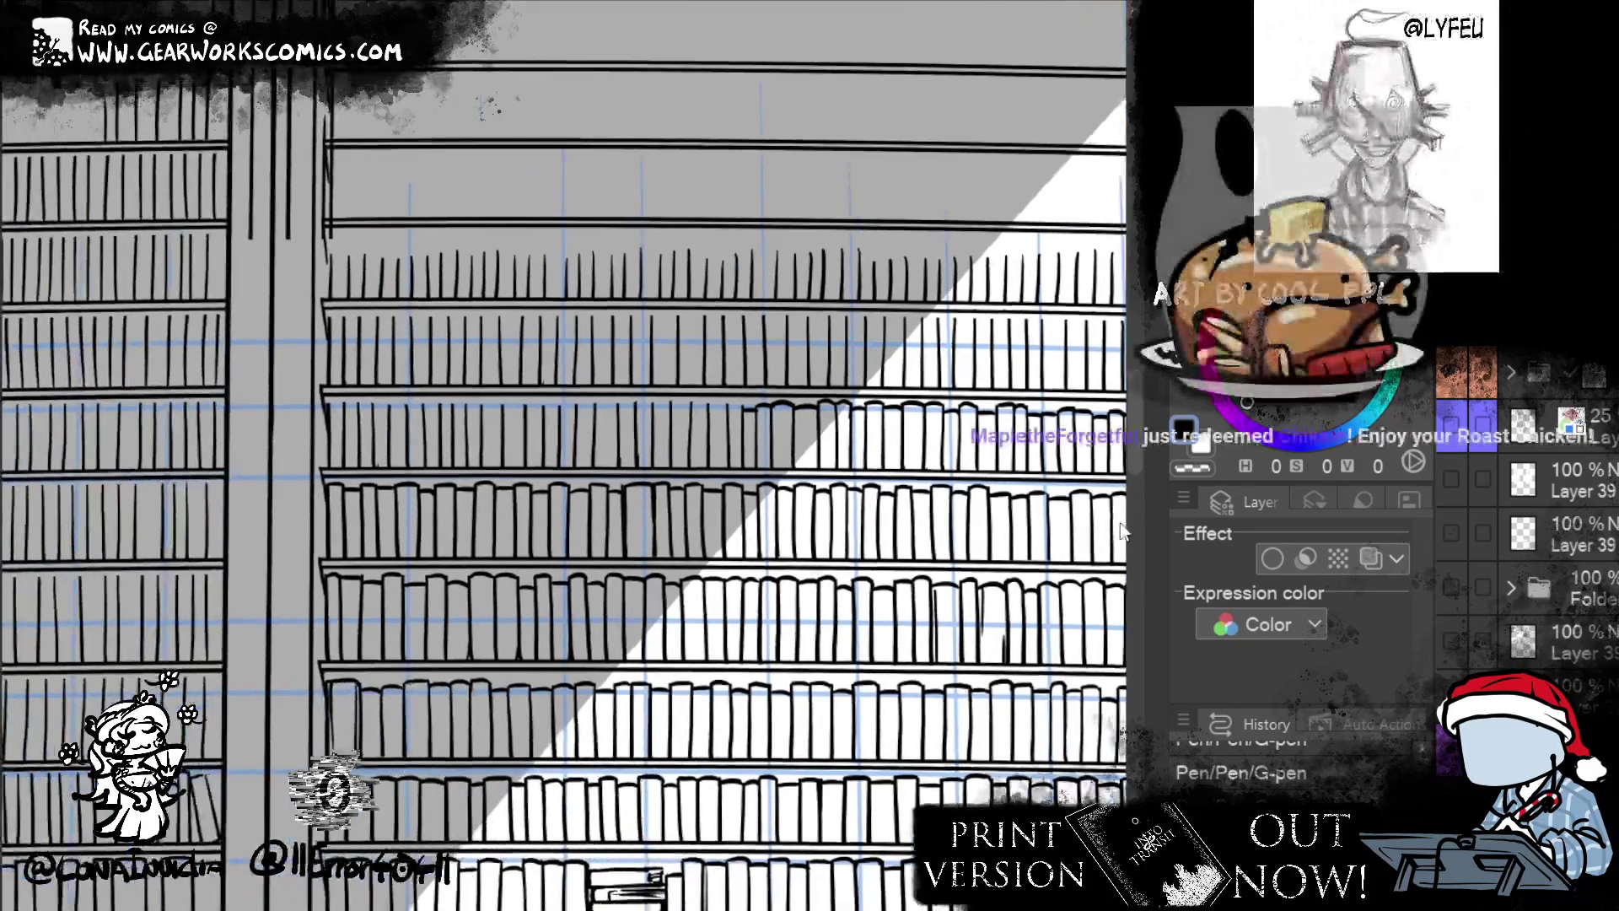
pyautogui.scroll(-3, 768, 411)
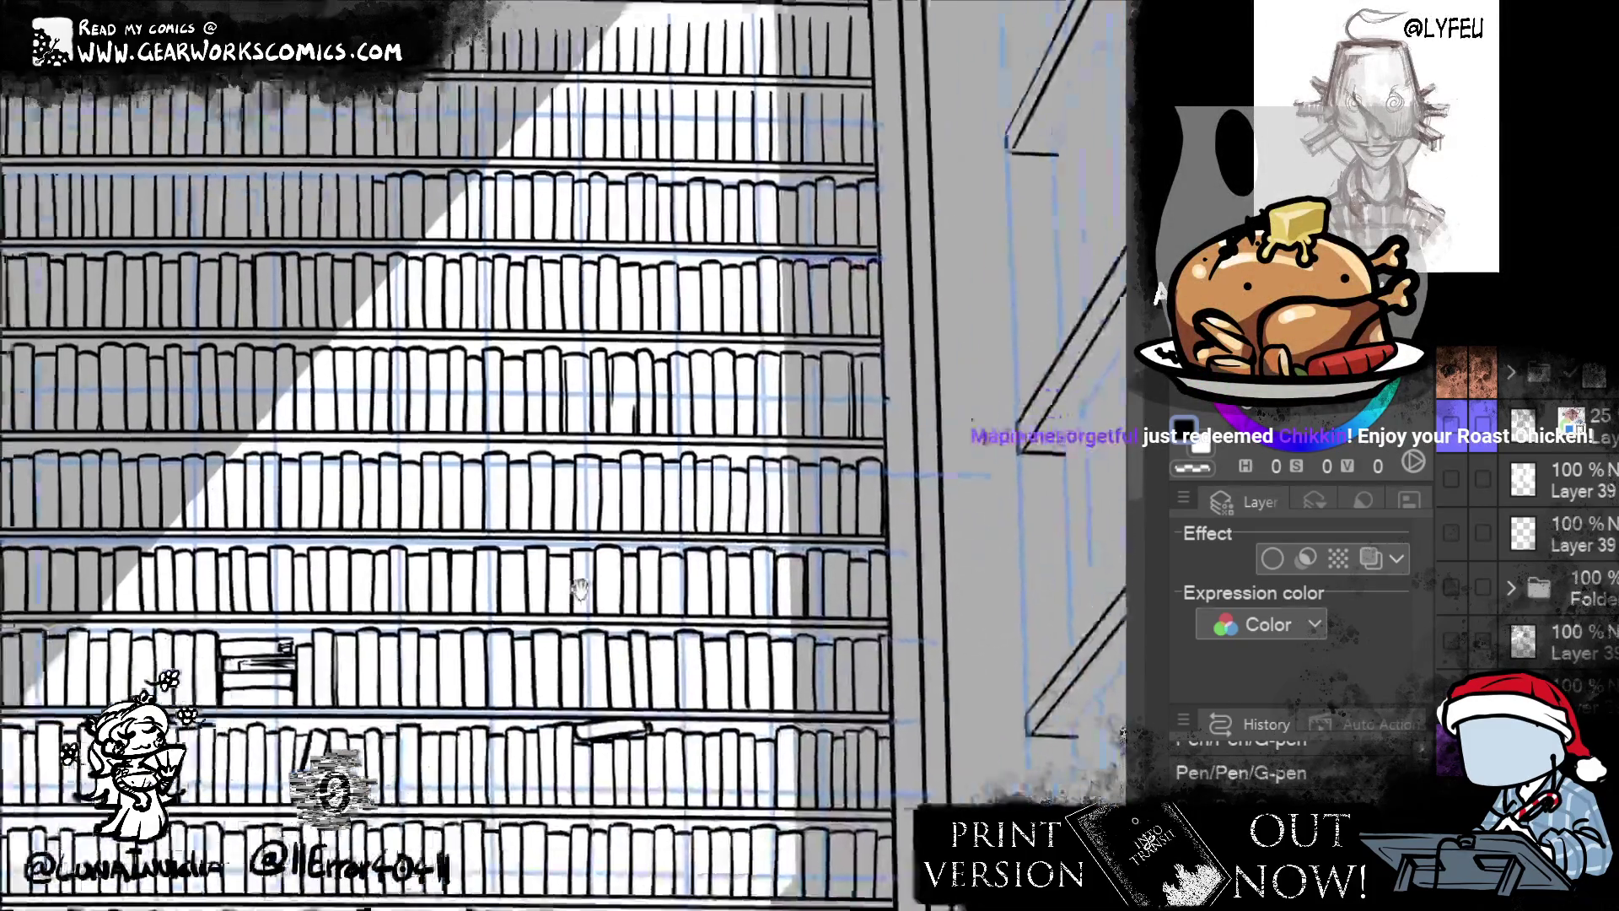
pyautogui.scroll(3, 767, 411)
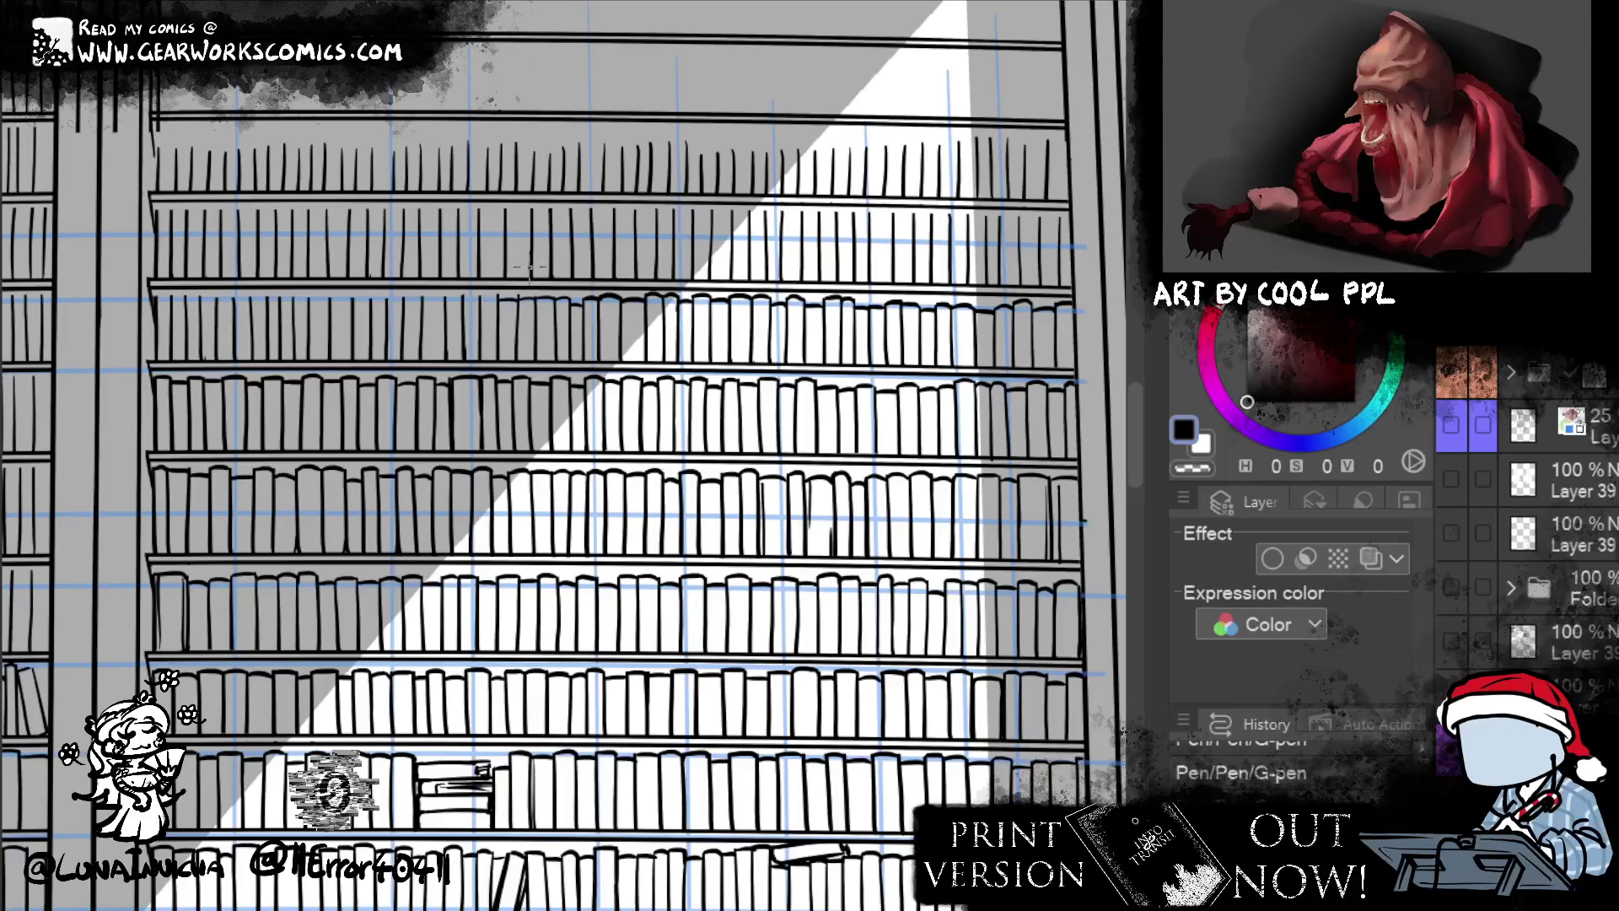
pyautogui.moveTo(492, 297); pyautogui.dragTo(472, 301)
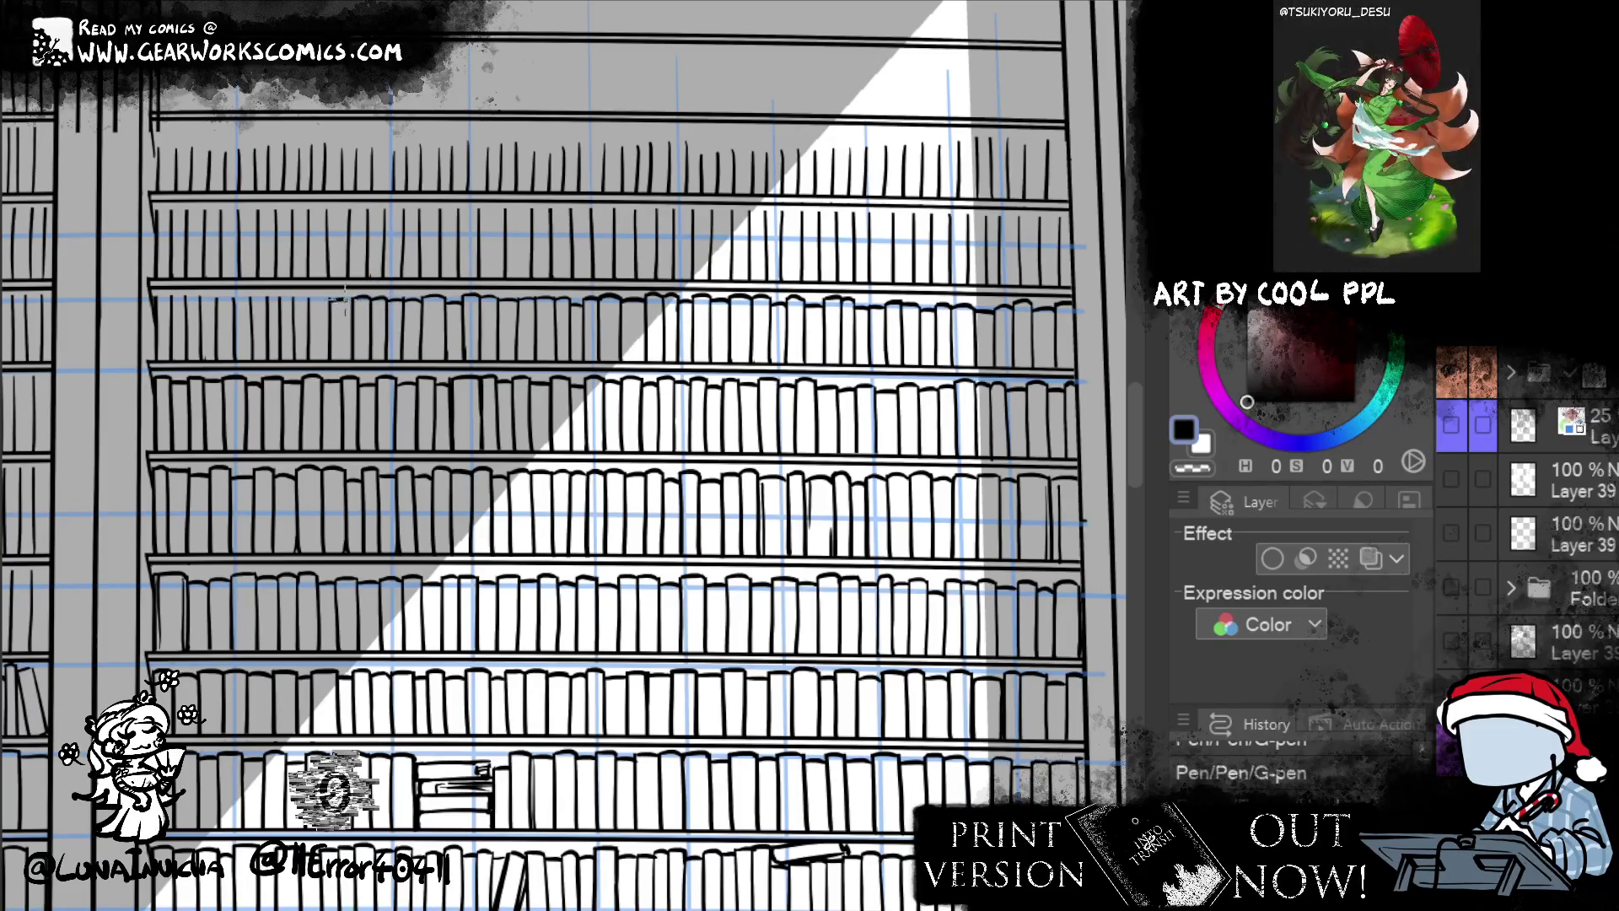
# - Test black strokes over the book spines and undo both
pyautogui.press('e')
pyautogui.click(344, 299)
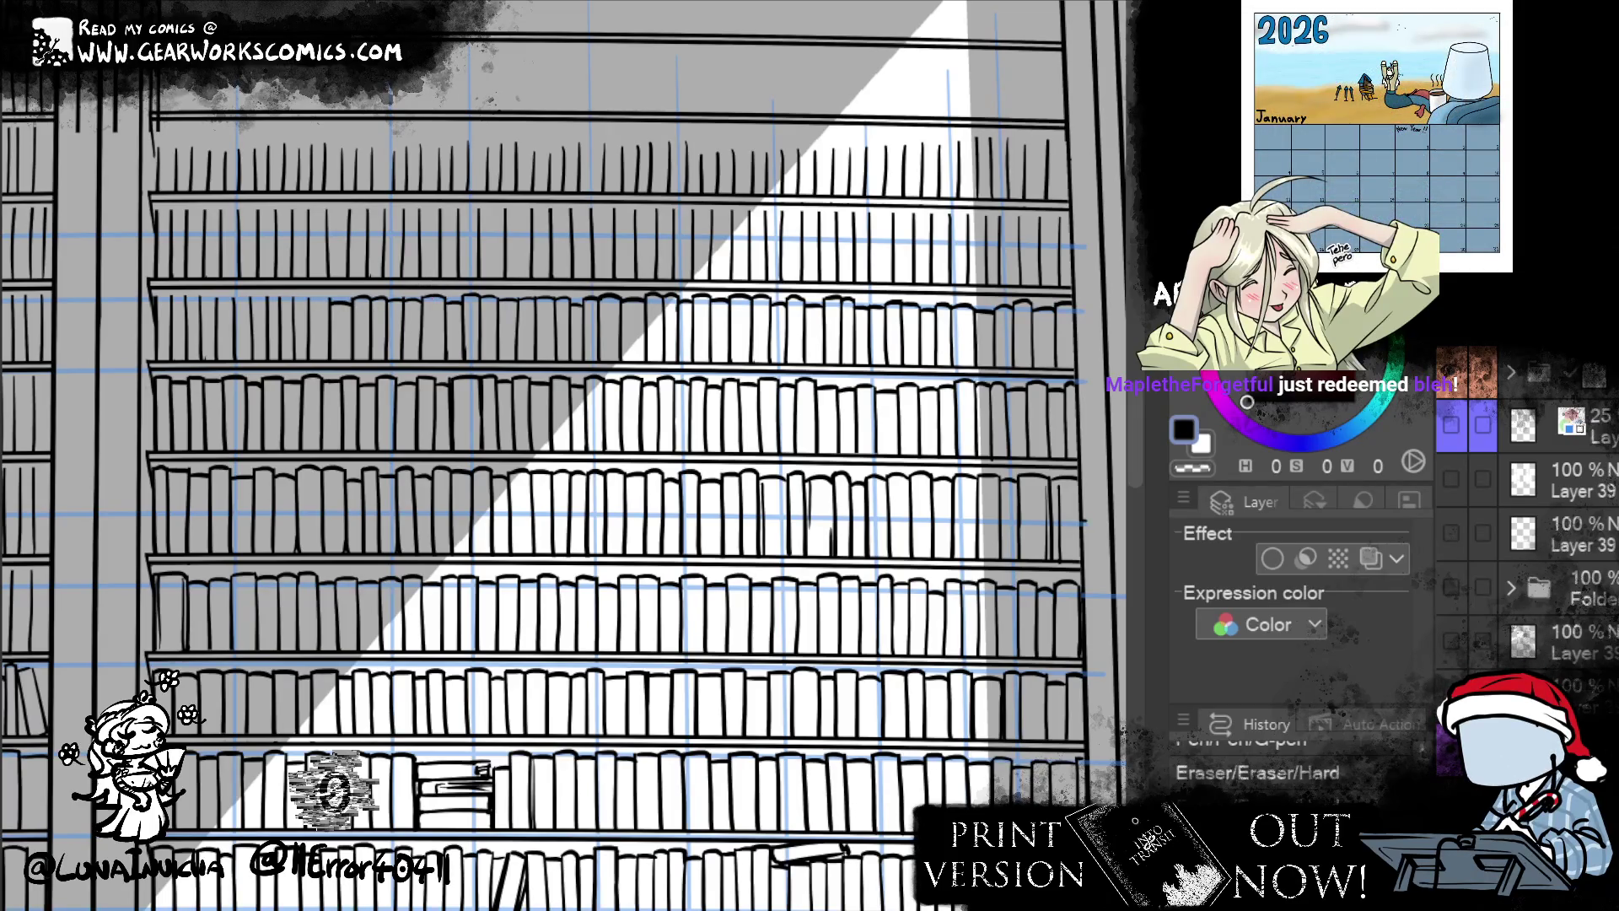
pyautogui.moveTo(803, 304); pyautogui.dragTo(767, 367)
pyautogui.moveTo(725, 299)
pyautogui.mouseDown()
pyautogui.moveTo(721, 367)
pyautogui.moveTo(690, 367)
pyautogui.mouseUp()
pyautogui.hotkey('ctrl', 'z')
pyautogui.hotkey('ctrl', 'z')
pyautogui.hotkey('ctrl', 'z')
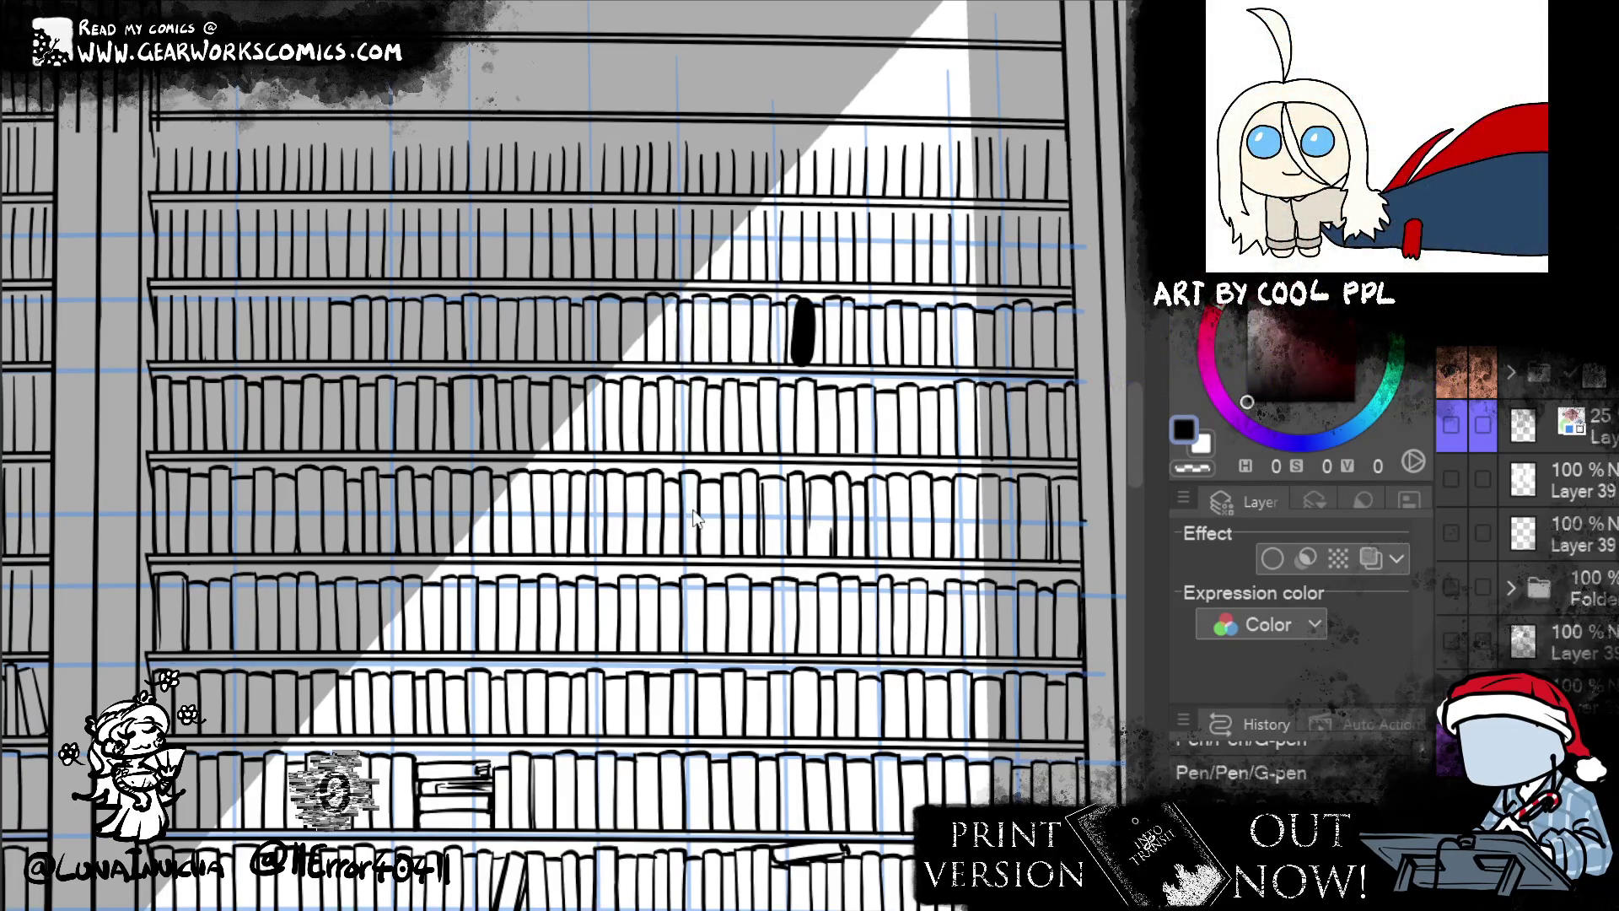
pyautogui.hotkey('ctrl', 'z')
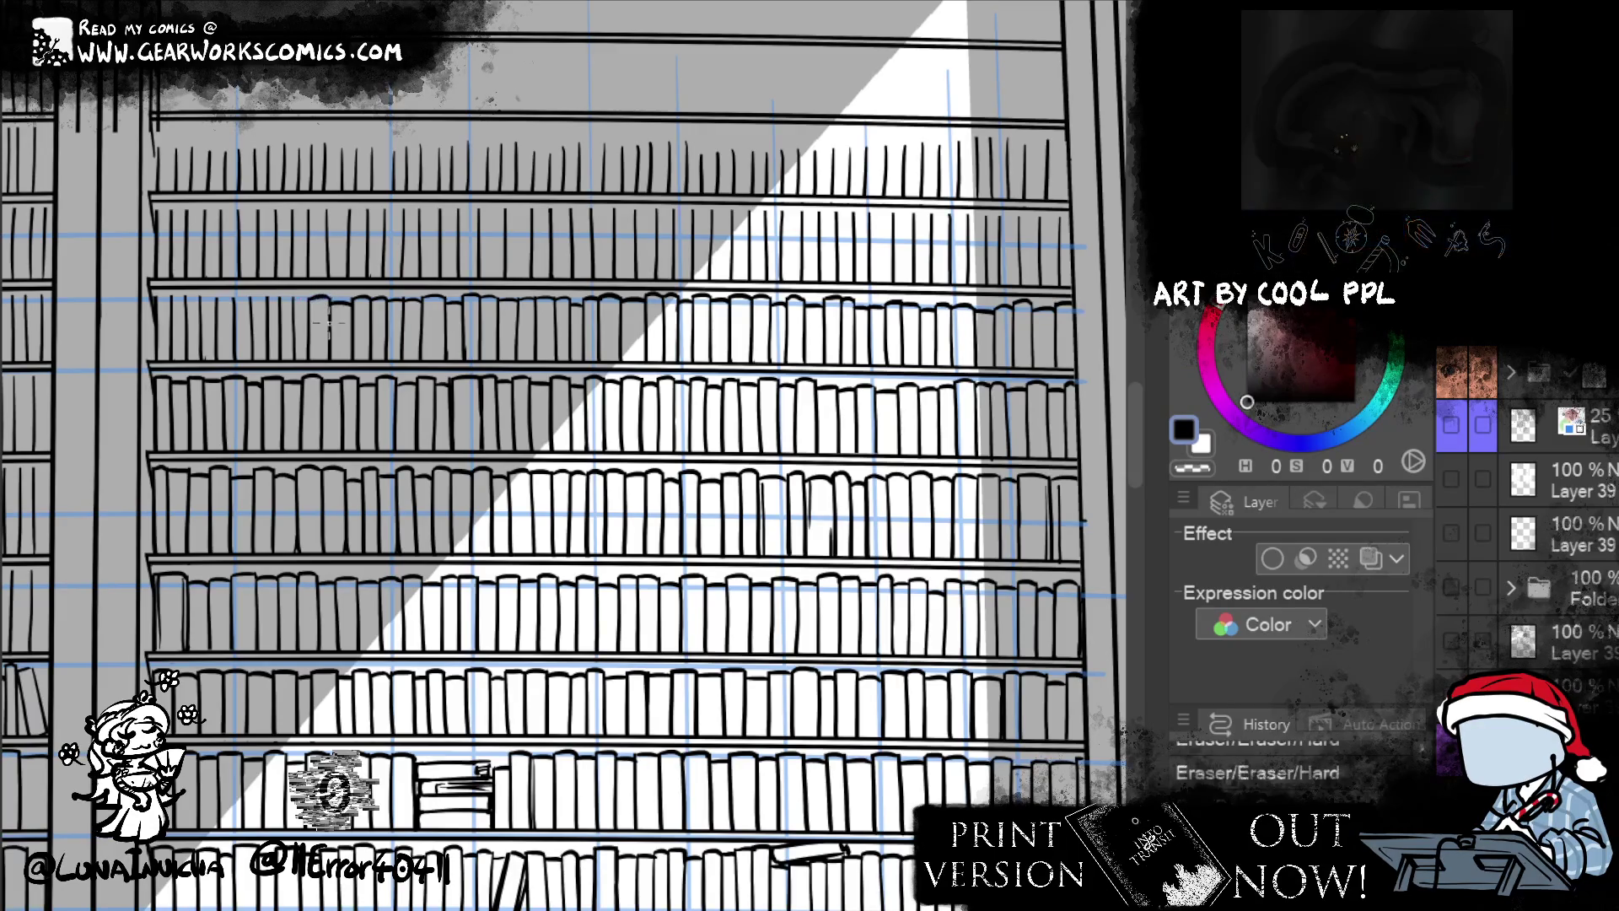
# - Restore an erased book-top outline and redraw a short line along the book tops
pyautogui.moveTo(328, 313); pyautogui.dragTo(311, 291)
pyautogui.hotkey('ctrl', 'z')
pyautogui.moveTo(292, 306); pyautogui.dragTo(310, 298)
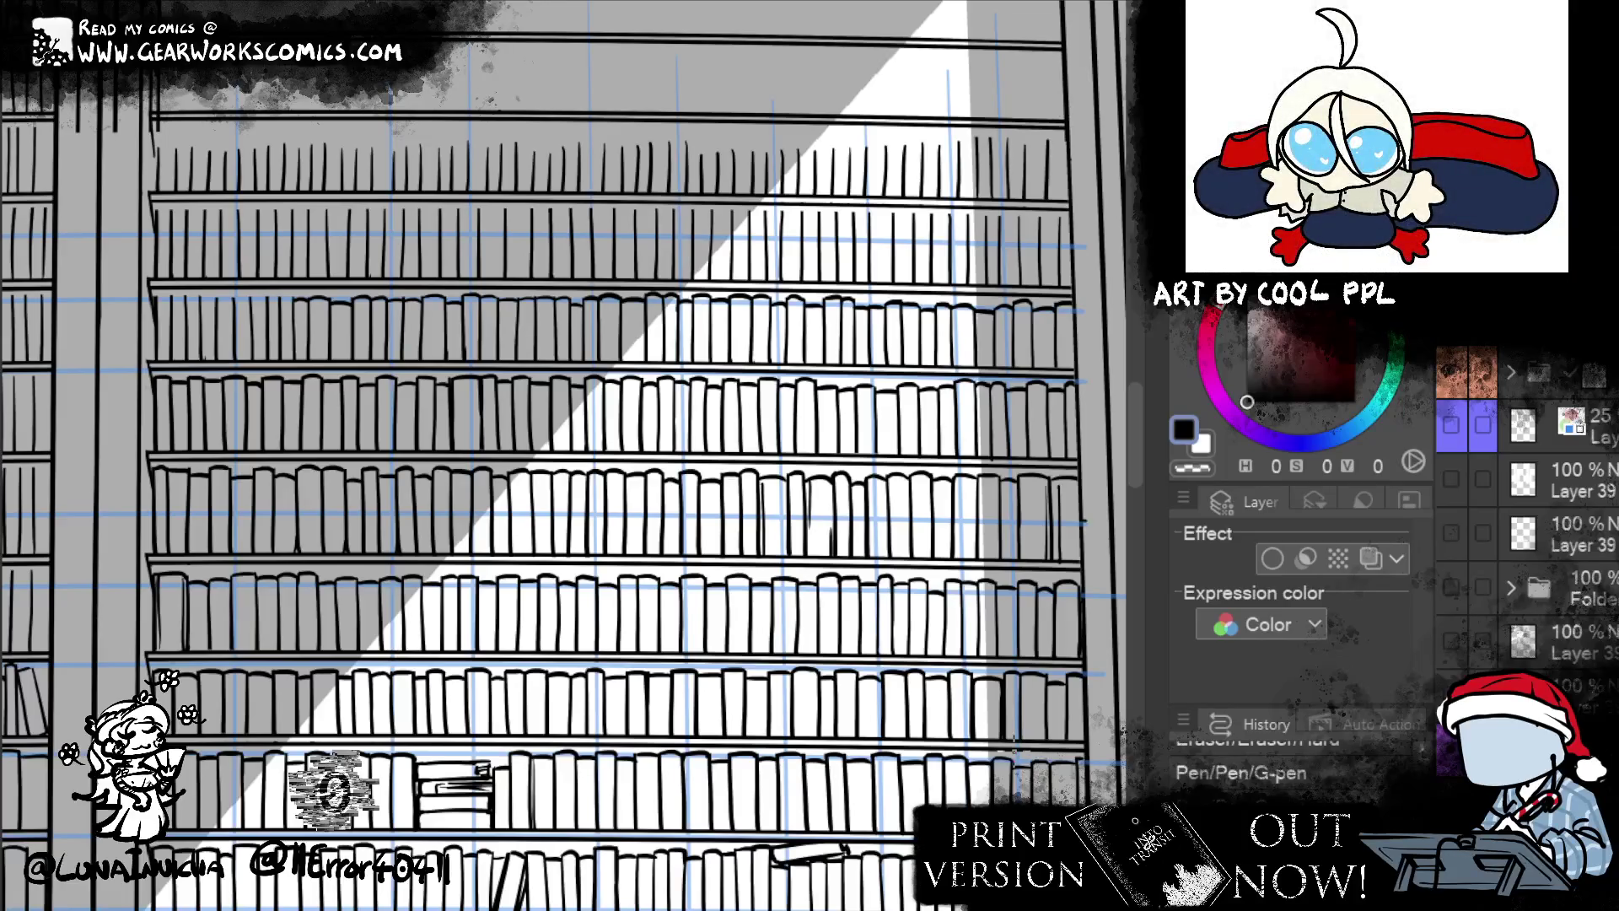
pyautogui.moveTo(283, 301); pyautogui.dragTo(291, 297)
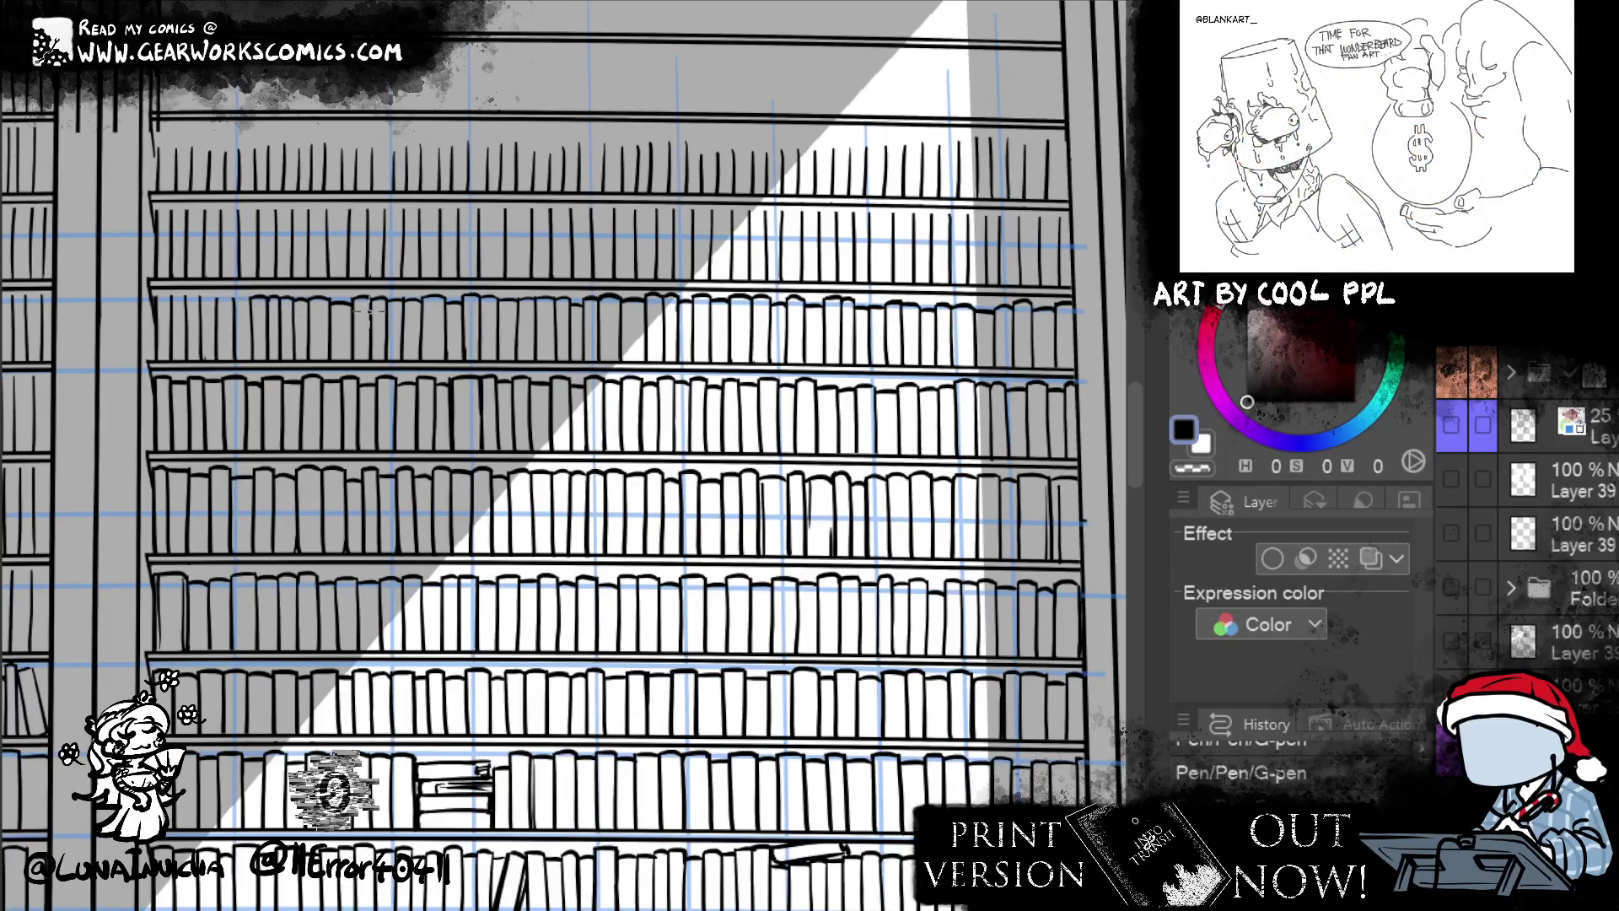
pyautogui.moveTo(280, 309); pyautogui.dragTo(688, 379)
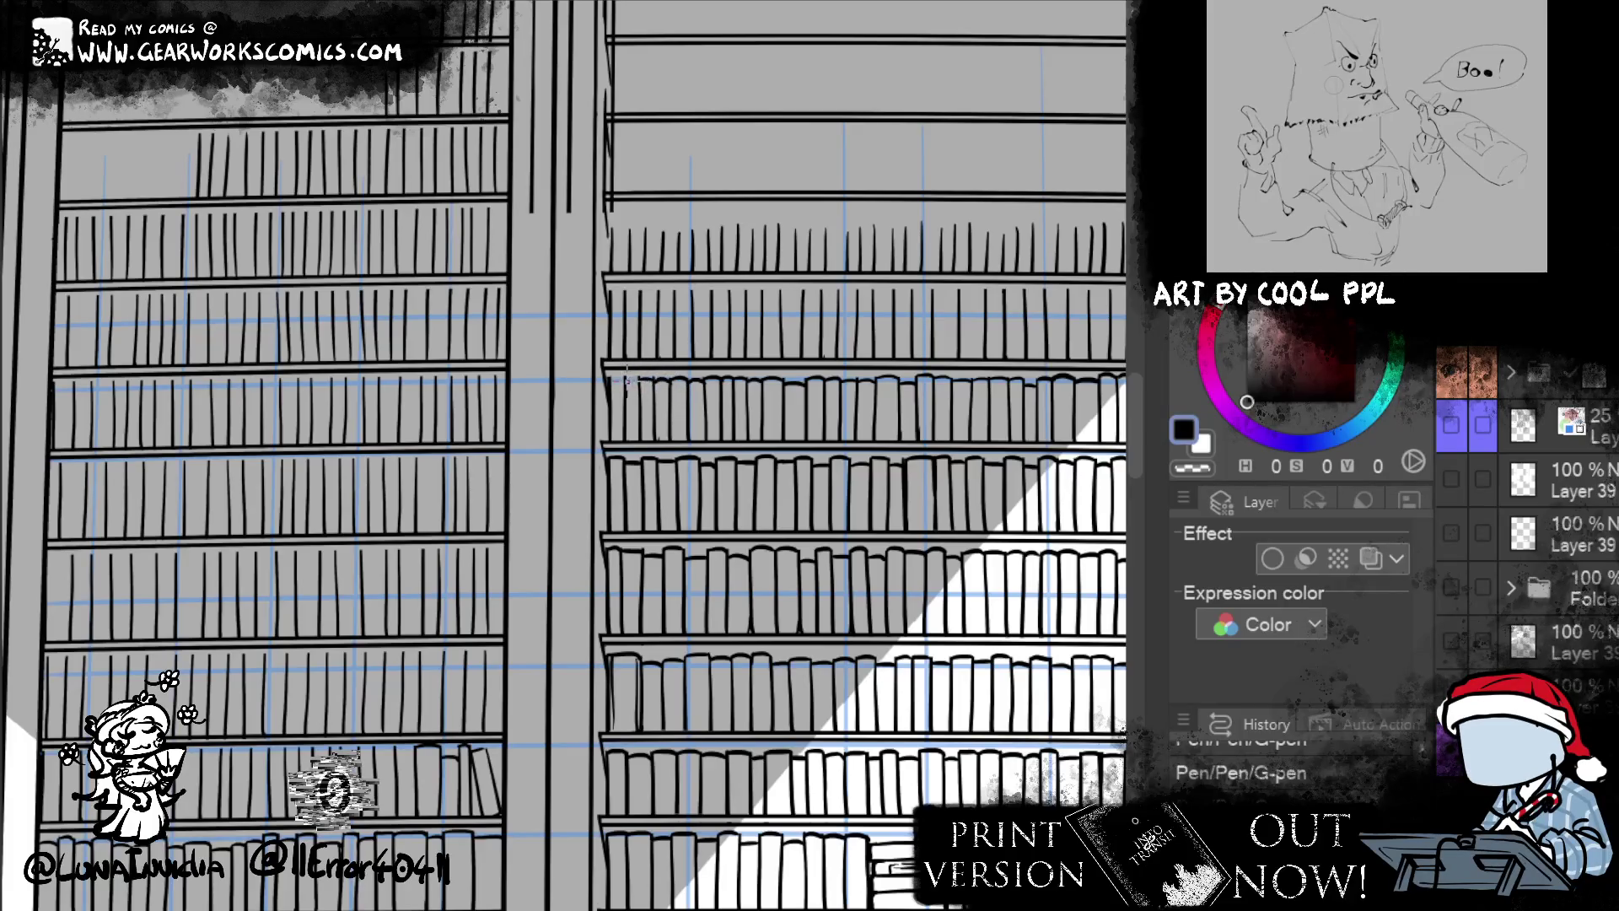
# - Erase a small shelf mark and ink a new book outline at the top row's left end
pyautogui.moveTo(610, 381)
pyautogui.mouseDown()
pyautogui.moveTo(4, 397)
pyautogui.moveTo(0, 418)
pyautogui.mouseUp()
pyautogui.moveTo(569, 708); pyautogui.dragTo(581, 717)
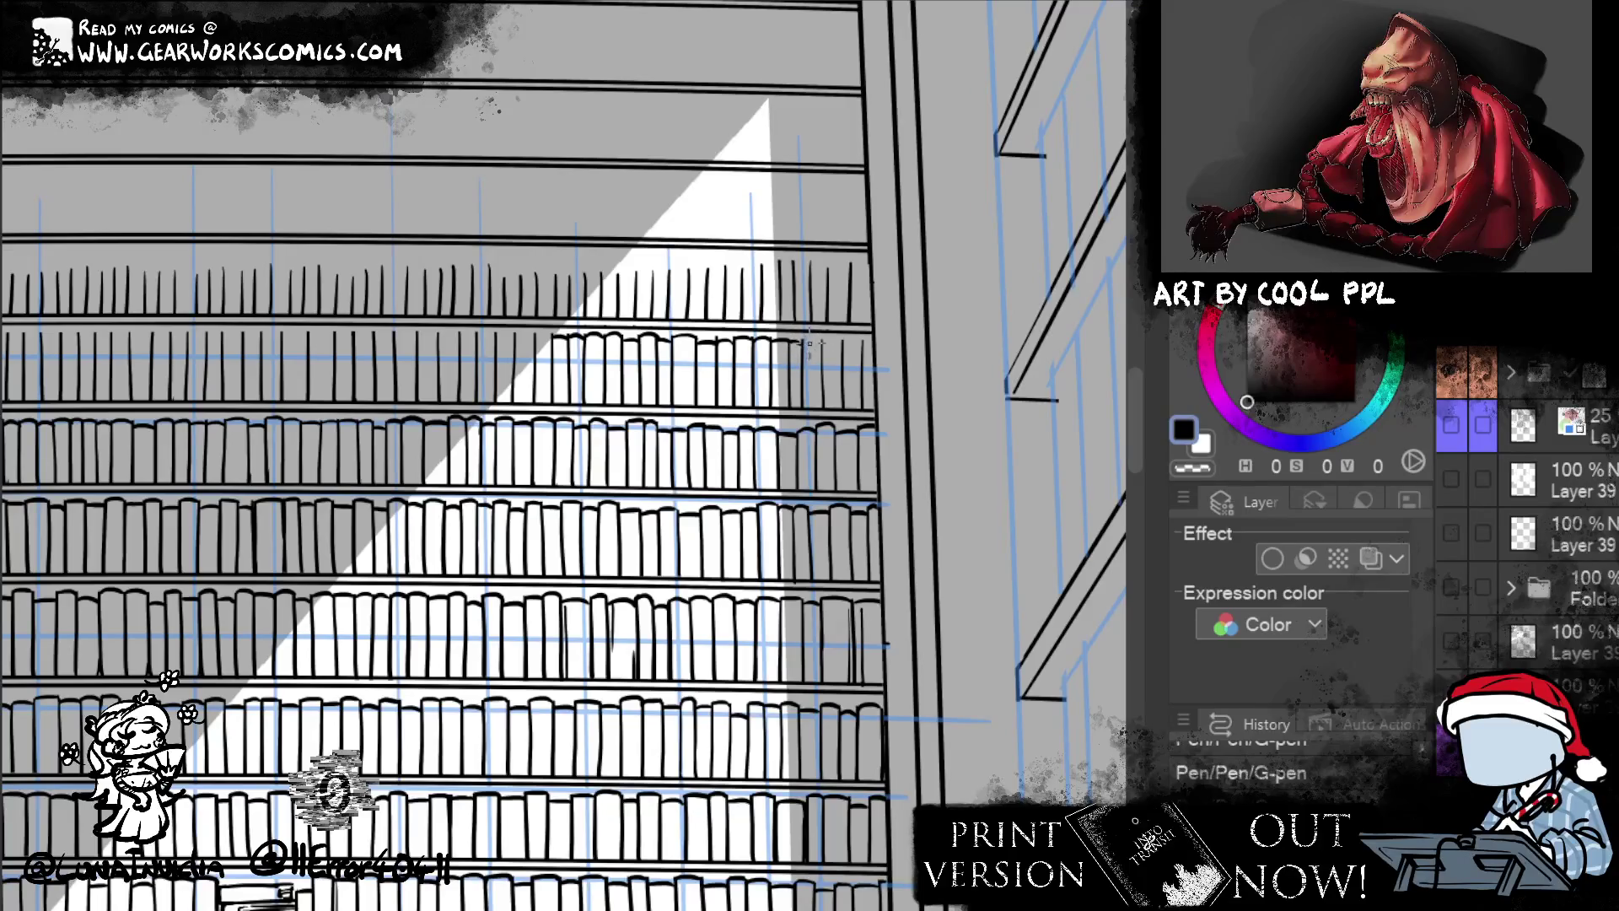
pyautogui.moveTo(843, 341); pyautogui.dragTo(903, 318)
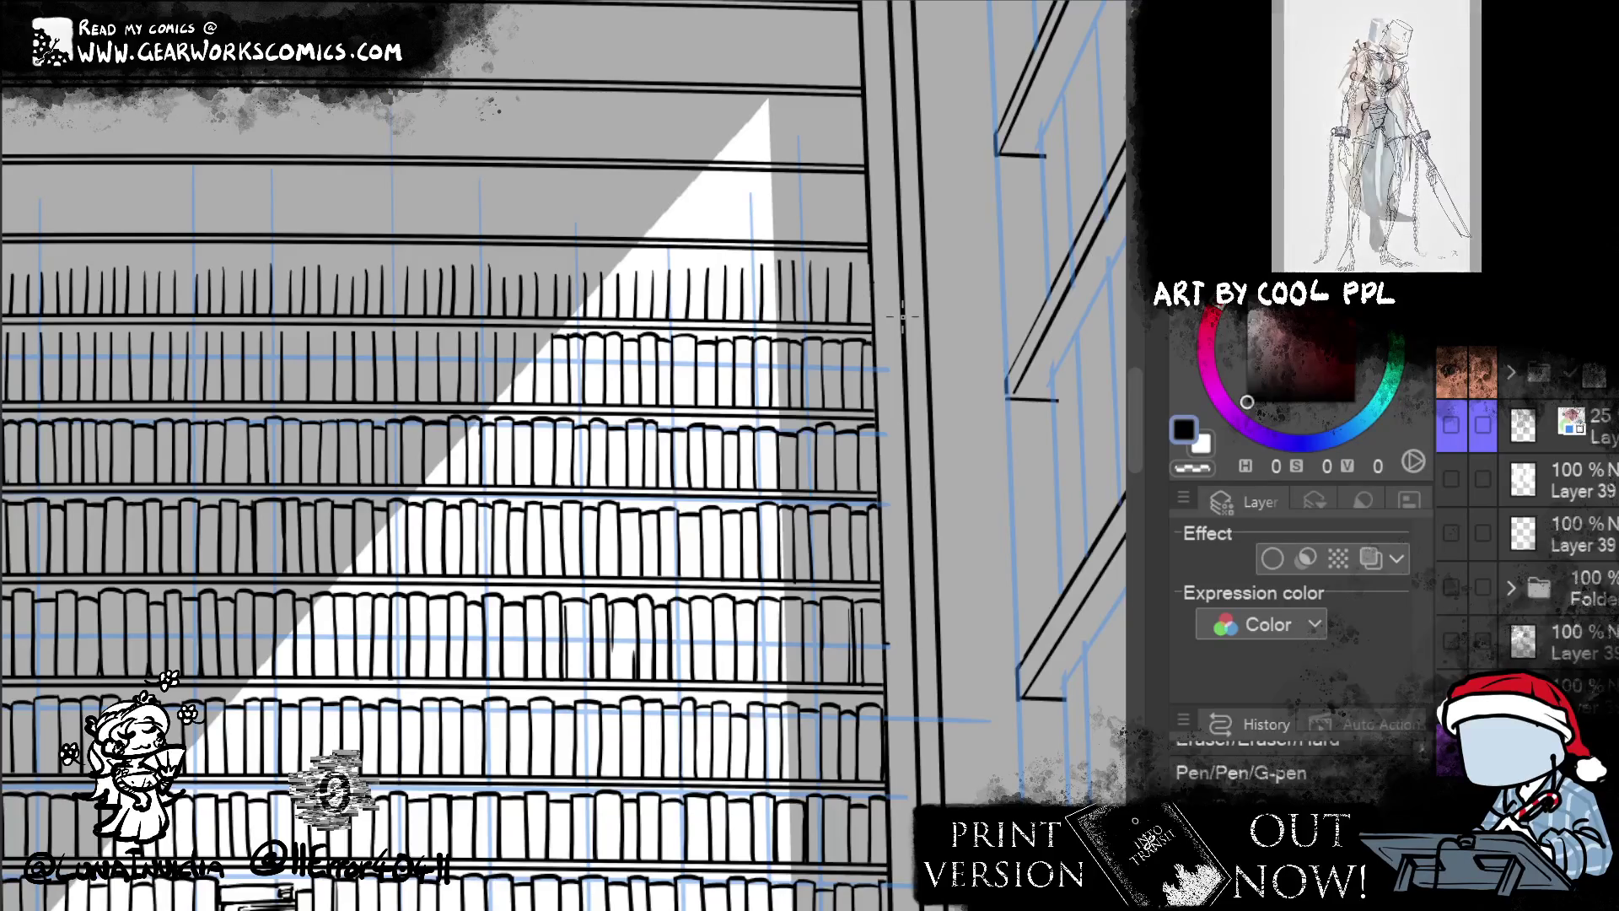
pyautogui.moveTo(730, 584)
pyautogui.mouseDown()
pyautogui.moveTo(961, 624)
pyautogui.moveTo(1061, 606)
pyautogui.moveTo(970, 582)
pyautogui.moveTo(837, 609)
pyautogui.mouseUp()
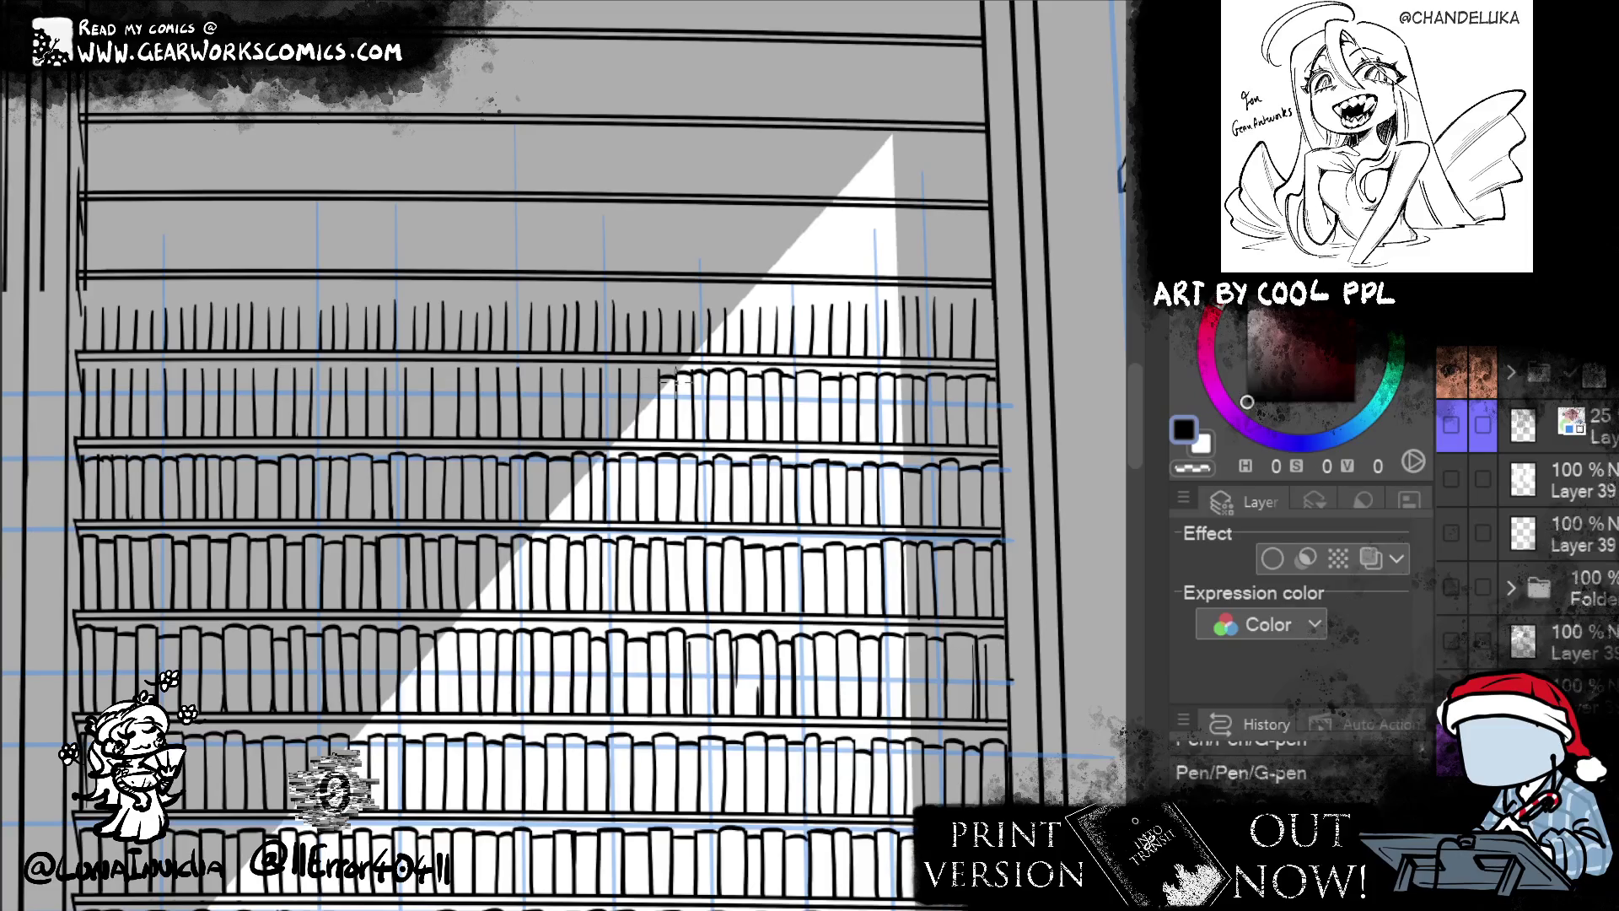
pyautogui.moveTo(663, 371); pyautogui.dragTo(641, 386)
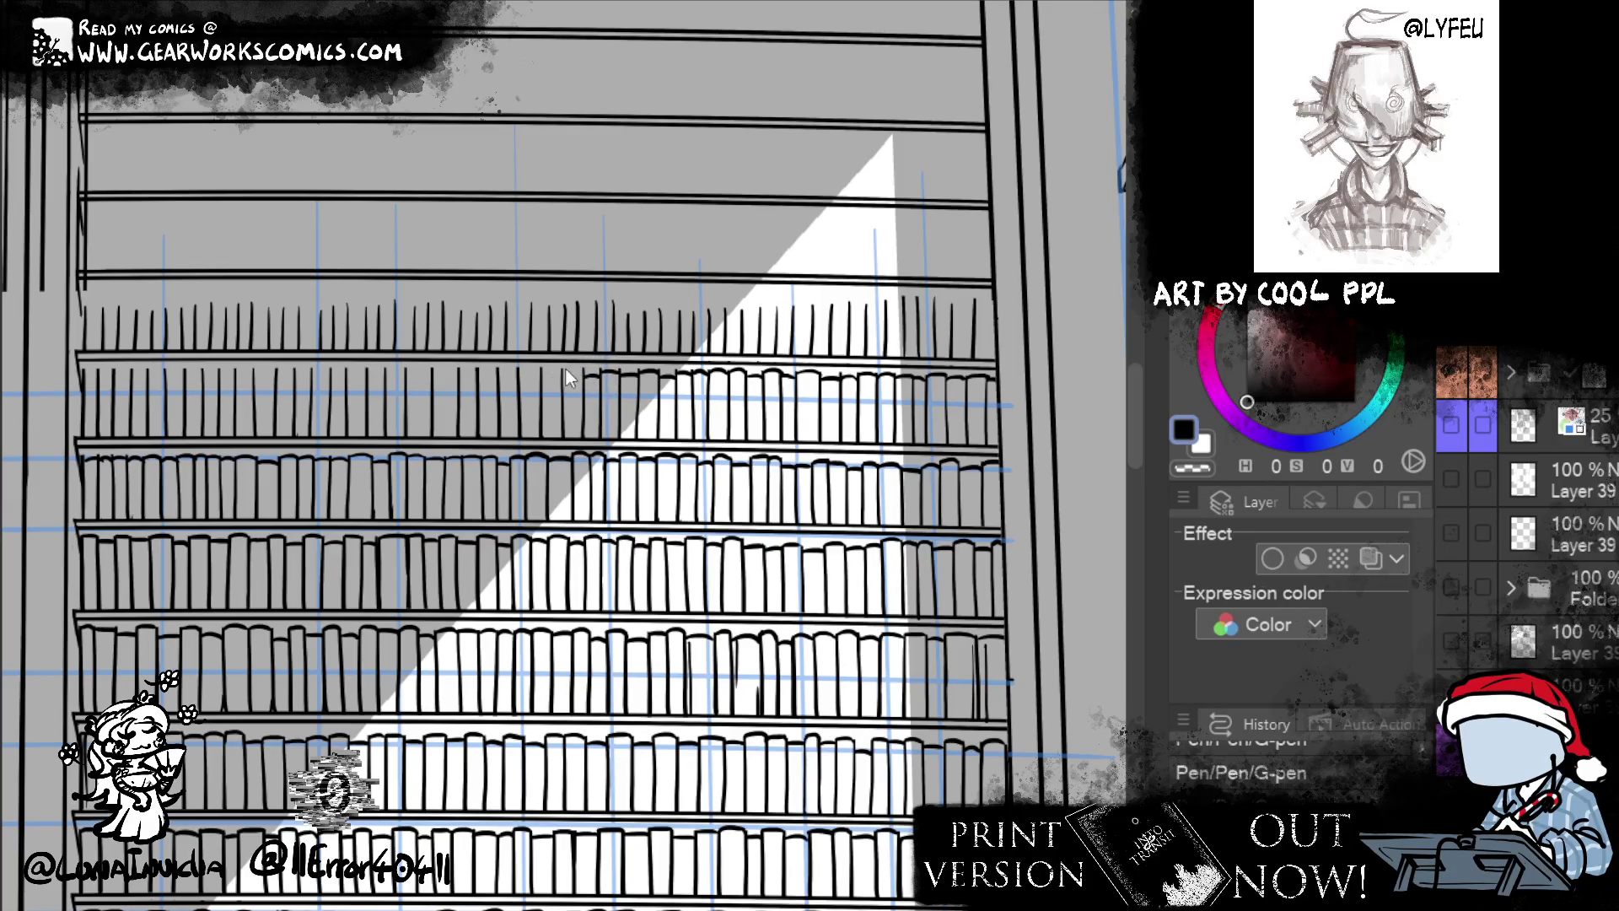
# - Redraw the book tops on the bottom shelf beside the figure's head
pyautogui.scroll(-5, 970, 496)
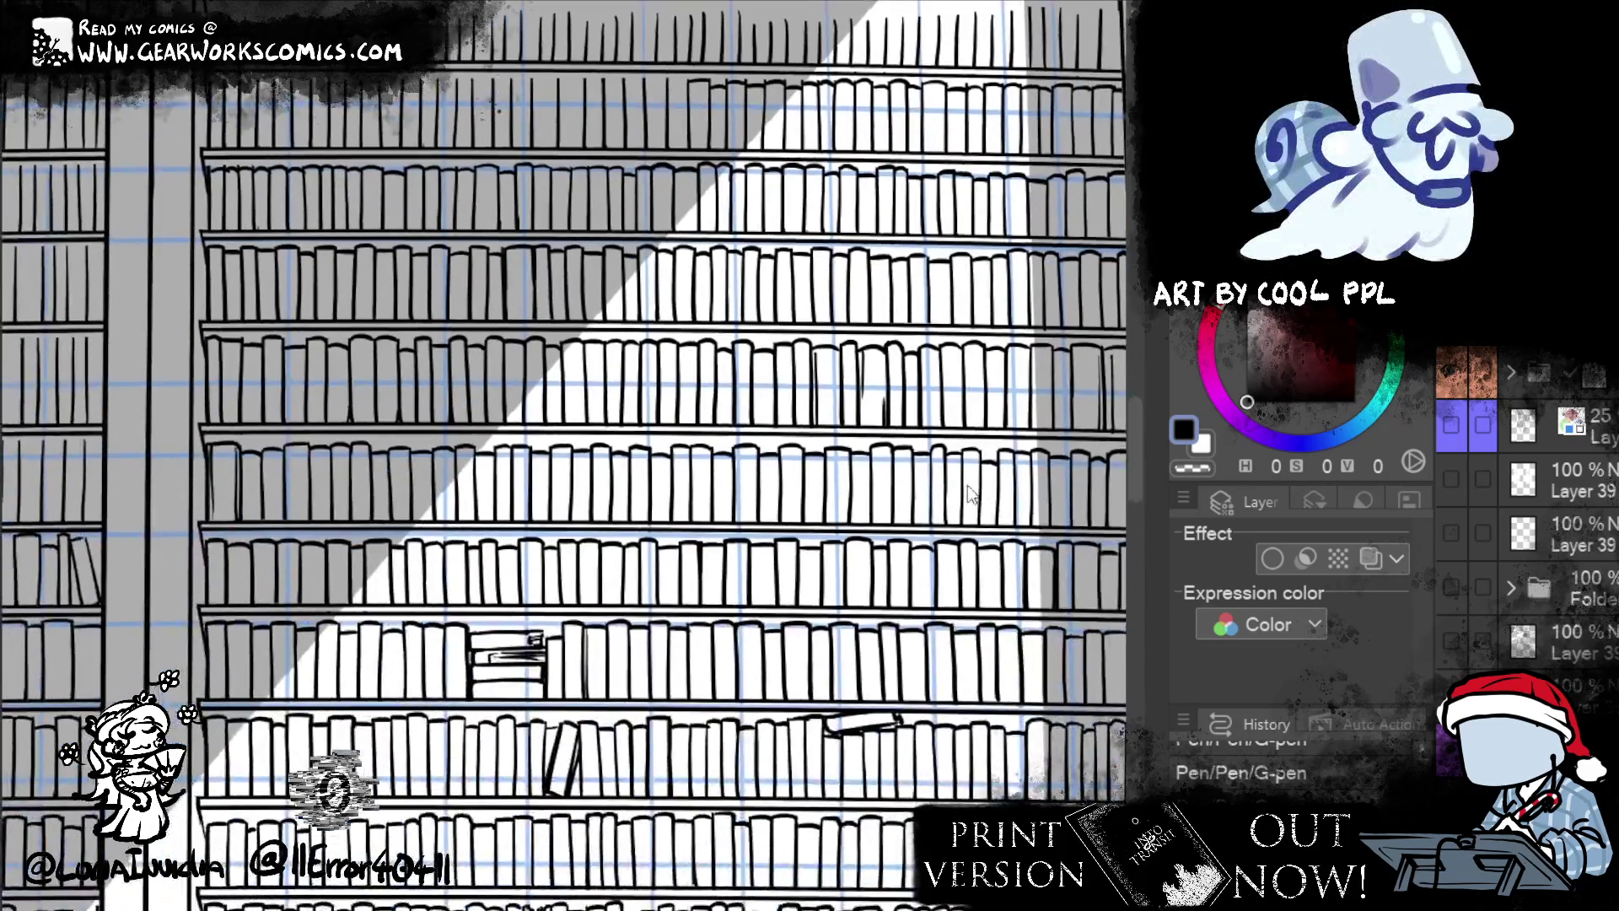
pyautogui.scroll(-3, 563, 456)
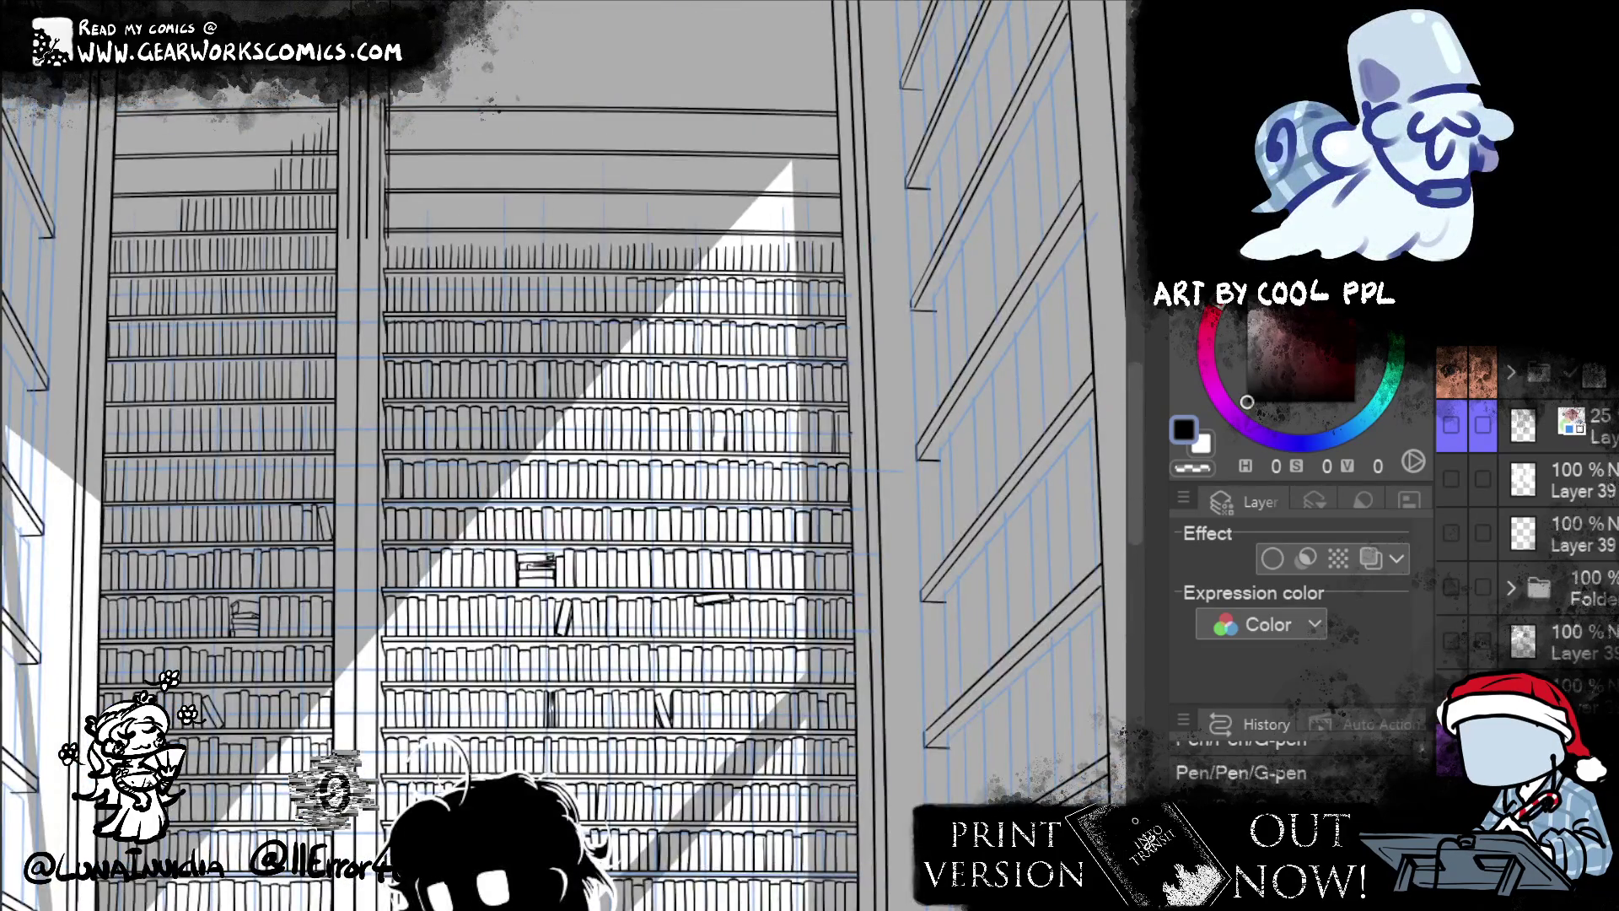
pyautogui.moveTo(957, 756); pyautogui.dragTo(975, 262)
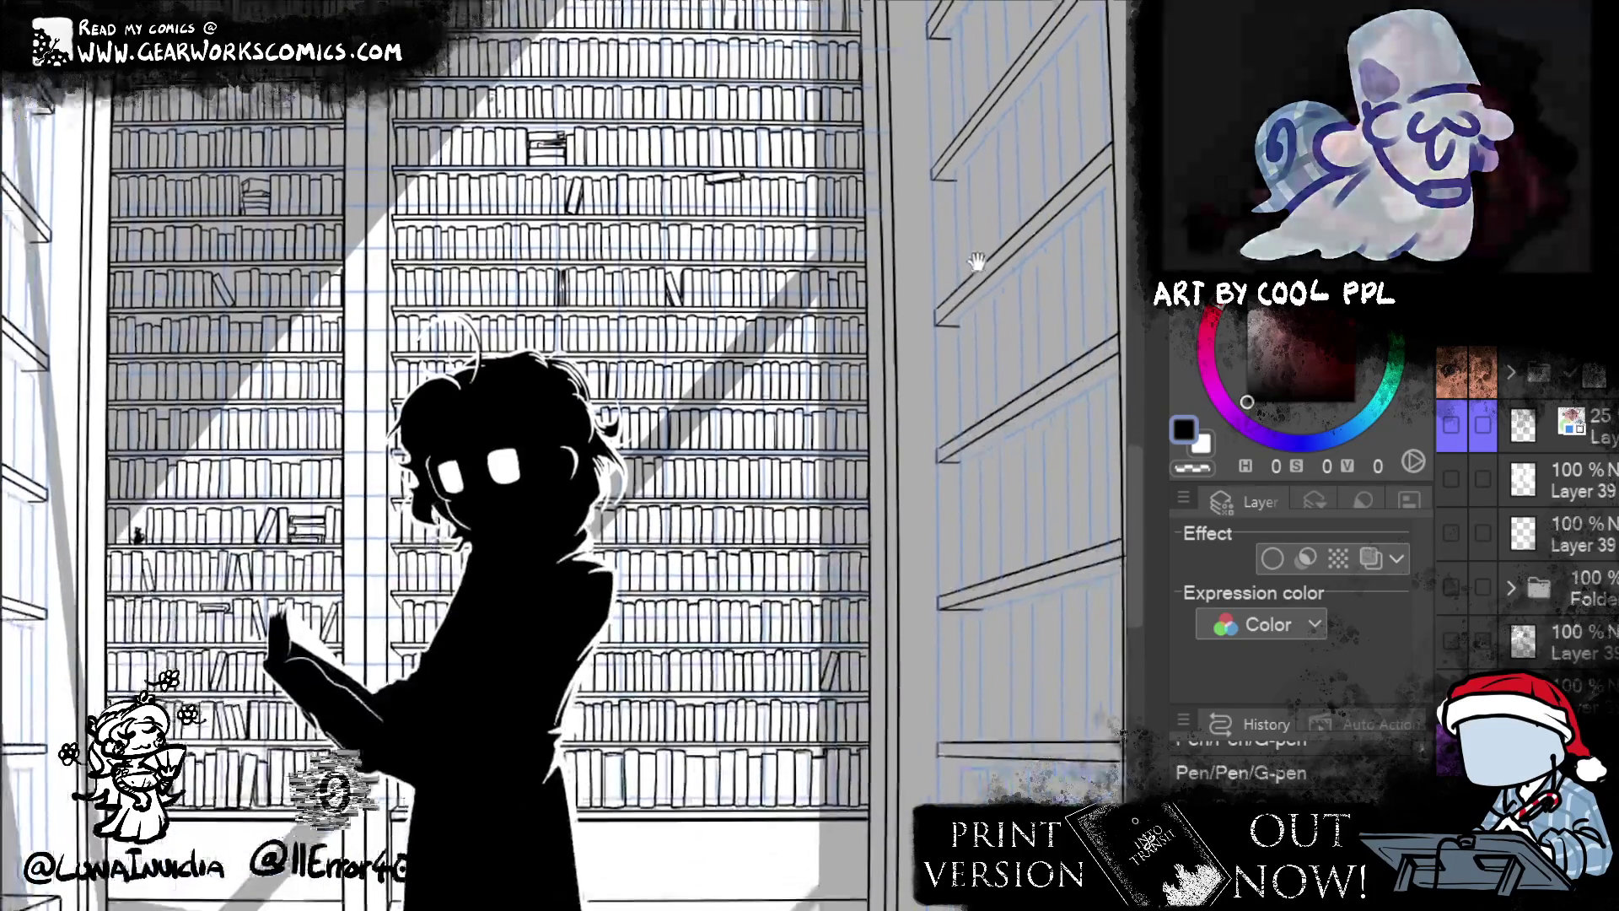
pyautogui.scroll(2, 975, 262)
pyautogui.scroll(-2, 975, 262)
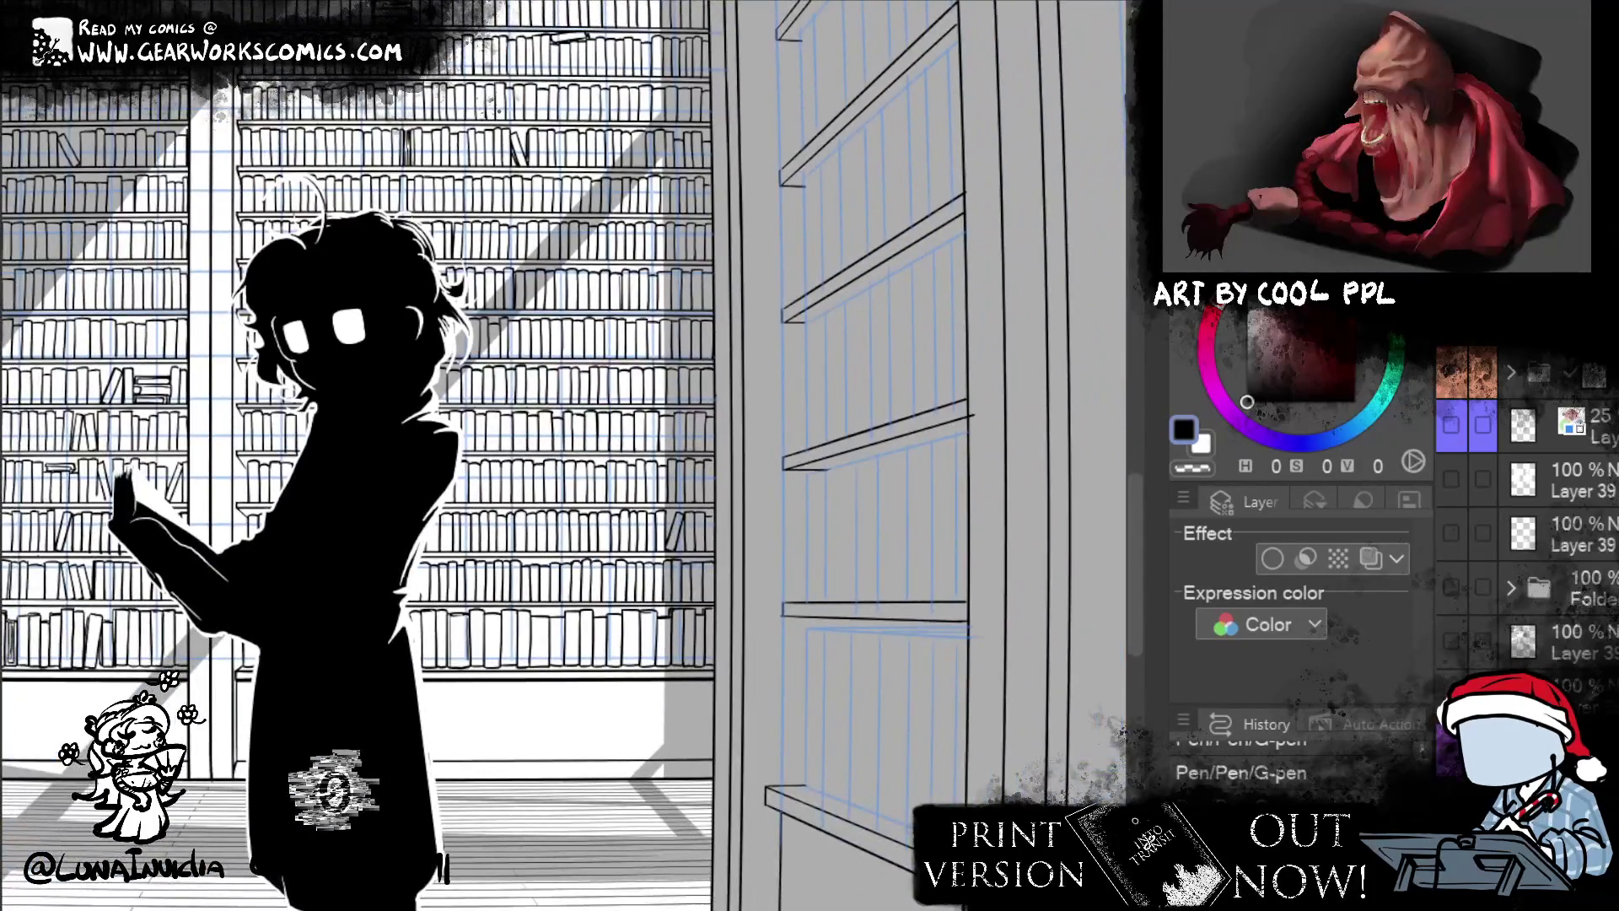
pyautogui.scroll(3, 588, 486)
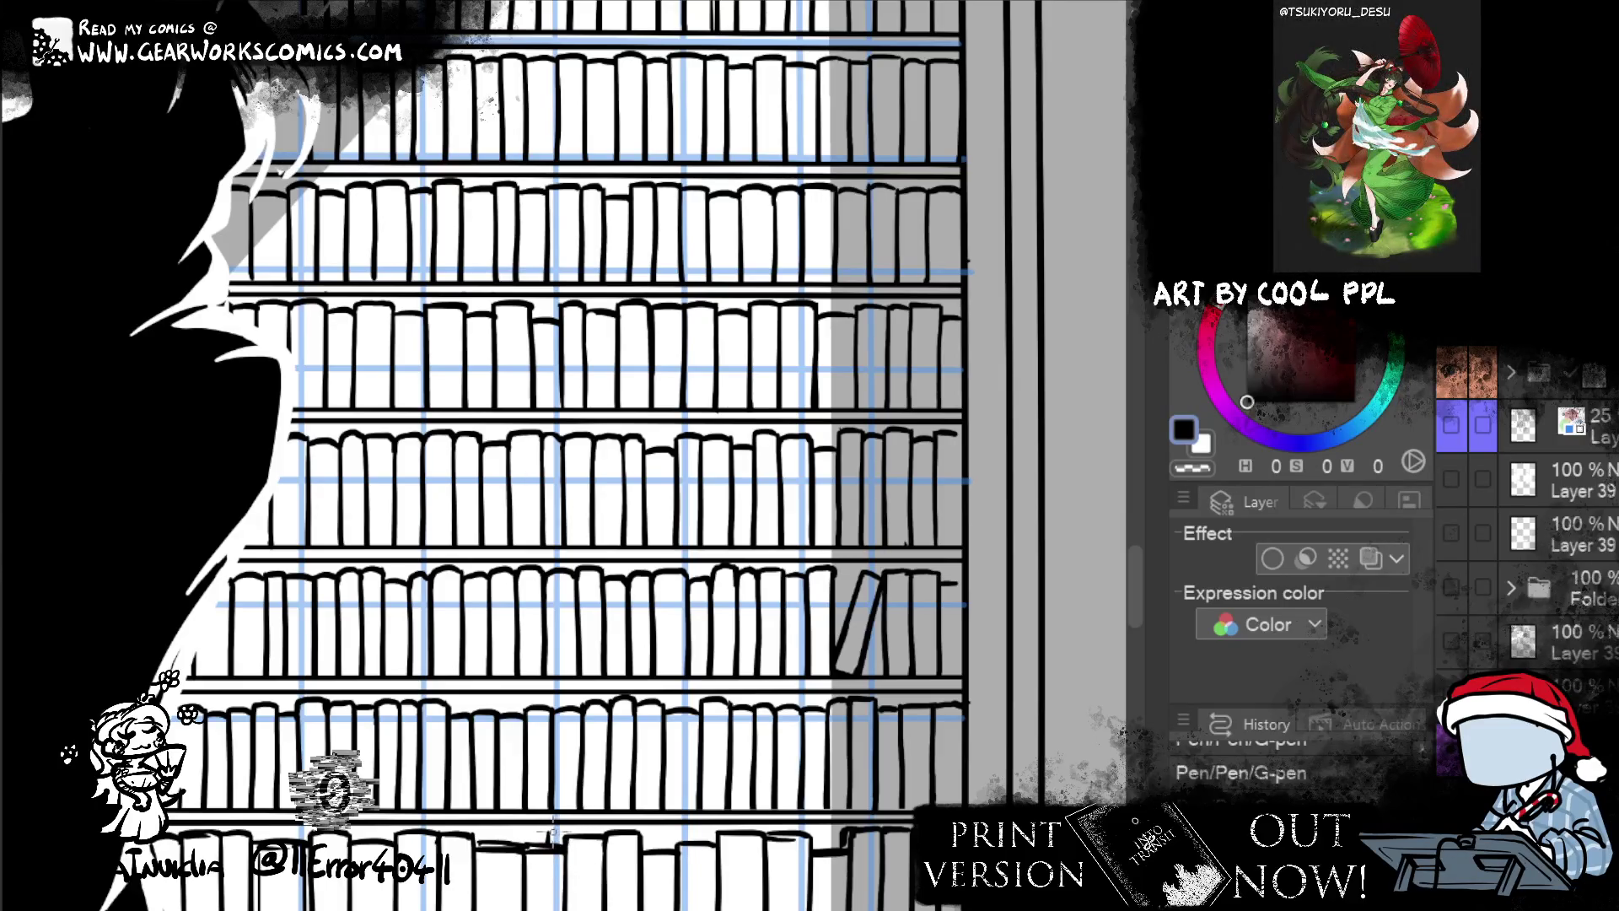
pyautogui.moveTo(549, 834); pyautogui.dragTo(626, 825)
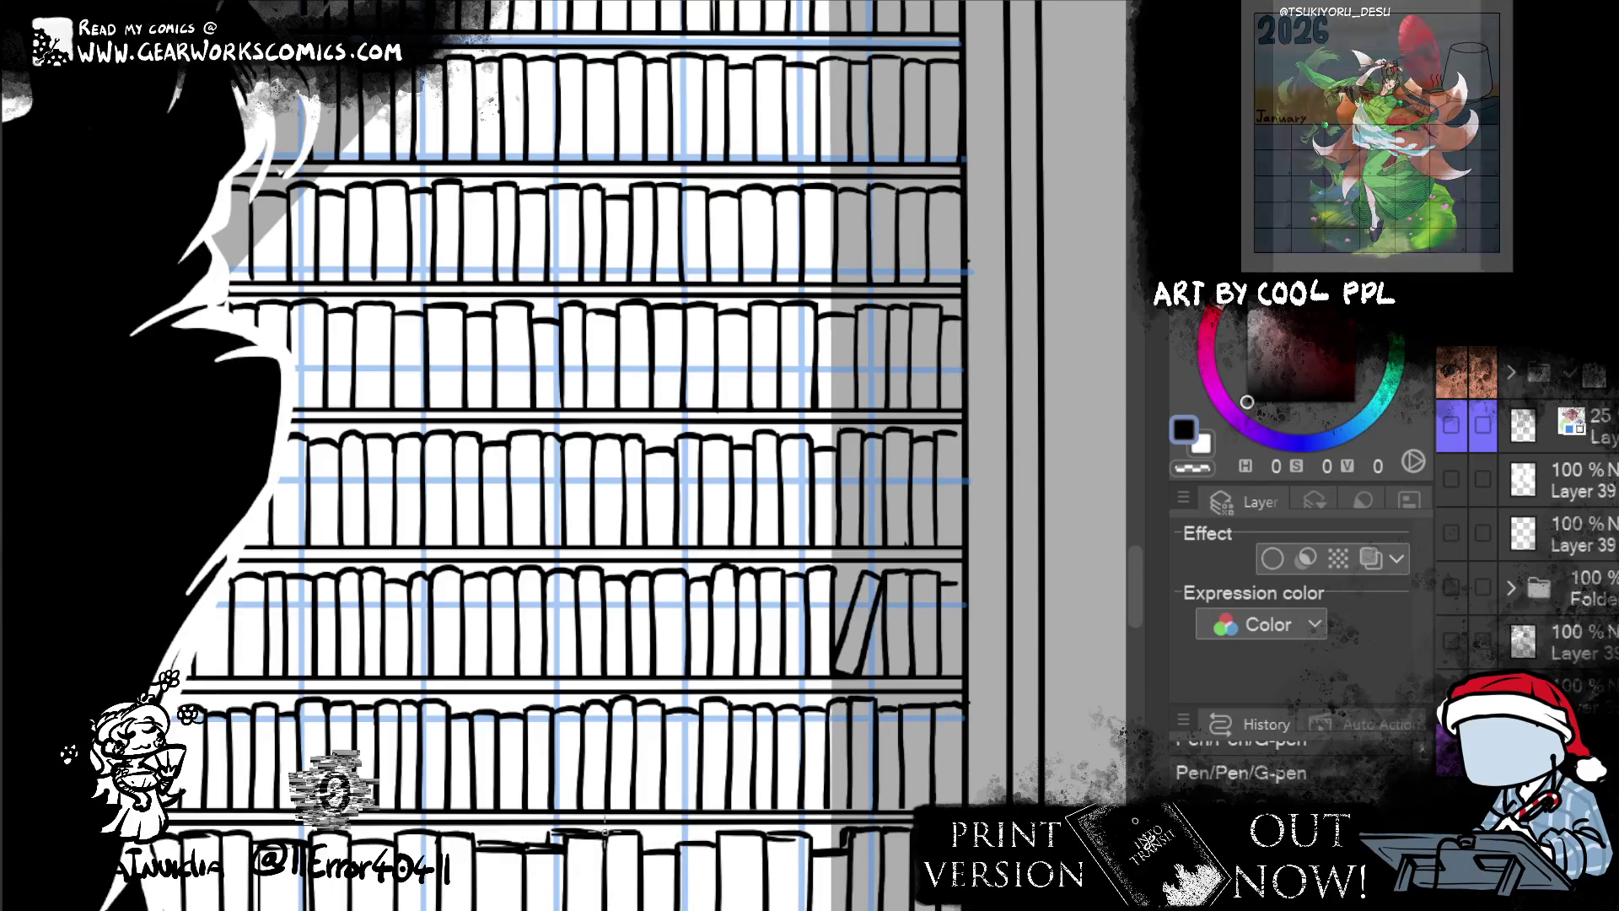
# - Add two more book-top outlines further along the bottom shelf
pyautogui.moveTo(688, 836); pyautogui.dragTo(715, 833)
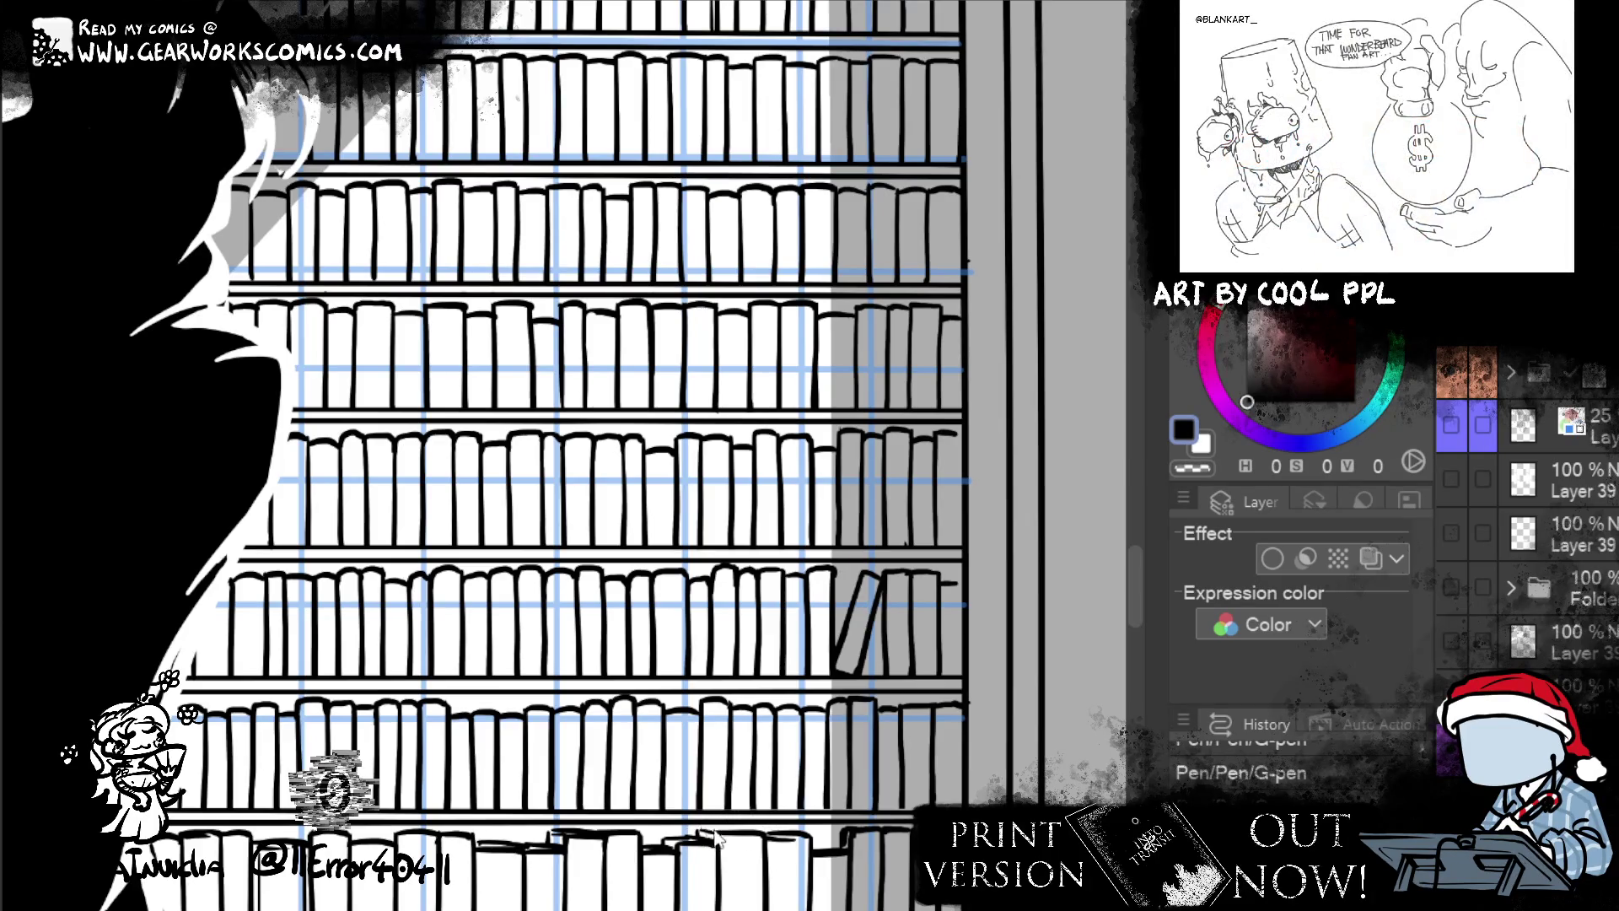
pyautogui.moveTo(715, 834); pyautogui.dragTo(779, 829)
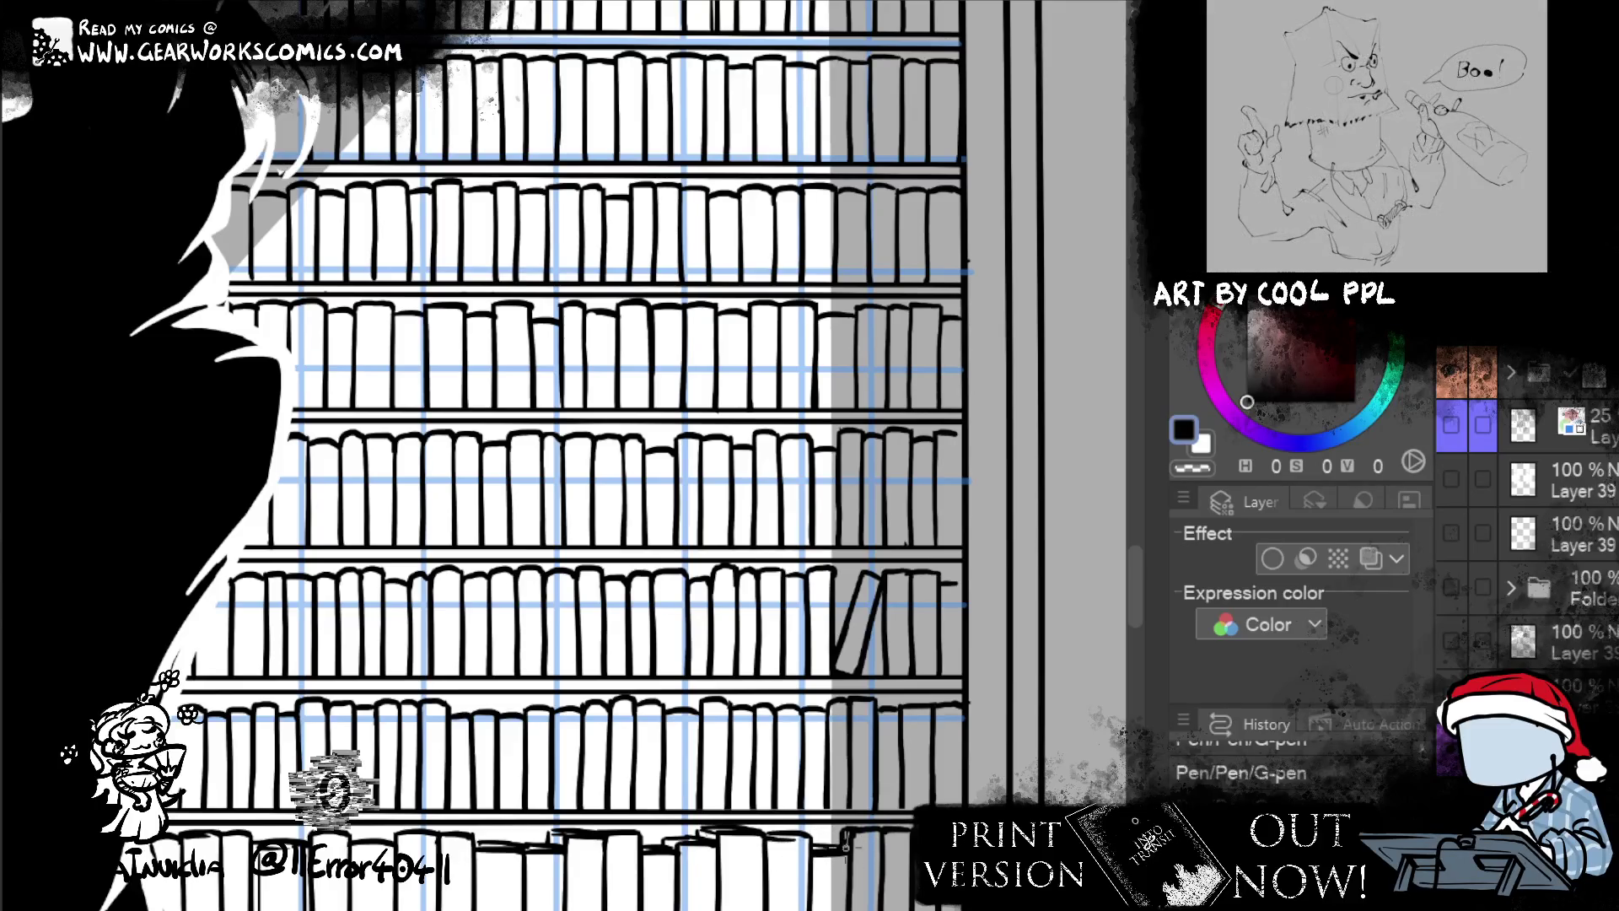
pyautogui.moveTo(822, 843); pyautogui.dragTo(835, 818)
pyautogui.moveTo(371, 818); pyautogui.dragTo(531, 767)
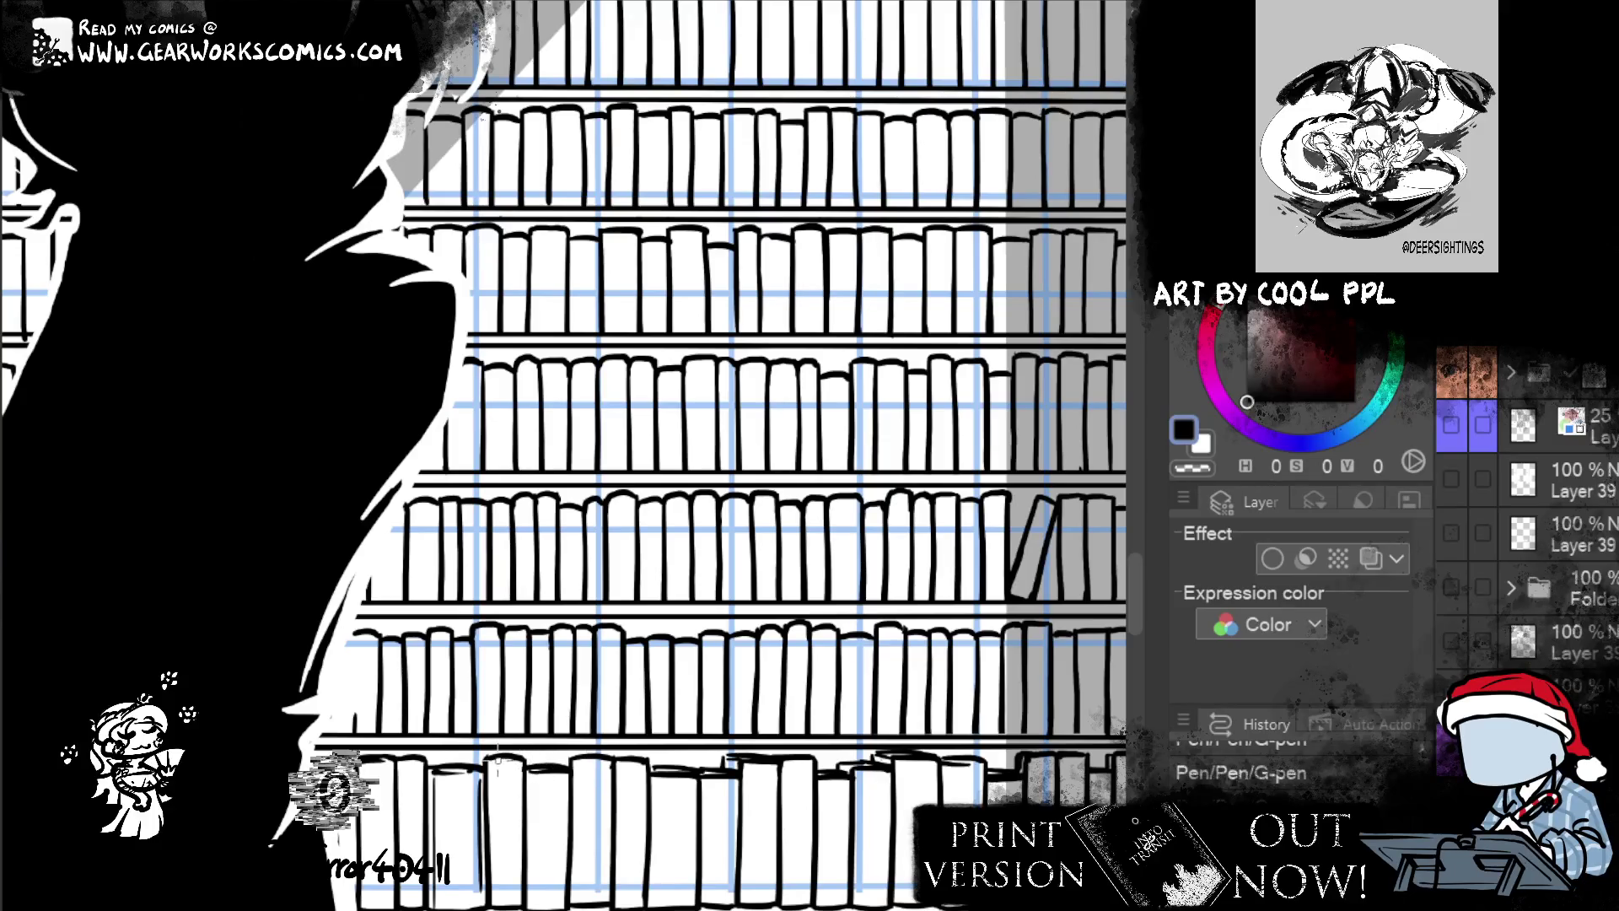
pyautogui.moveTo(510, 756)
pyautogui.mouseDown()
pyautogui.moveTo(704, 704)
pyautogui.moveTo(34, 713)
pyautogui.mouseUp()
pyautogui.moveTo(312, 700); pyautogui.dragTo(873, 698)
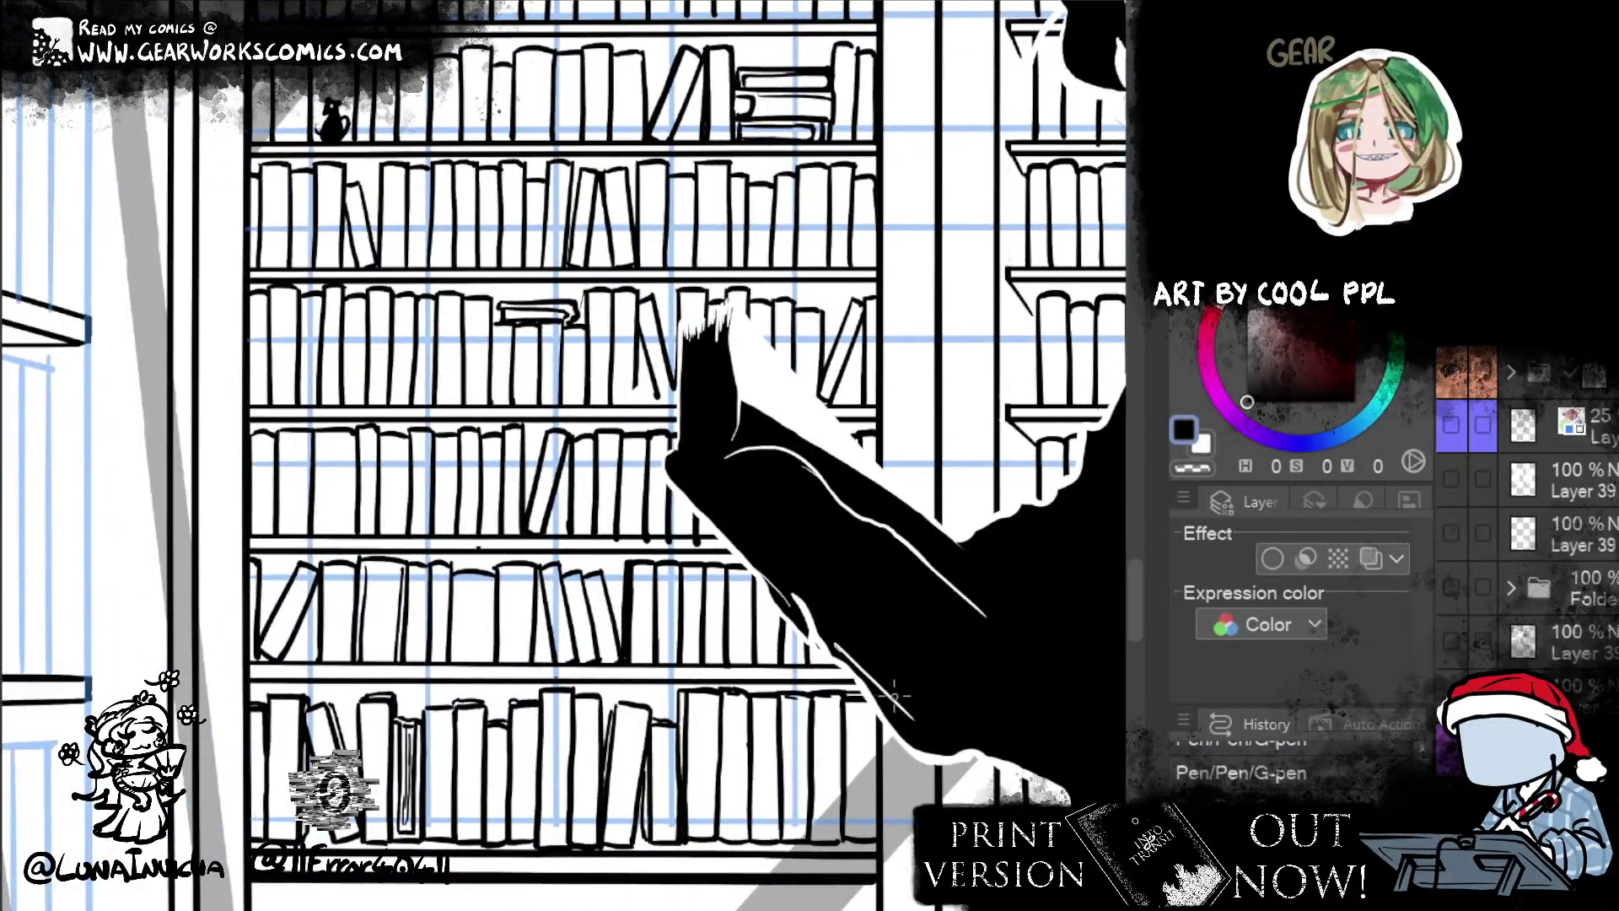
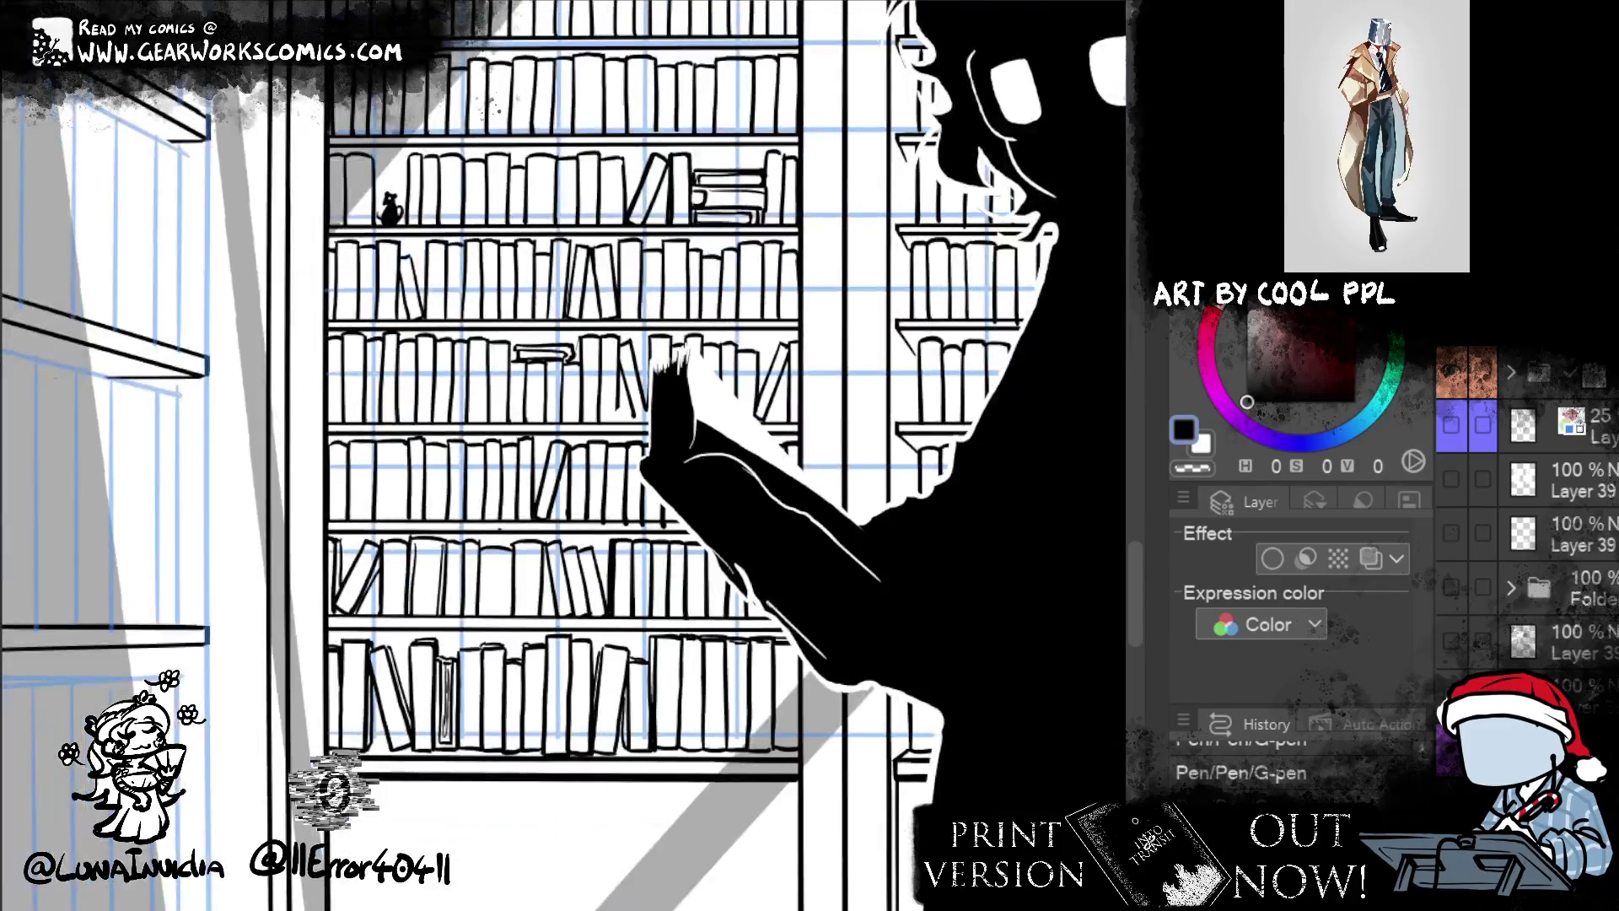
# - Move over to the left bookshelf column and ink curved book tops and a new book outline on the upper shelf
pyautogui.scroll(-2, 987, 276)
pyautogui.moveTo(987, 277)
pyautogui.mouseDown()
pyautogui.moveTo(911, 384)
pyautogui.moveTo(1009, 535)
pyautogui.moveTo(1054, 557)
pyautogui.mouseUp()
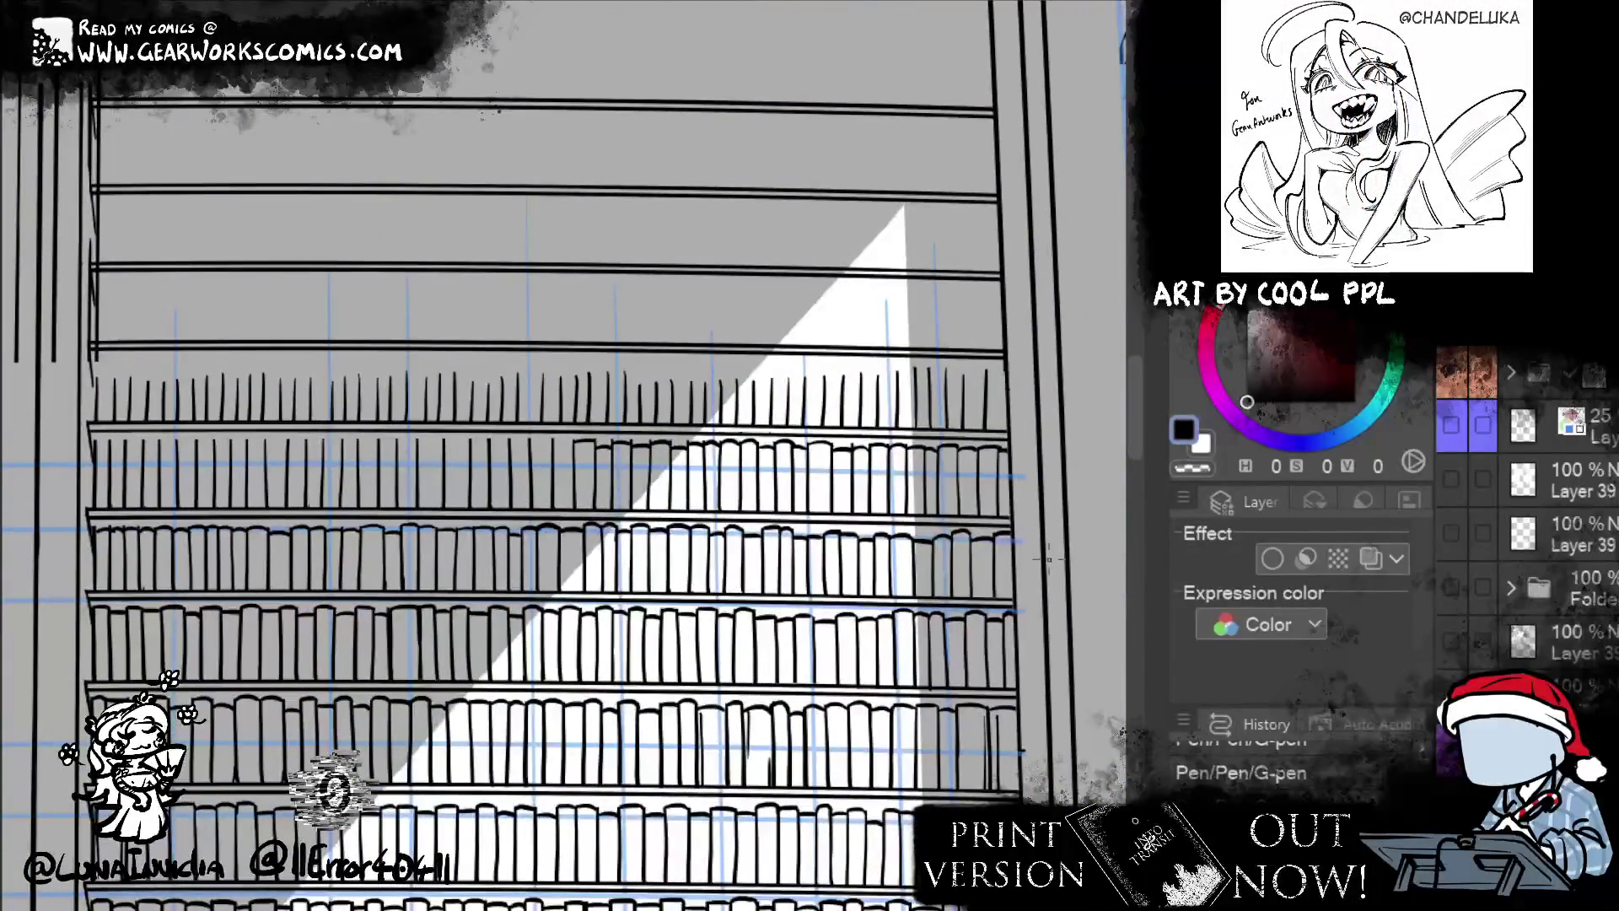
pyautogui.moveTo(969, 443); pyautogui.dragTo(1020, 428)
pyautogui.scroll(1, 671, 425)
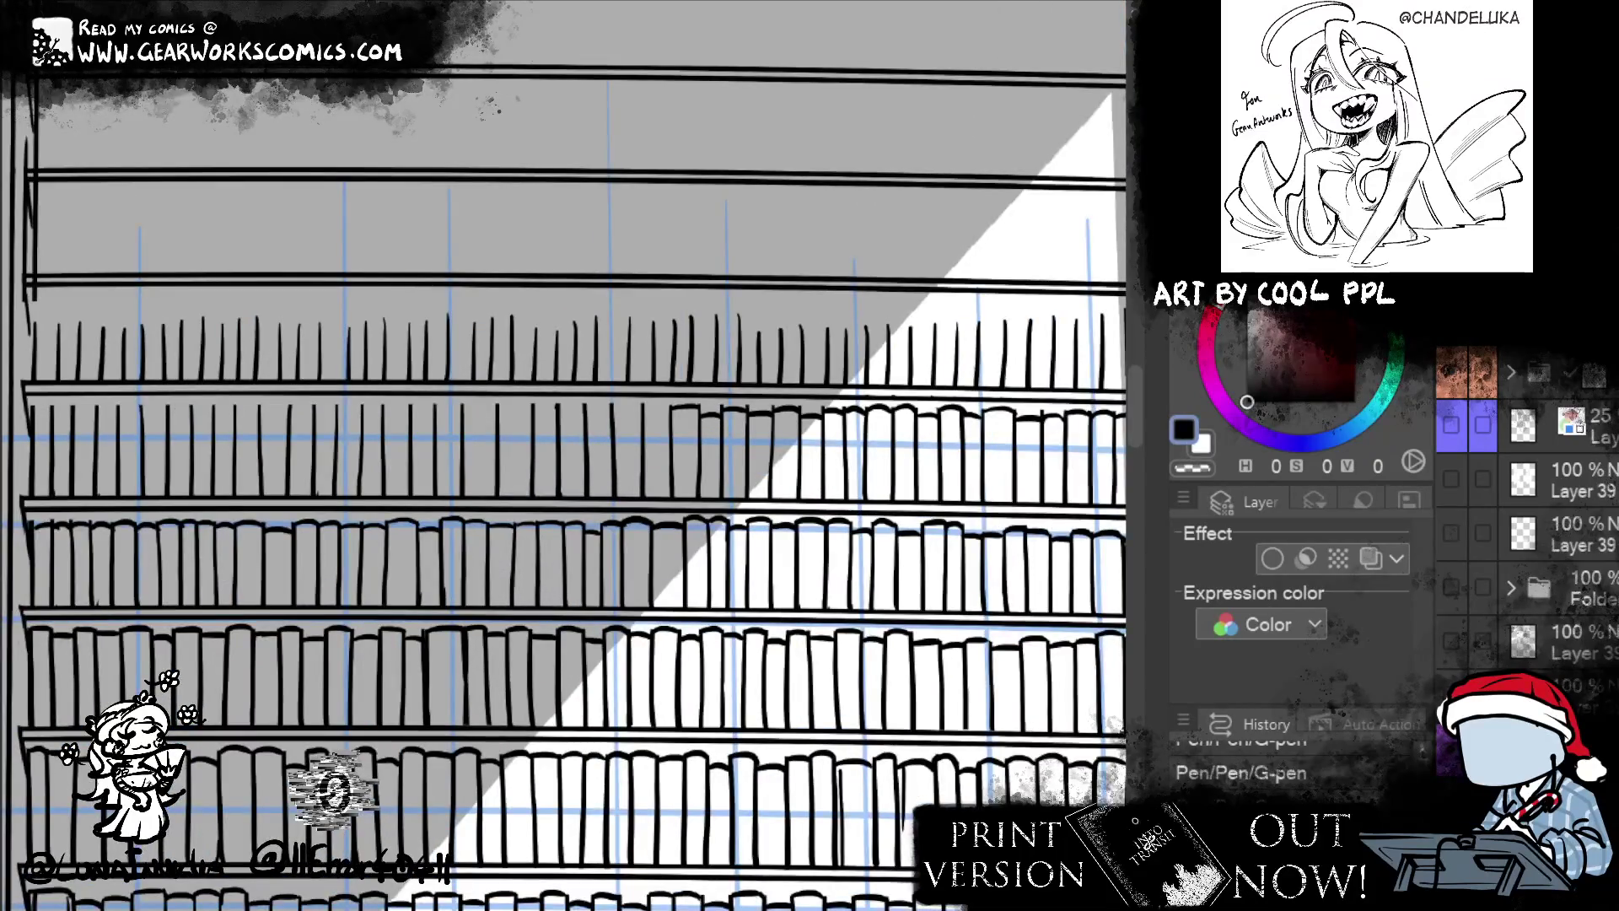
pyautogui.moveTo(640, 409)
pyautogui.mouseDown()
pyautogui.moveTo(674, 406)
pyautogui.moveTo(613, 406)
pyautogui.mouseUp()
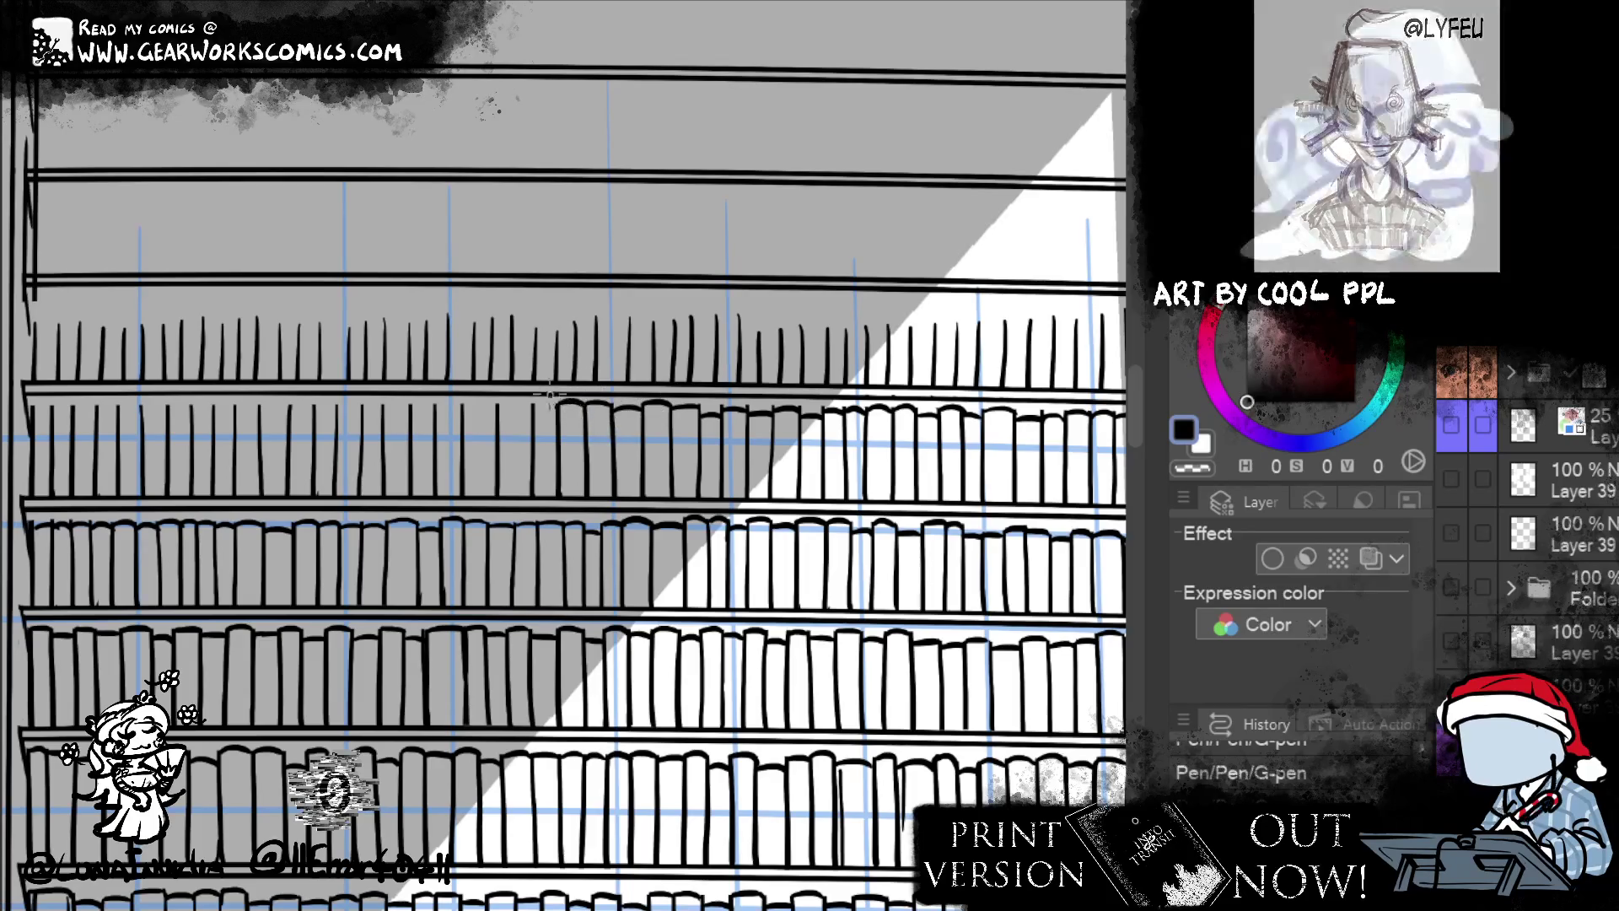
pyautogui.moveTo(588, 424)
pyautogui.mouseDown()
pyautogui.moveTo(735, 368)
pyautogui.moveTo(763, 383)
pyautogui.mouseUp()
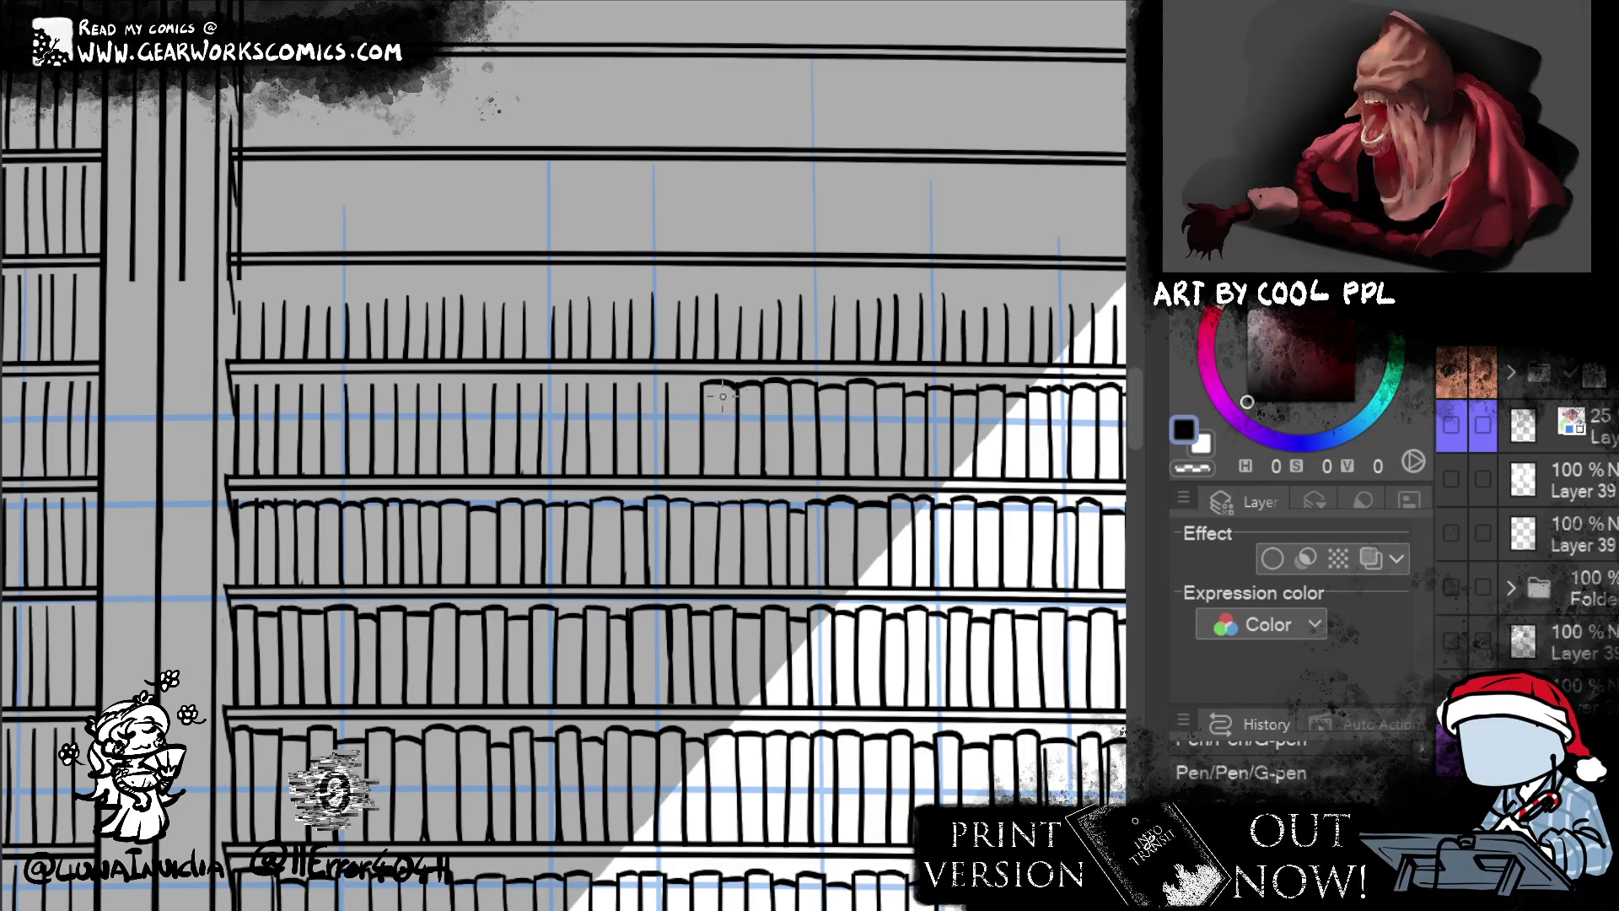
pyautogui.moveTo(701, 383)
pyautogui.mouseDown()
pyautogui.moveTo(737, 378)
pyautogui.moveTo(700, 381)
pyautogui.mouseUp()
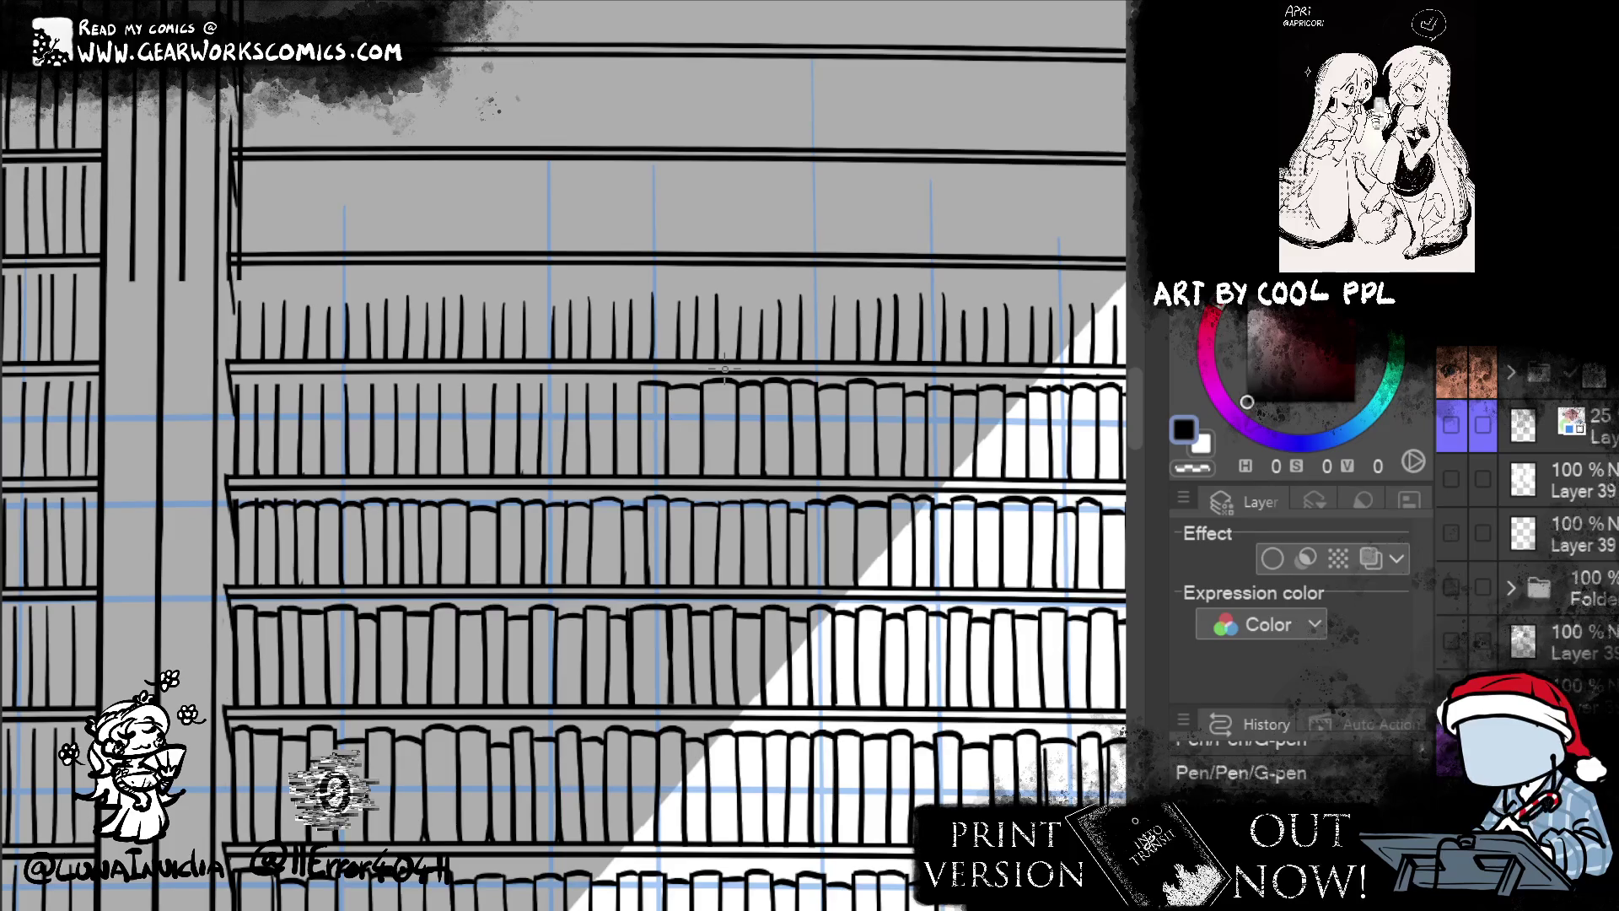
pyautogui.moveTo(616, 389)
pyautogui.mouseDown()
pyautogui.moveTo(923, 417)
pyautogui.moveTo(919, 403)
pyautogui.moveTo(780, 409)
pyautogui.mouseUp()
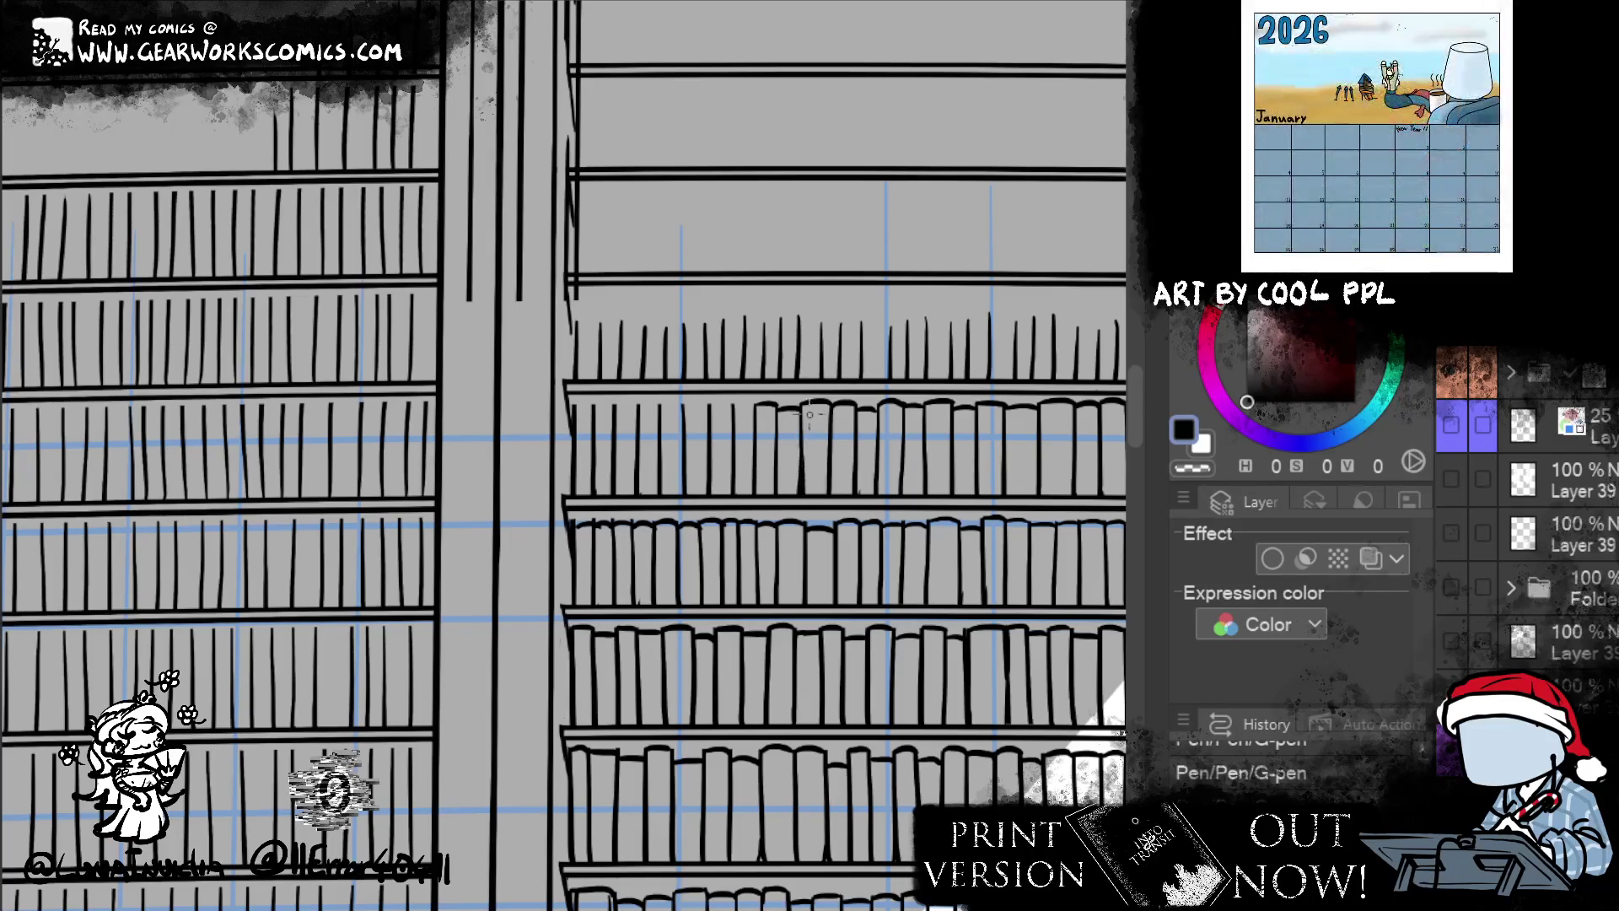
# - Draw a long, dark vertical book-spine edge, redoing it until it looks right
pyautogui.moveTo(806, 403); pyautogui.dragTo(805, 481)
pyautogui.hotkey('ctrl', 'z')
pyautogui.moveTo(805, 401); pyautogui.dragTo(806, 496)
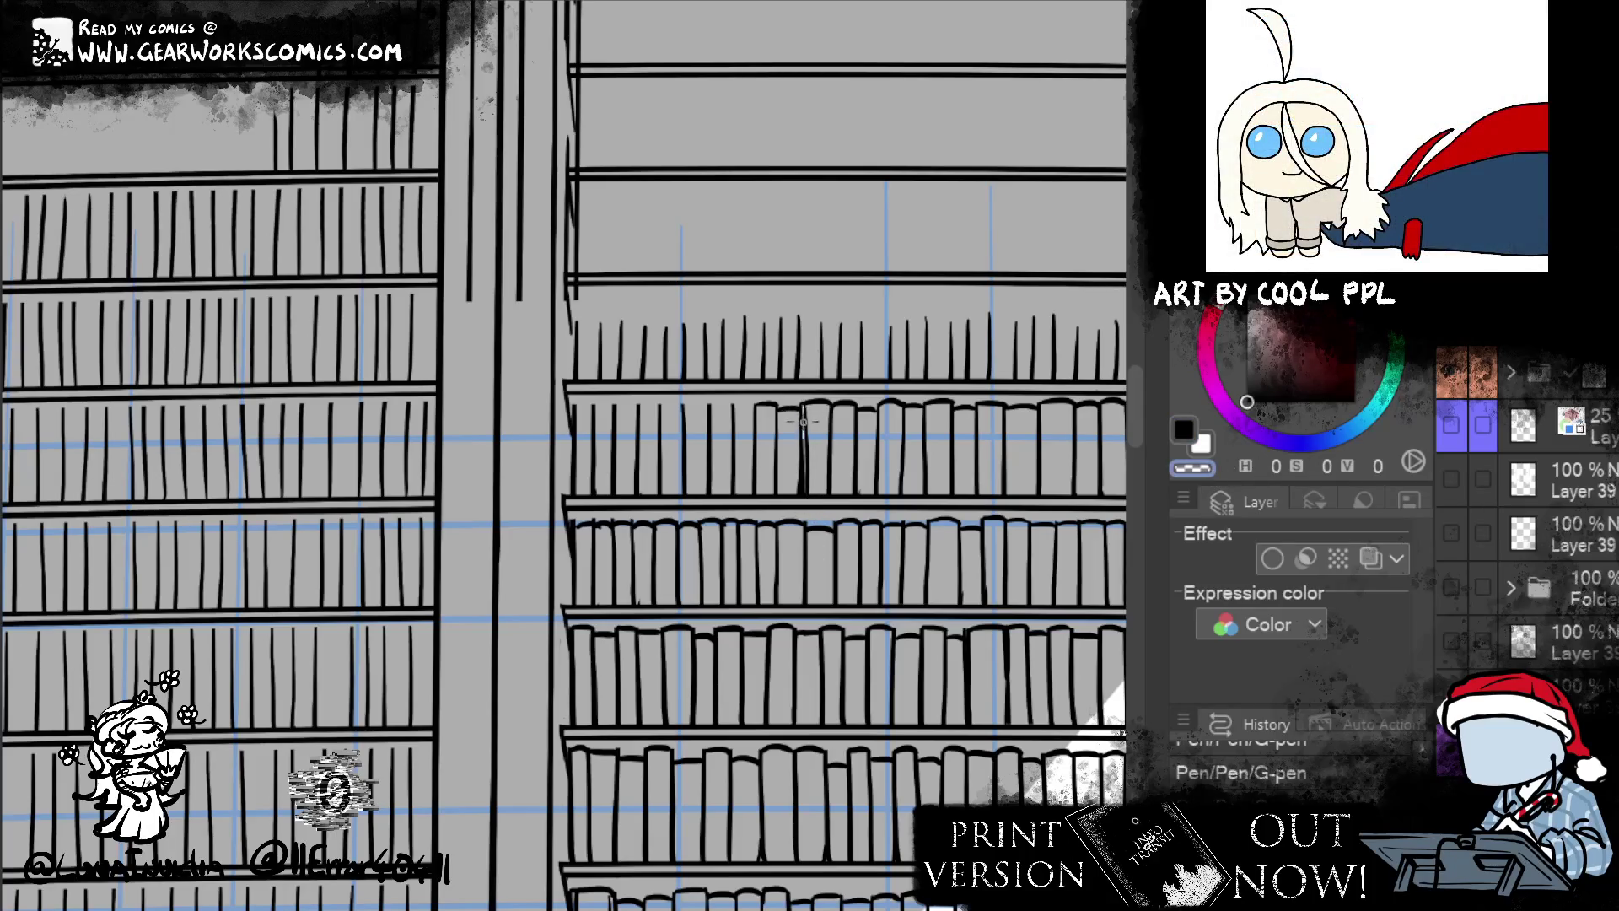
pyautogui.hotkey('ctrl', 'z')
pyautogui.moveTo(806, 403); pyautogui.dragTo(805, 497)
pyautogui.hotkey('ctrl', 'z')
pyautogui.moveTo(807, 499); pyautogui.dragTo(809, 414)
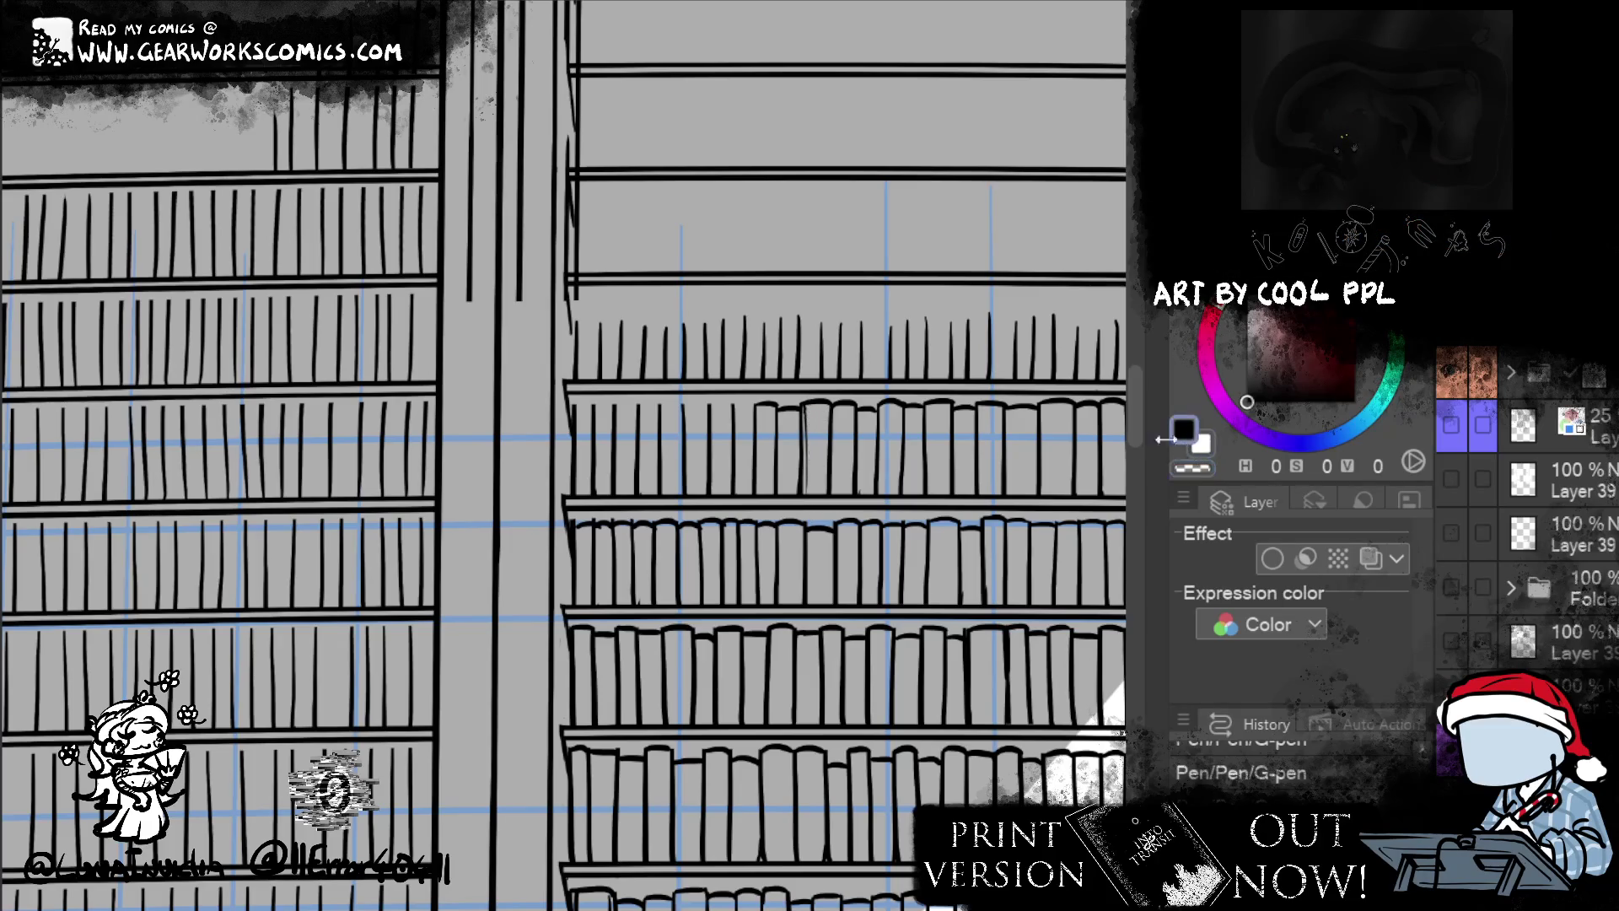
pyautogui.moveTo(806, 409); pyautogui.dragTo(807, 503)
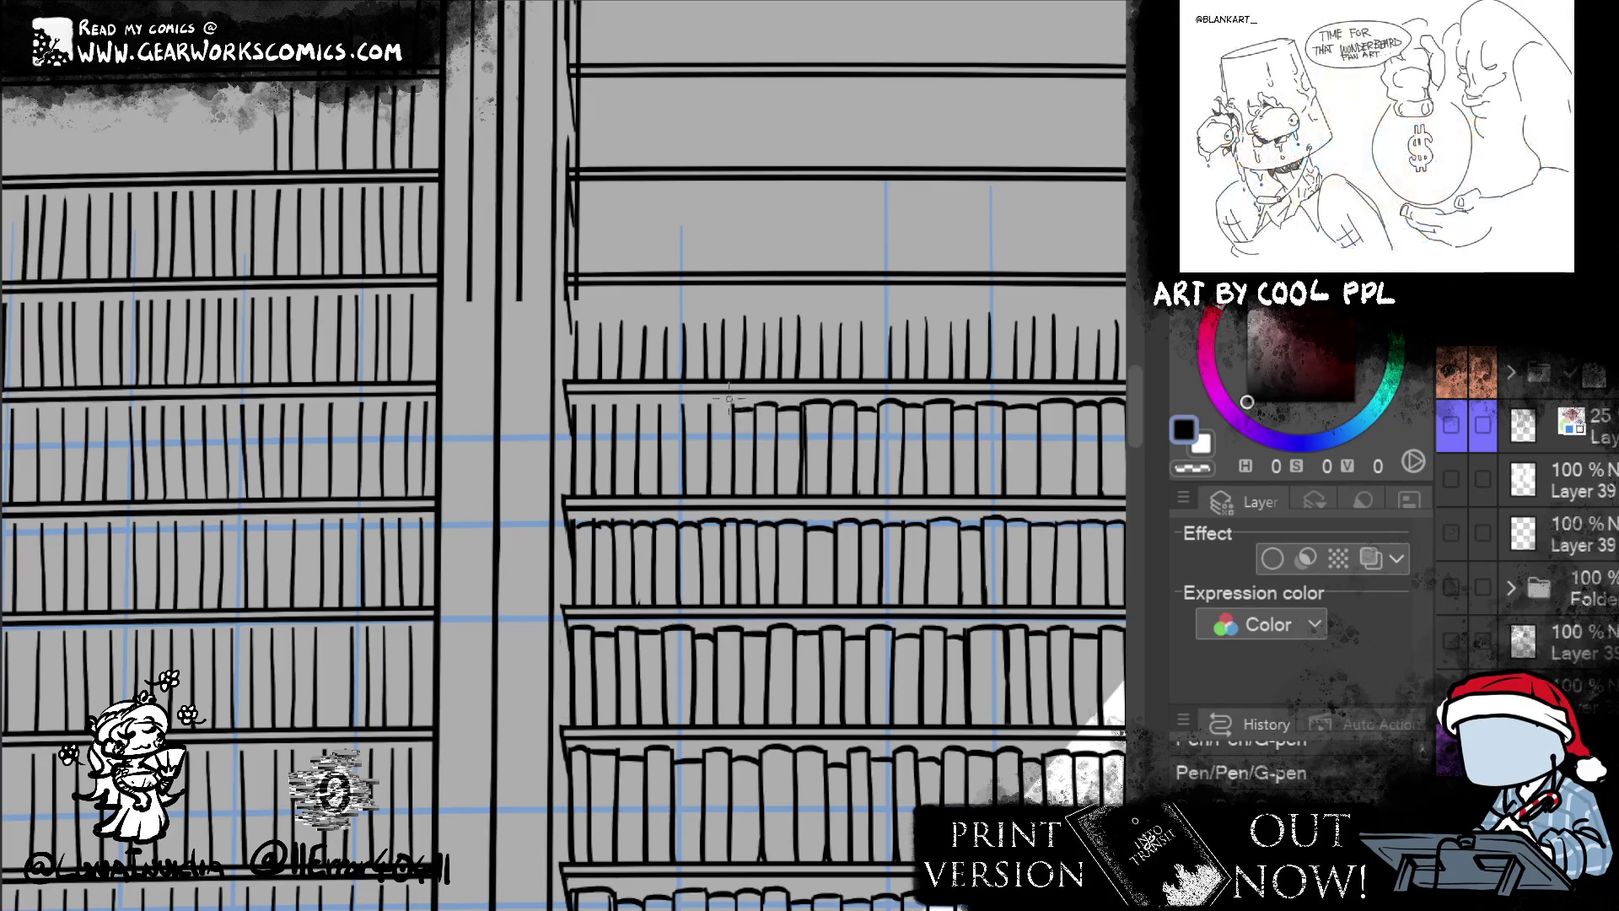
# - Extend the book-top line further left and touch up the shelf ink with small strokes
pyautogui.moveTo(684, 407); pyautogui.dragTo(717, 404)
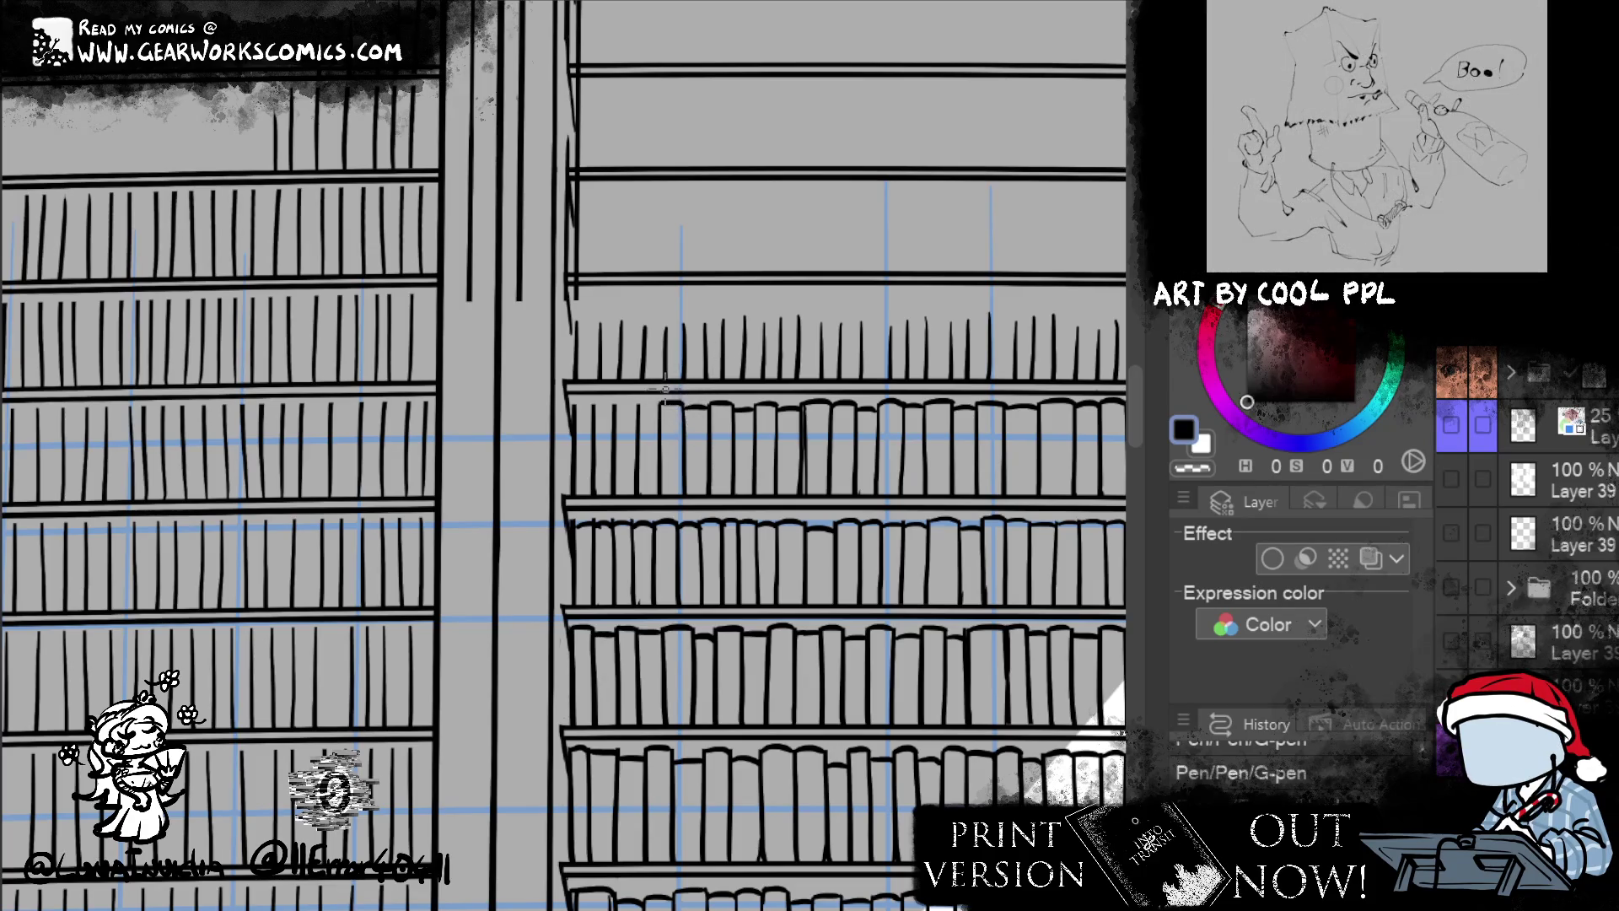
pyautogui.hotkey('ctrl', 'z')
pyautogui.click(617, 404)
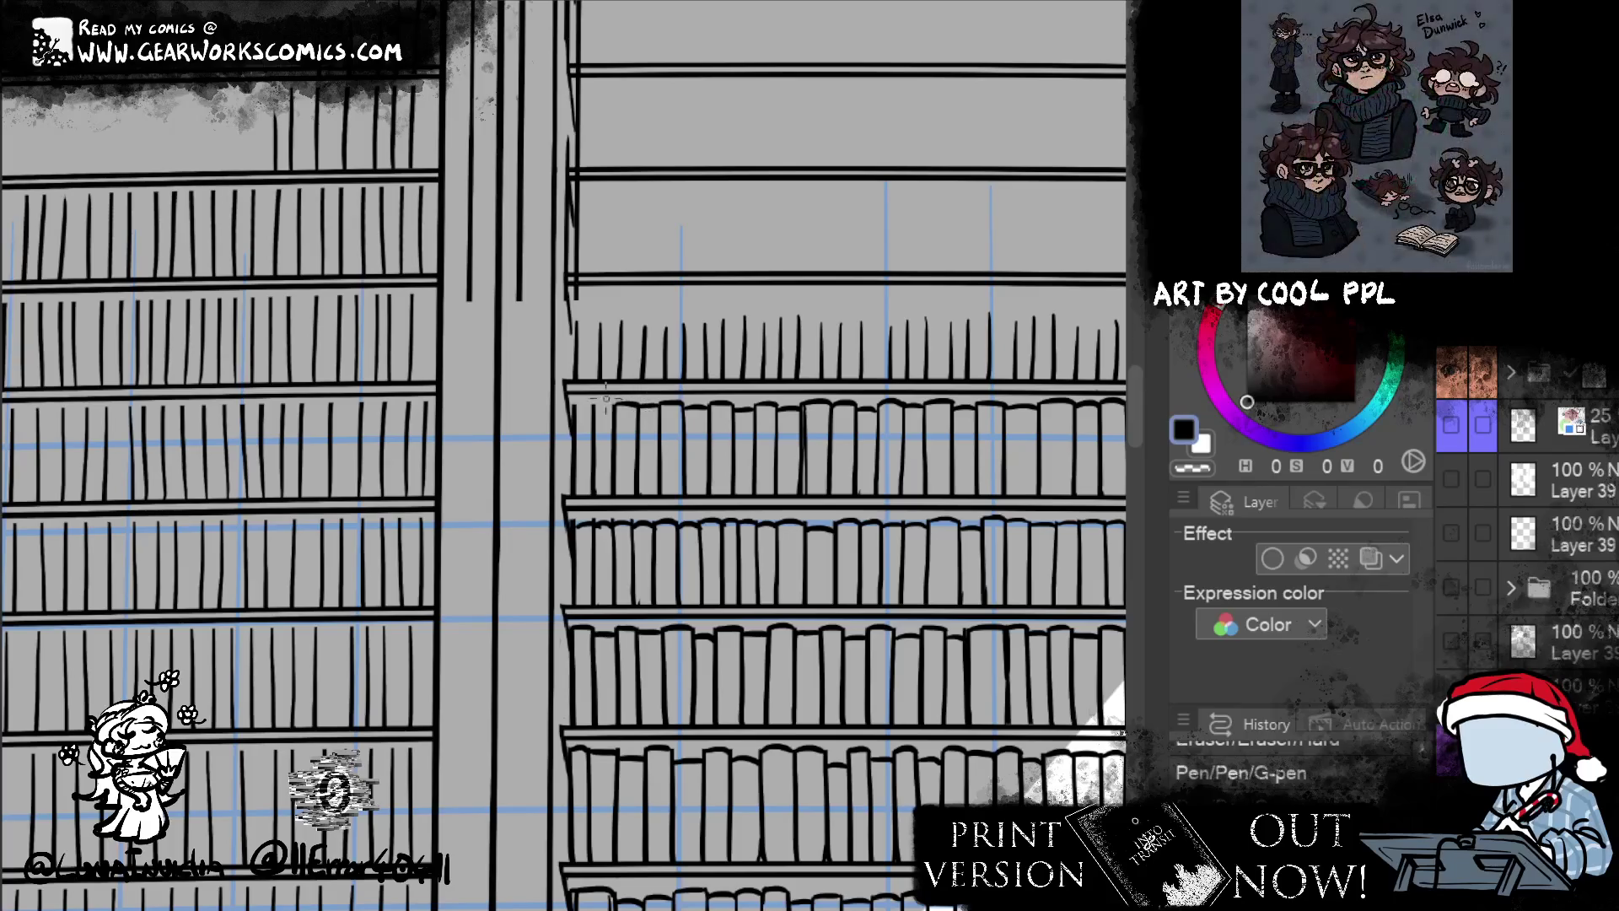
pyautogui.click(580, 402)
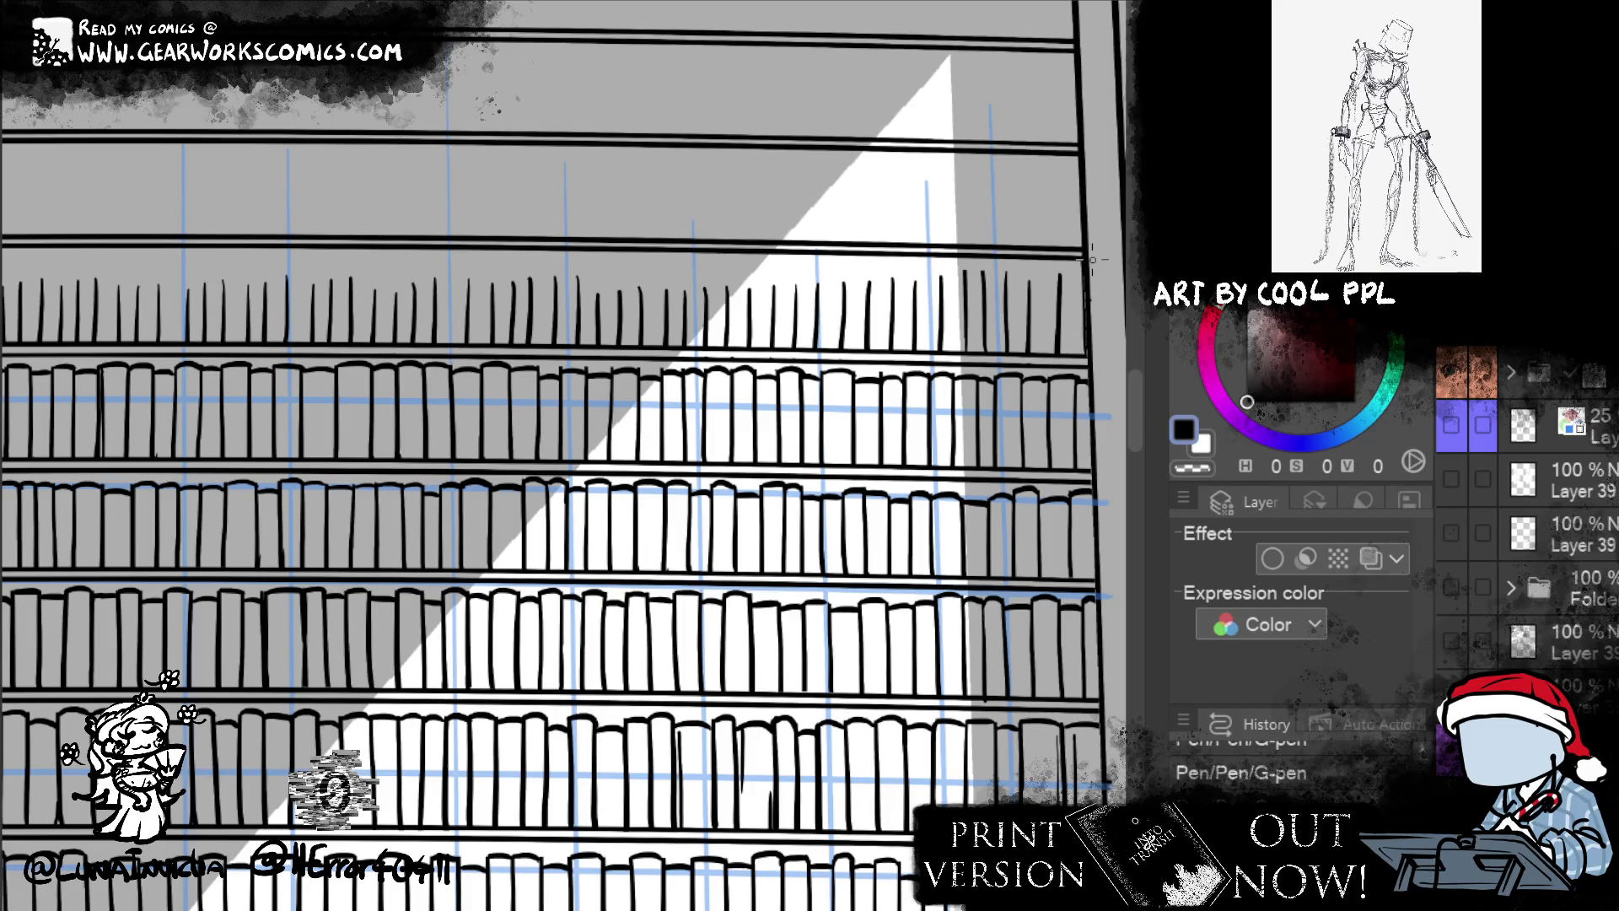
# - Return to black ink and try arched book tops near the right end of the top shelf
pyautogui.click(1193, 467)
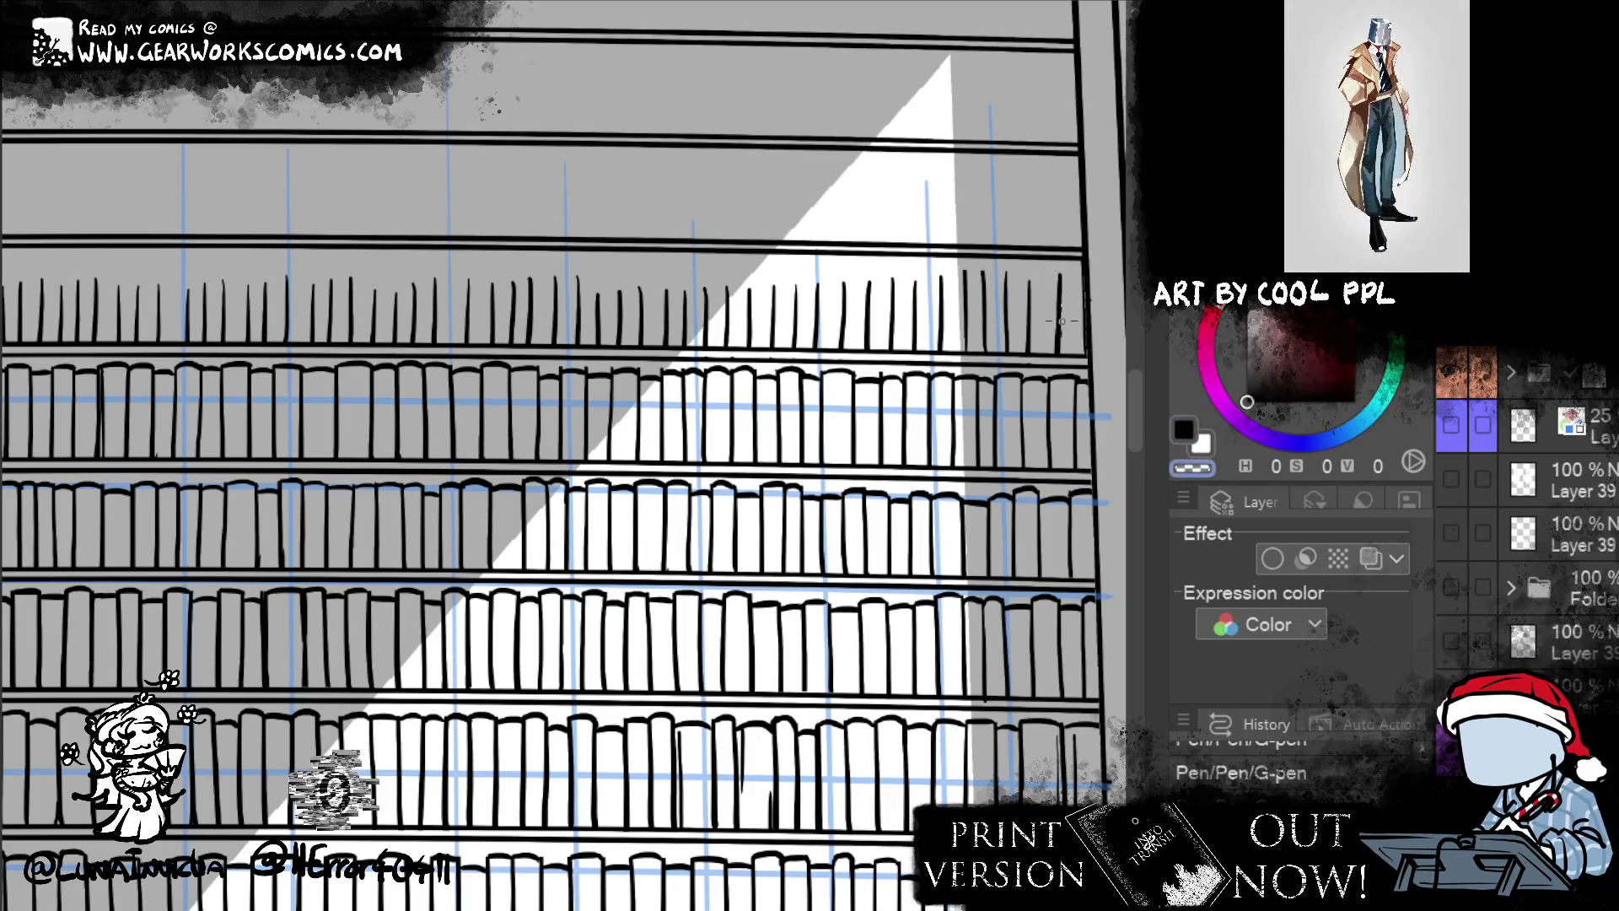
pyautogui.press('c')
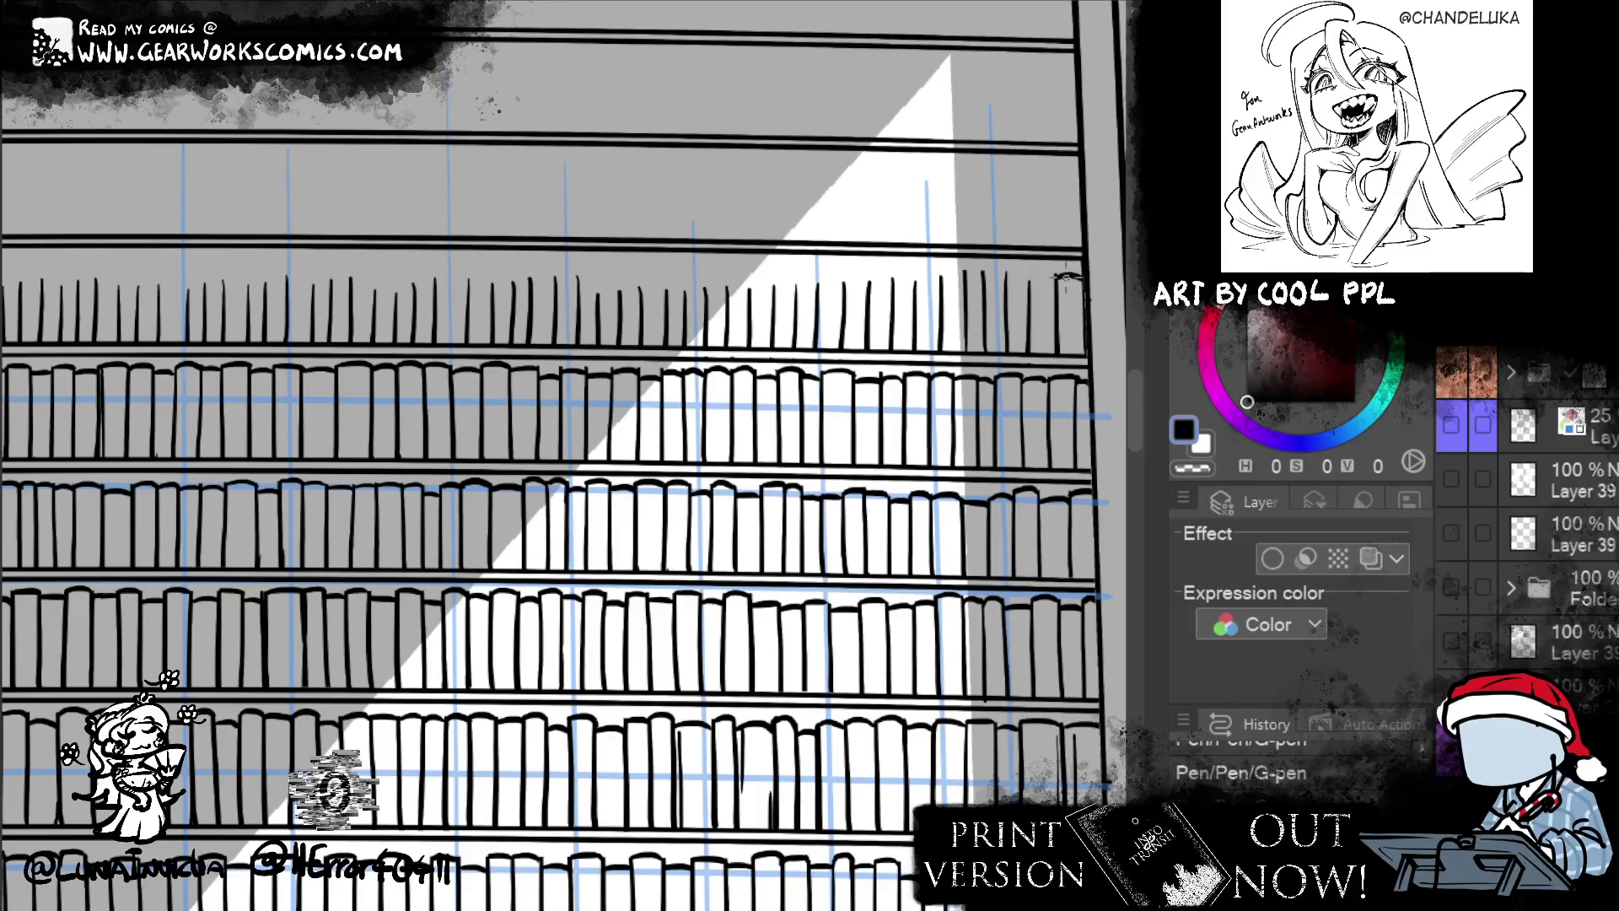
pyautogui.moveTo(1029, 286); pyautogui.dragTo(1078, 283)
pyautogui.hotkey('ctrl', 'z')
pyautogui.hotkey('ctrl', 'z')
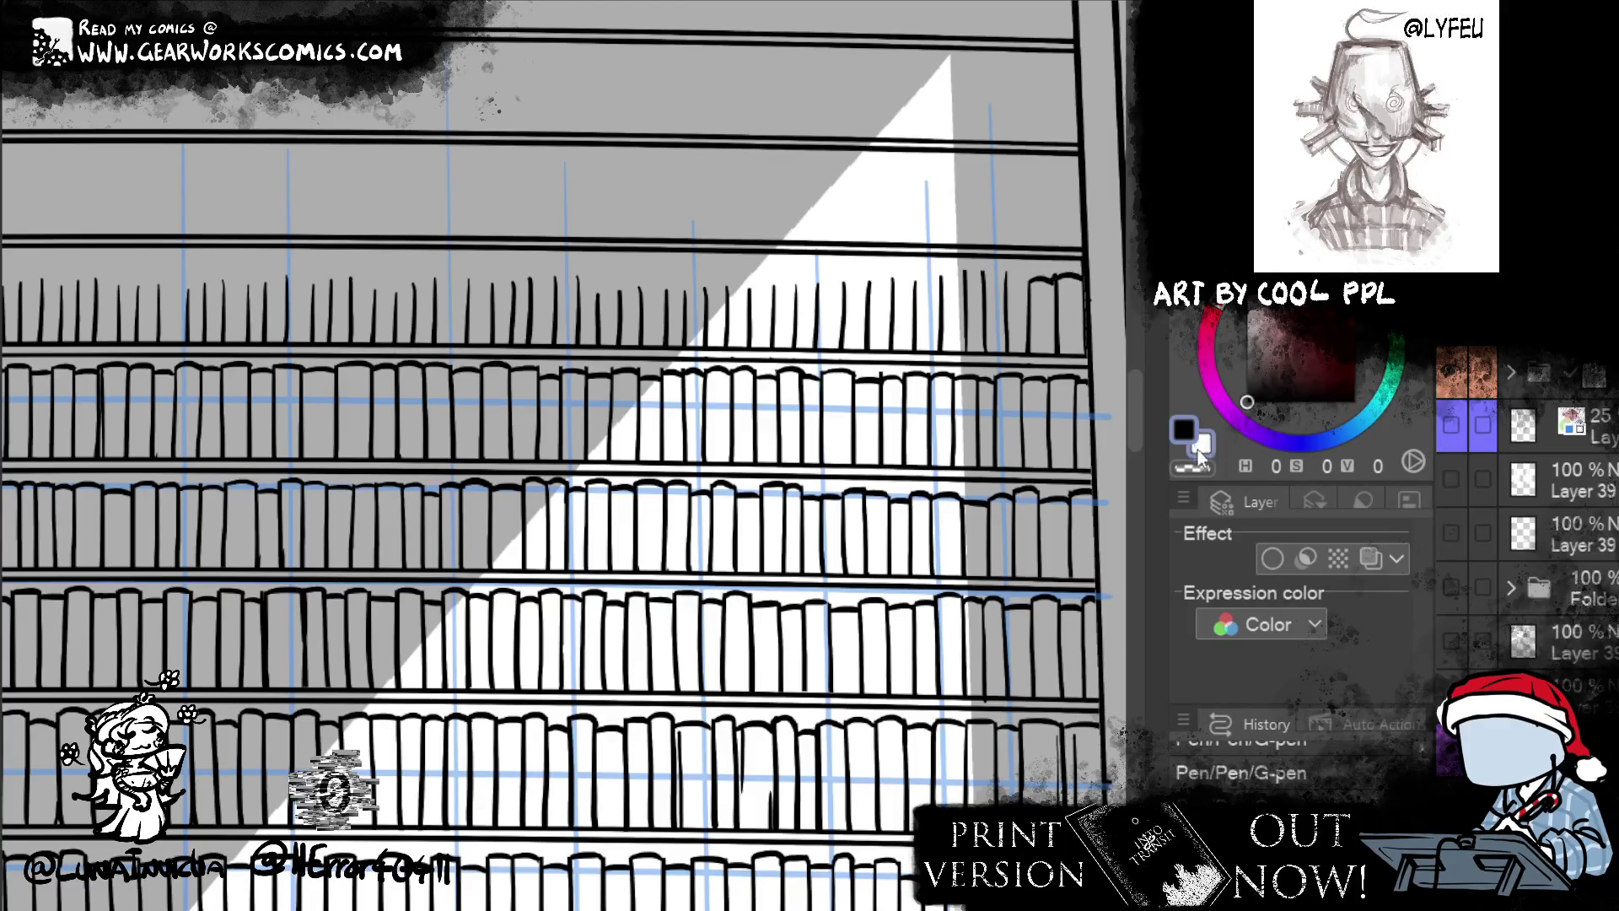
pyautogui.press('c')
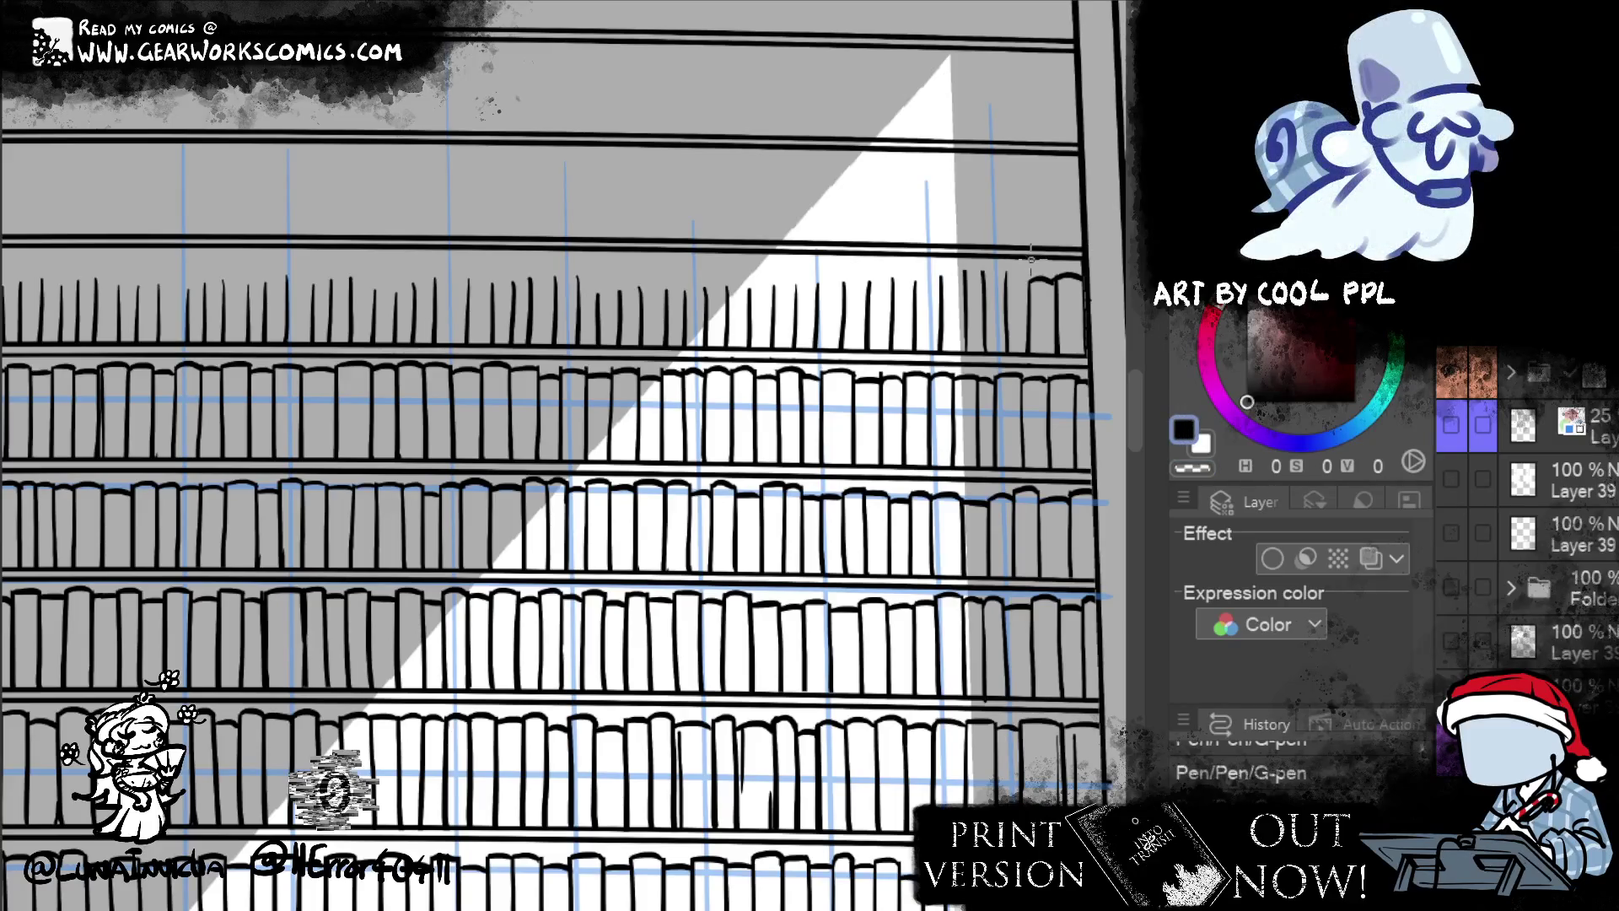
pyautogui.moveTo(1006, 290); pyautogui.dragTo(1034, 280)
pyautogui.hotkey('ctrl', 'z')
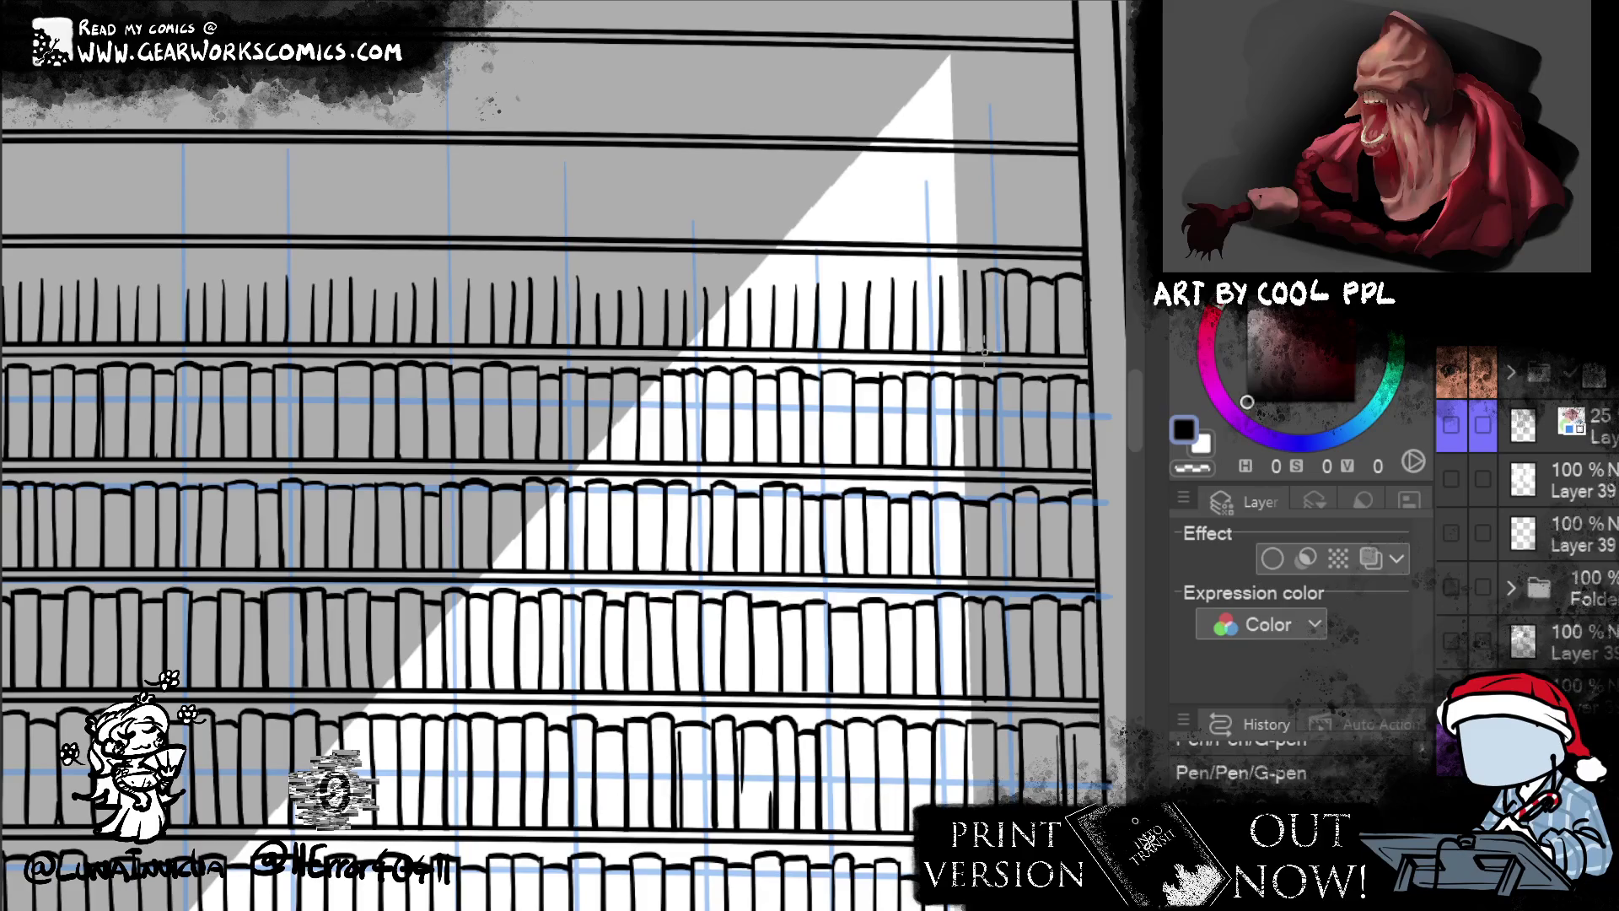
# - Ink arched tops for two more books further left, removing a stray spine stroke
pyautogui.moveTo(963, 278); pyautogui.dragTo(991, 271)
pyautogui.hotkey('ctrl', 'z')
pyautogui.moveTo(965, 276); pyautogui.dragTo(988, 269)
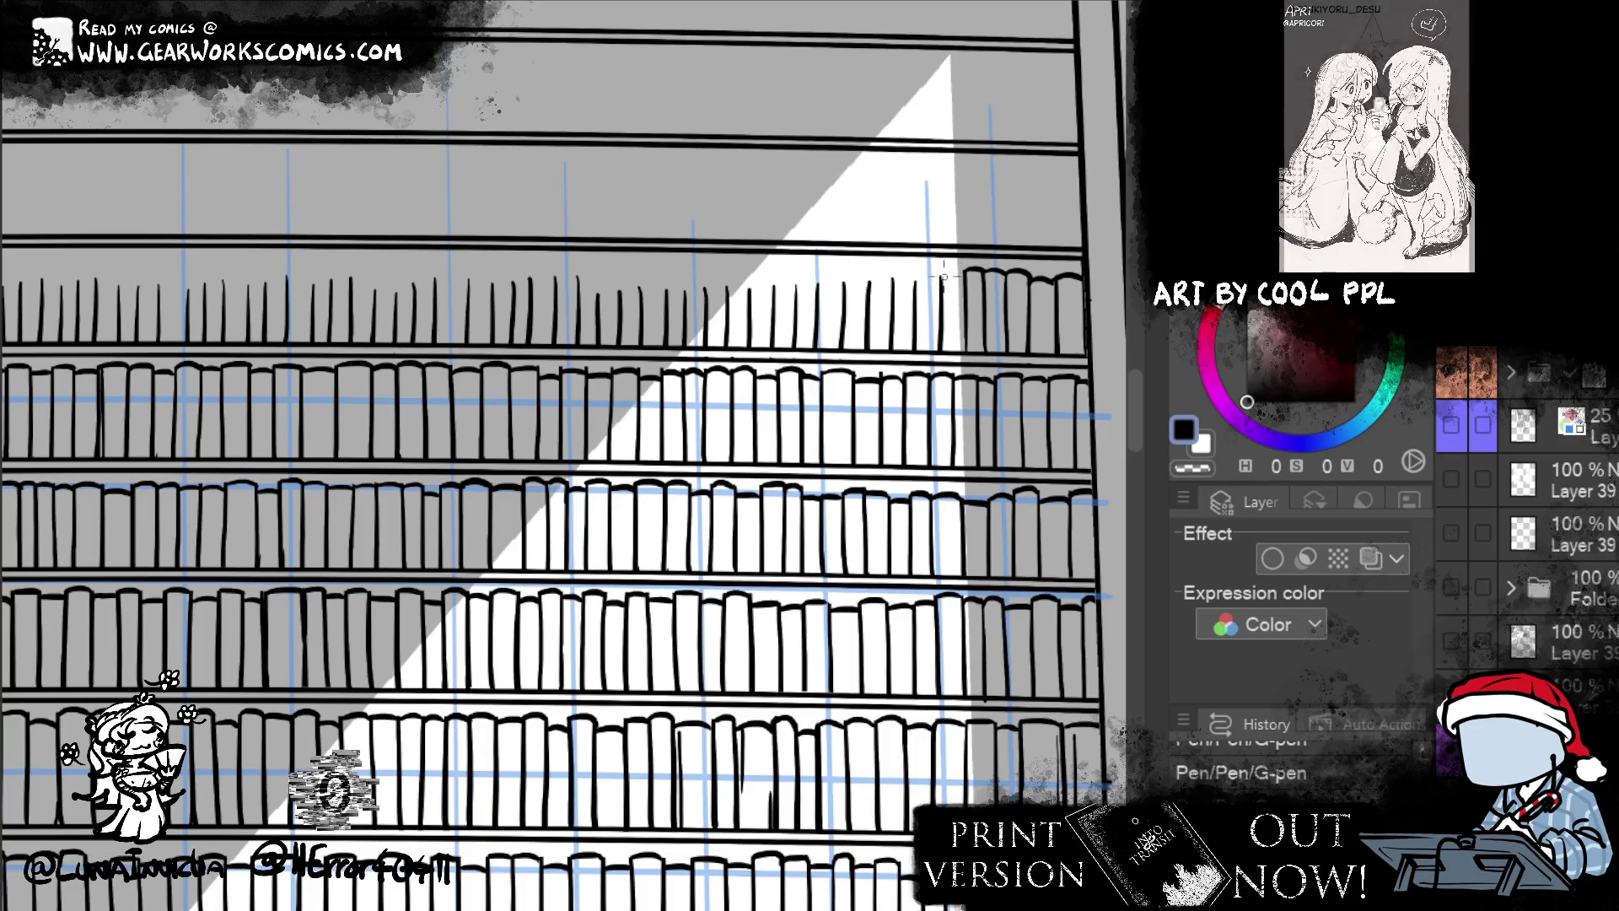
pyautogui.moveTo(916, 291); pyautogui.dragTo(938, 280)
pyautogui.hotkey('ctrl', 'z')
pyautogui.hotkey('ctrl', 'z')
pyautogui.hotkey('ctrl', 'y')
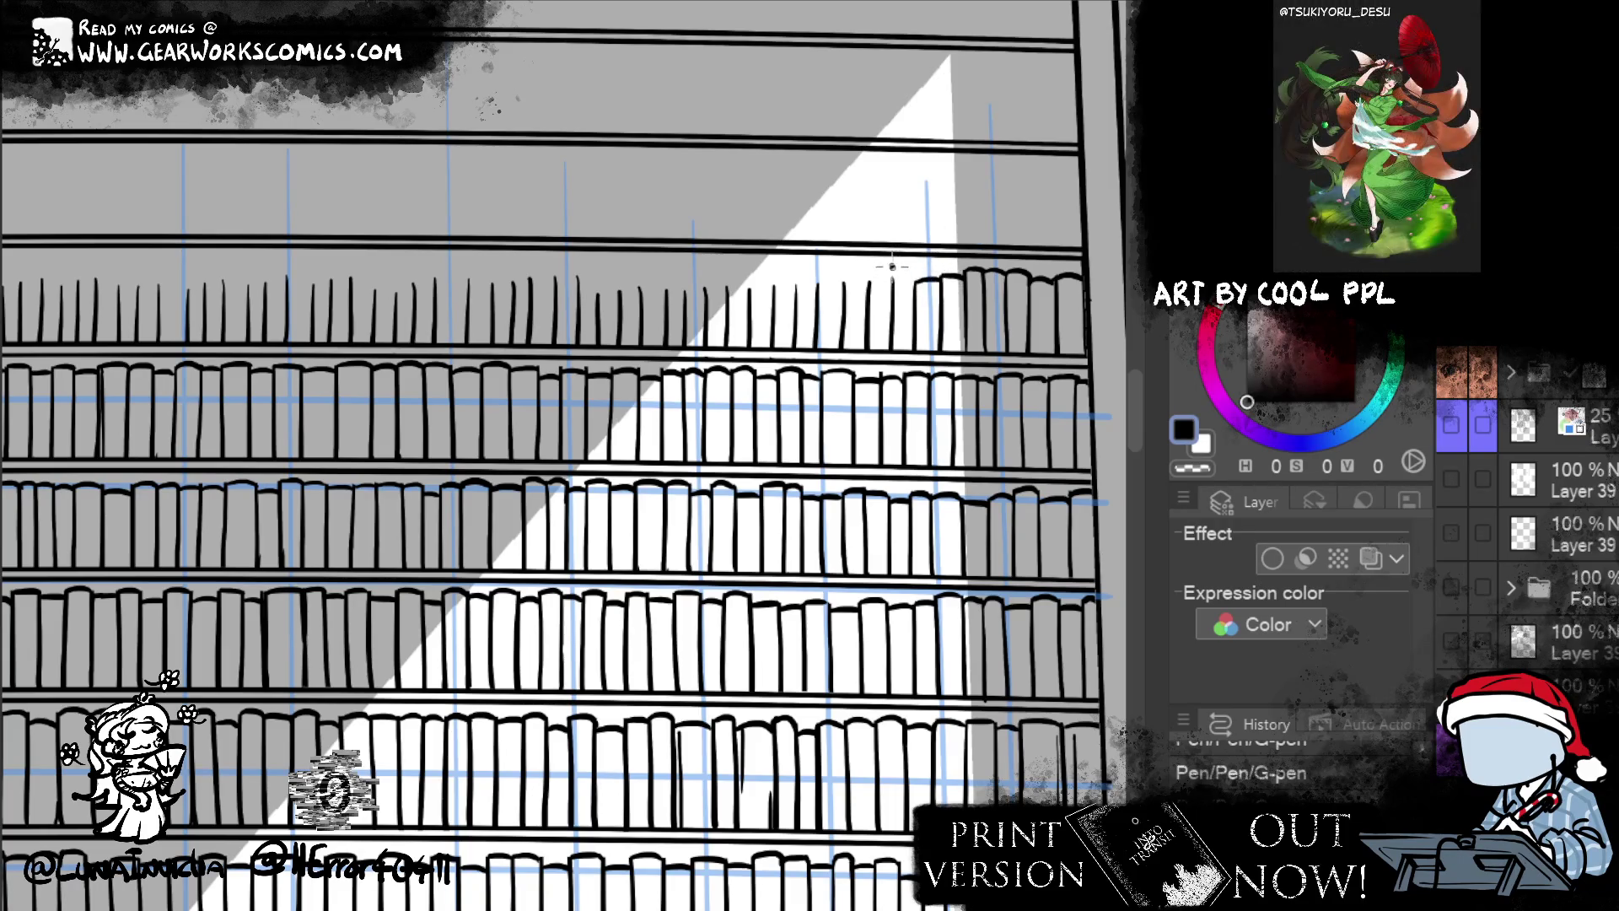
pyautogui.hotkey('ctrl', 'z')
pyautogui.moveTo(548, 632)
pyautogui.mouseDown()
pyautogui.moveTo(877, 666)
pyautogui.moveTo(714, 669)
pyautogui.mouseUp()
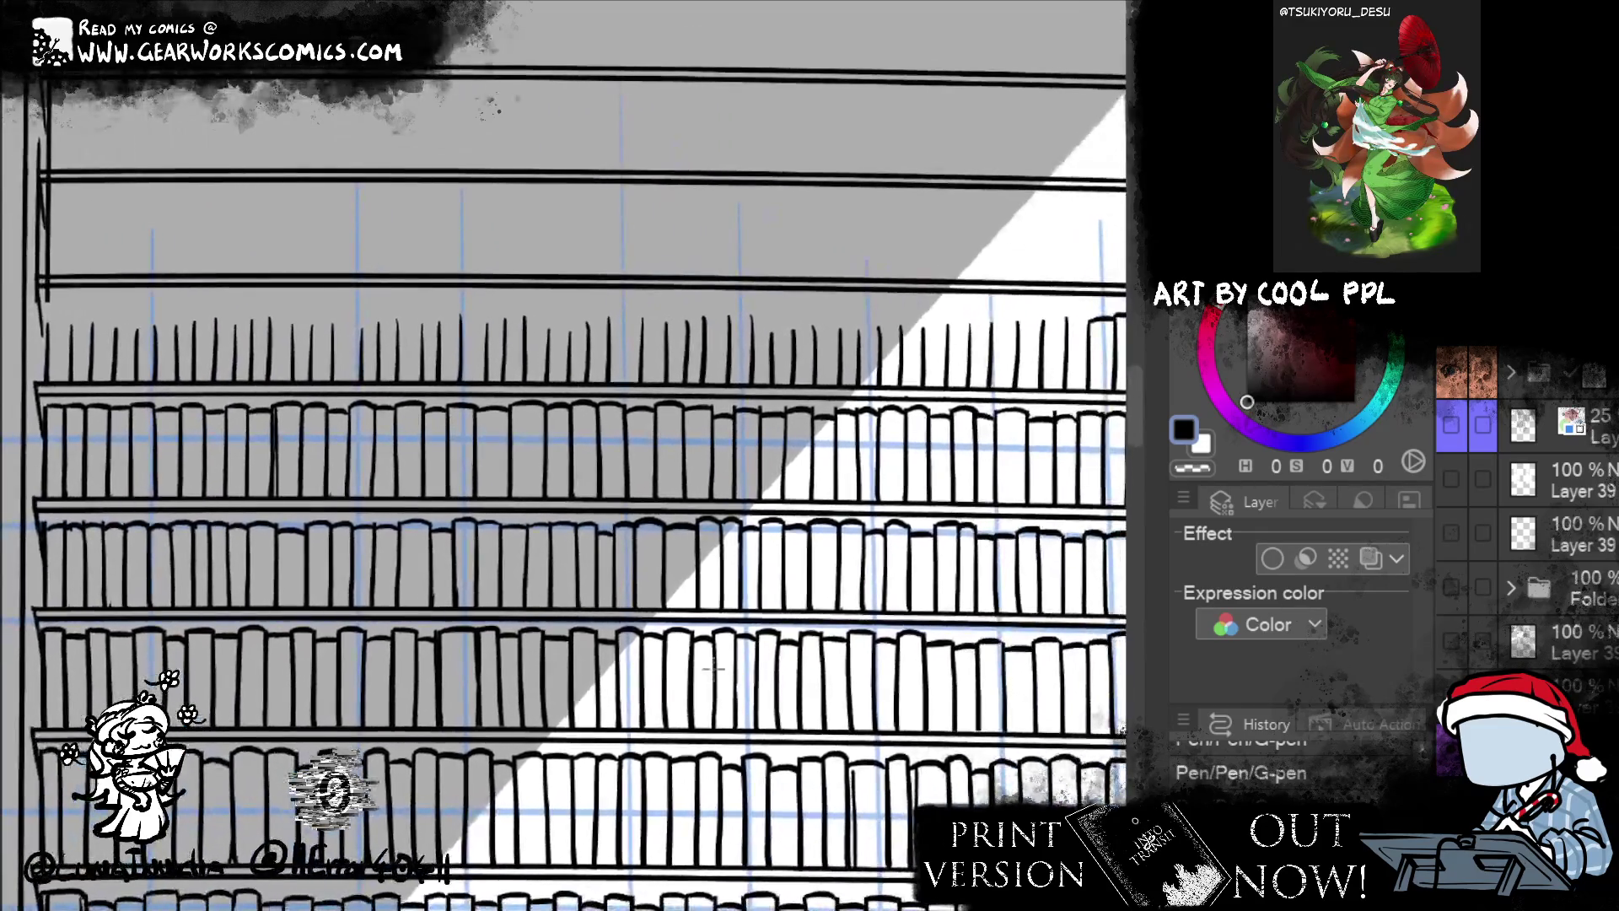
# - Select the top row of spines, scale it taller with Scale/Rotate, and deselect
pyautogui.moveTo(29, 187); pyautogui.dragTo(1073, 397)
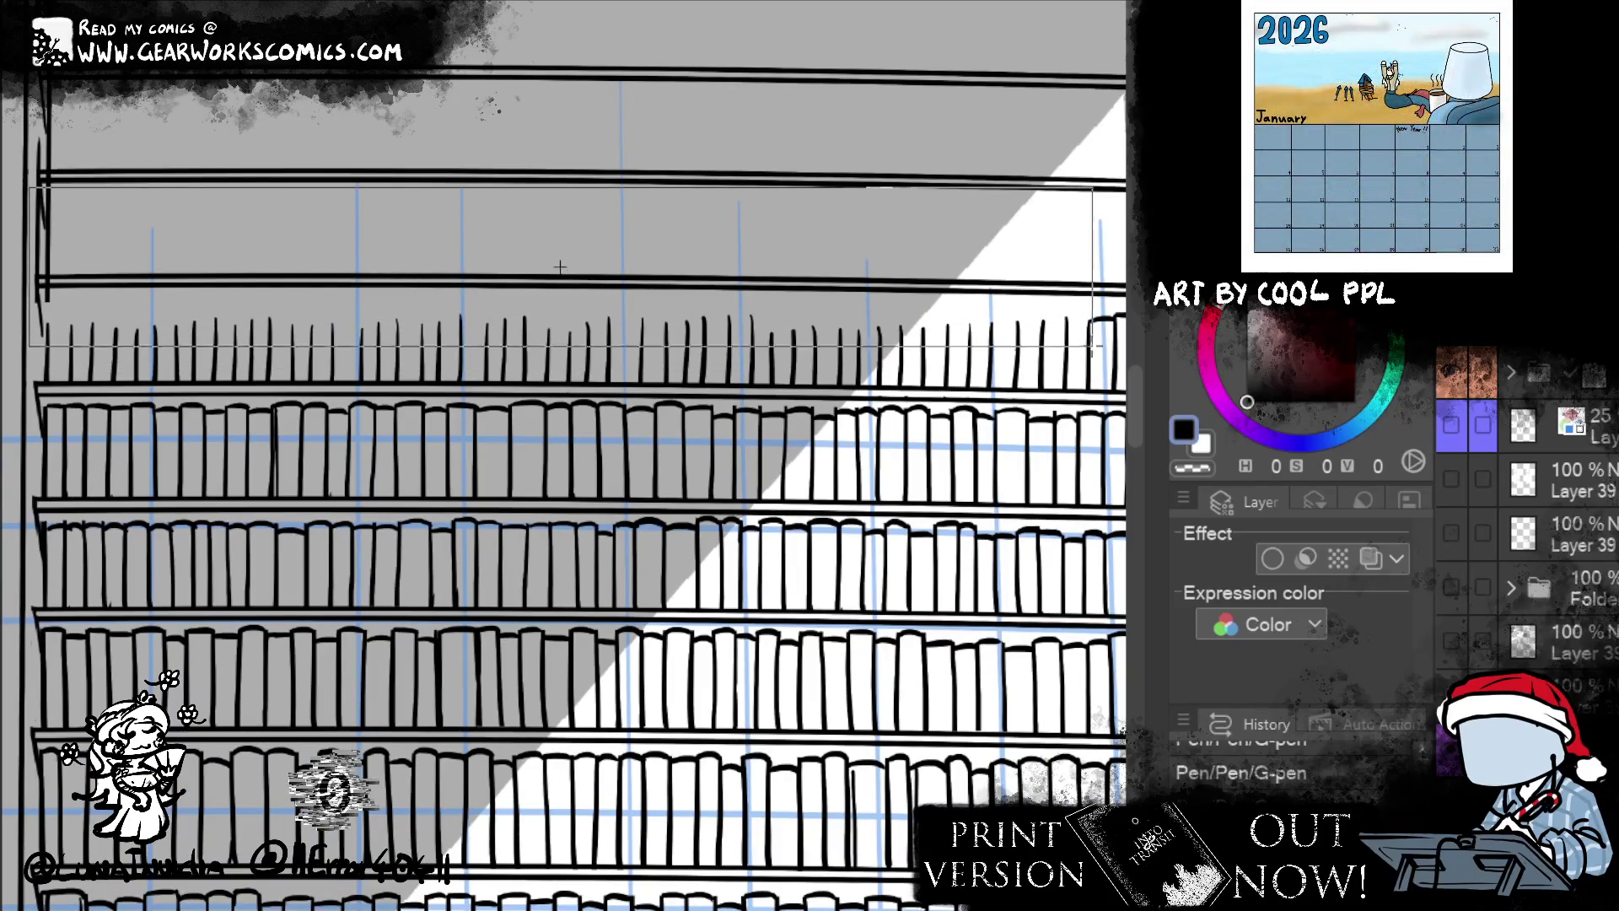
pyautogui.click(671, 443)
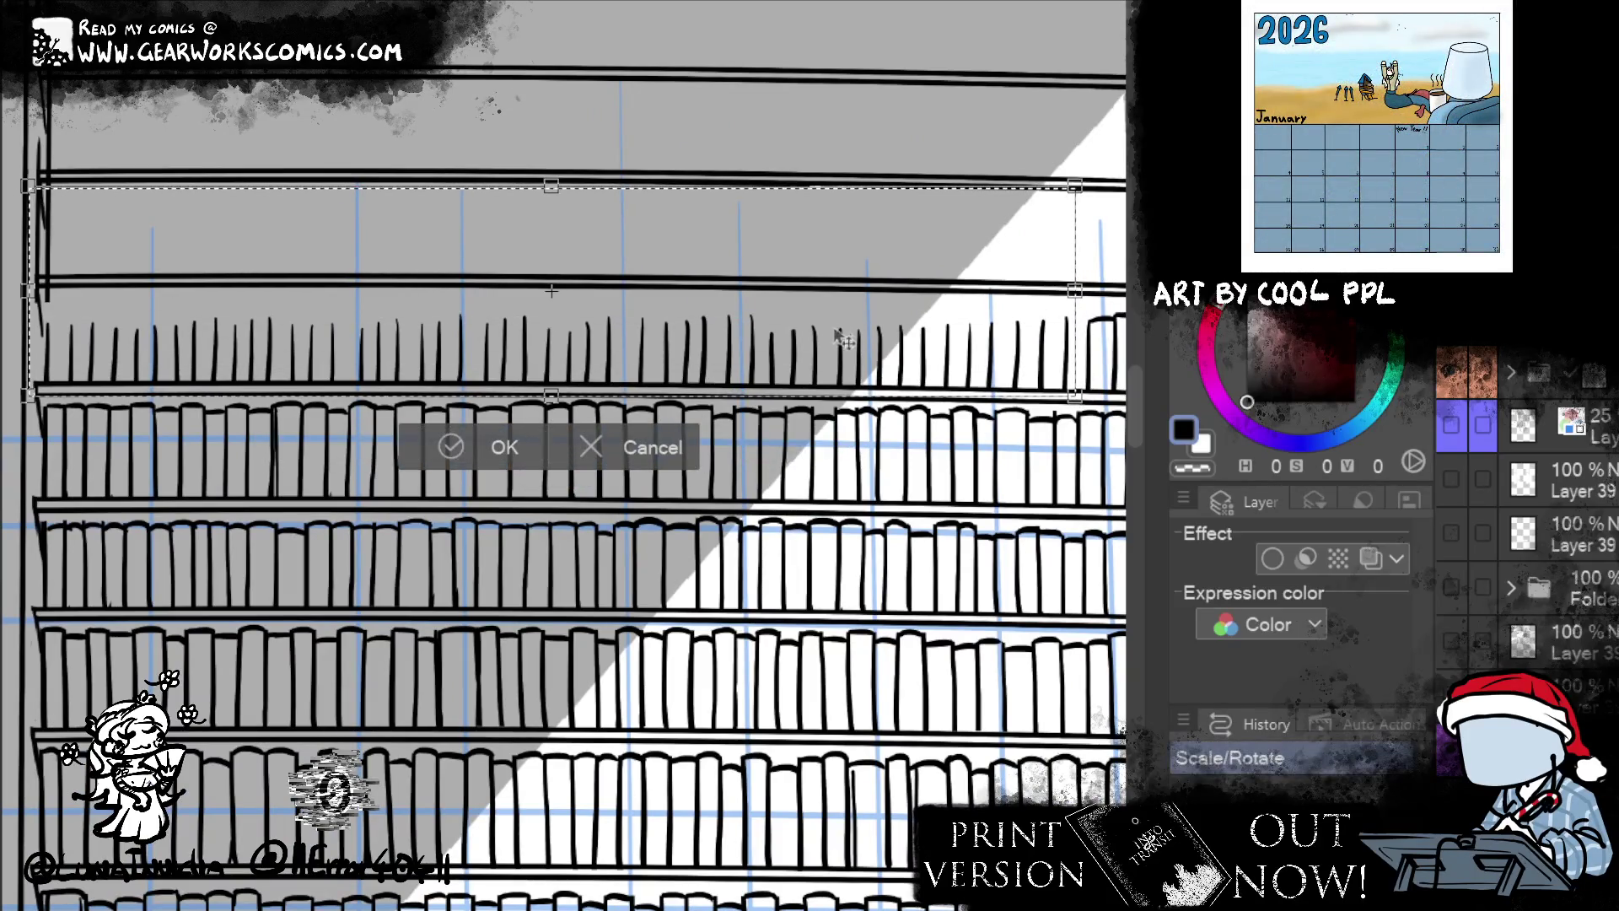
pyautogui.moveTo(551, 185); pyautogui.dragTo(546, 126)
pyautogui.moveTo(551, 396); pyautogui.dragTo(552, 405)
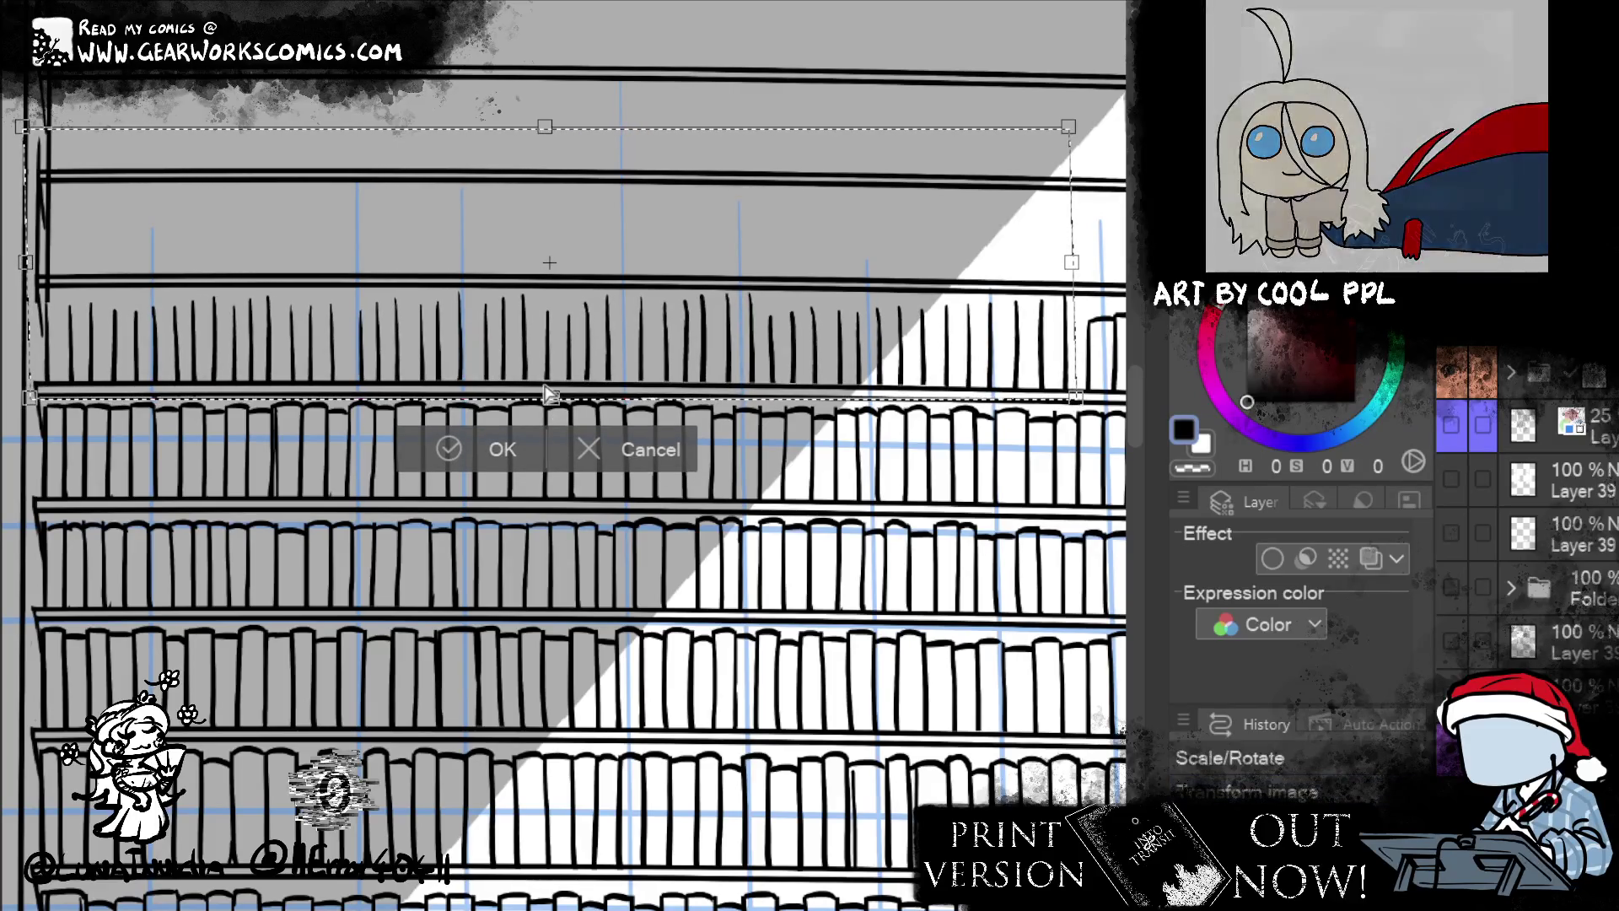
pyautogui.click(469, 457)
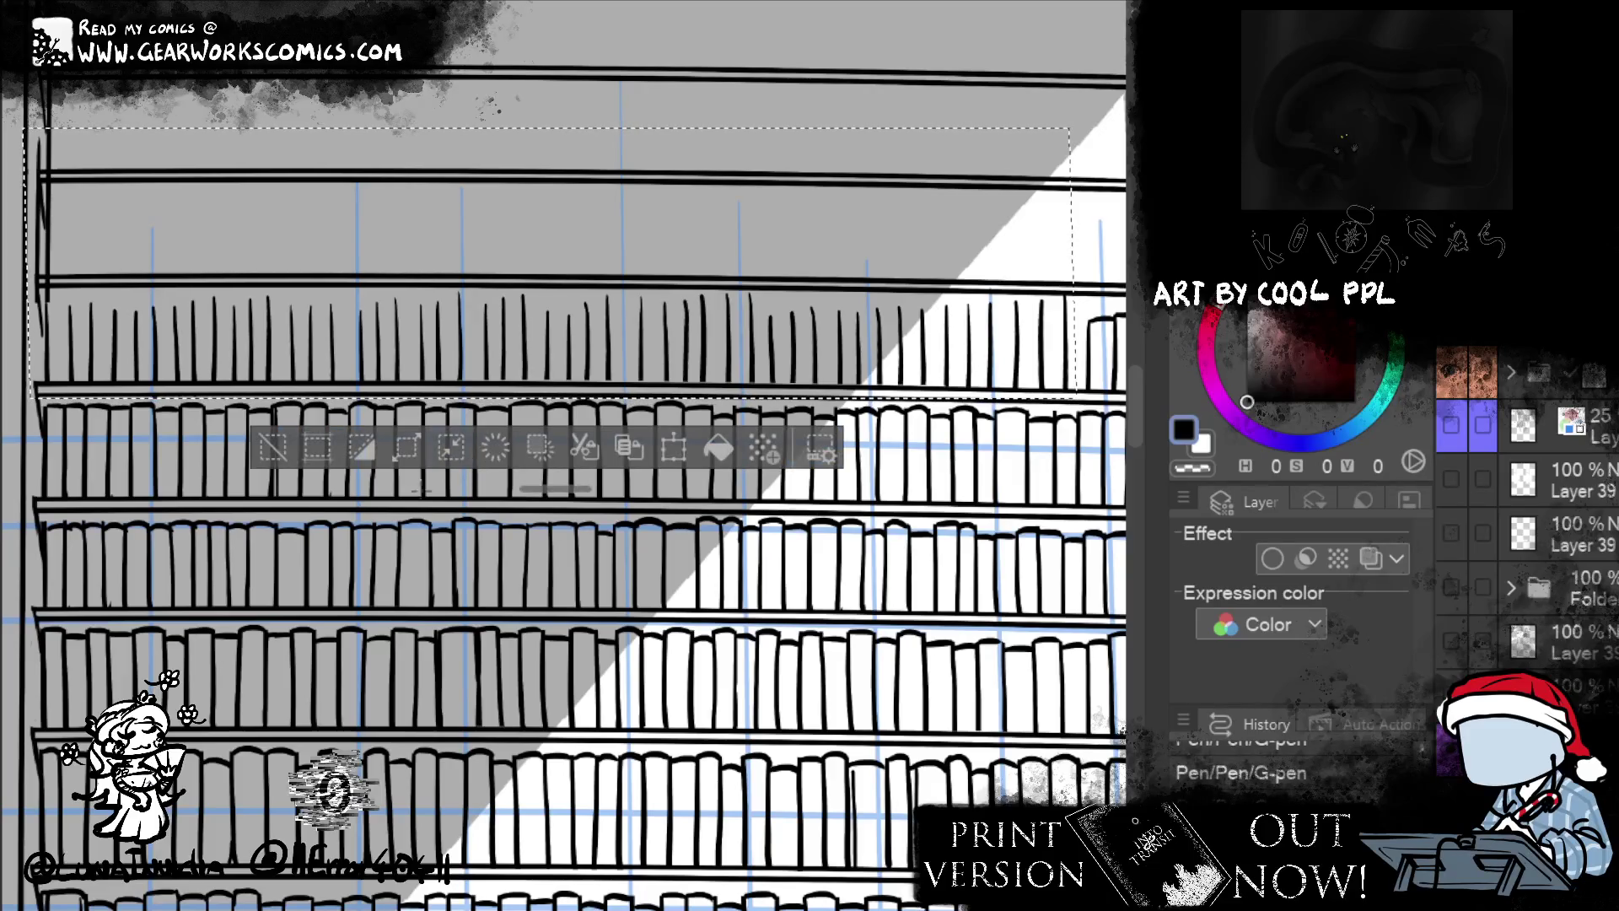
pyautogui.click(666, 448)
pyautogui.click(478, 450)
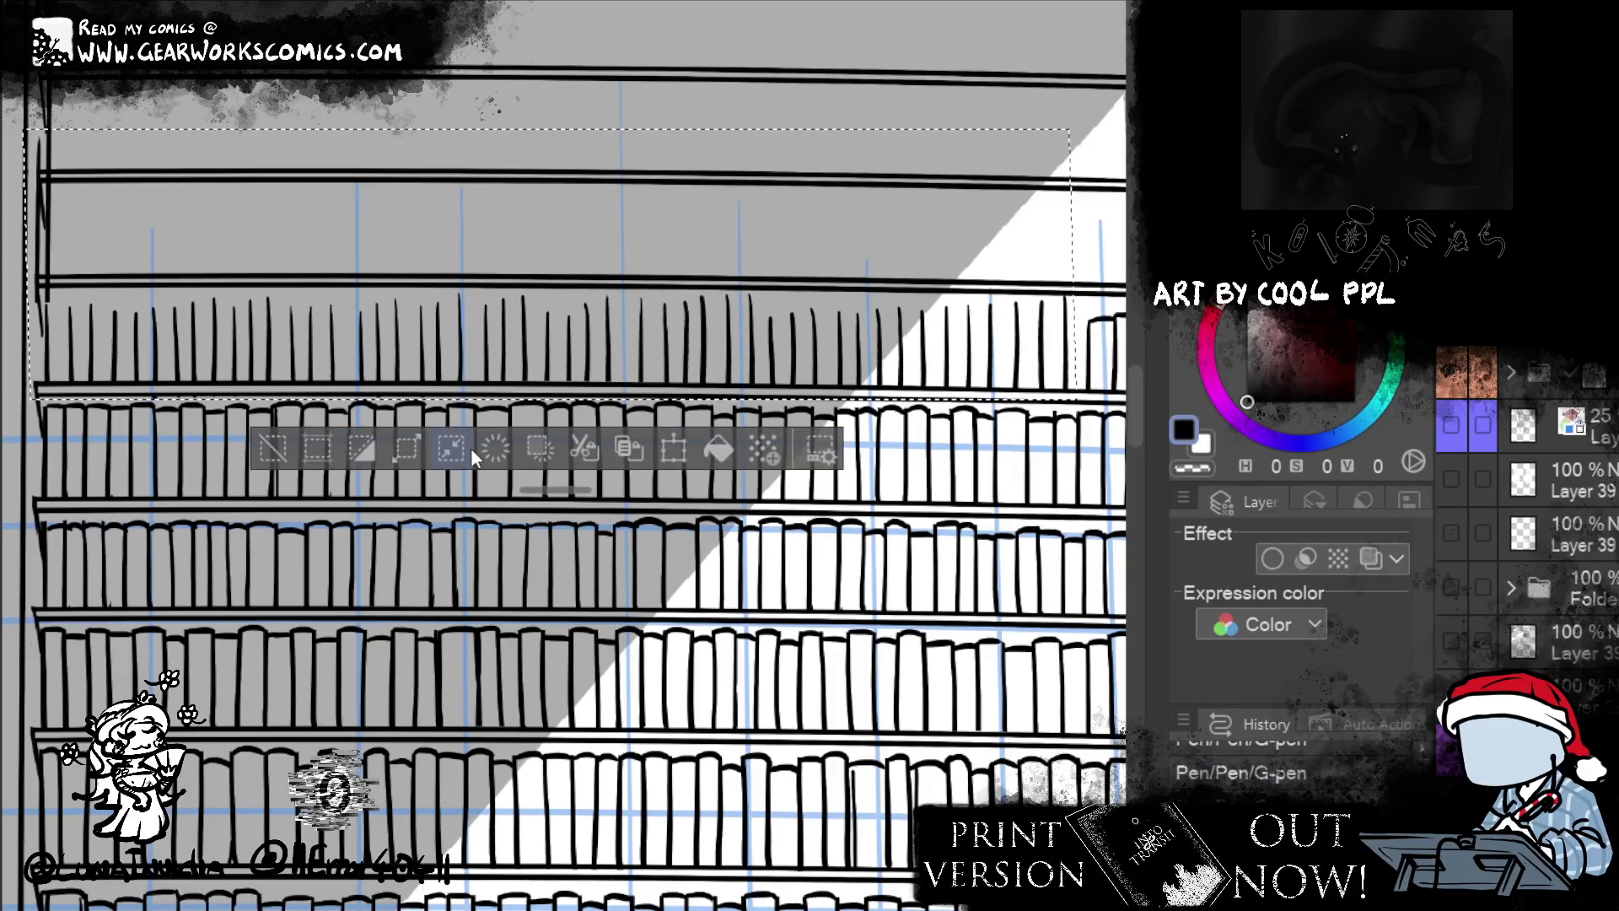
pyautogui.click(278, 451)
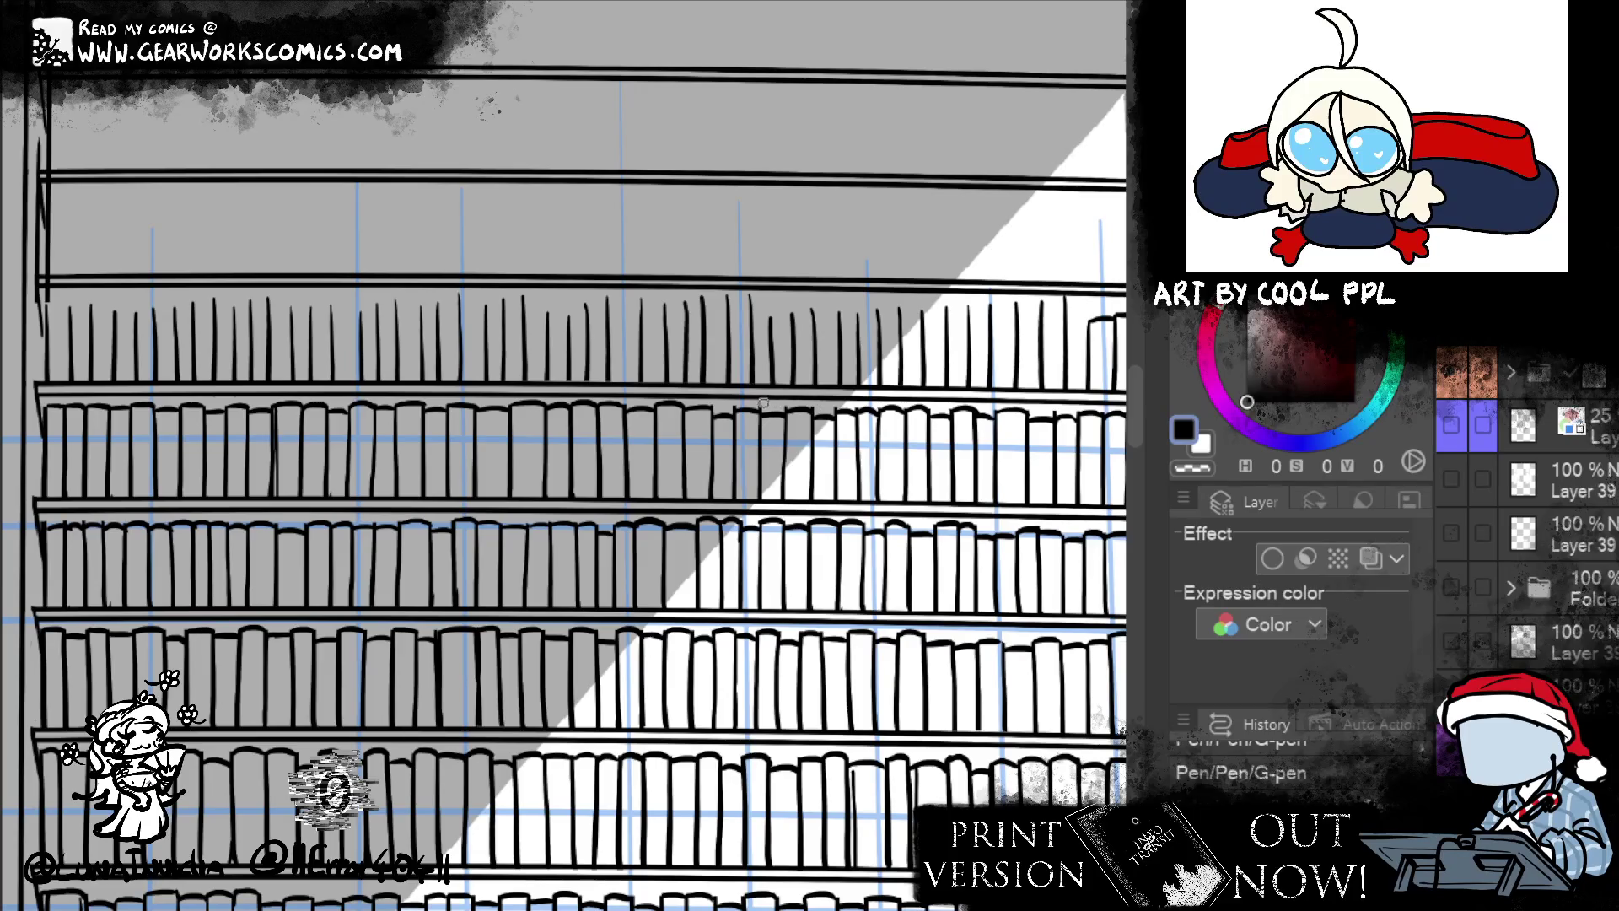
pyautogui.press('m')
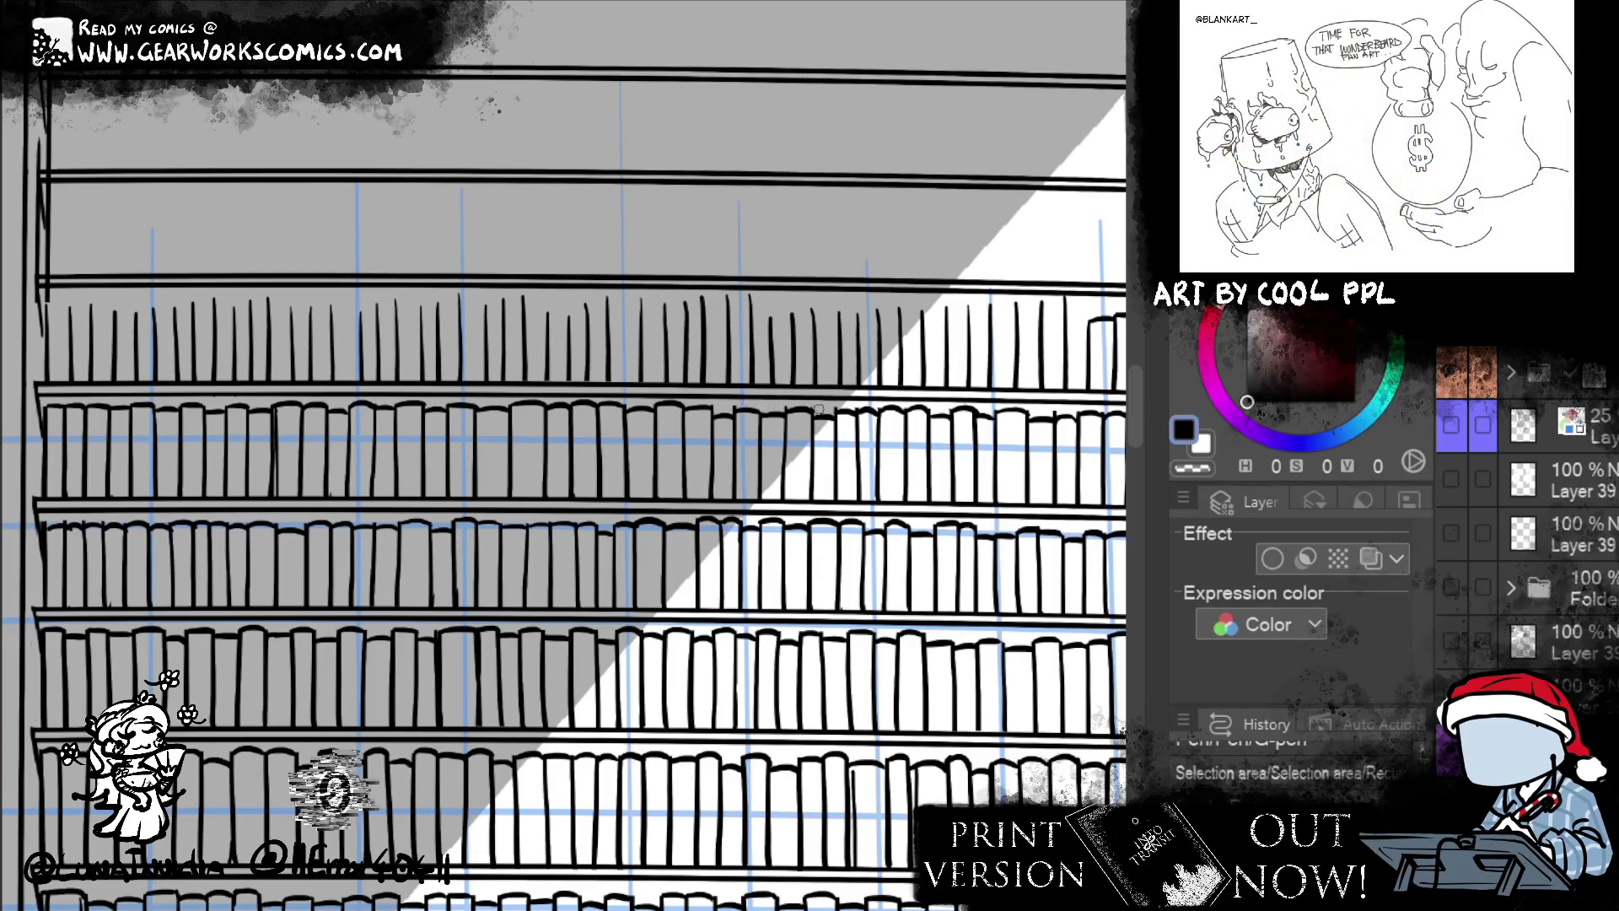
pyautogui.hotkey('ctrl', 't')
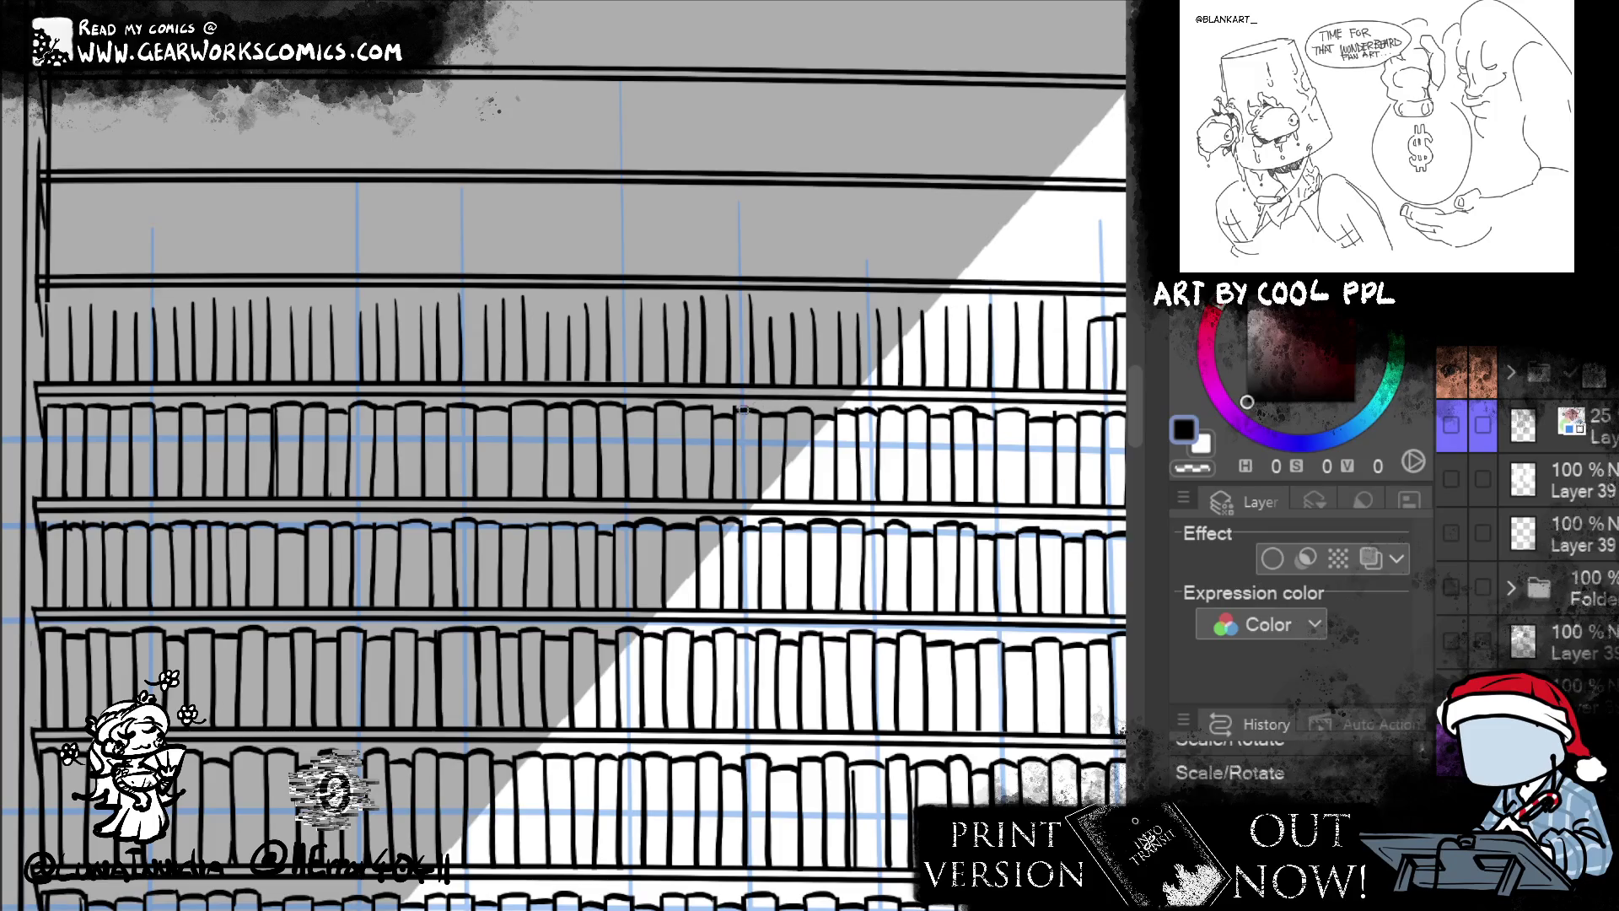
pyautogui.hotkey('ctrl', 'd')
# - Erase a small bit of shelf ink with the hard eraser, then pan and tilt the view
pyautogui.click(872, 407)
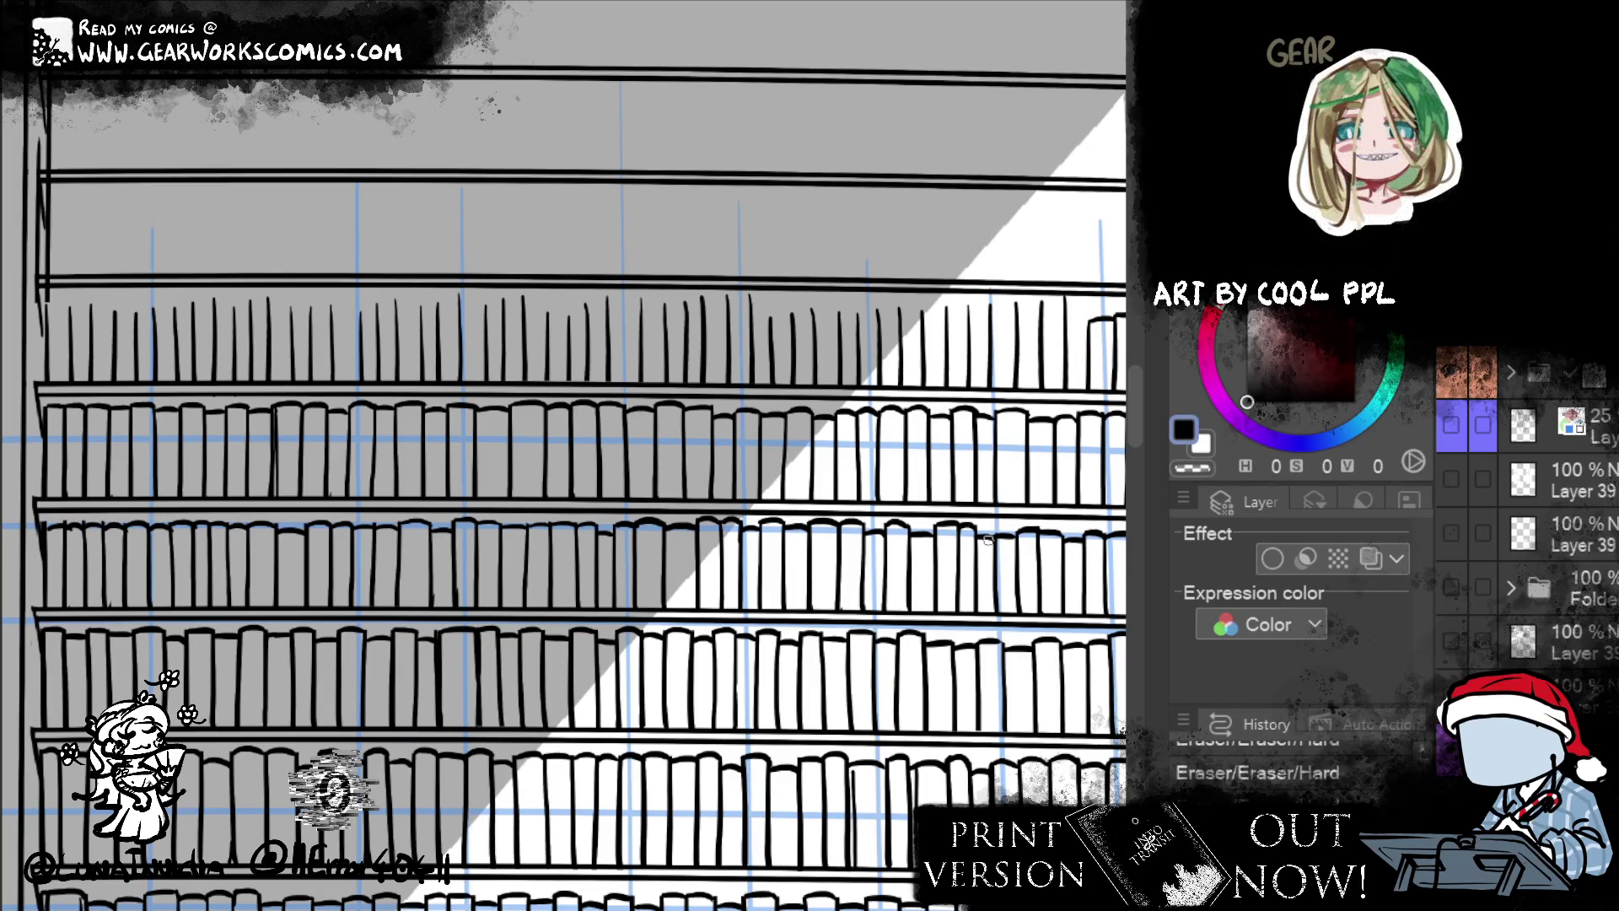
pyautogui.moveTo(989, 539); pyautogui.dragTo(909, 330)
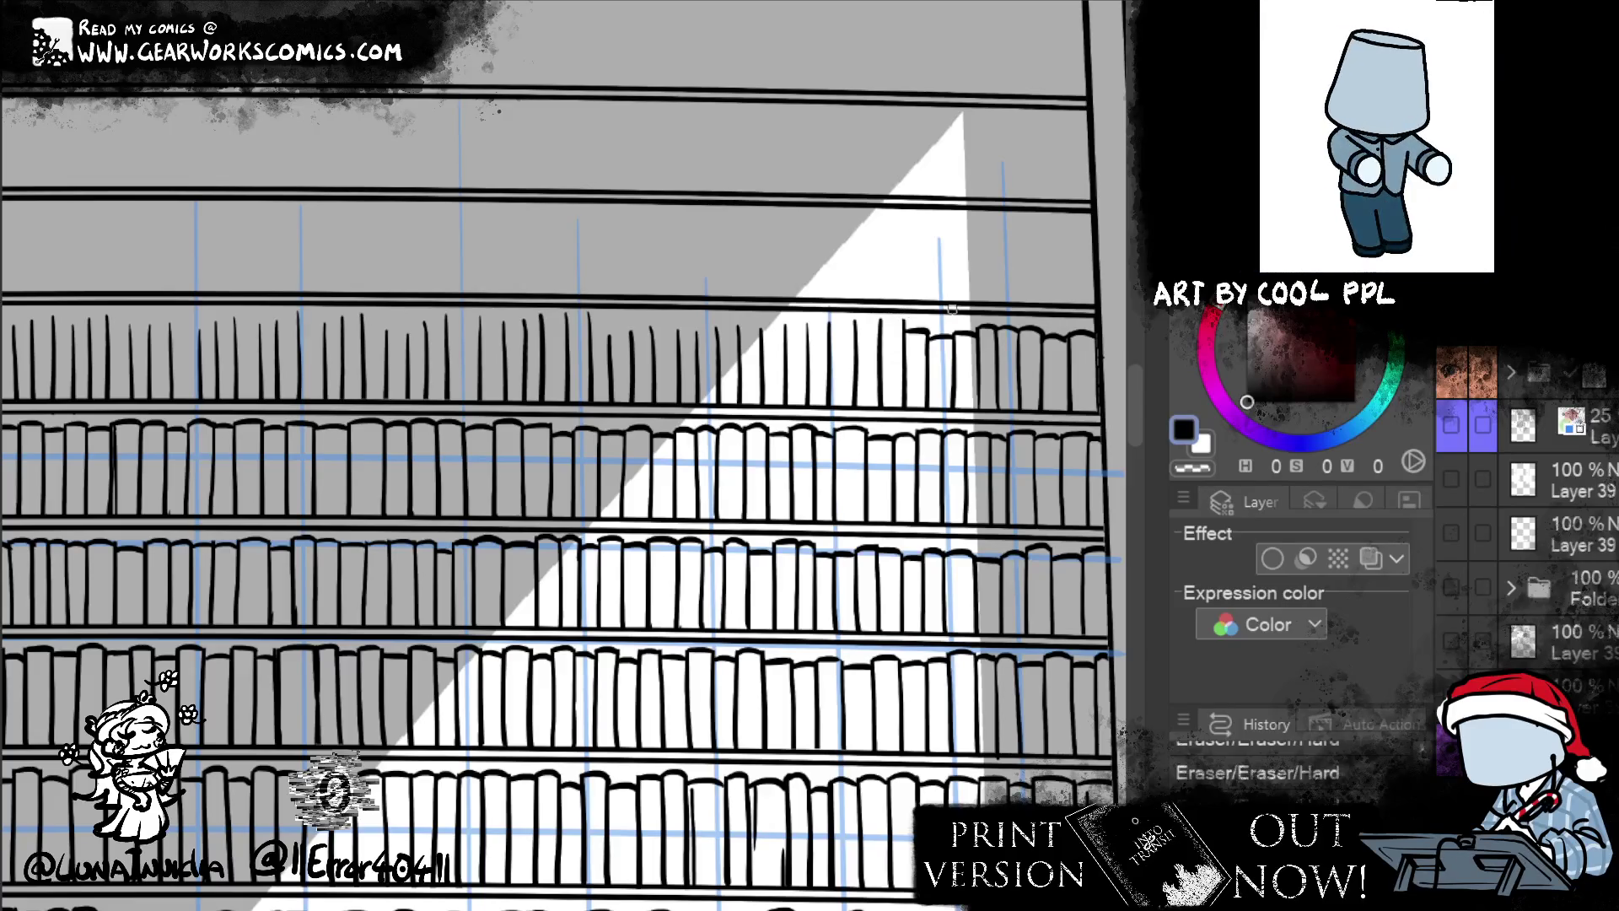
# - Extend the top shelf's book-top line leftward and ink a book's rounded top
pyautogui.moveTo(902, 324); pyautogui.dragTo(855, 322)
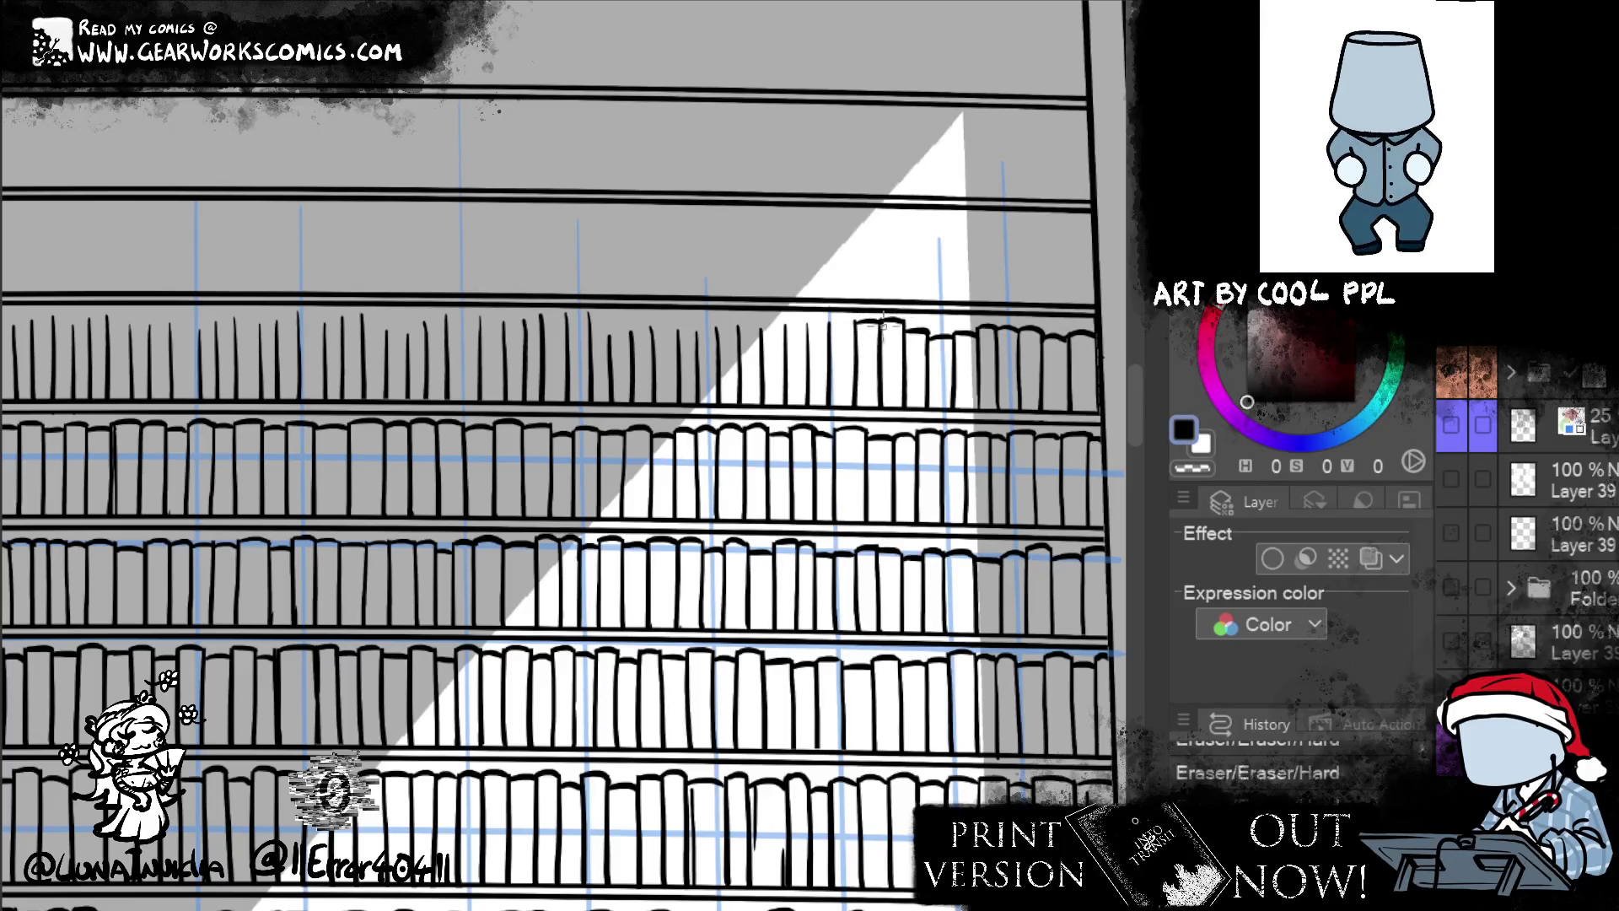
pyautogui.moveTo(856, 322); pyautogui.dragTo(731, 331)
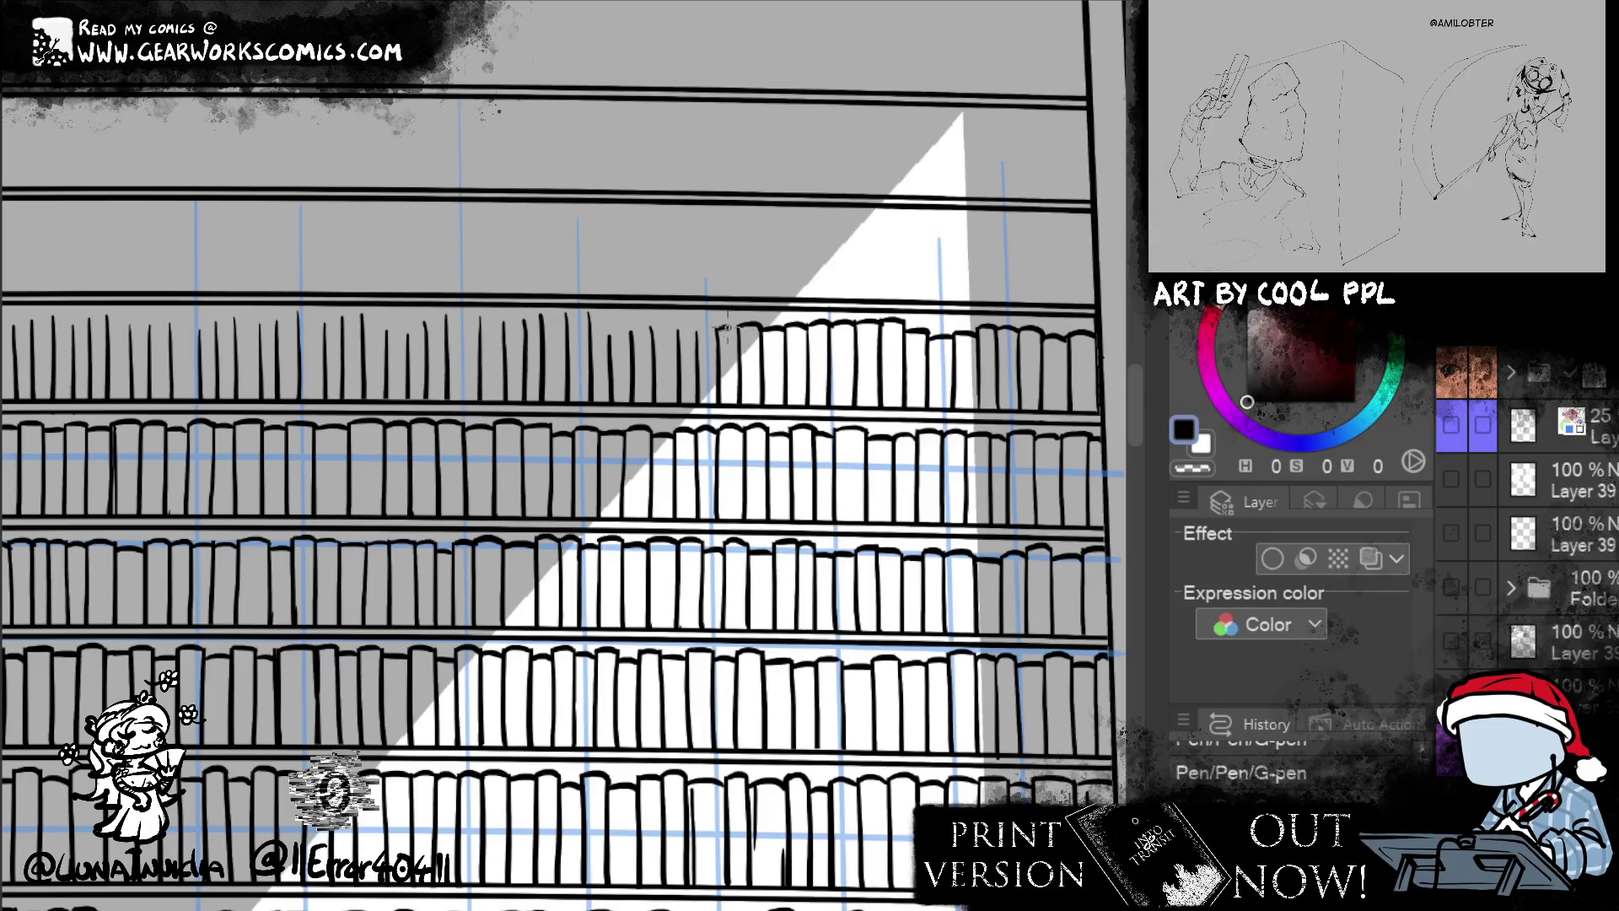
pyautogui.moveTo(722, 330); pyautogui.dragTo(697, 333)
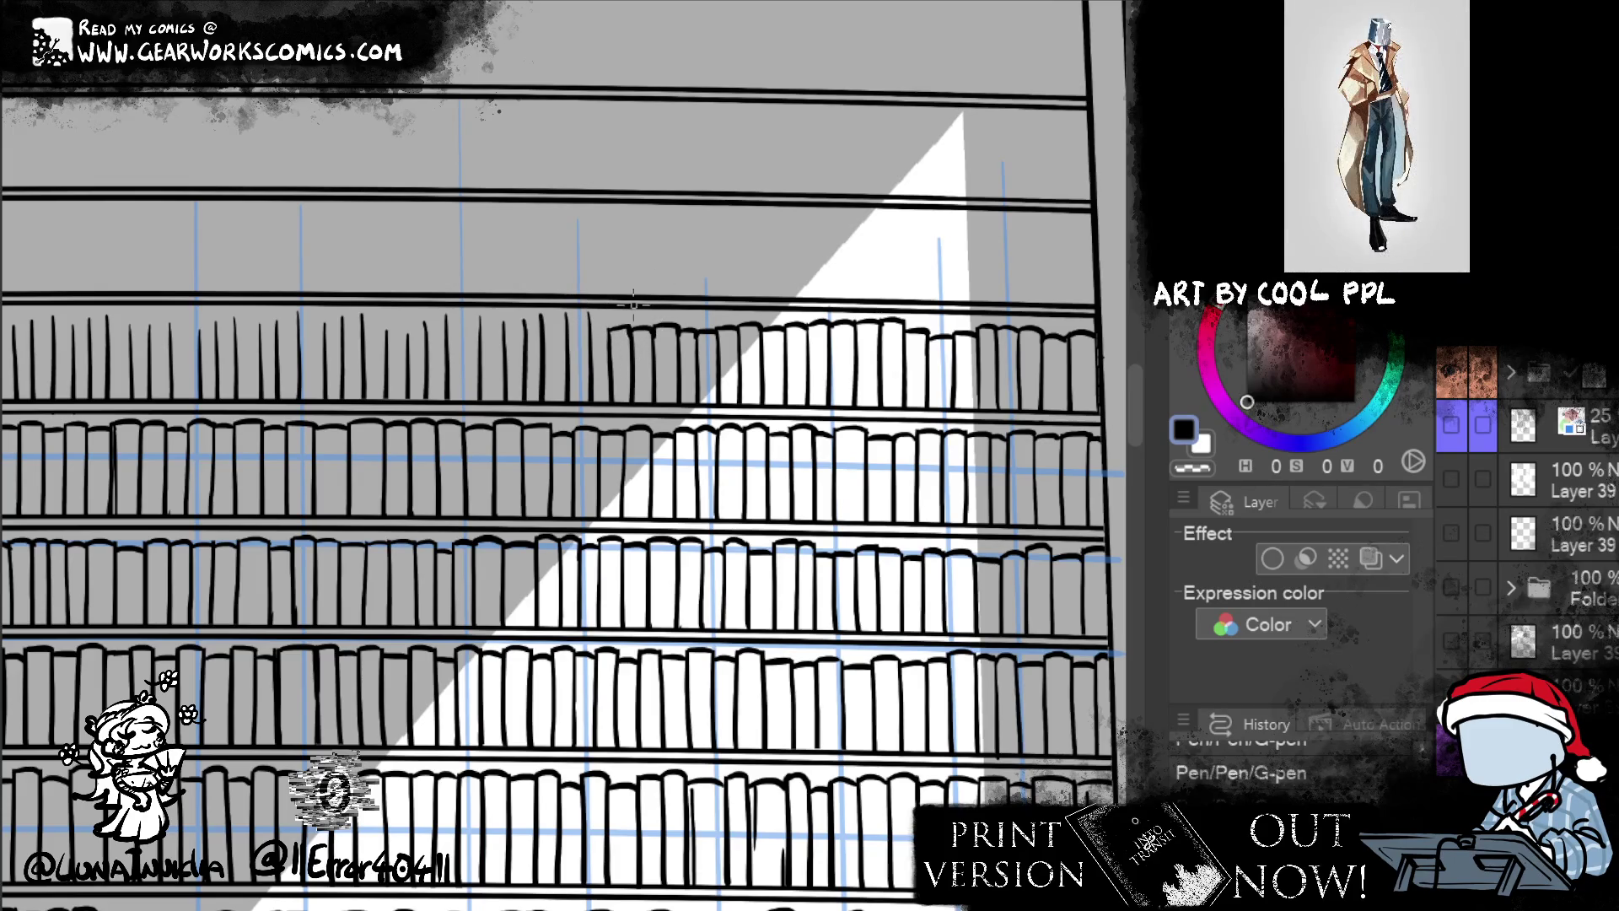
pyautogui.moveTo(590, 326)
pyautogui.mouseDown()
pyautogui.moveTo(611, 324)
pyautogui.moveTo(611, 352)
pyautogui.moveTo(564, 325)
pyautogui.moveTo(592, 314)
pyautogui.mouseUp()
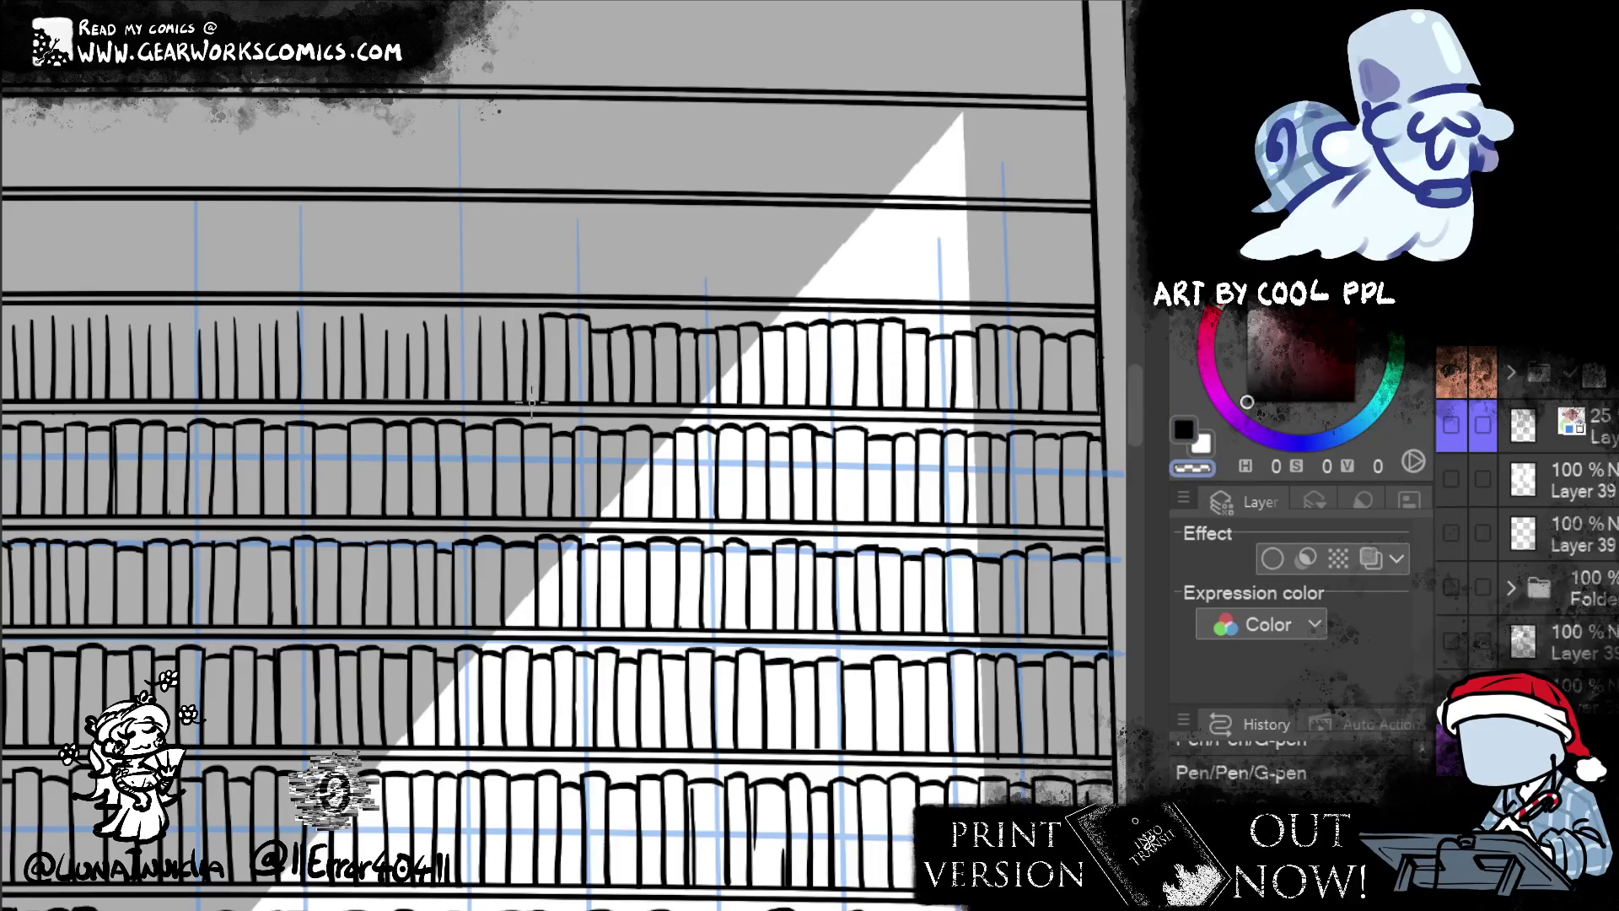
# - Join a short book top to its spine and erase a stray bit using transparent colour
pyautogui.hotkey('ctrl', 'z')
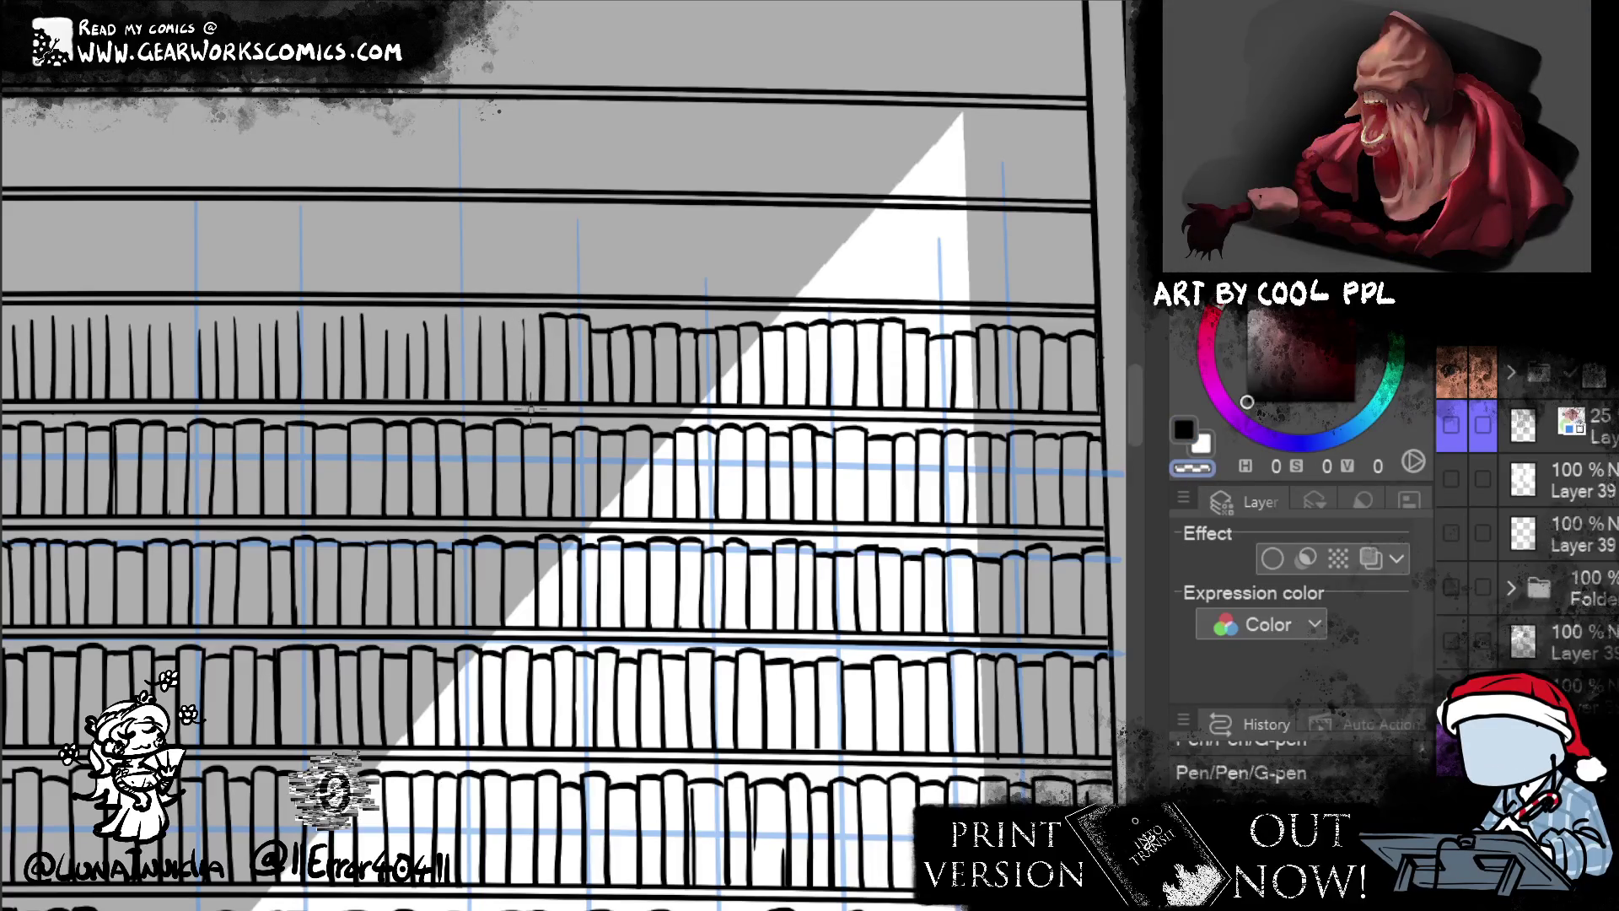
pyautogui.click(1187, 433)
pyautogui.moveTo(525, 319); pyautogui.dragTo(524, 405)
pyautogui.hotkey('ctrl', 'z')
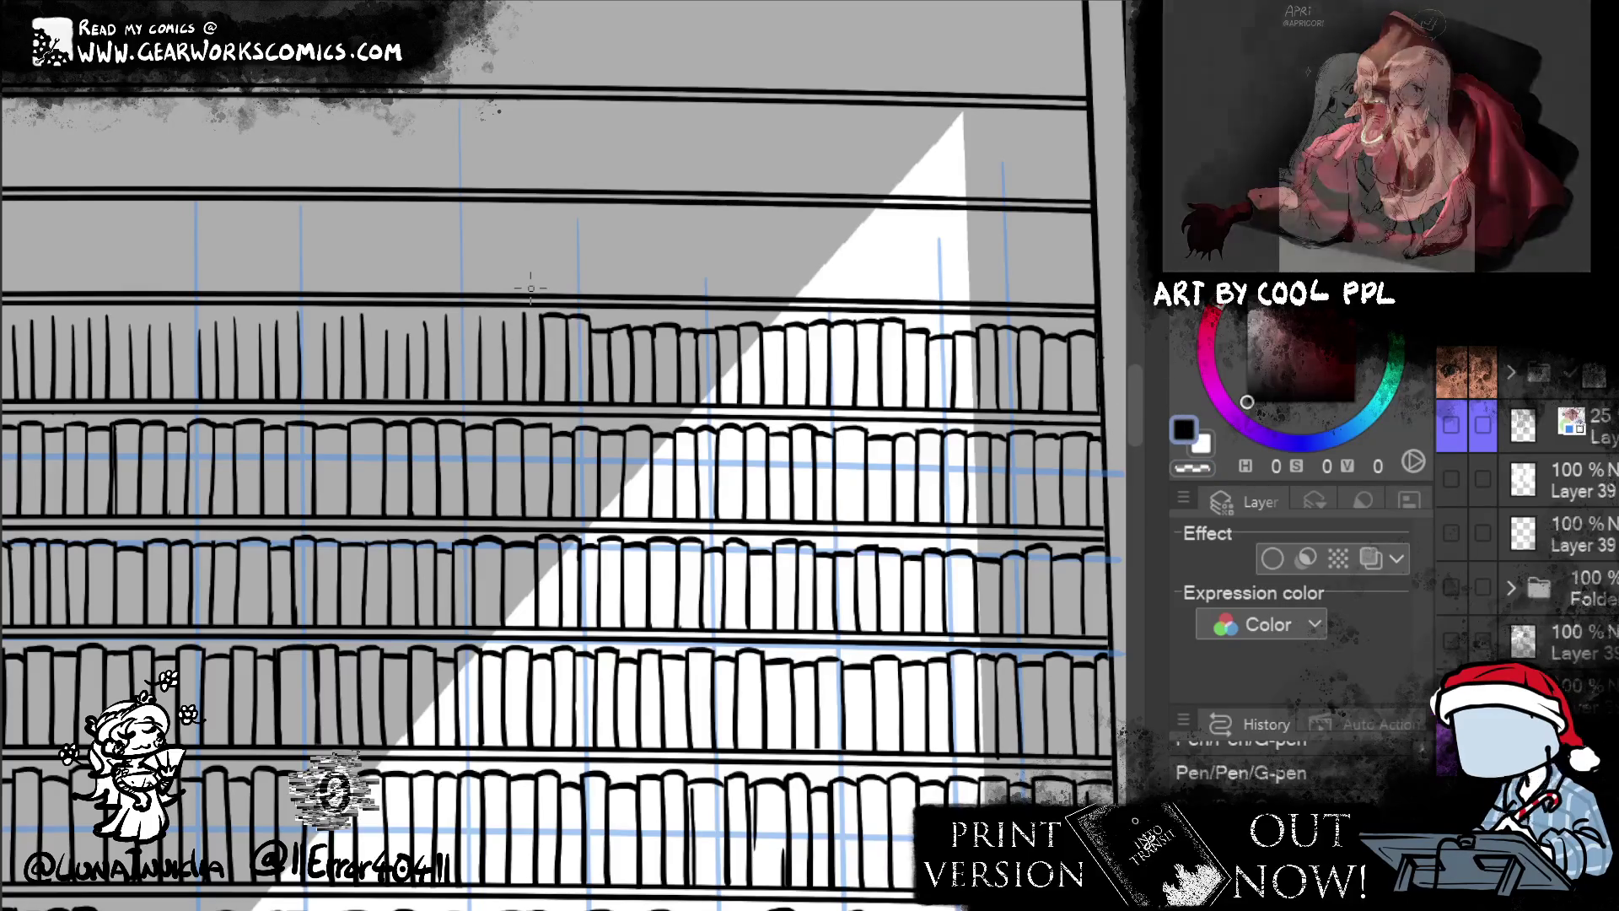
pyautogui.moveTo(523, 318); pyautogui.dragTo(548, 314)
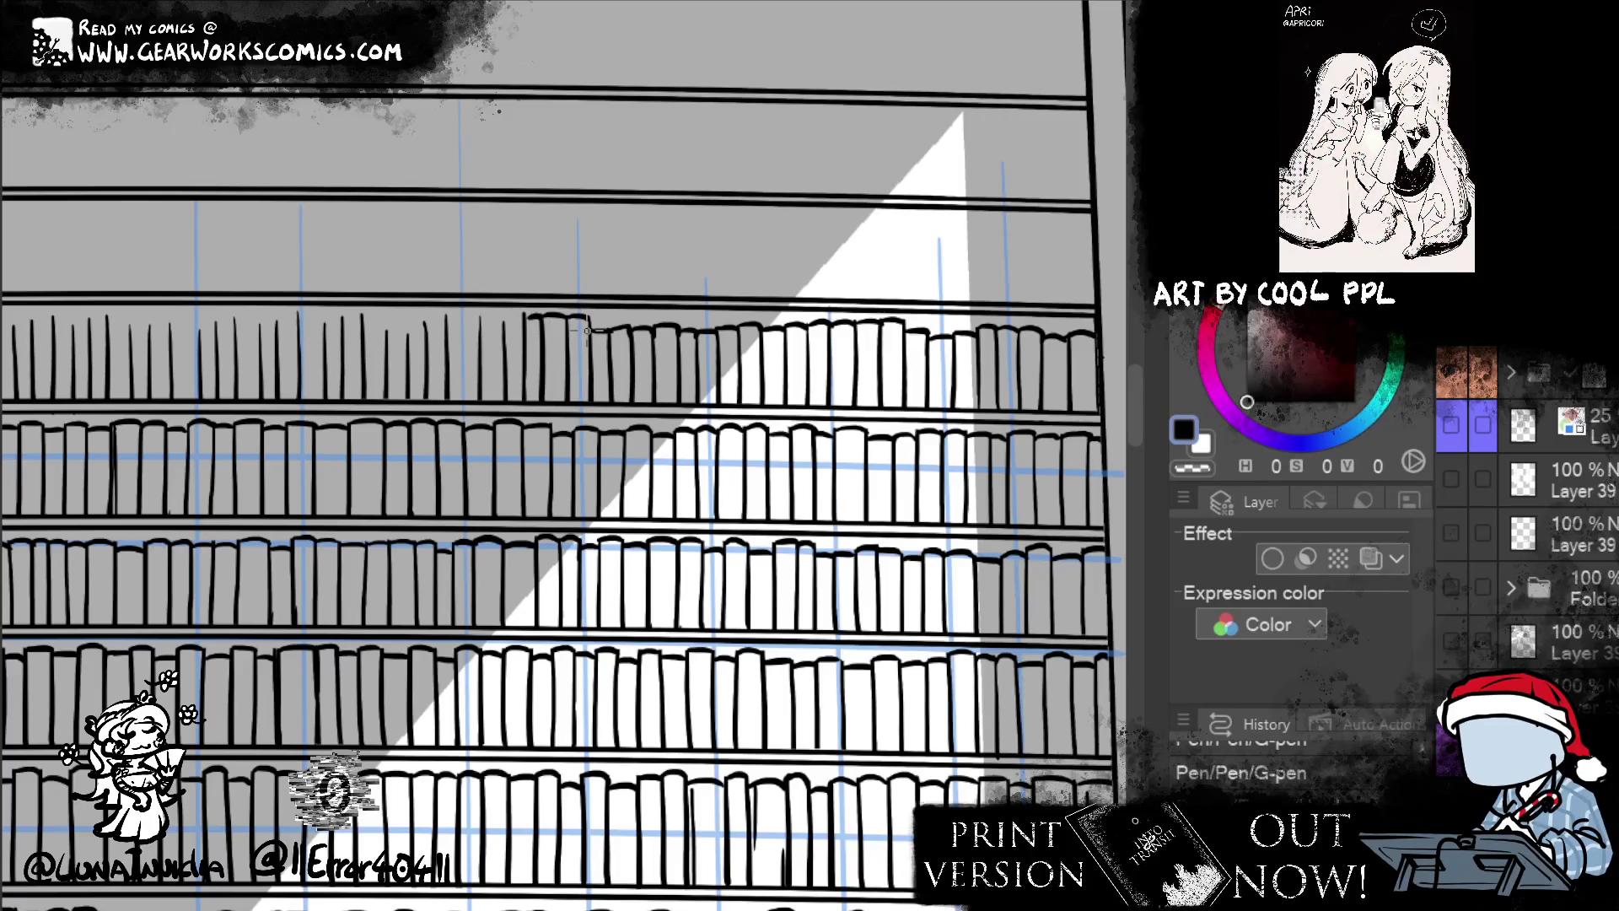
pyautogui.press('c')
pyautogui.press('c')
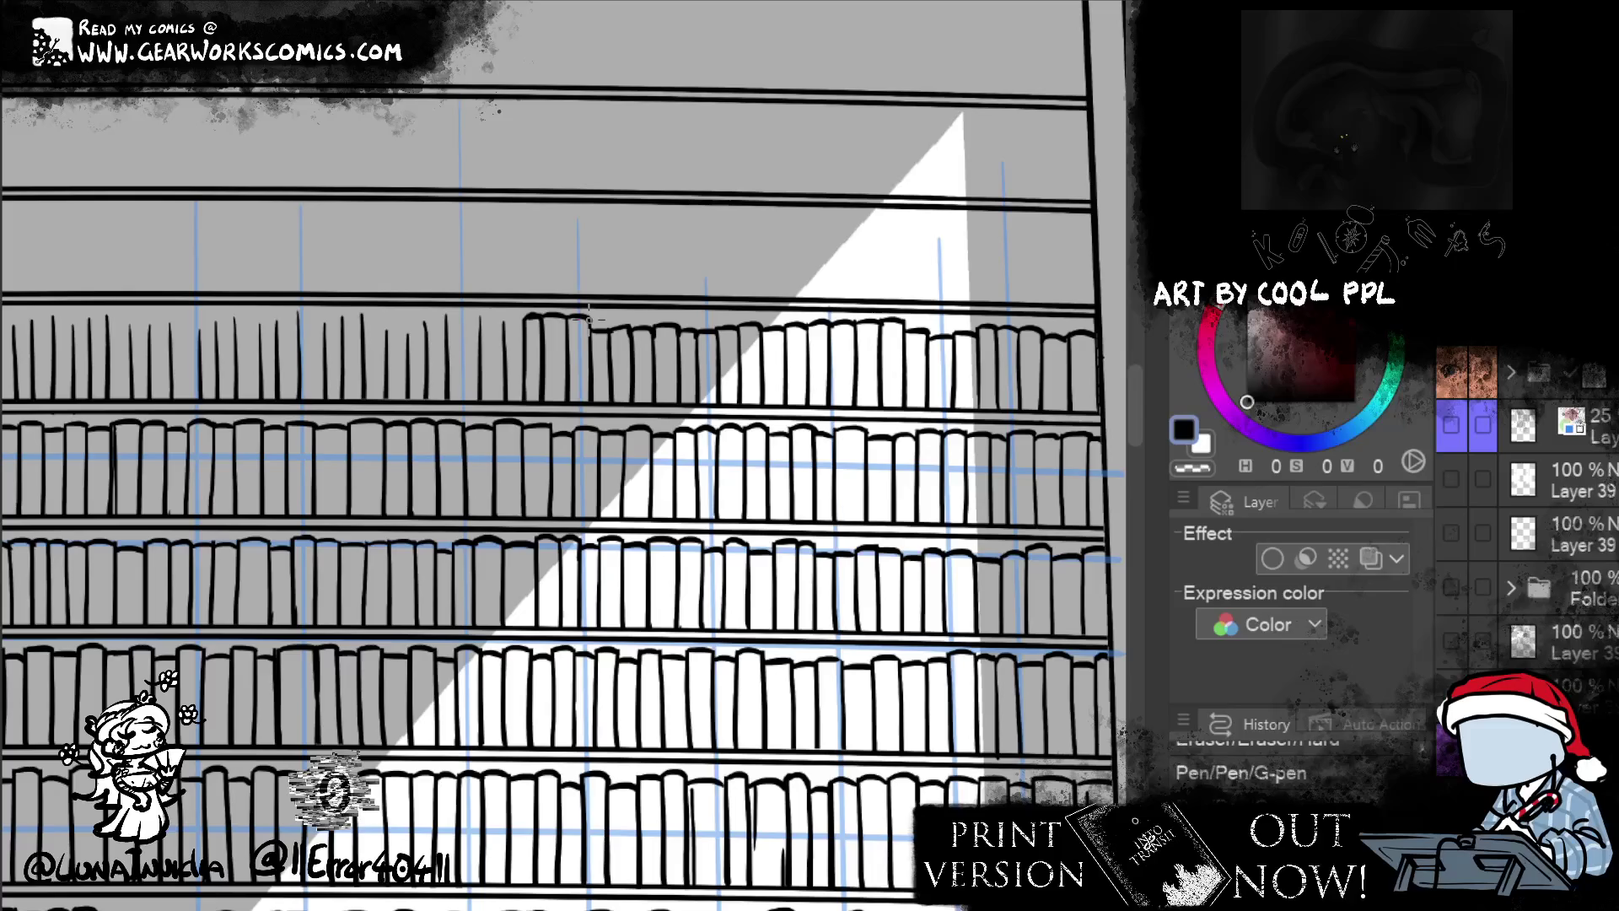
pyautogui.click(1193, 465)
pyautogui.moveTo(556, 426); pyautogui.dragTo(552, 428)
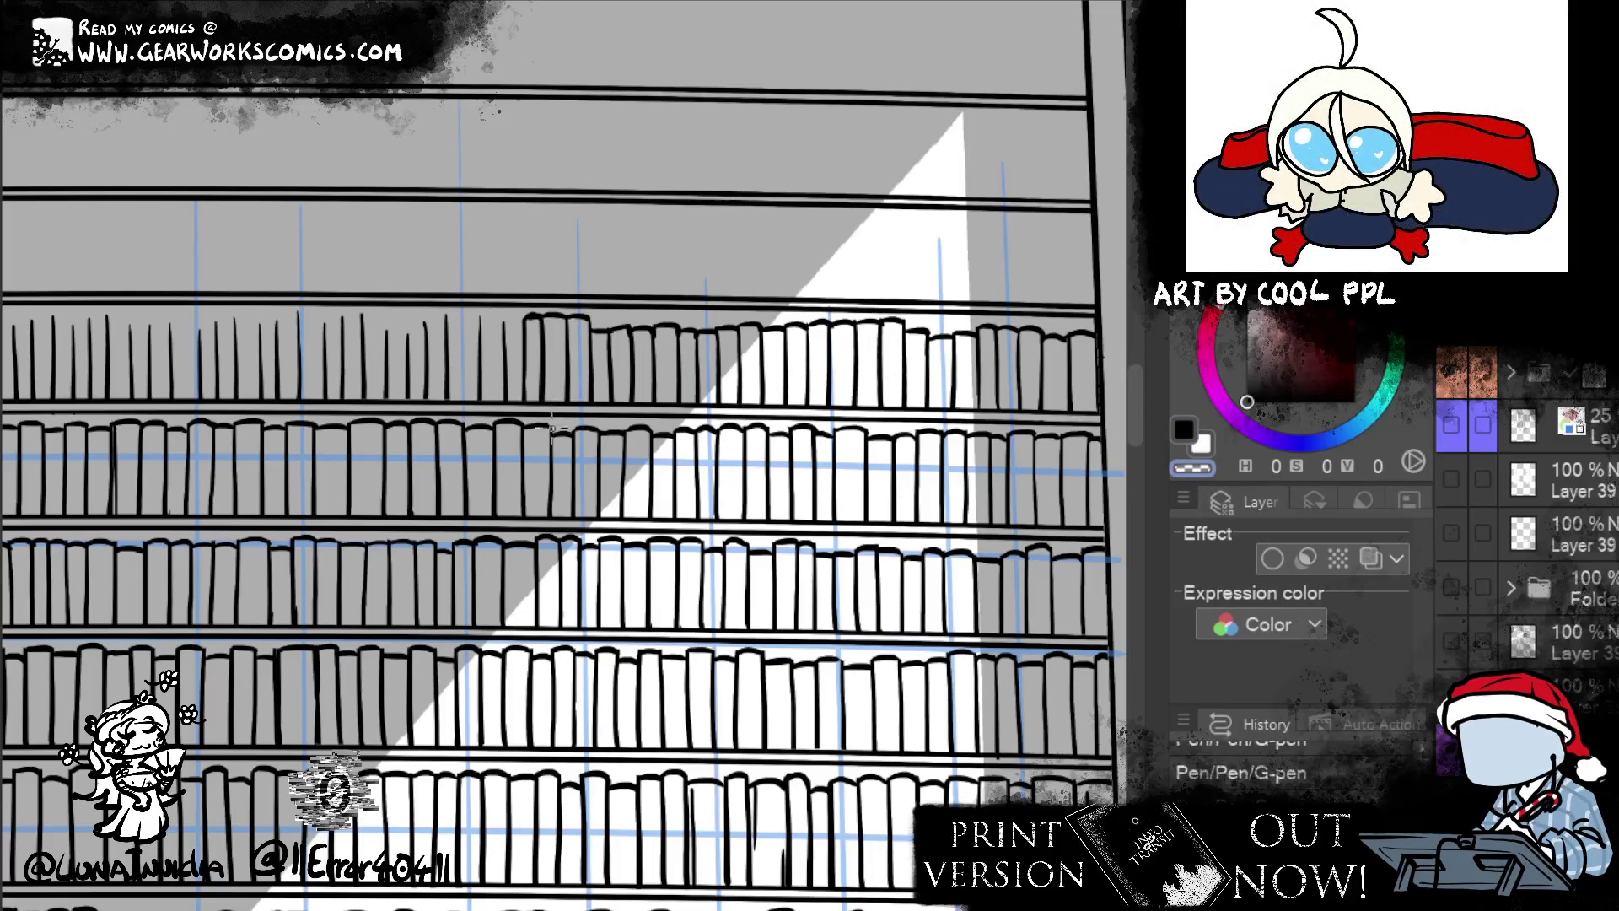
pyautogui.click(1189, 432)
pyautogui.moveTo(839, 600); pyautogui.dragTo(902, 660)
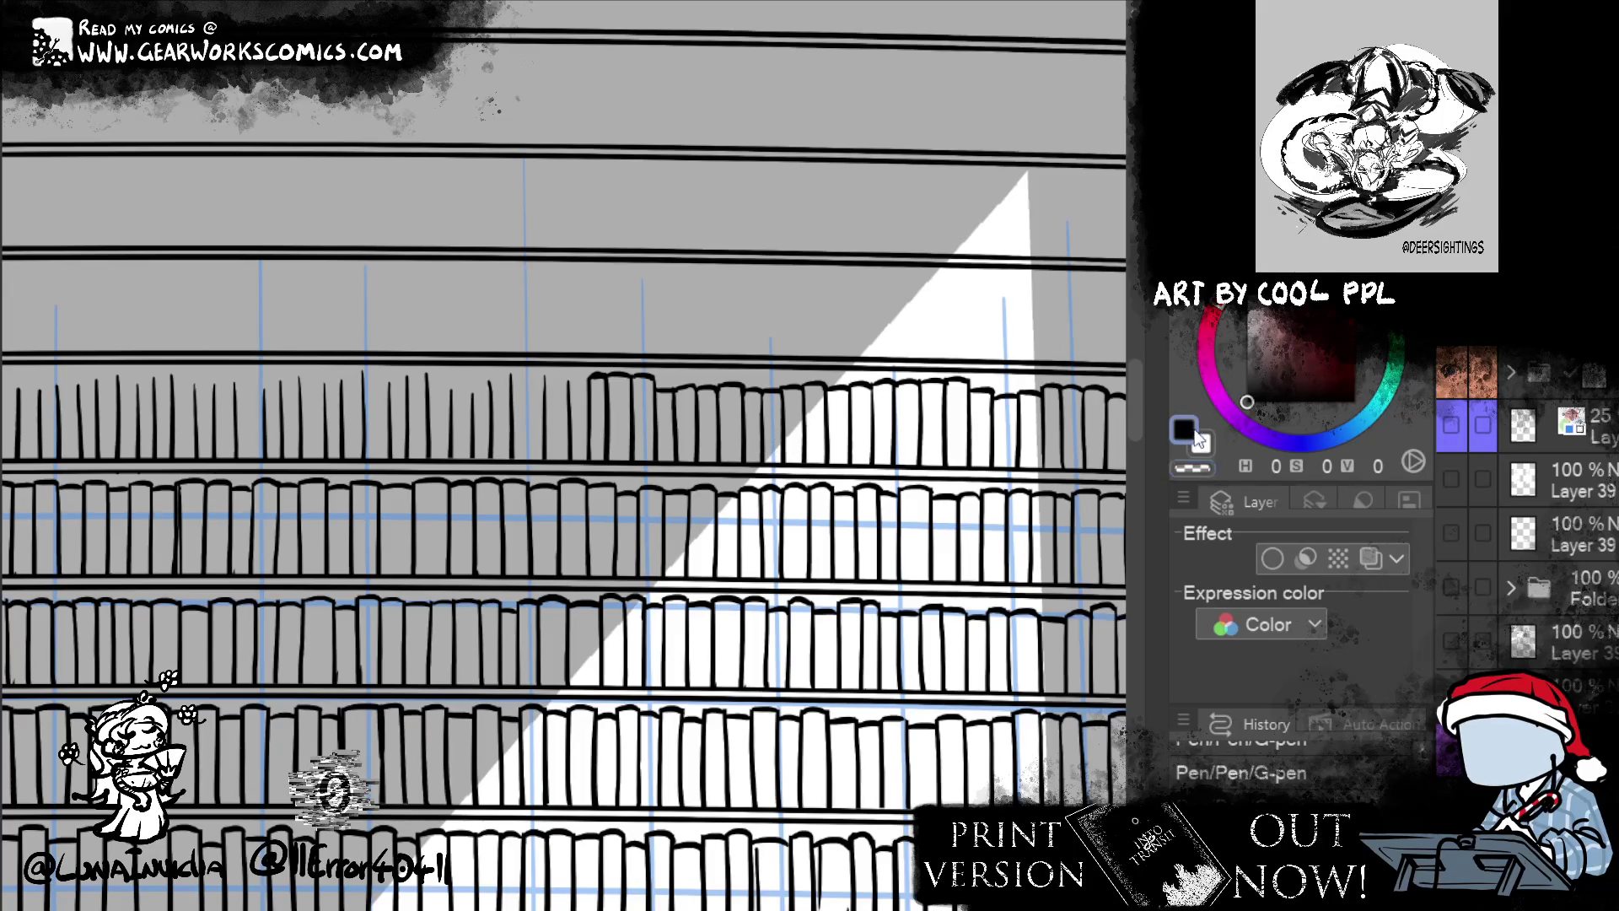
# - Push nearby book outlines and tops into place with the Liquify tool
pyautogui.hscroll(-3, 961, 704)
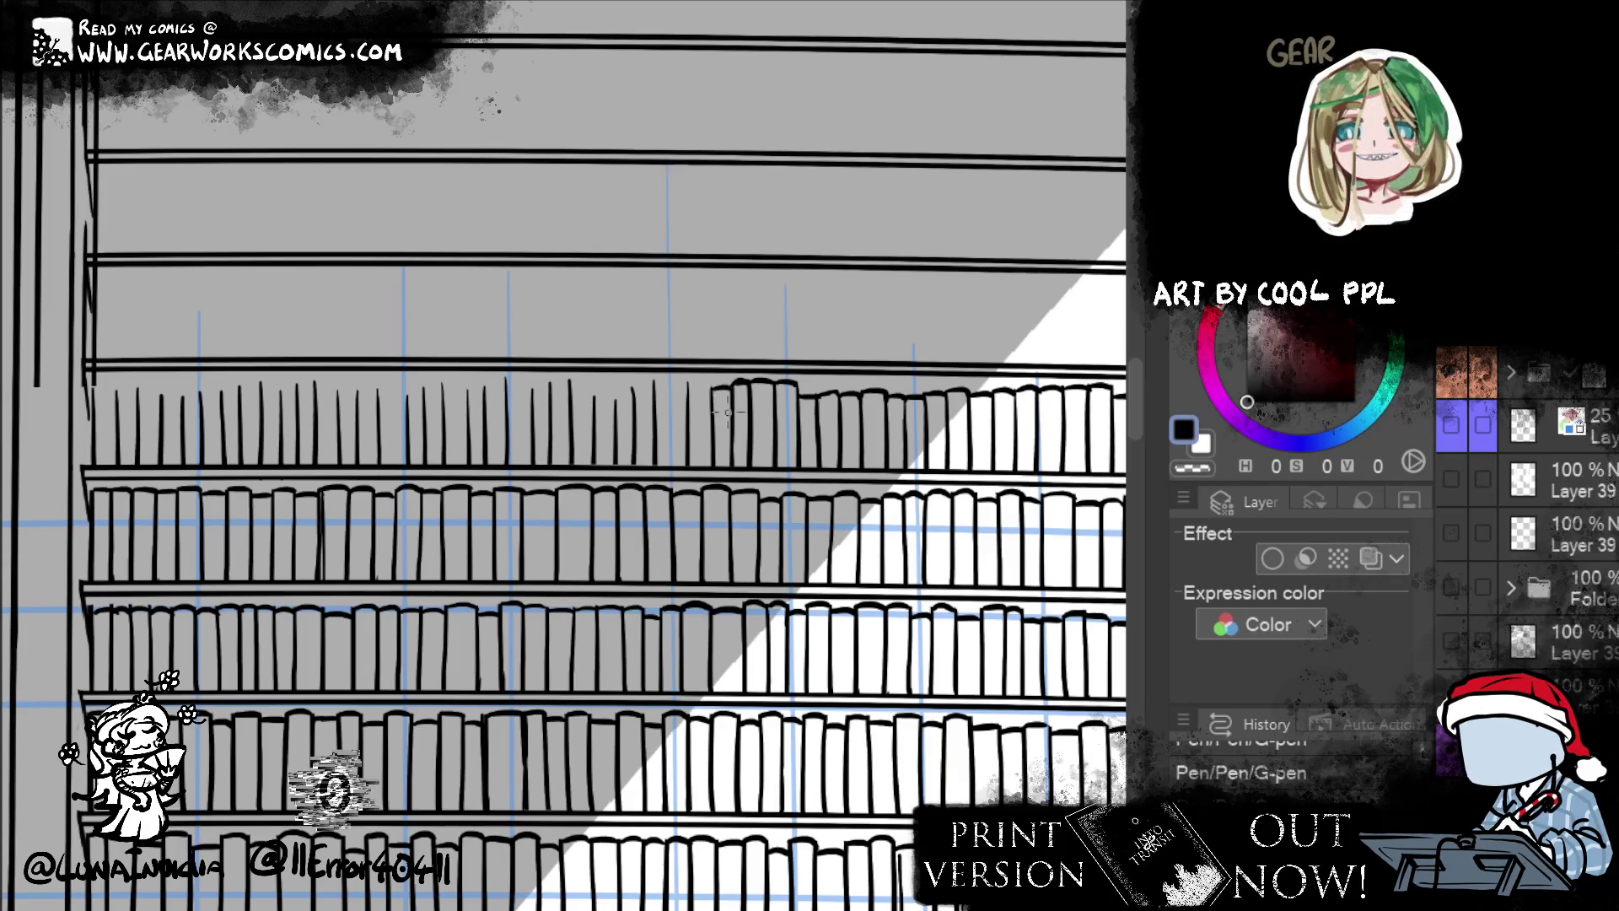
pyautogui.moveTo(654, 386); pyautogui.dragTo(690, 386)
pyautogui.hotkey('ctrl', 'z')
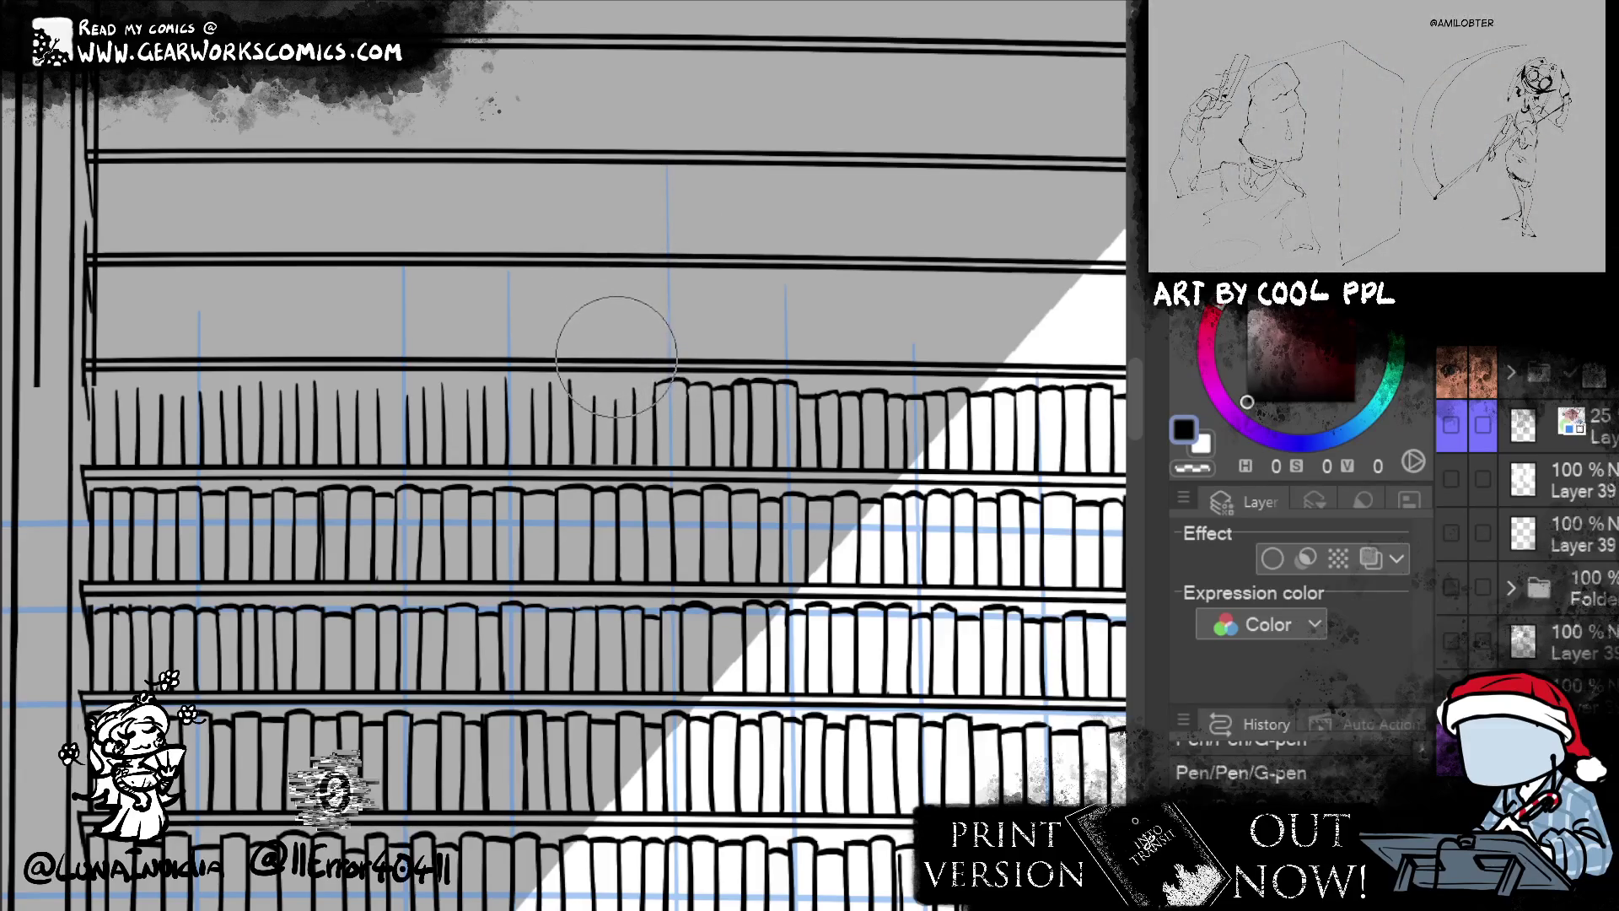
pyautogui.moveTo(622, 426); pyautogui.dragTo(632, 392)
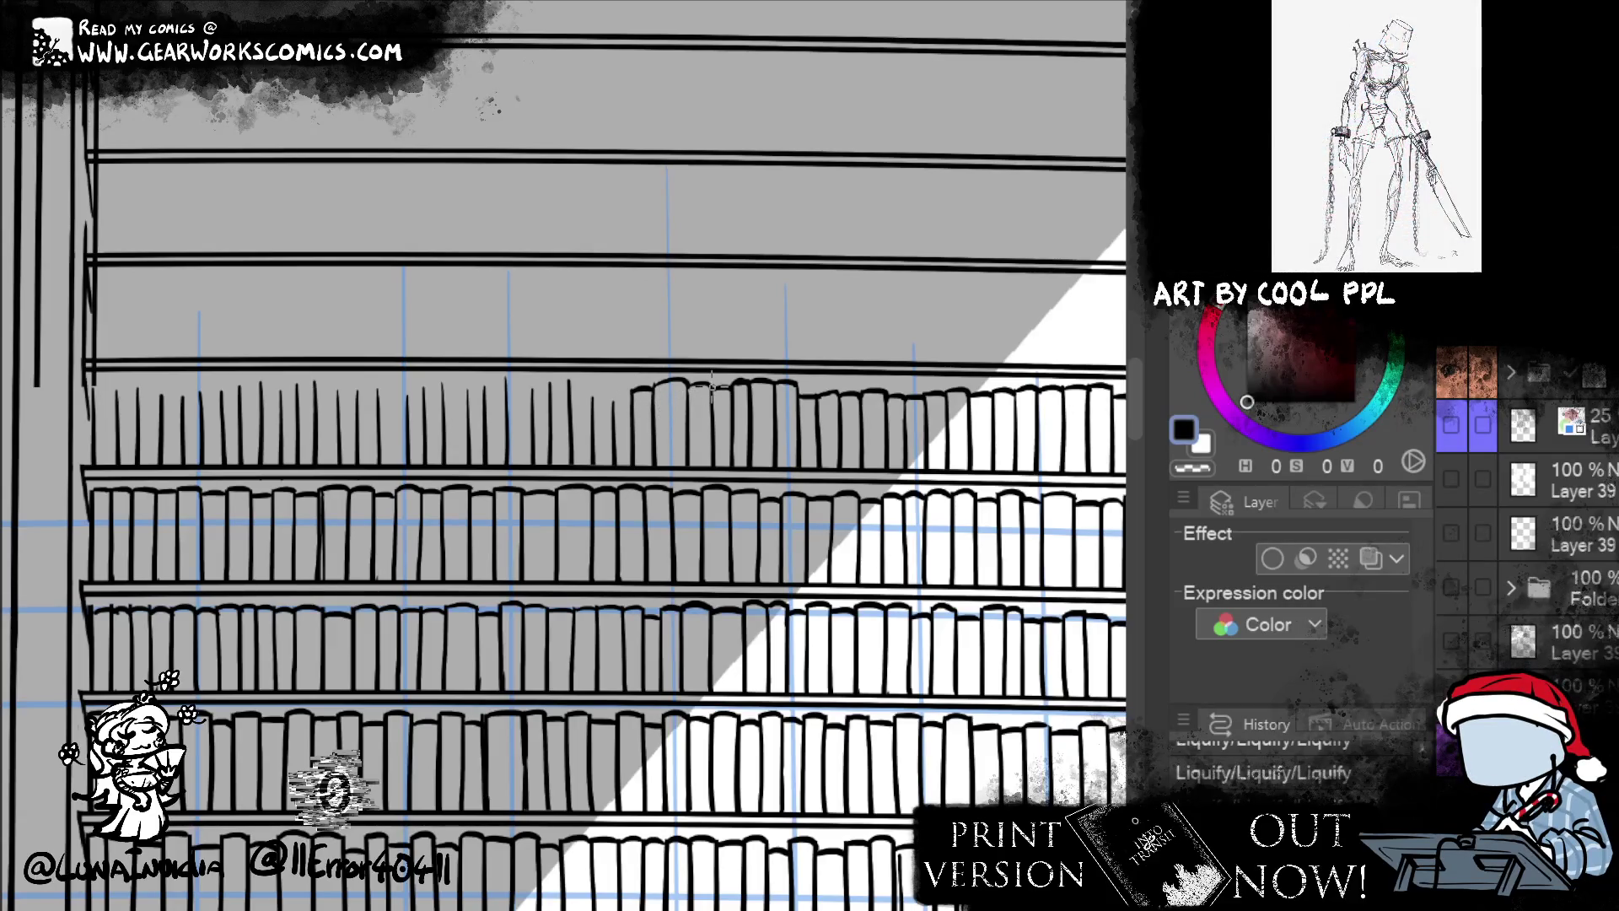
pyautogui.moveTo(711, 386); pyautogui.dragTo(635, 406)
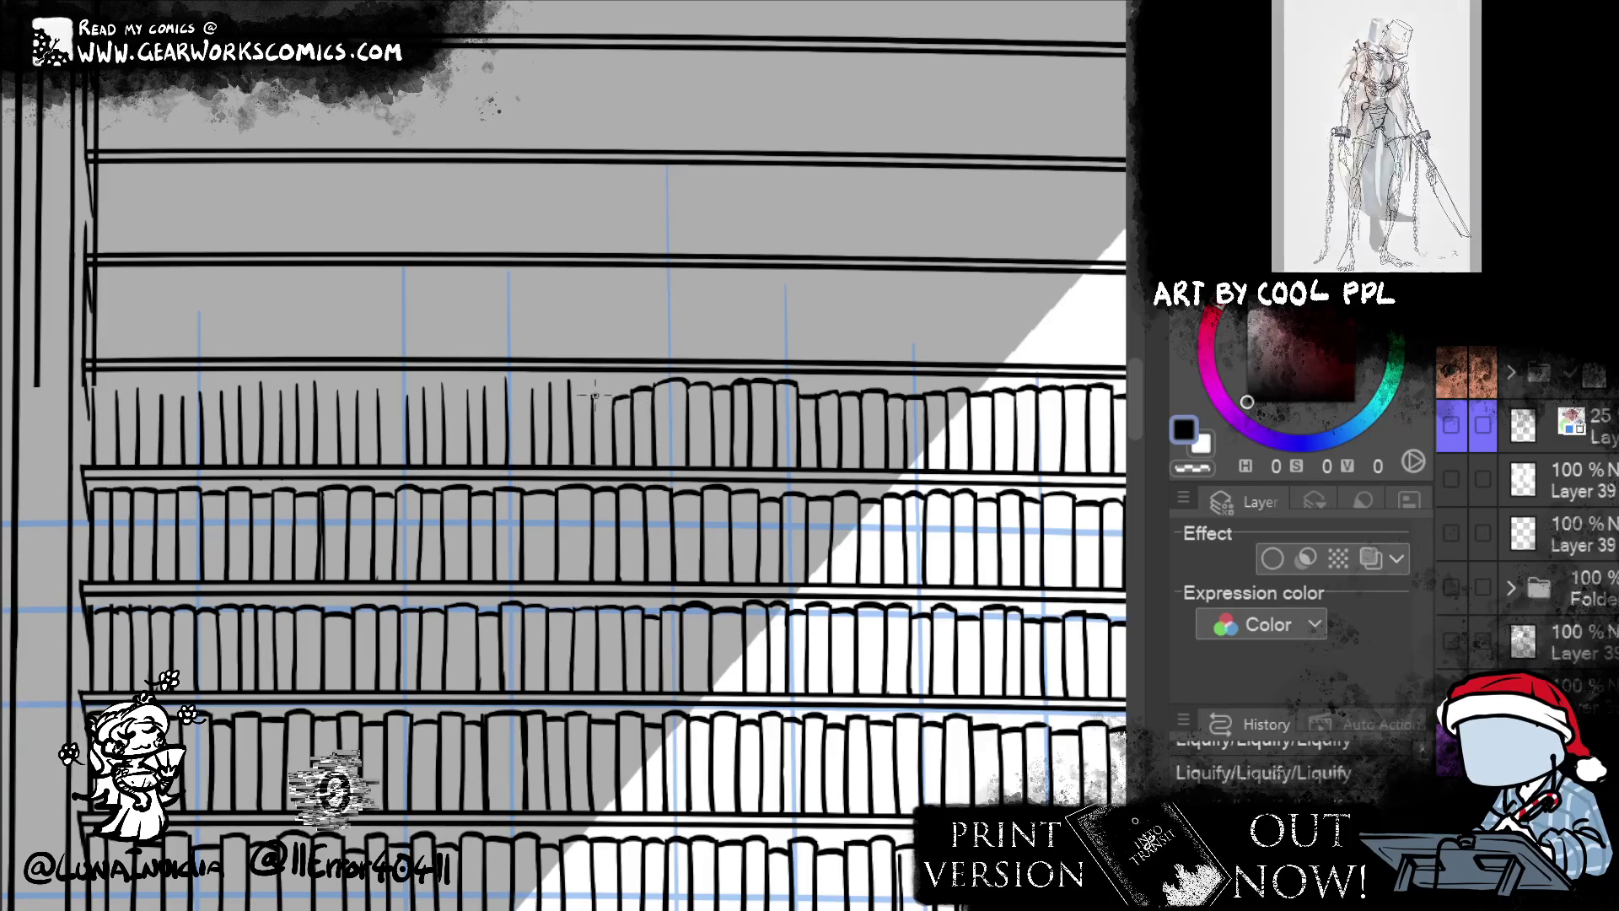
pyautogui.moveTo(591, 390); pyautogui.dragTo(597, 408)
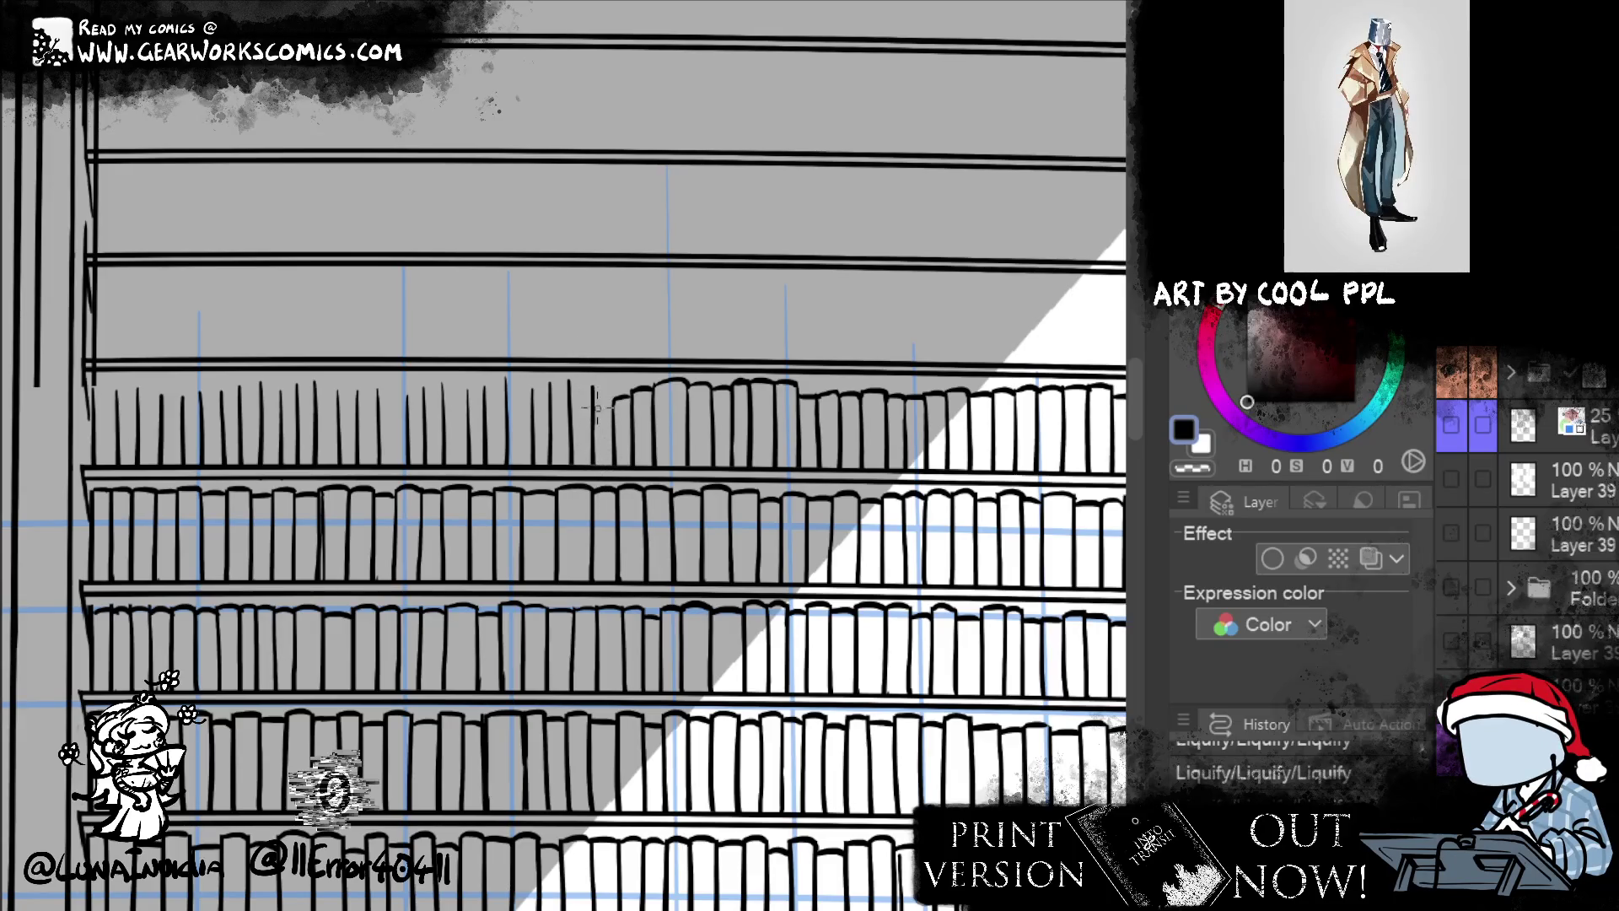
pyautogui.moveTo(596, 381); pyautogui.dragTo(614, 399)
# - Ink three more book tops further left along the top shelf with the pen
pyautogui.press('p')
pyautogui.moveTo(568, 389)
pyautogui.mouseDown()
pyautogui.moveTo(599, 382)
pyautogui.moveTo(573, 377)
pyautogui.mouseUp()
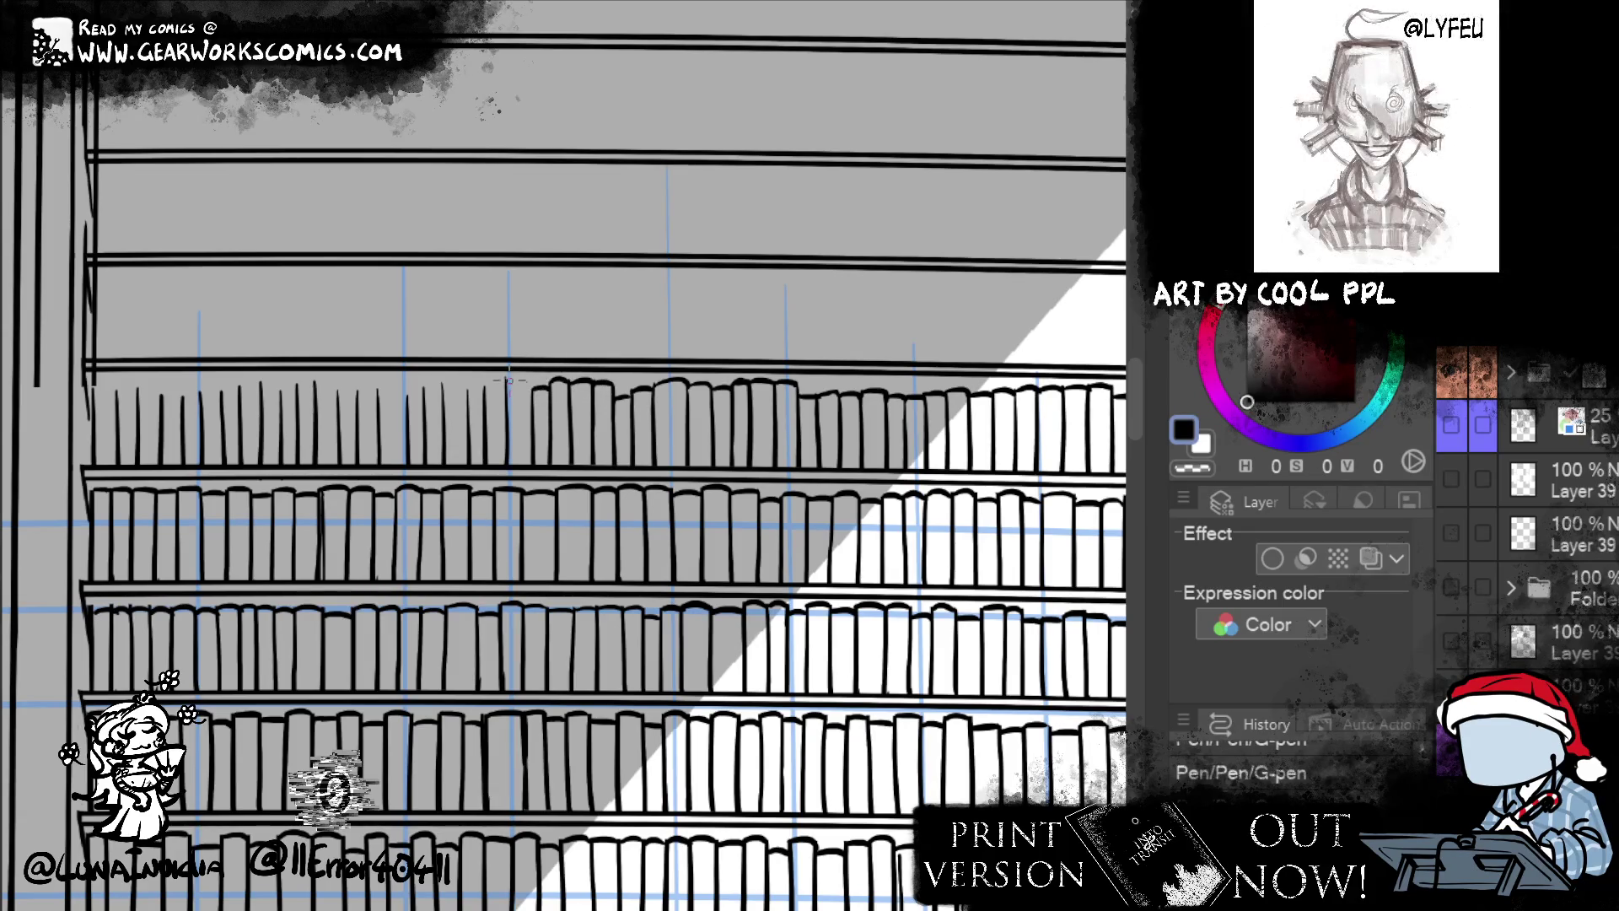
pyautogui.moveTo(506, 386)
pyautogui.mouseDown()
pyautogui.moveTo(534, 381)
pyautogui.moveTo(504, 382)
pyautogui.mouseUp()
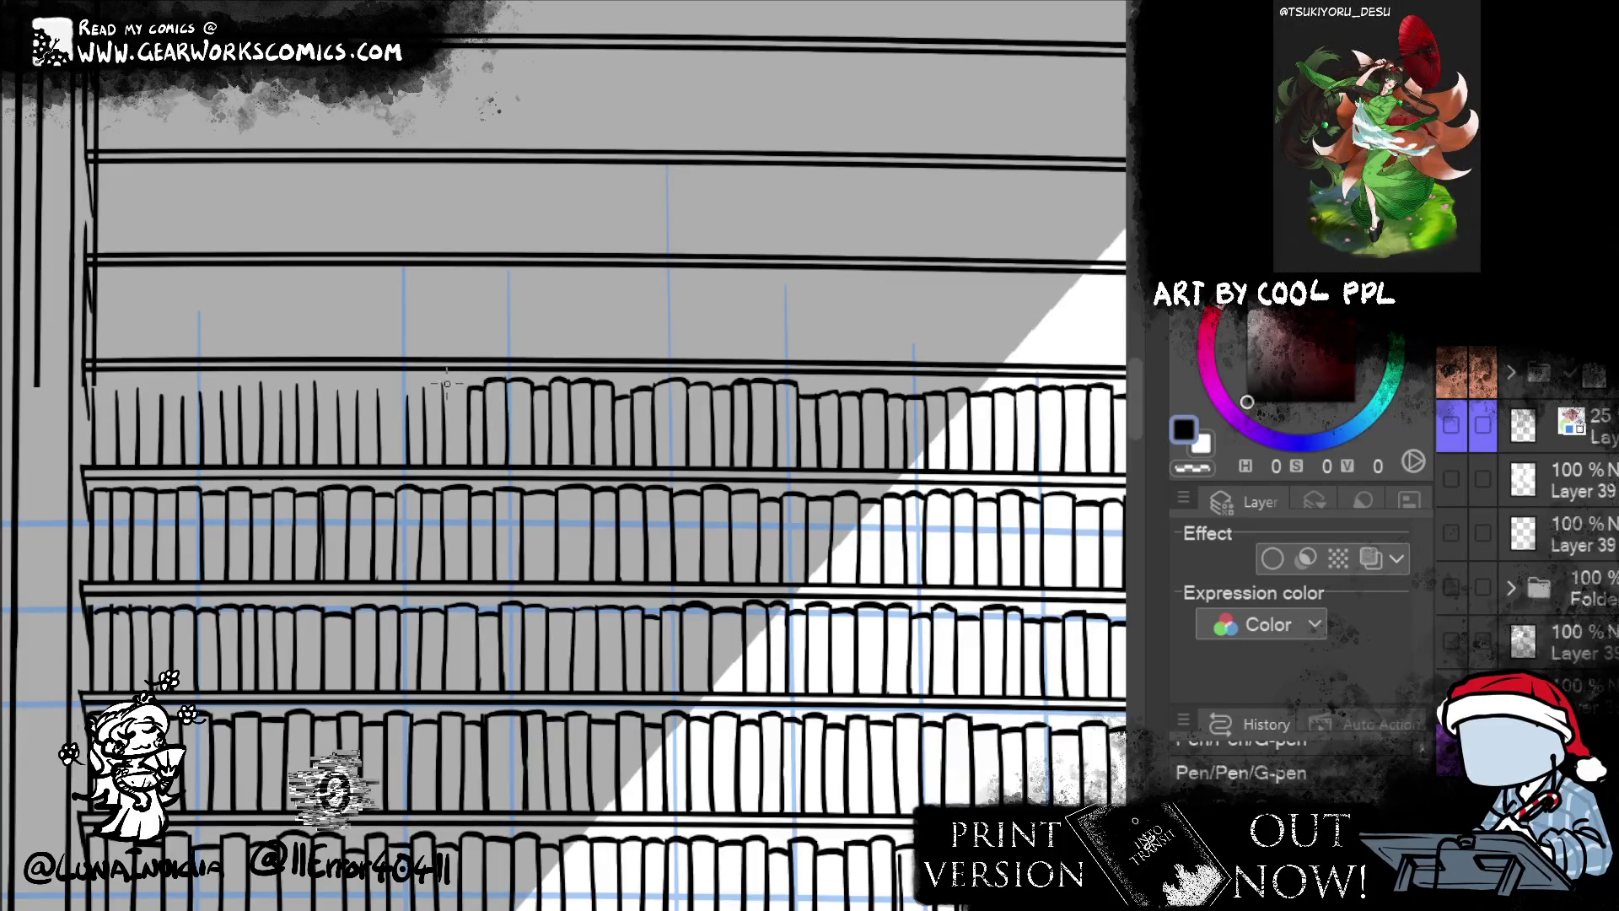
pyautogui.moveTo(444, 392); pyautogui.dragTo(474, 384)
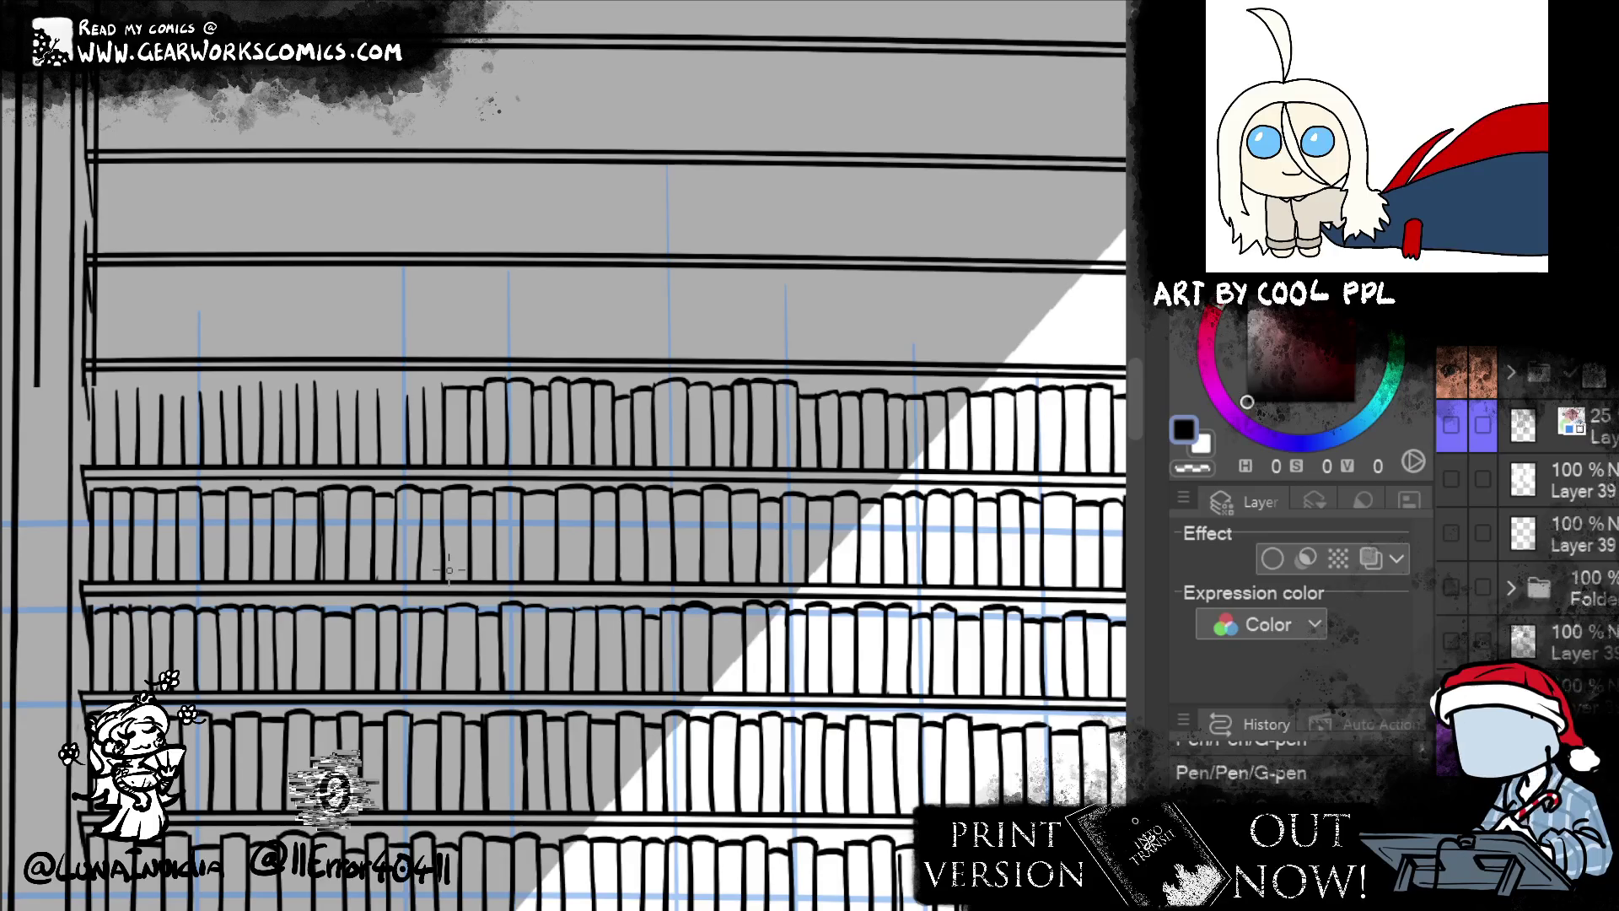
# - Give four more top-shelf books full spines and rounded tops, working leftward
pyautogui.click(1204, 471)
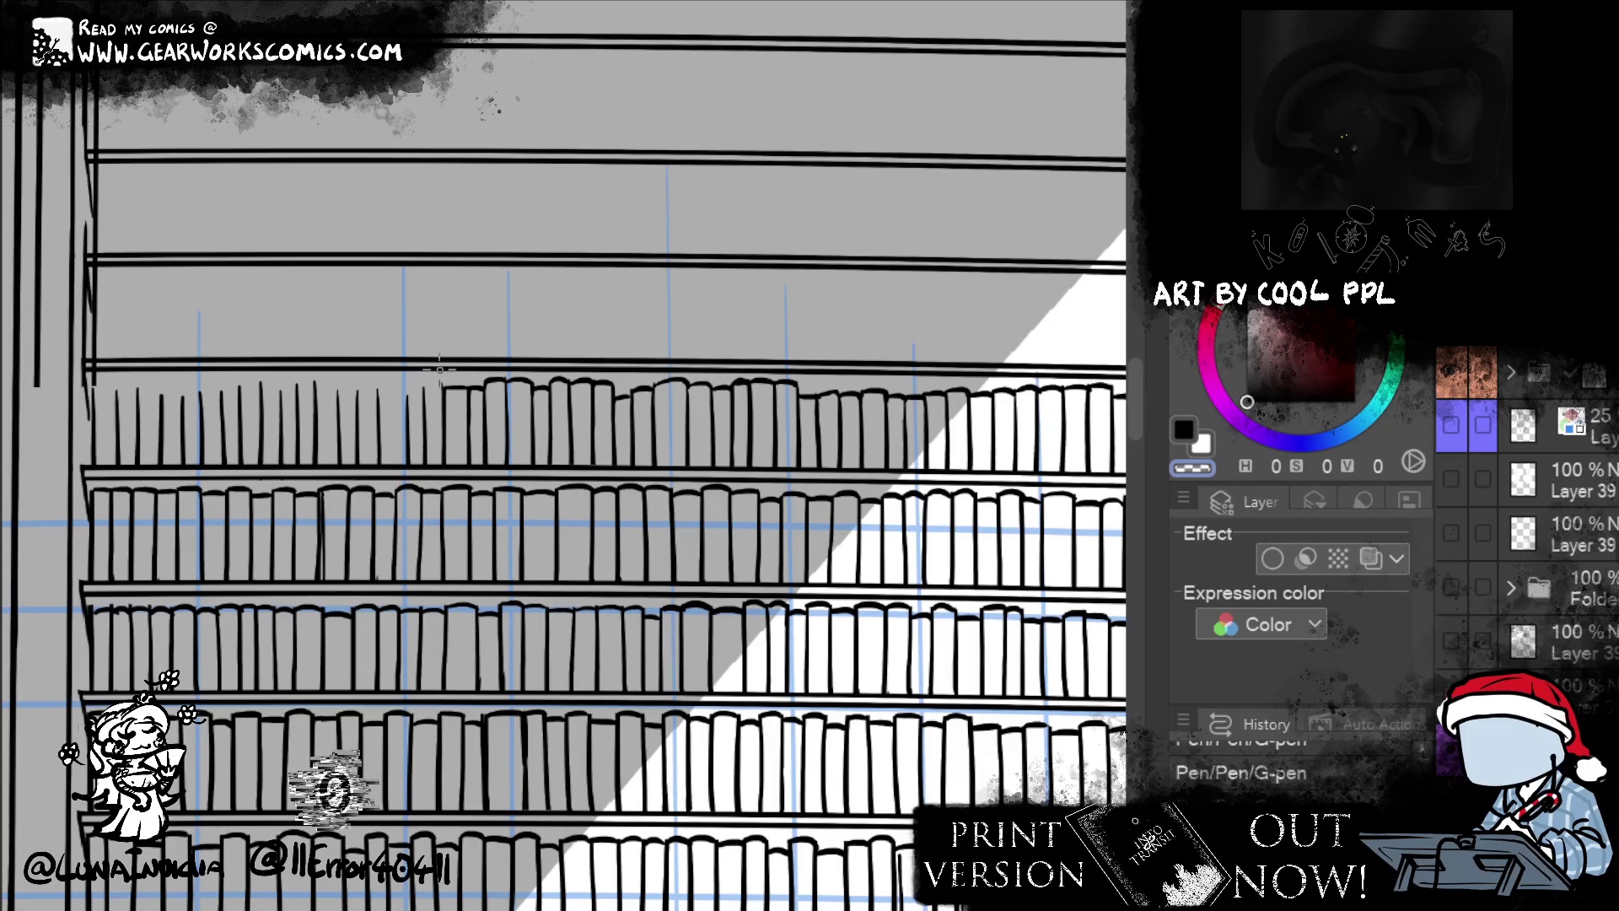
pyautogui.moveTo(426, 381); pyautogui.dragTo(419, 462)
pyautogui.moveTo(423, 381); pyautogui.dragTo(424, 462)
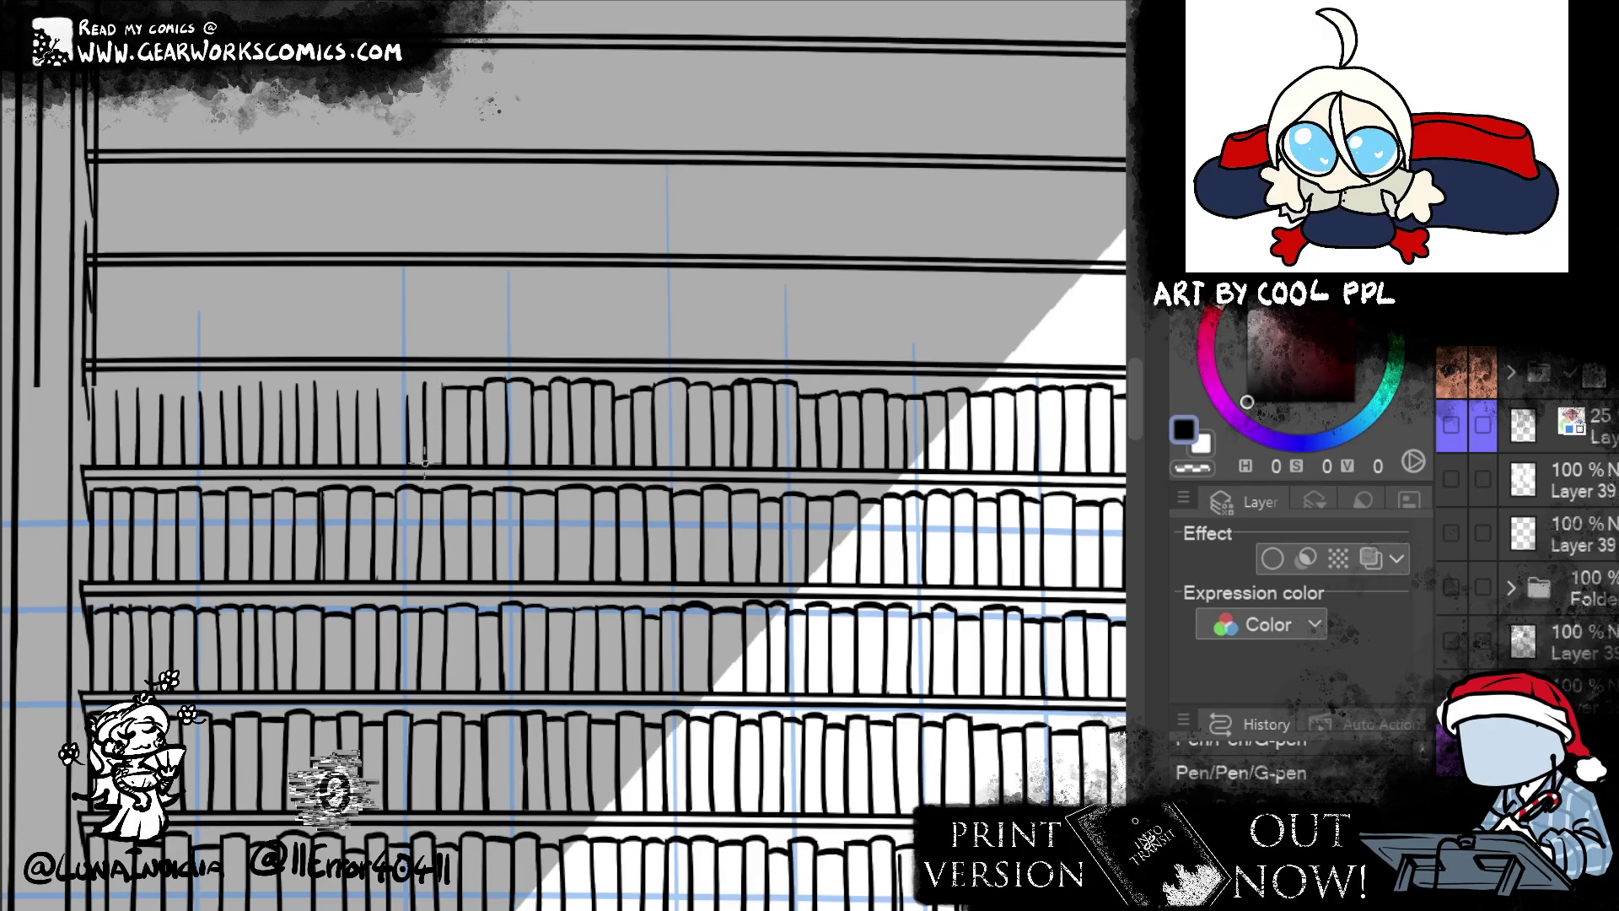
pyautogui.moveTo(424, 386); pyautogui.dragTo(445, 385)
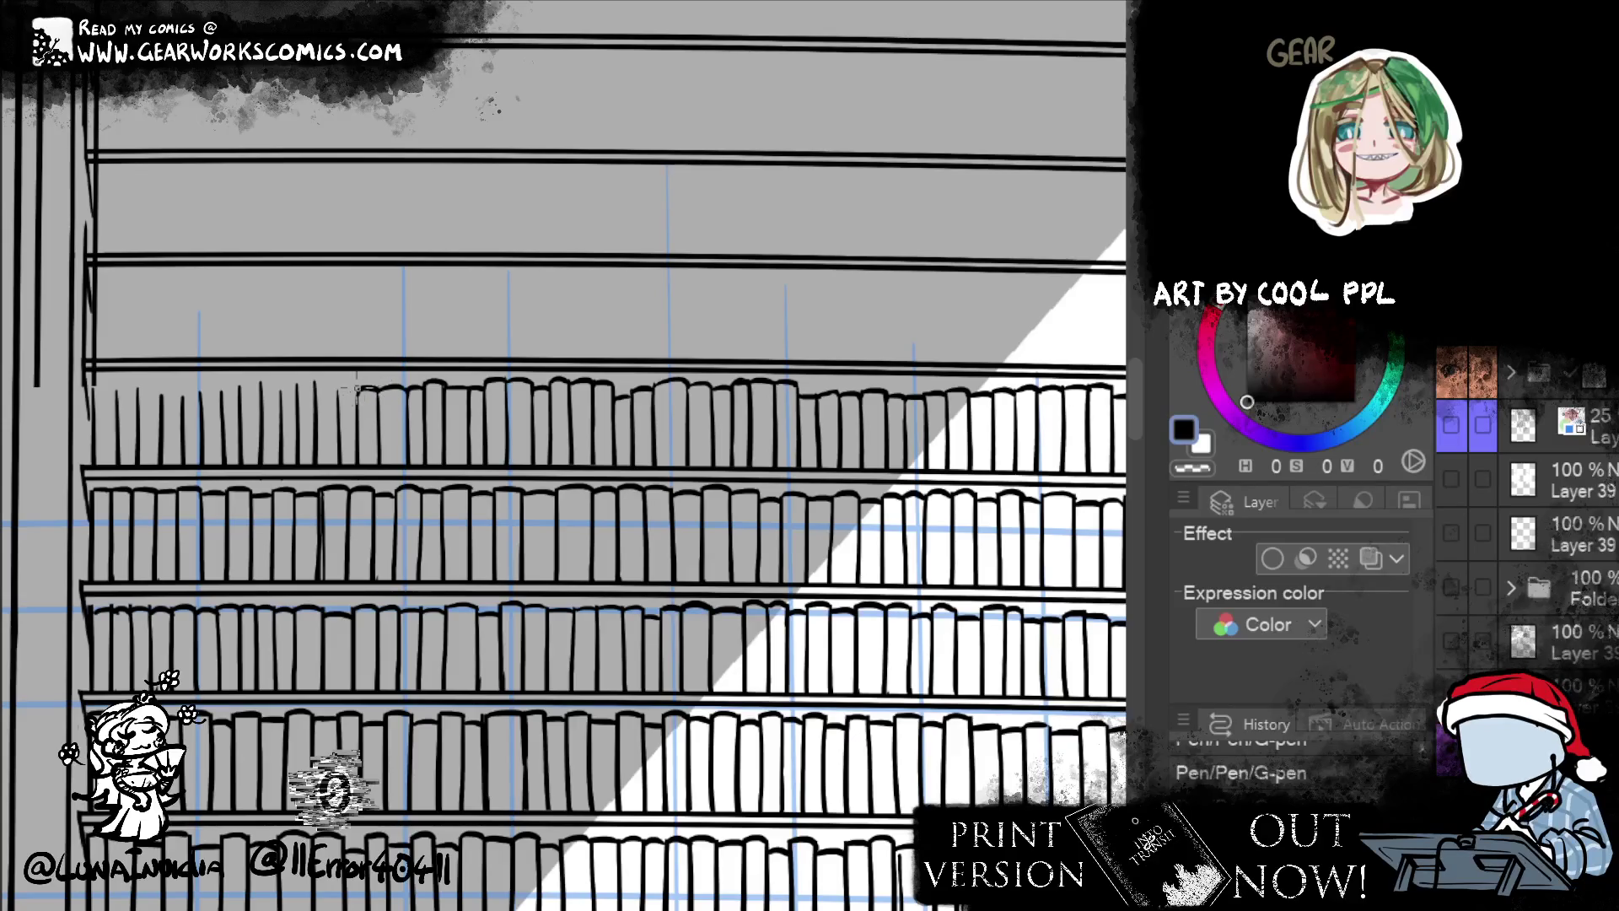
pyautogui.moveTo(338, 408); pyautogui.dragTo(360, 390)
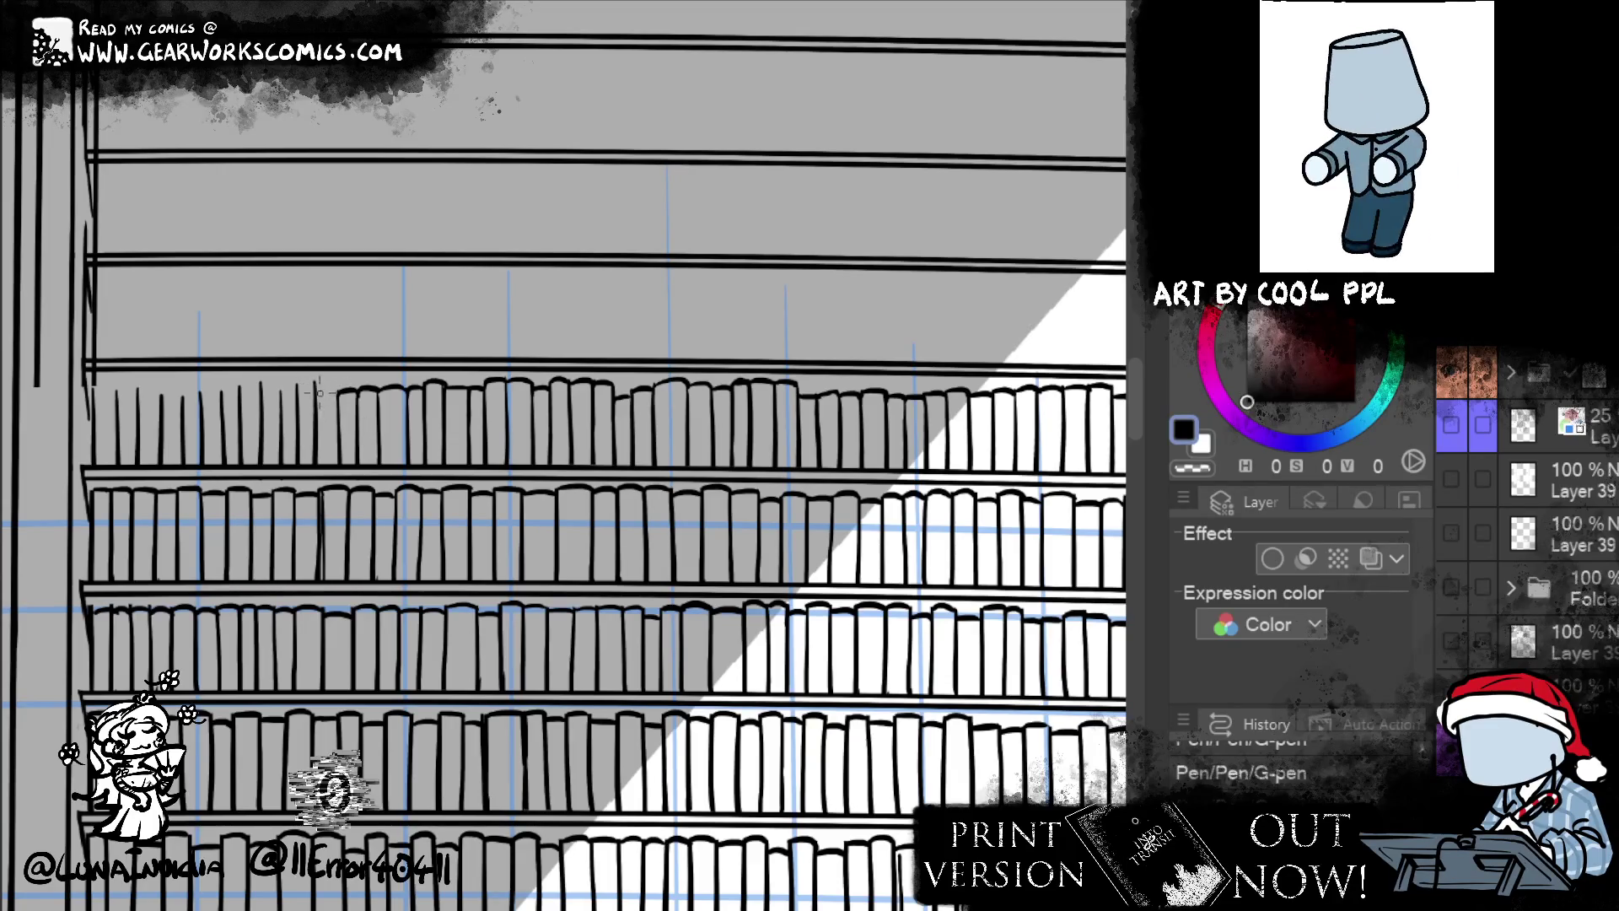
pyautogui.moveTo(316, 386); pyautogui.dragTo(337, 390)
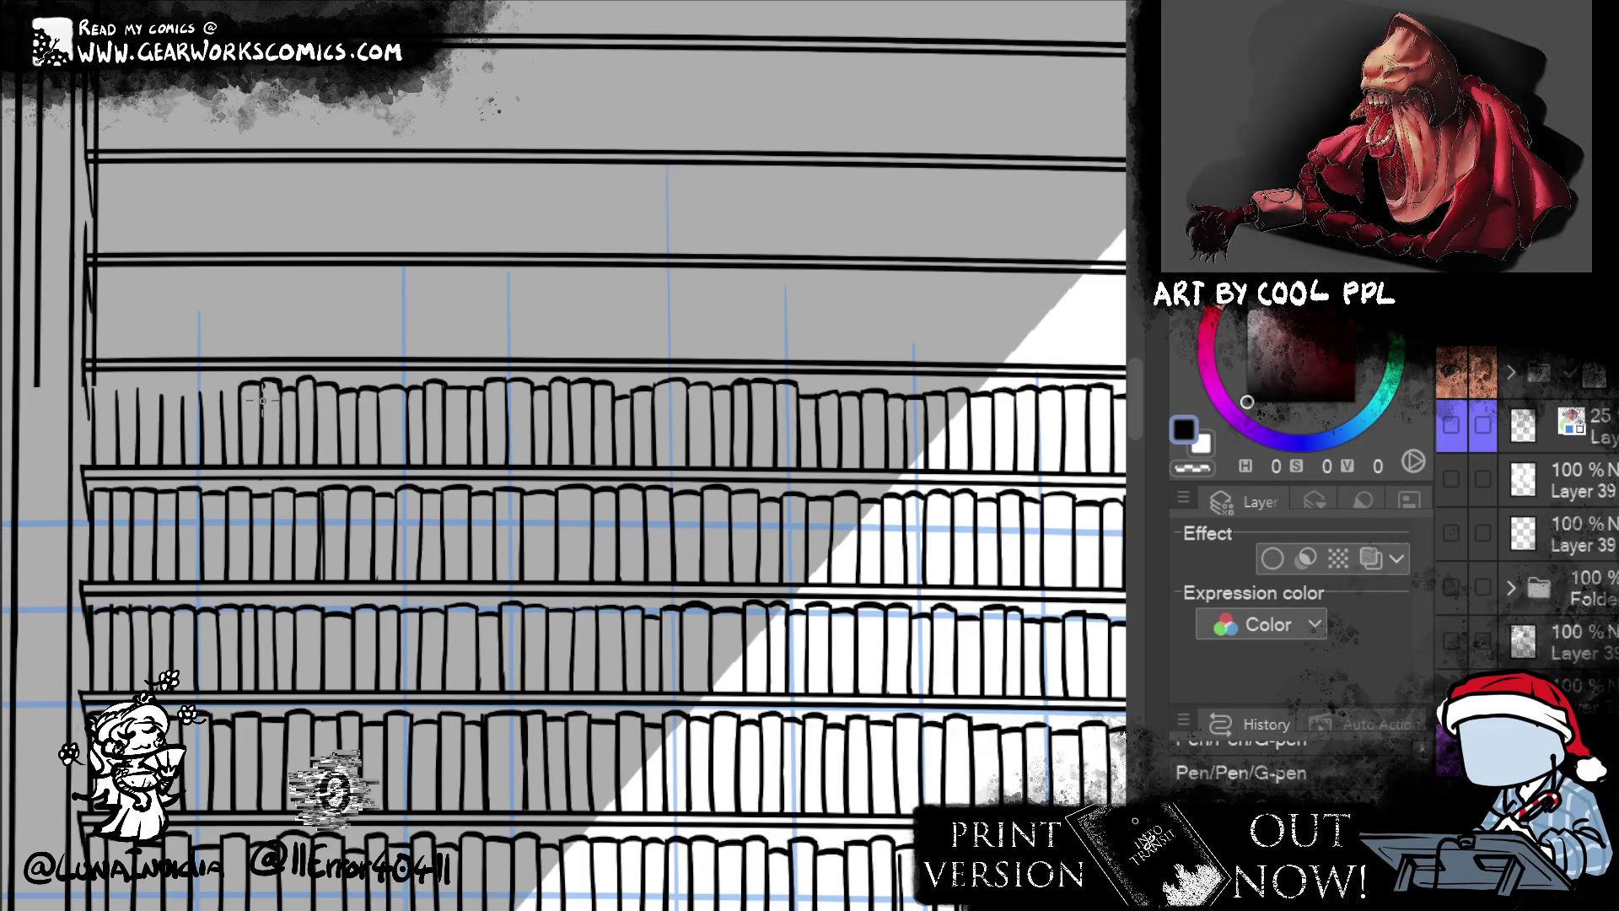
pyautogui.moveTo(240, 412)
pyautogui.mouseDown()
pyautogui.moveTo(261, 388)
pyautogui.moveTo(229, 384)
pyautogui.moveTo(244, 388)
pyautogui.mouseUp()
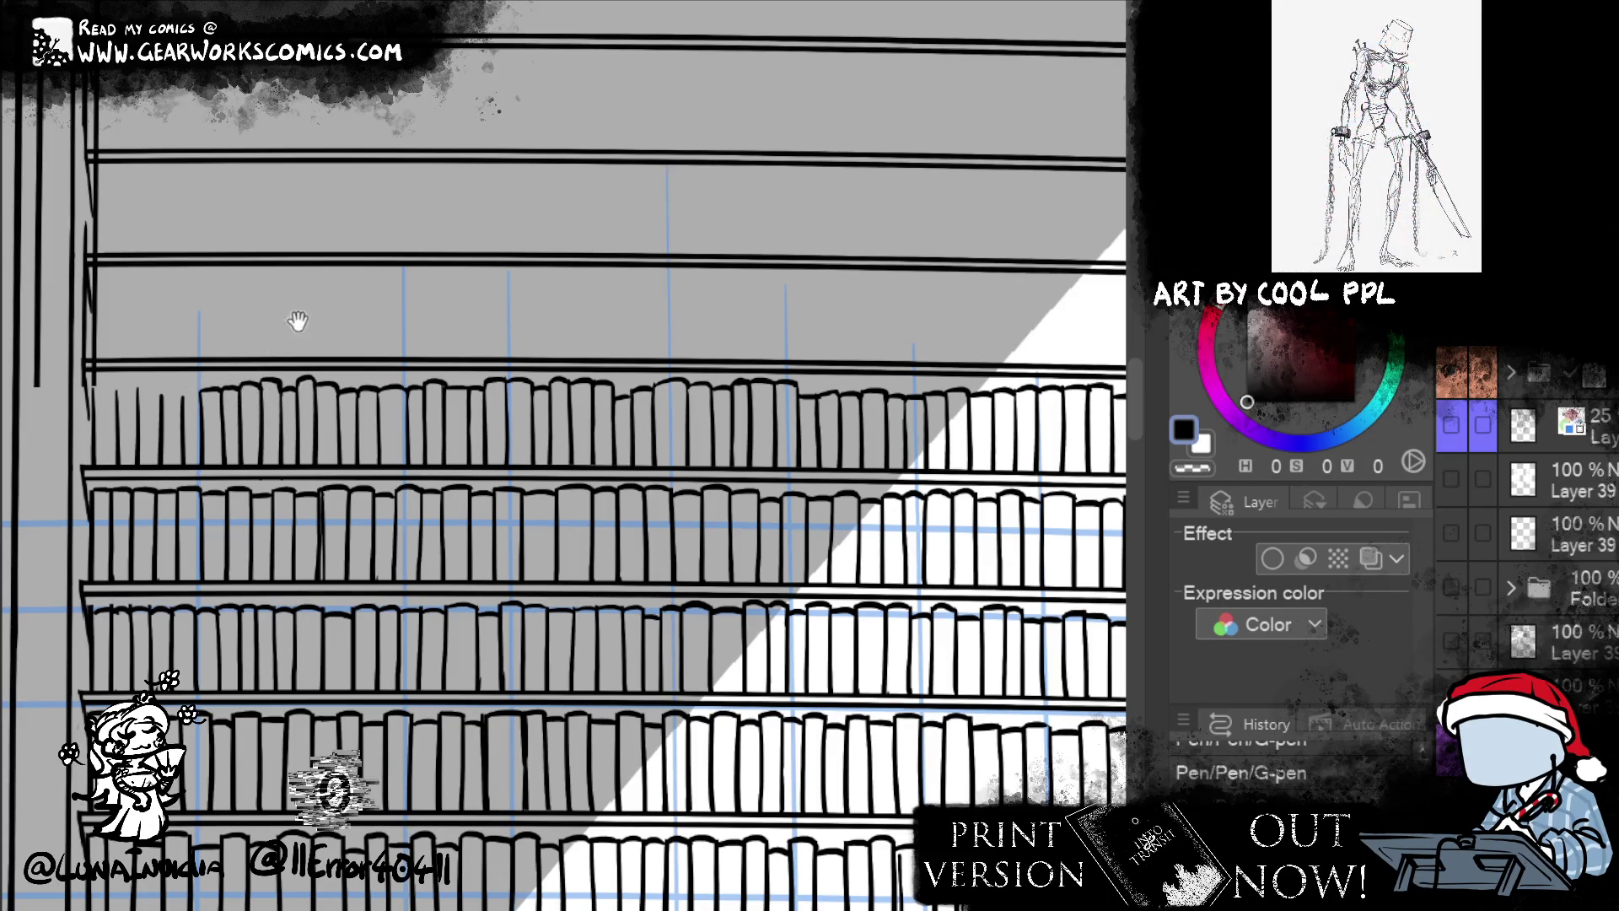
pyautogui.moveTo(381, 289); pyautogui.dragTo(600, 264)
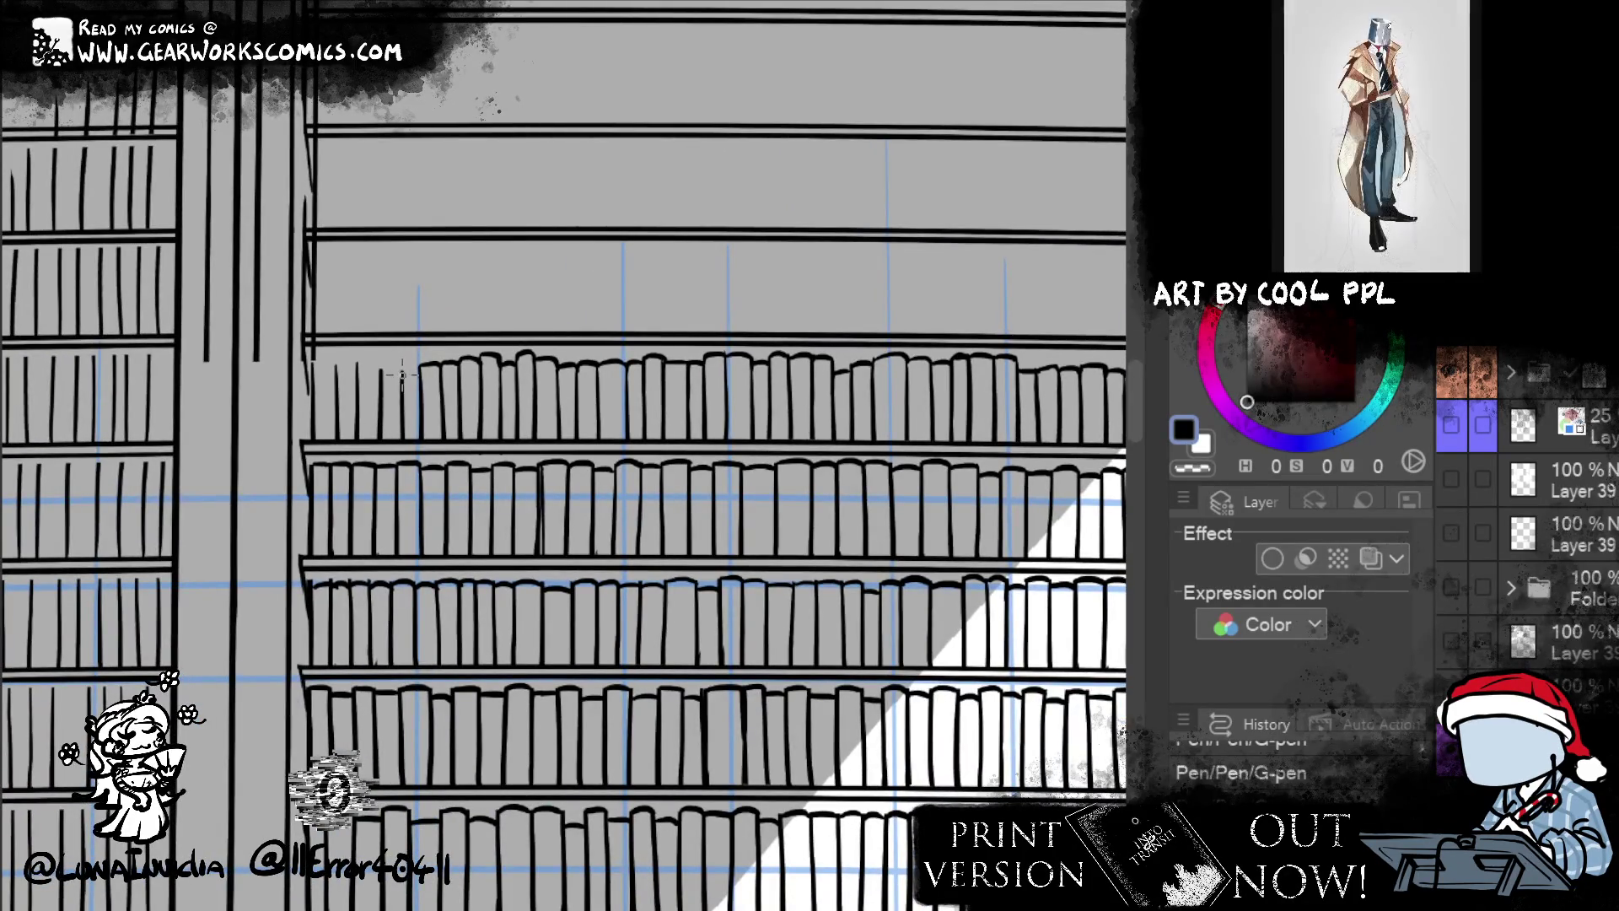
# - Ink the final rounded-top book outline at the left end of the top shelf
pyautogui.moveTo(402, 386)
pyautogui.mouseDown()
pyautogui.moveTo(420, 368)
pyautogui.moveTo(387, 368)
pyautogui.moveTo(401, 371)
pyautogui.mouseUp()
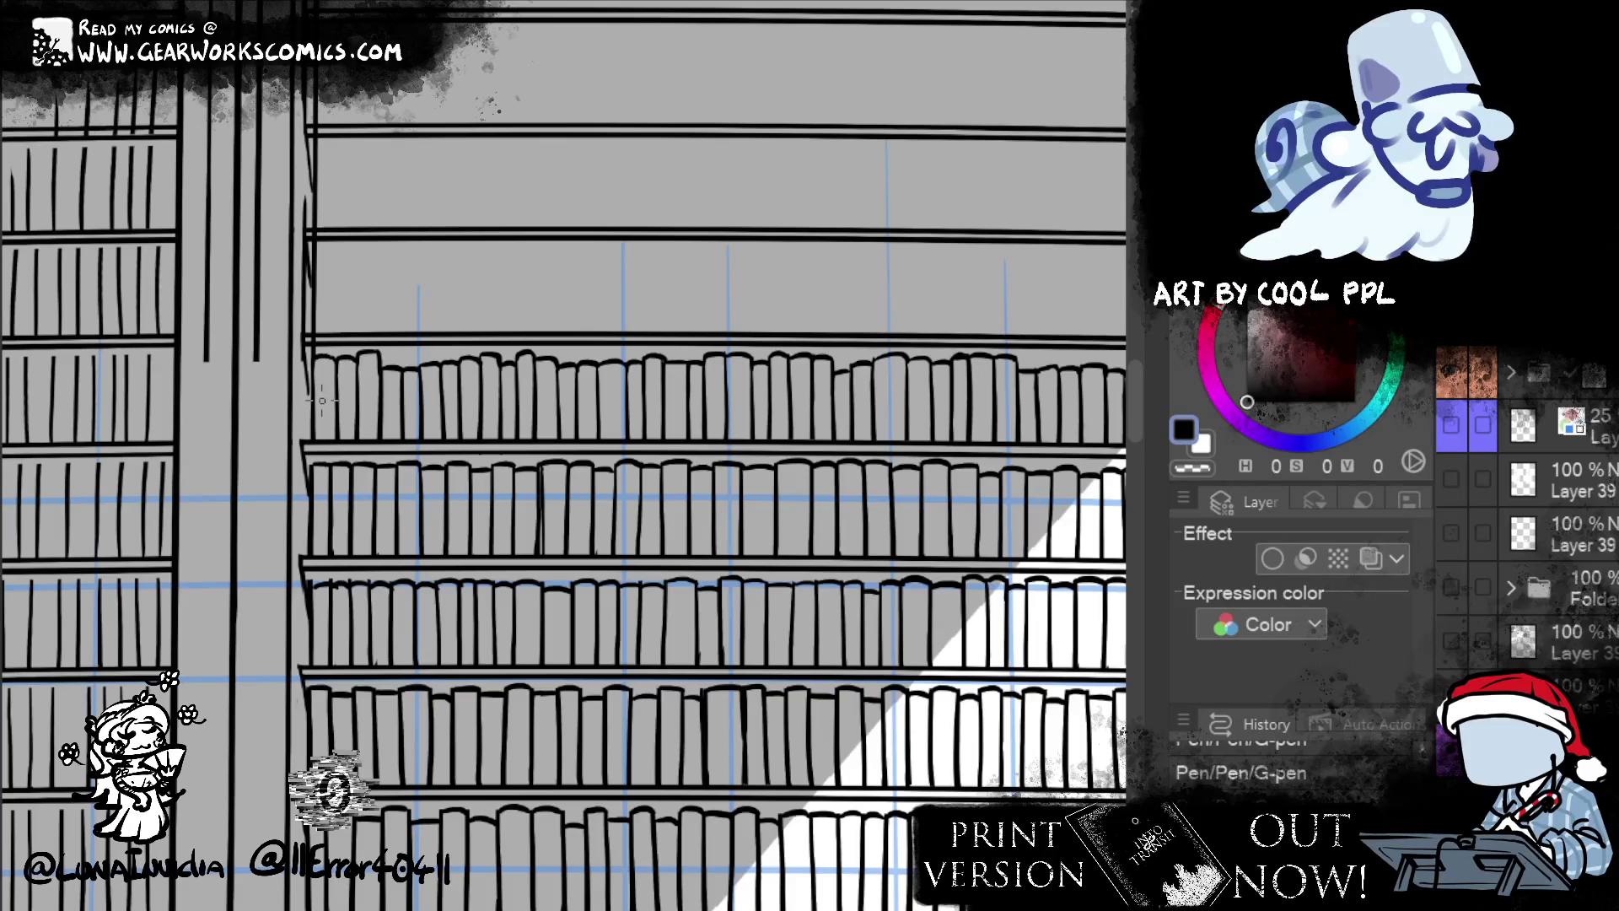
pyautogui.scroll(5, 618, 639)
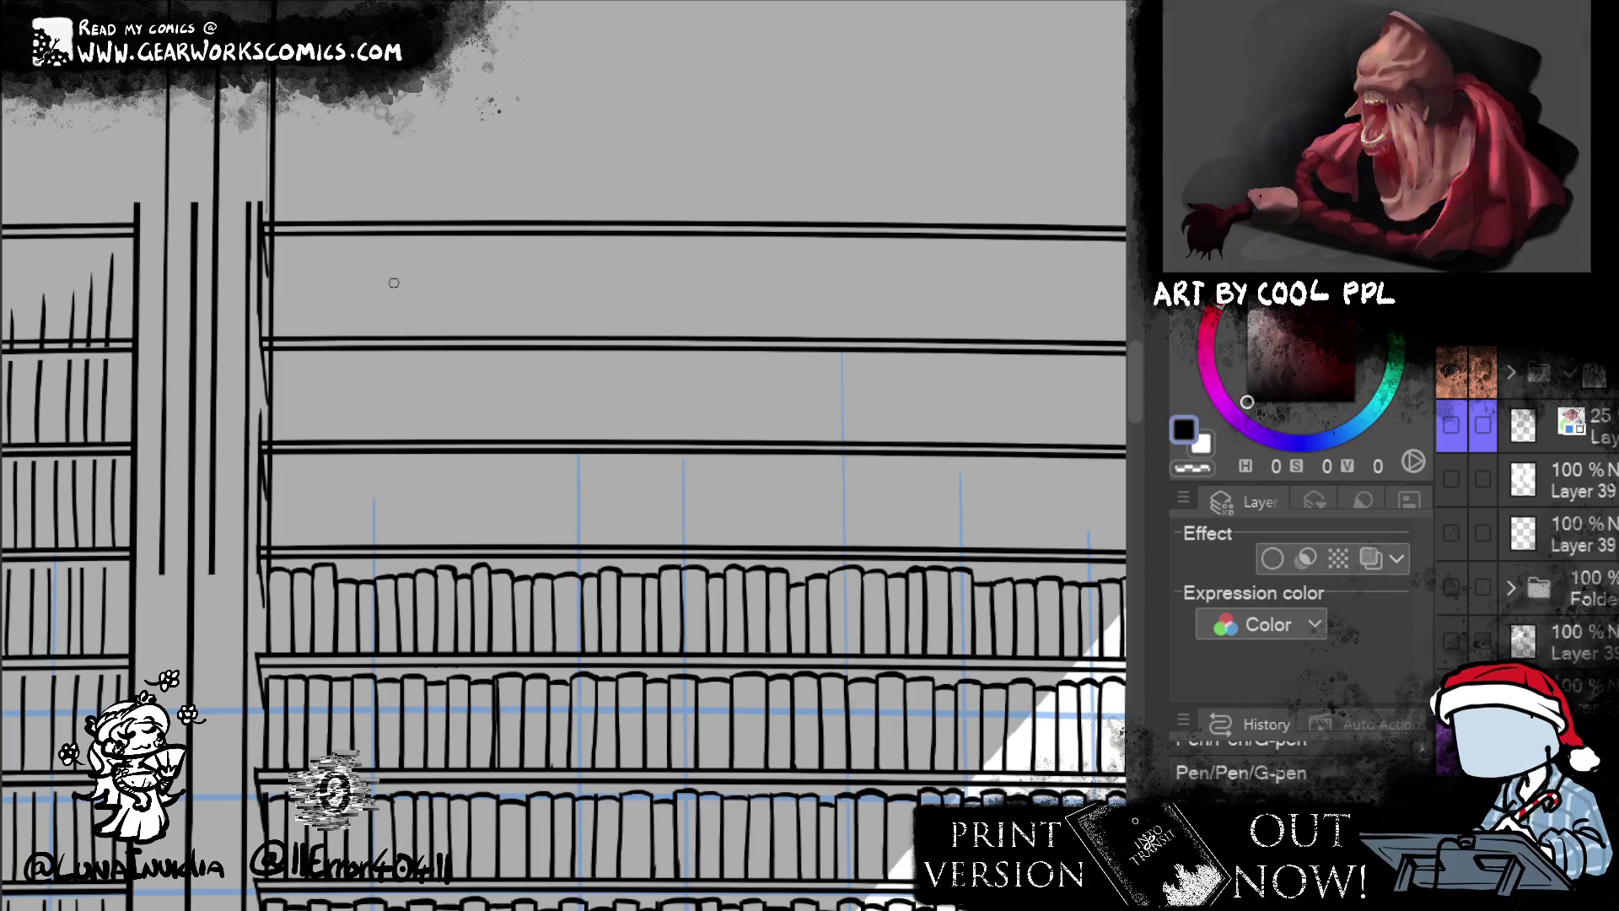
# - Zoom out to review the full library panel, then zoom in on the left bookcase by the window
pyautogui.hotkey('ctrl', '-')
pyautogui.moveTo(943, 300); pyautogui.dragTo(927, 266)
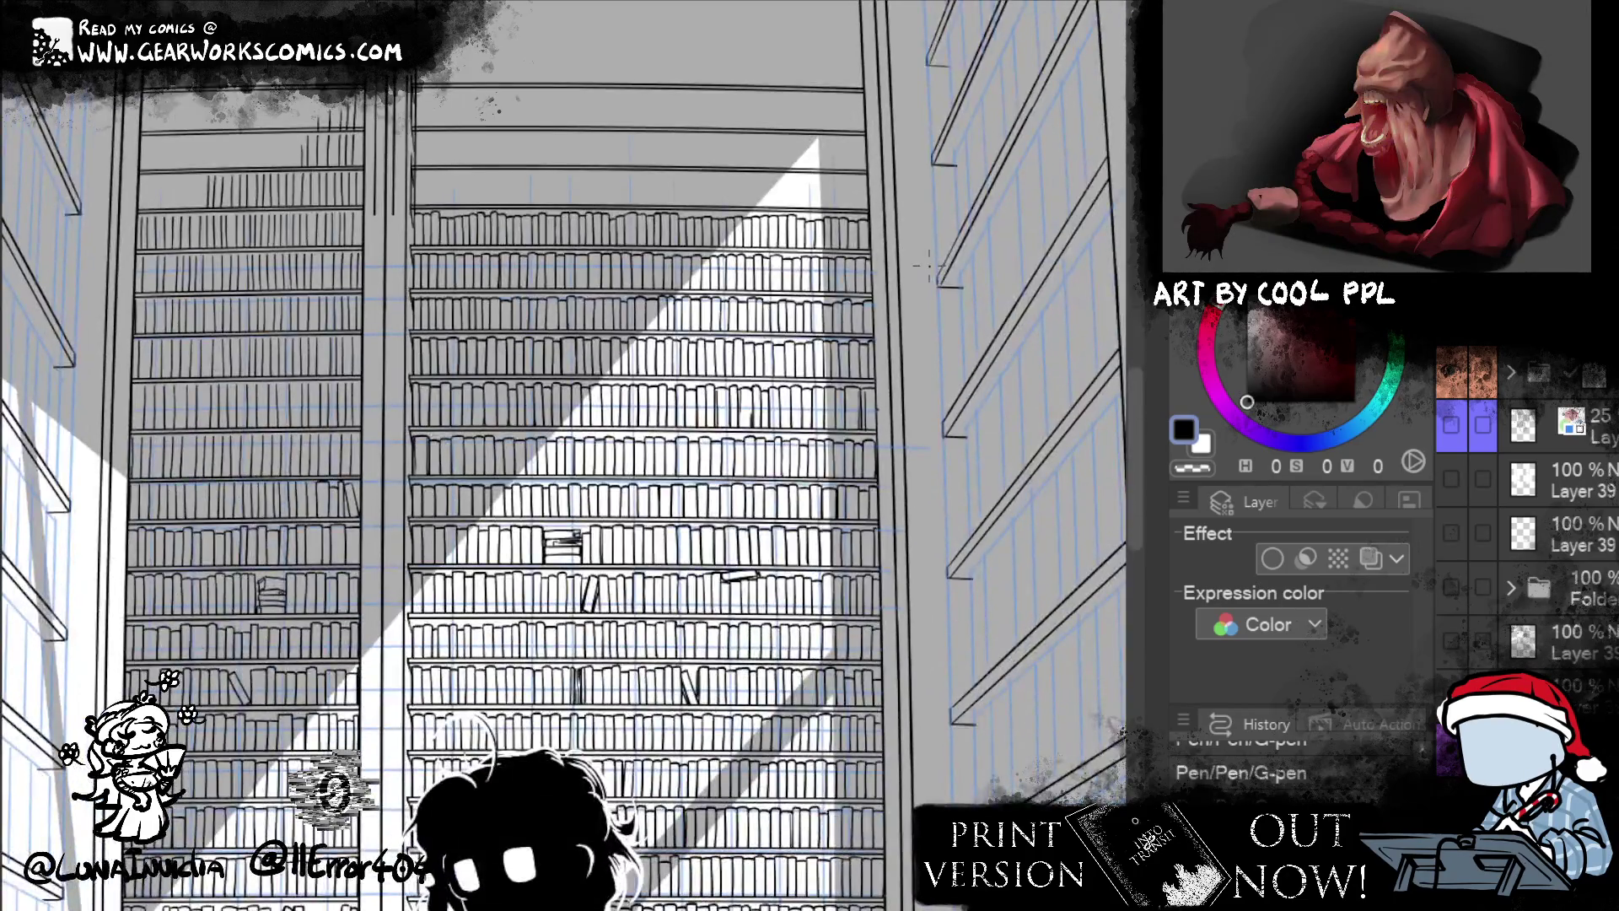
pyautogui.moveTo(928, 266); pyautogui.dragTo(841, 649)
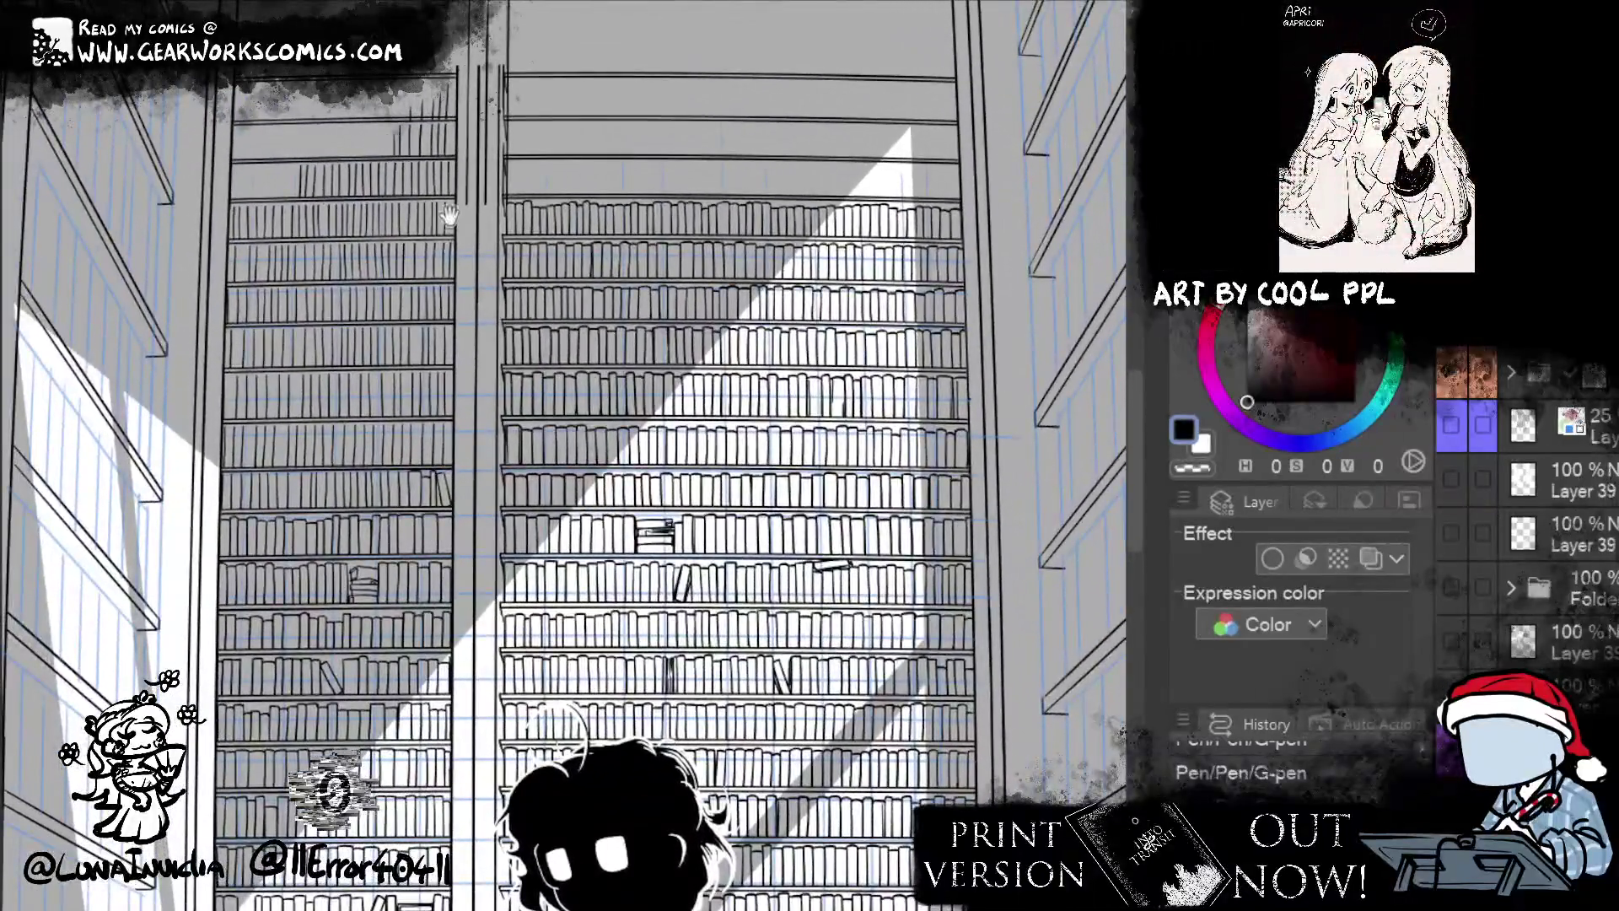
pyautogui.moveTo(362, 297); pyautogui.dragTo(392, 366)
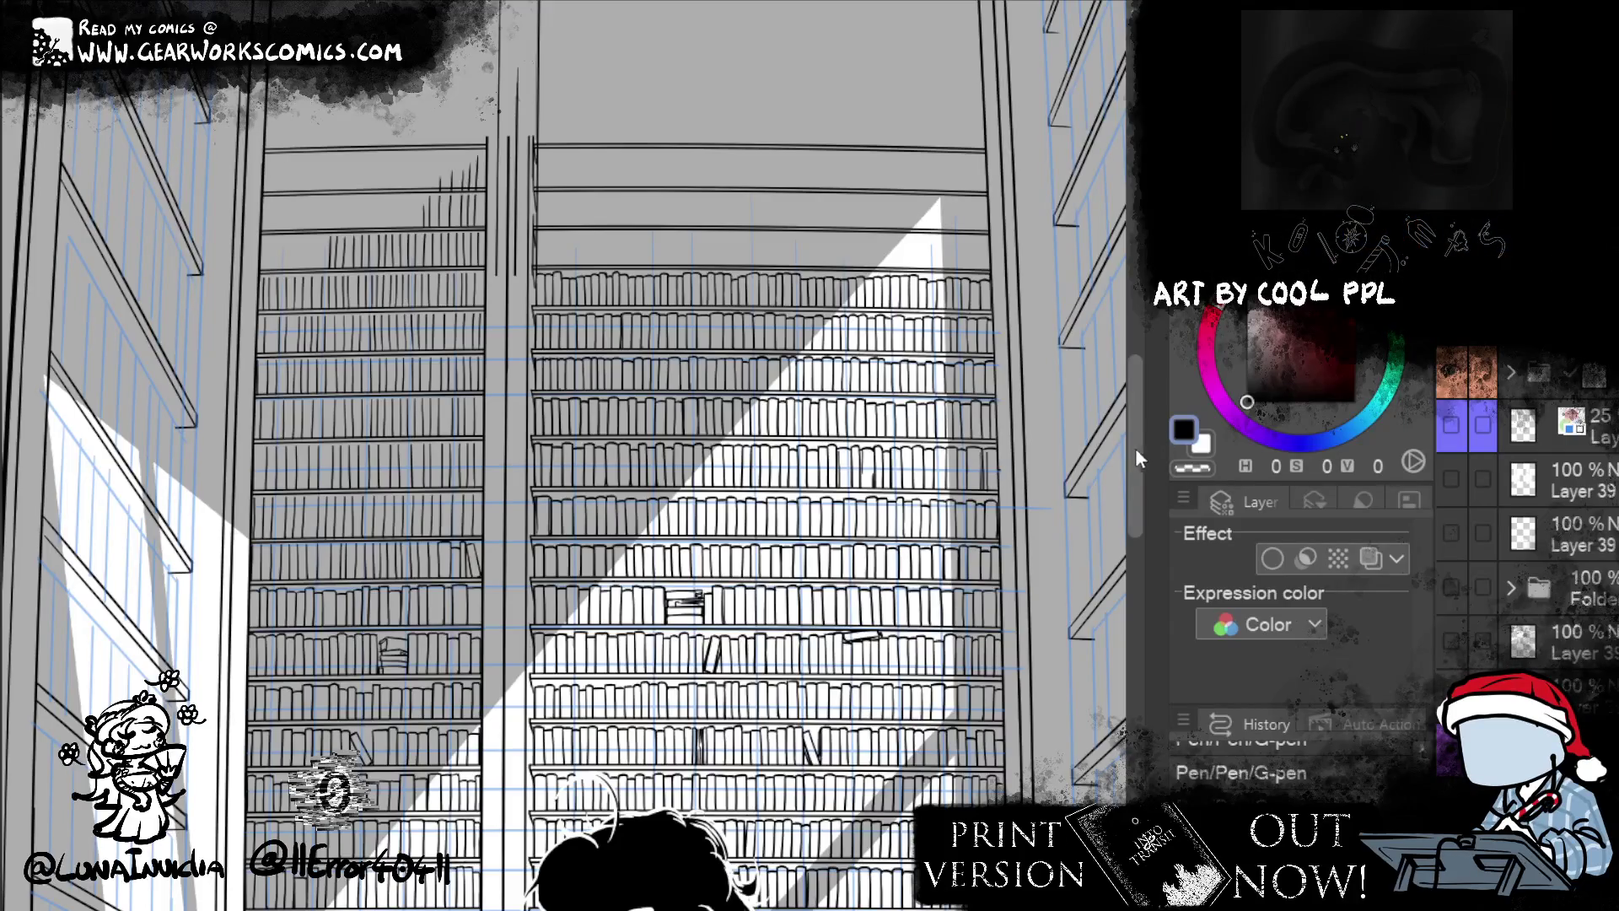
pyautogui.hotkey('ctrl', '+')
pyautogui.moveTo(382, 607); pyautogui.dragTo(712, 570)
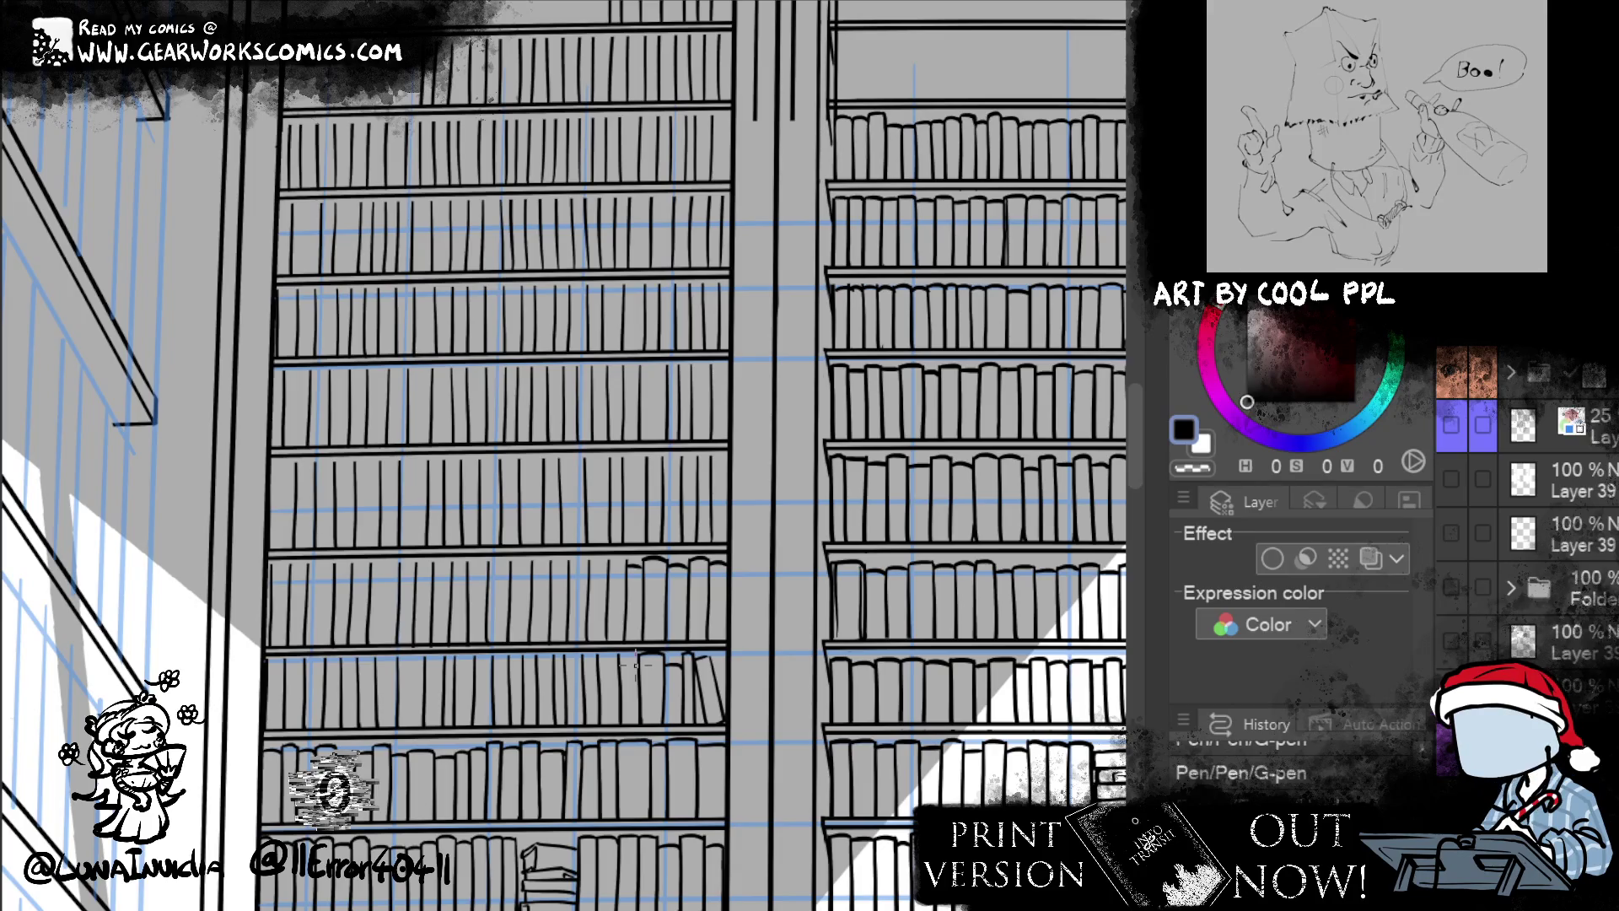
# - Erase a small stray mark on the shelf and re-ink the shelf line
pyautogui.press('e')
pyautogui.moveTo(628, 563)
pyautogui.mouseDown()
pyautogui.moveTo(649, 568)
pyautogui.moveTo(633, 563)
pyautogui.mouseUp()
pyautogui.press('p')
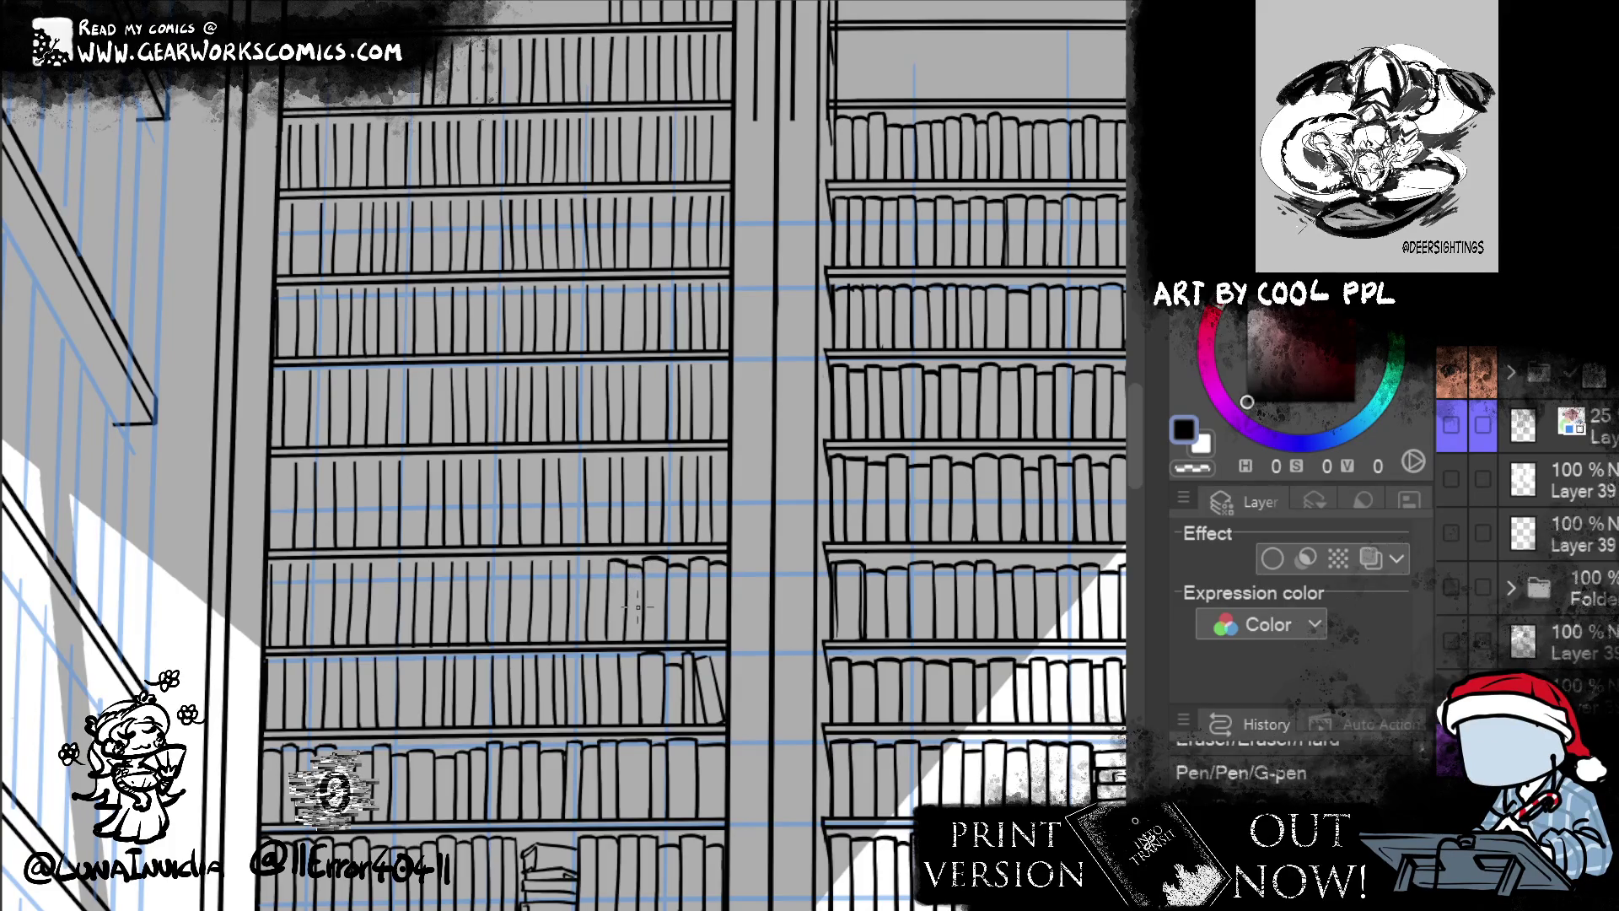
pyautogui.moveTo(582, 558); pyautogui.dragTo(547, 563)
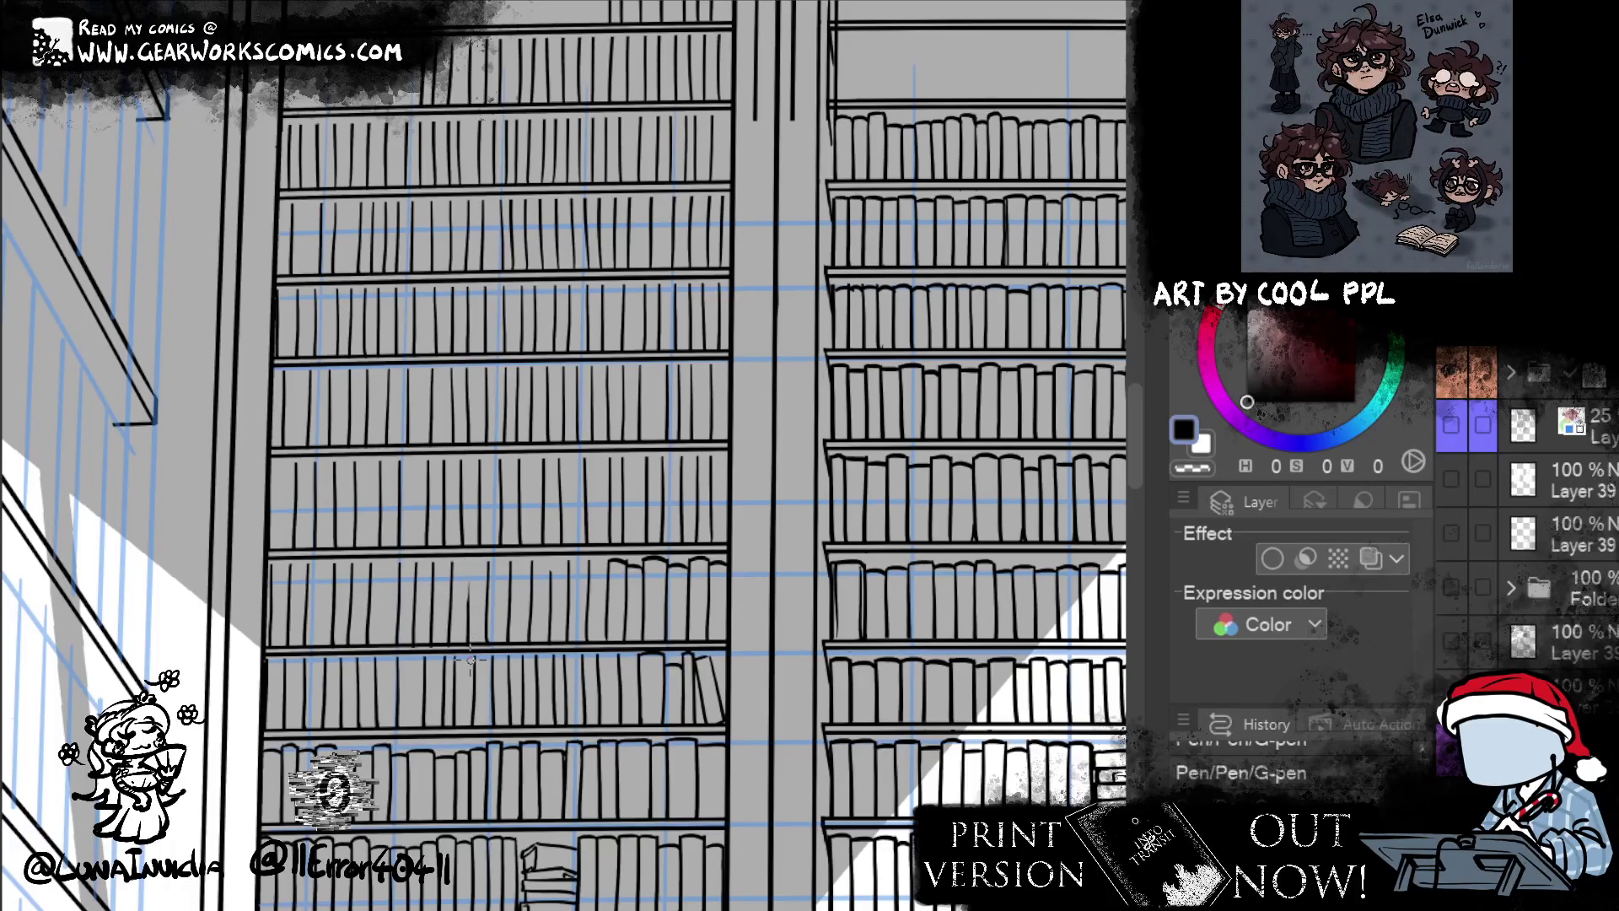
# - Erase the stray book-spine lines and marks on the third shelf
pyautogui.moveTo(471, 584)
pyautogui.mouseDown()
pyautogui.moveTo(469, 660)
pyautogui.moveTo(451, 652)
pyautogui.mouseUp()
pyautogui.moveTo(452, 556); pyautogui.dragTo(452, 590)
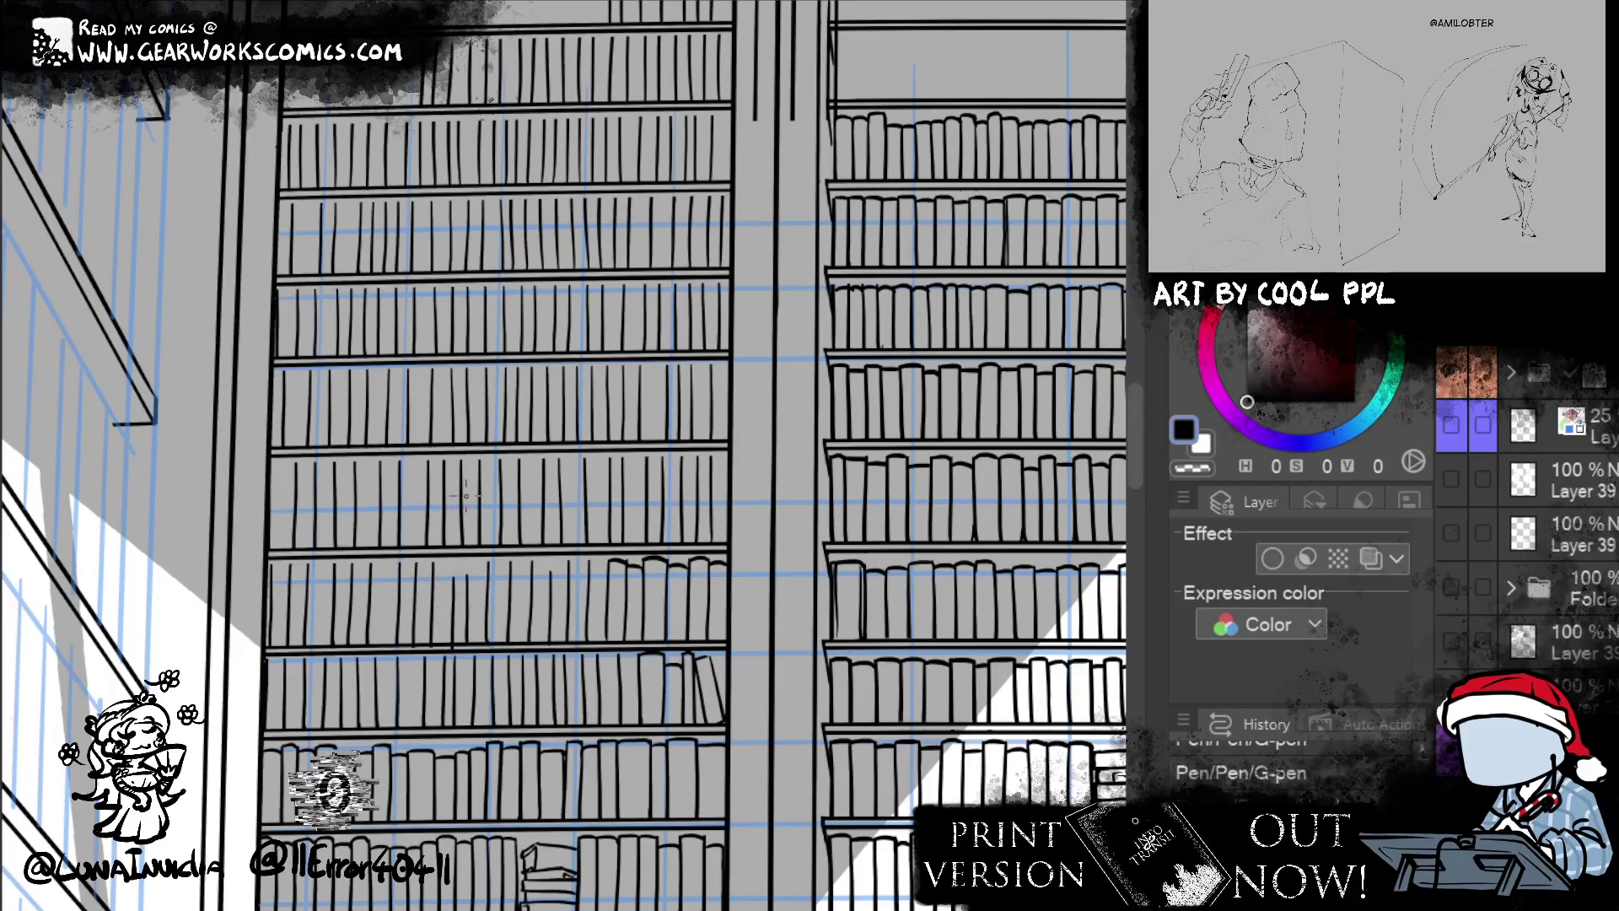
pyautogui.moveTo(460, 573); pyautogui.dragTo(468, 579)
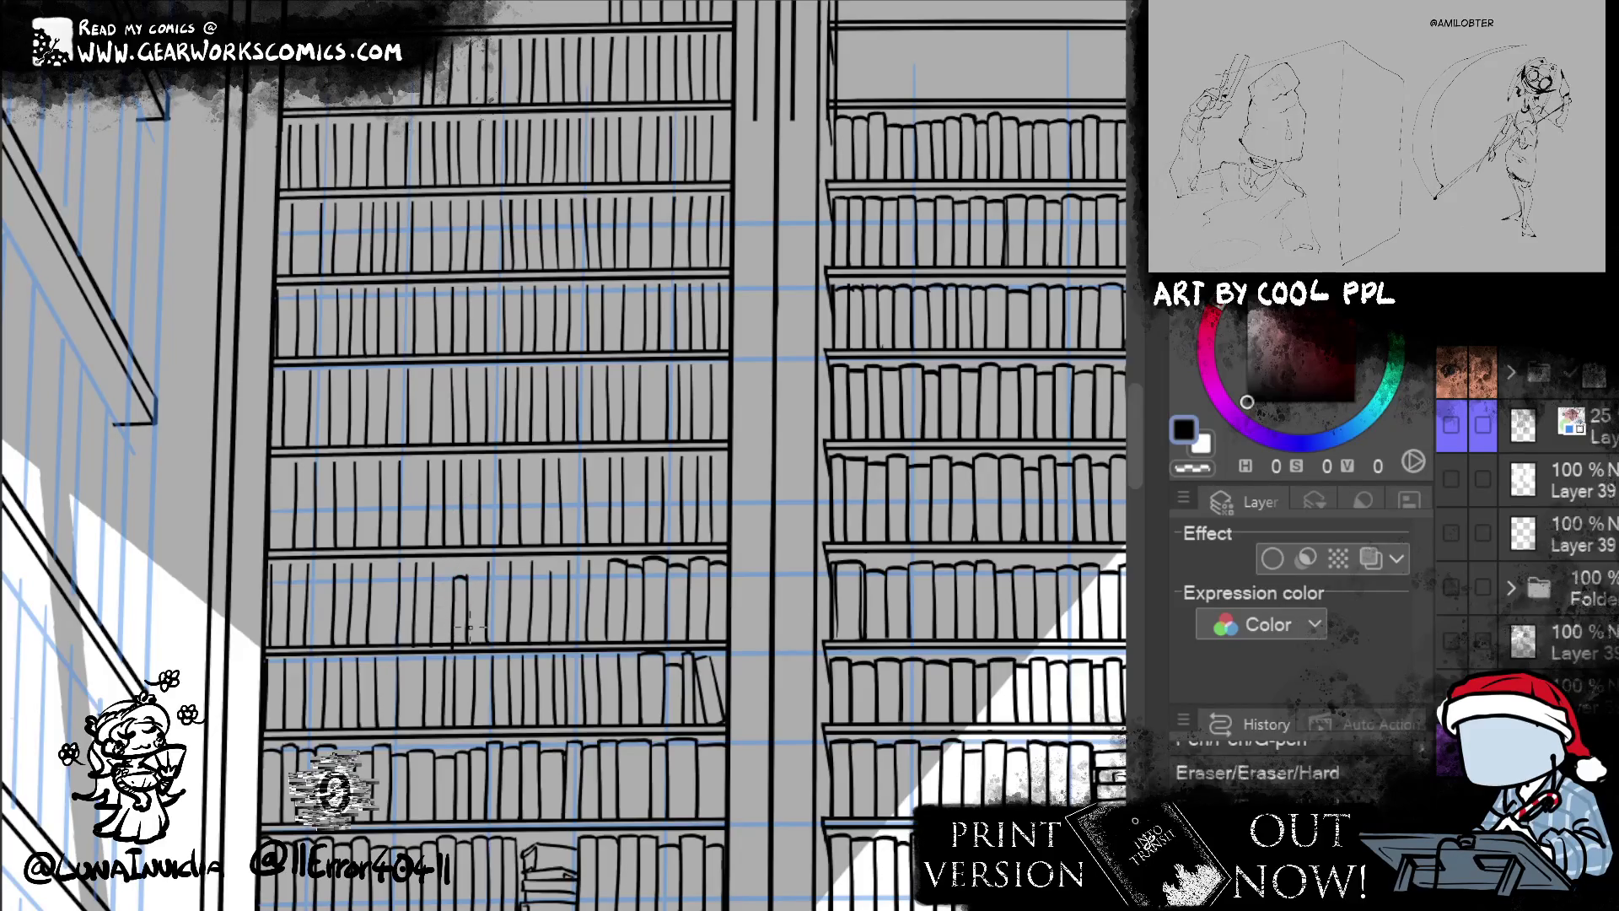
pyautogui.click(447, 645)
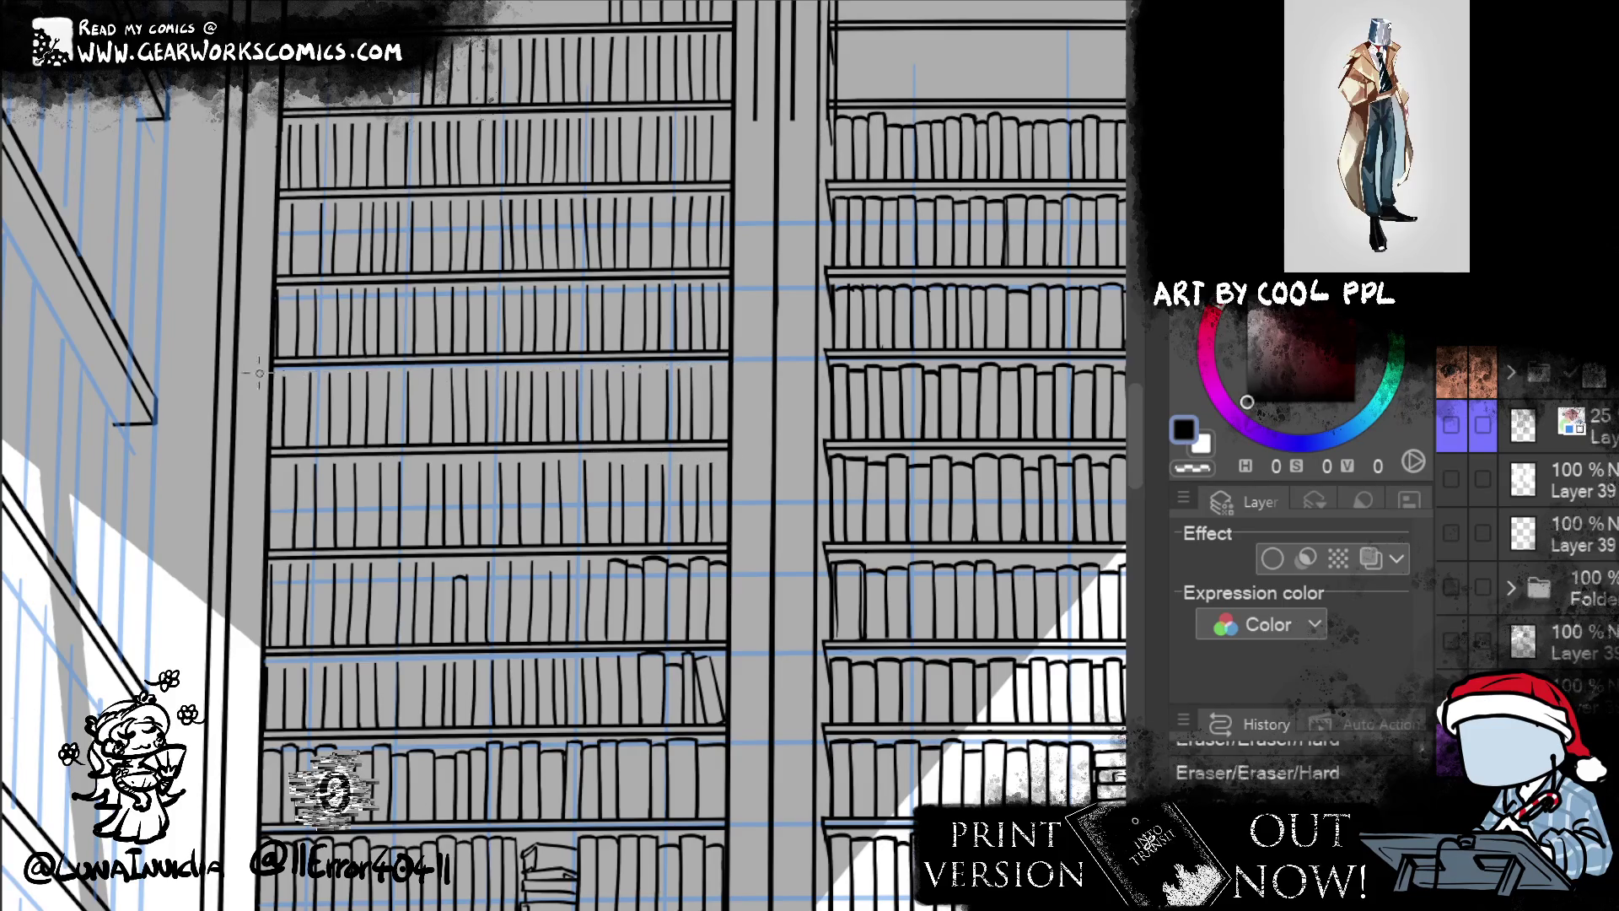
# - Add small ink marks among the book spines and erase the stray ink around them
pyautogui.click(711, 285)
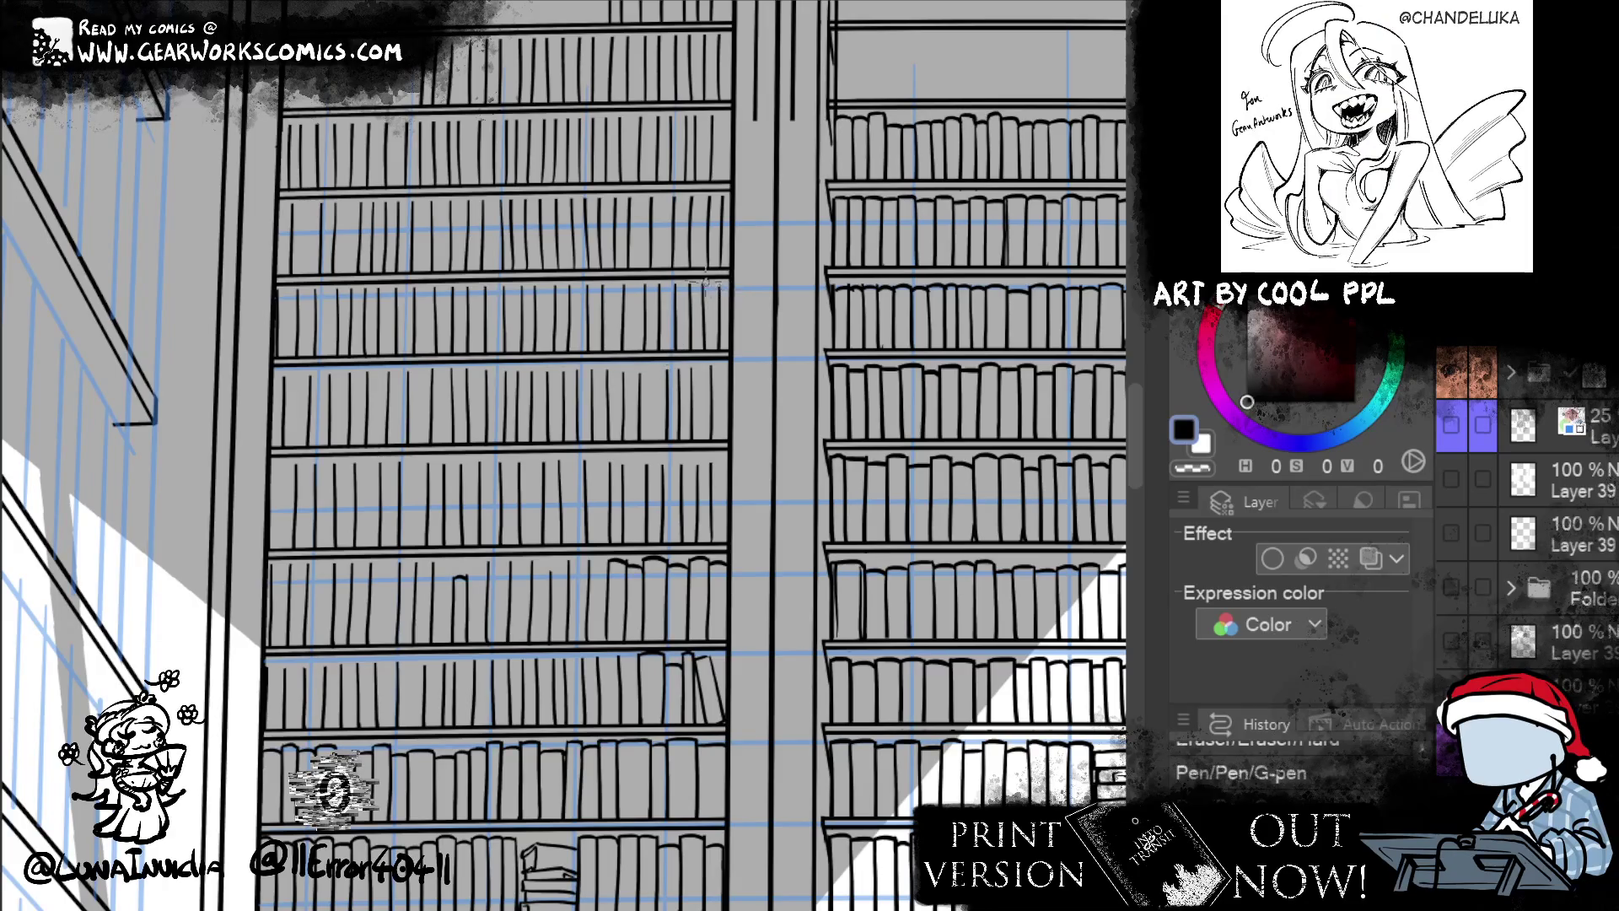
pyautogui.click(330, 289)
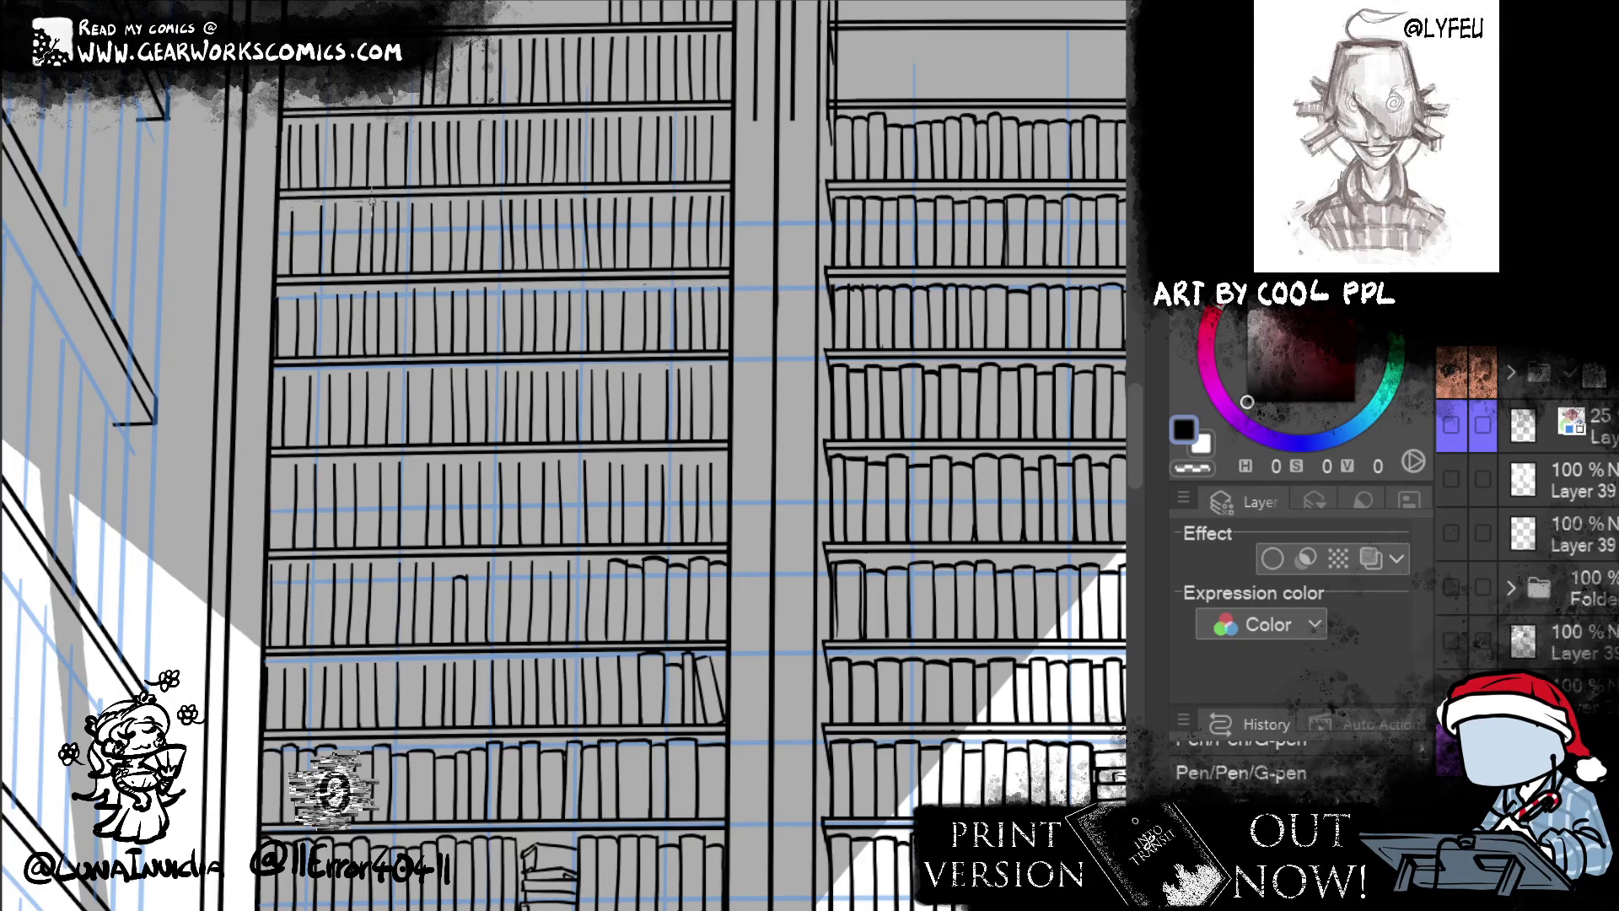
pyautogui.moveTo(745, 205)
pyautogui.mouseDown()
pyautogui.moveTo(772, 205)
pyautogui.moveTo(681, 200)
pyautogui.mouseUp()
pyautogui.moveTo(903, 745)
pyautogui.mouseDown()
pyautogui.moveTo(885, 622)
pyautogui.moveTo(849, 548)
pyautogui.mouseUp()
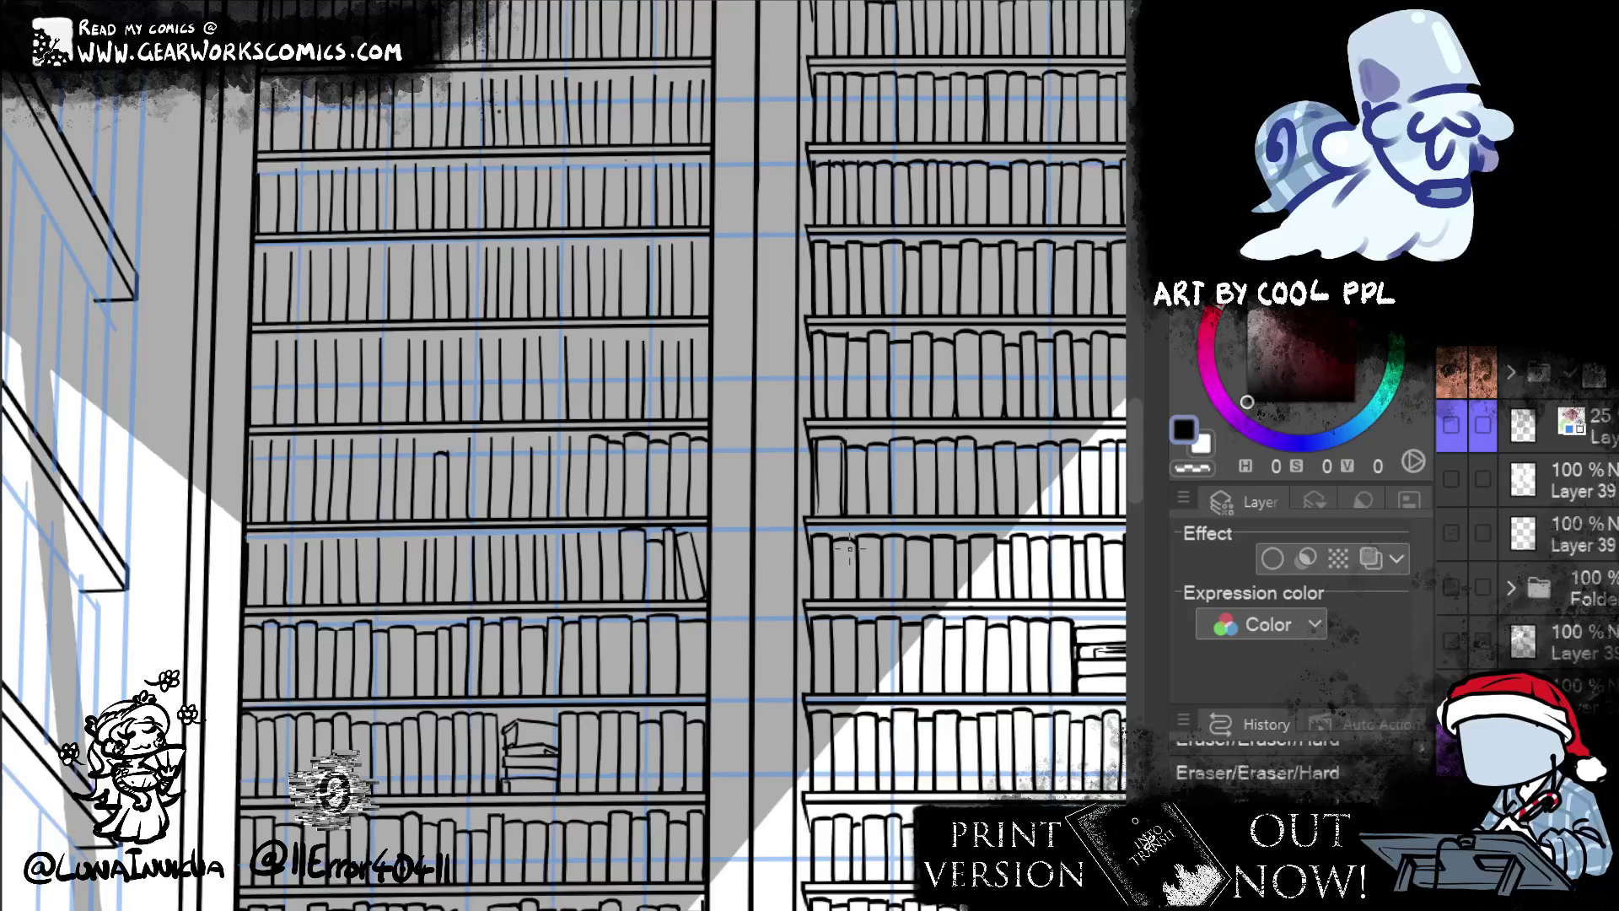
# - Draw the curved top of a new book, then trim the shelf line and redraw a short spine line
pyautogui.moveTo(902, 702)
pyautogui.mouseDown()
pyautogui.moveTo(982, 608)
pyautogui.moveTo(947, 591)
pyautogui.mouseUp()
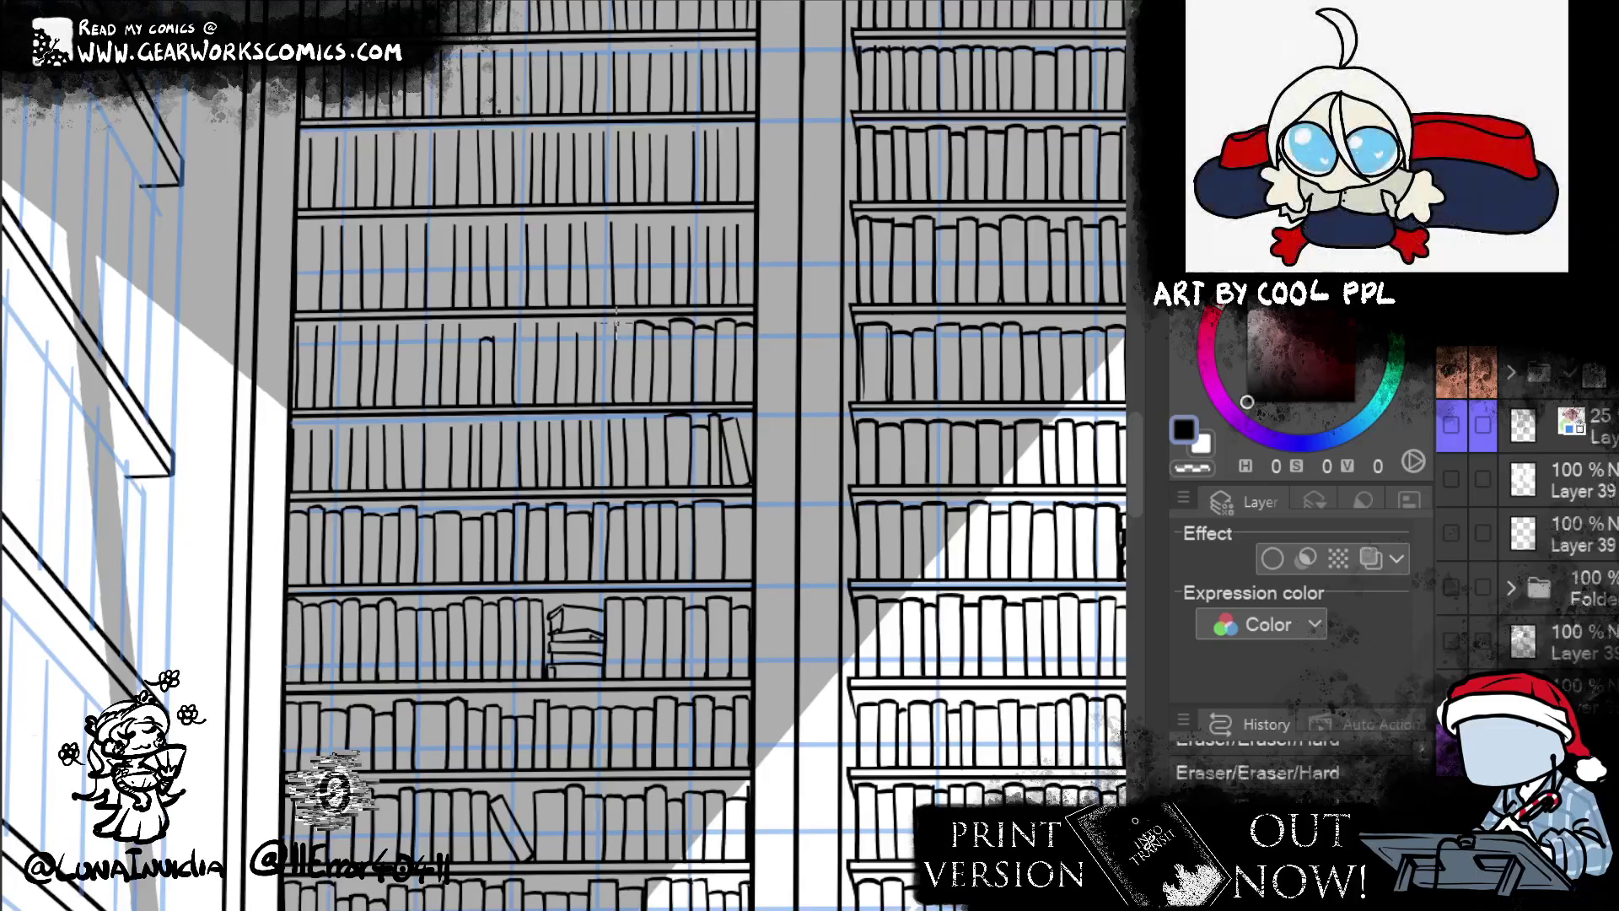
pyautogui.moveTo(615, 327); pyautogui.dragTo(636, 320)
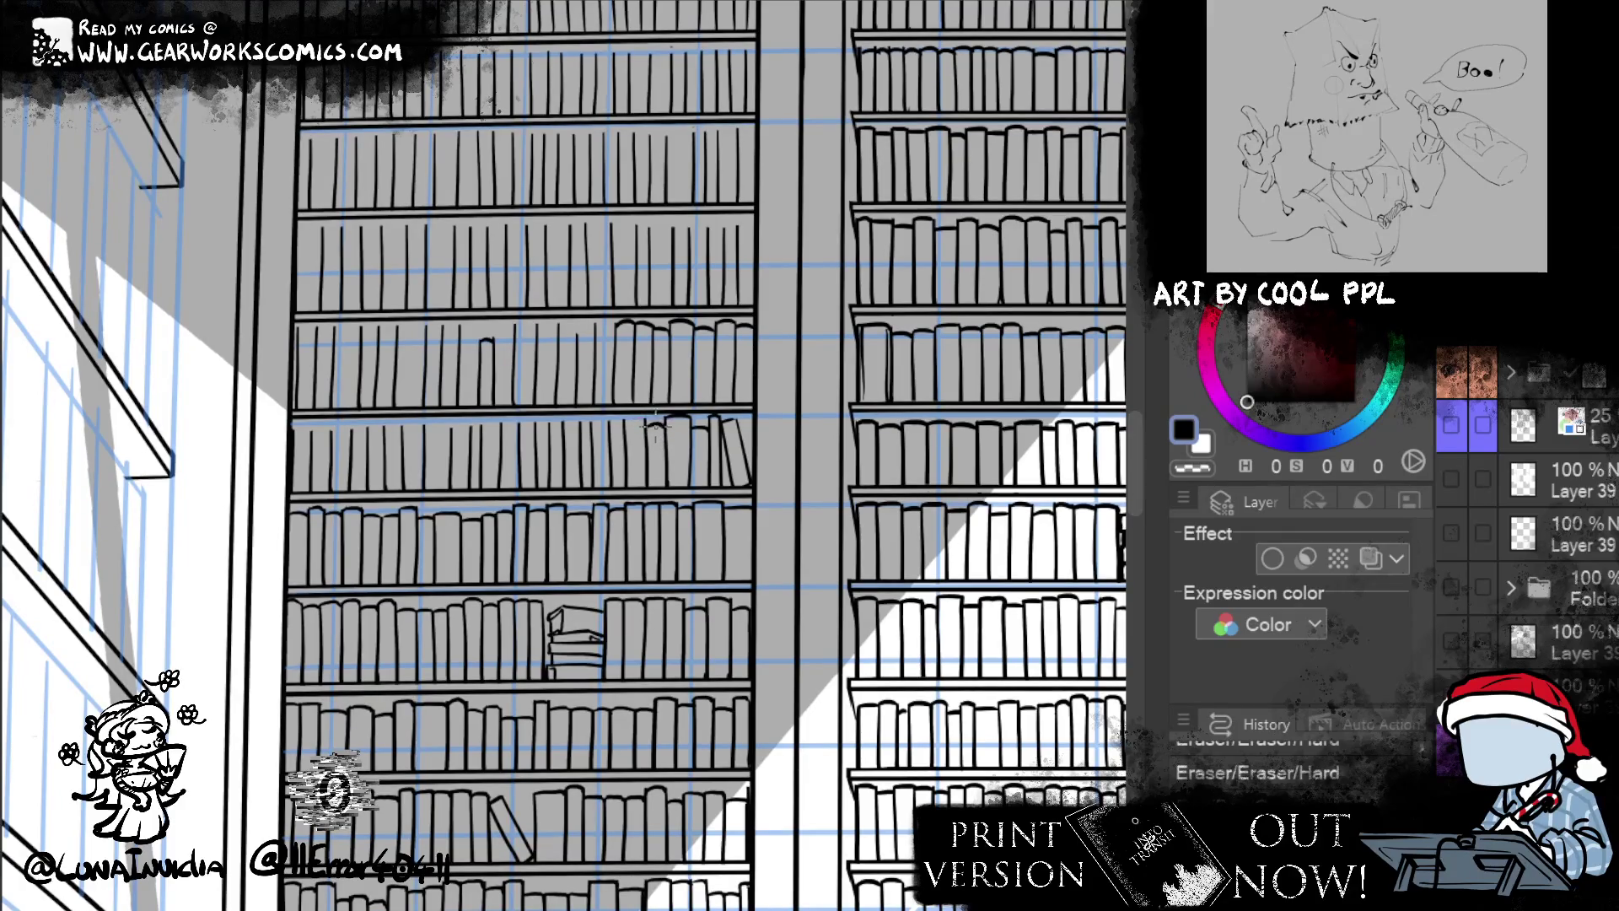
pyautogui.press('p')
pyautogui.moveTo(625, 422); pyautogui.dragTo(611, 426)
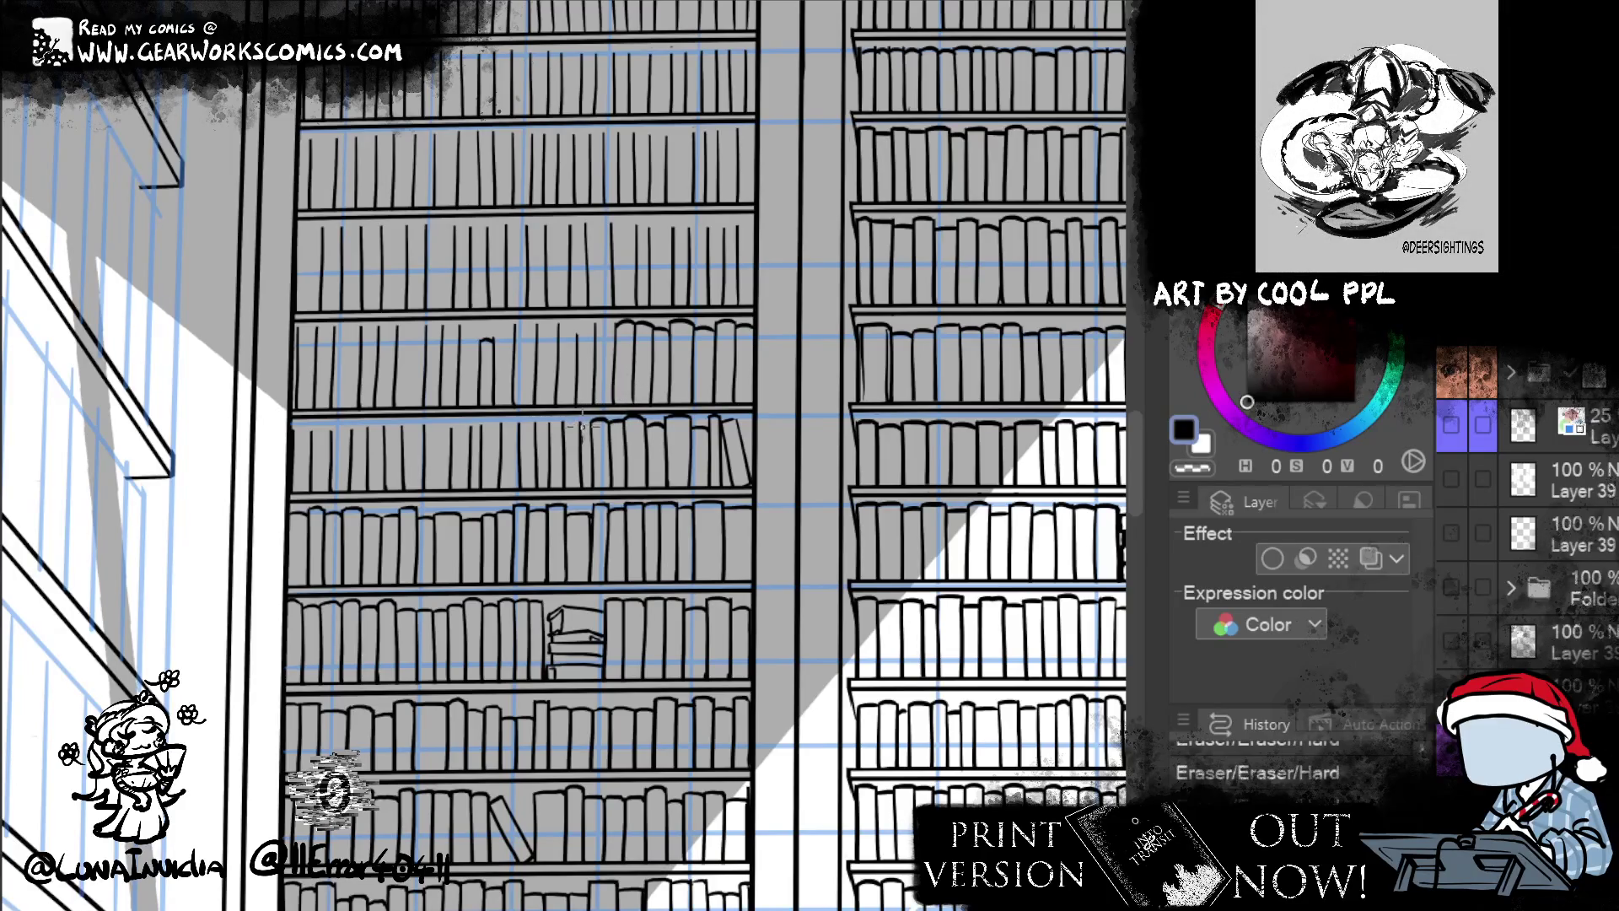
pyautogui.moveTo(564, 419)
pyautogui.mouseDown()
pyautogui.moveTo(576, 430)
pyautogui.moveTo(561, 406)
pyautogui.mouseUp()
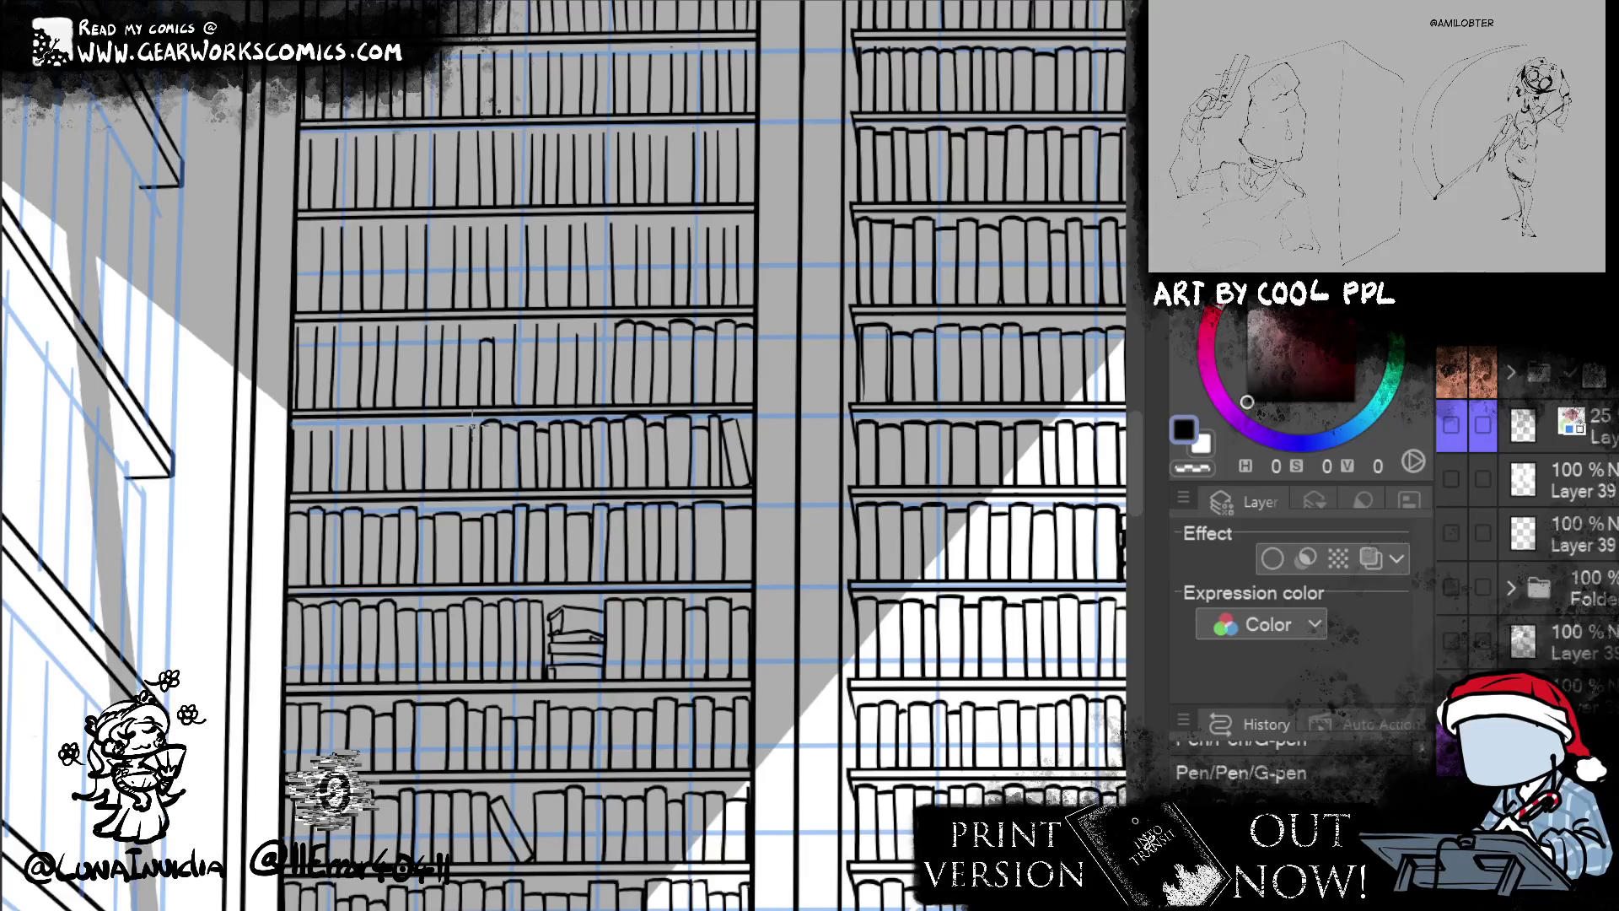
pyautogui.press('e')
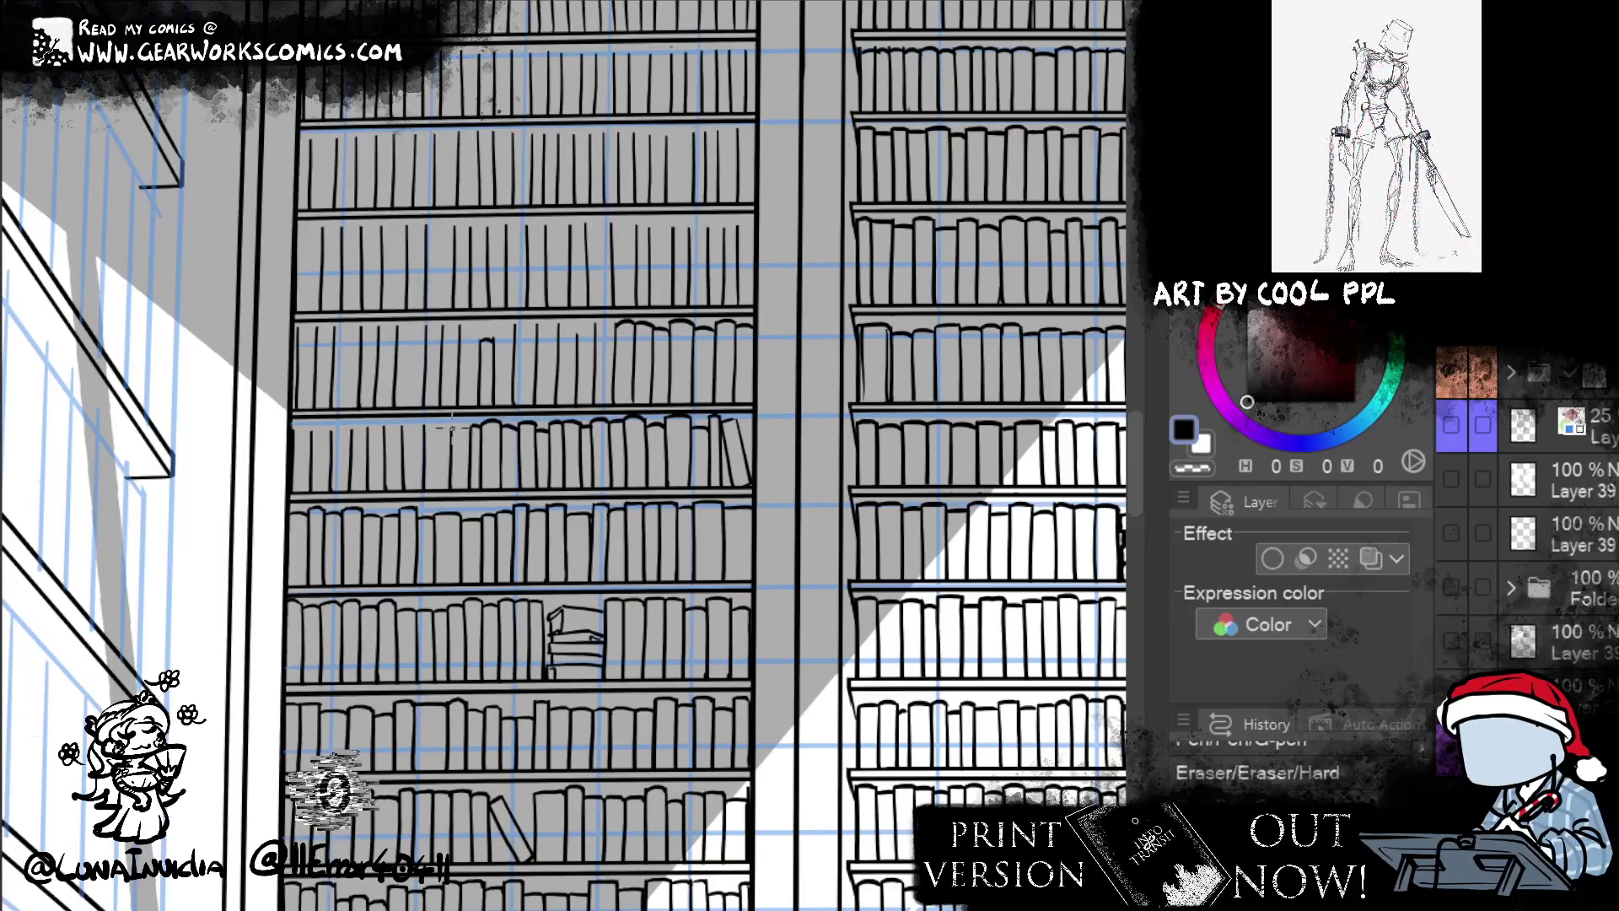
pyautogui.press('p')
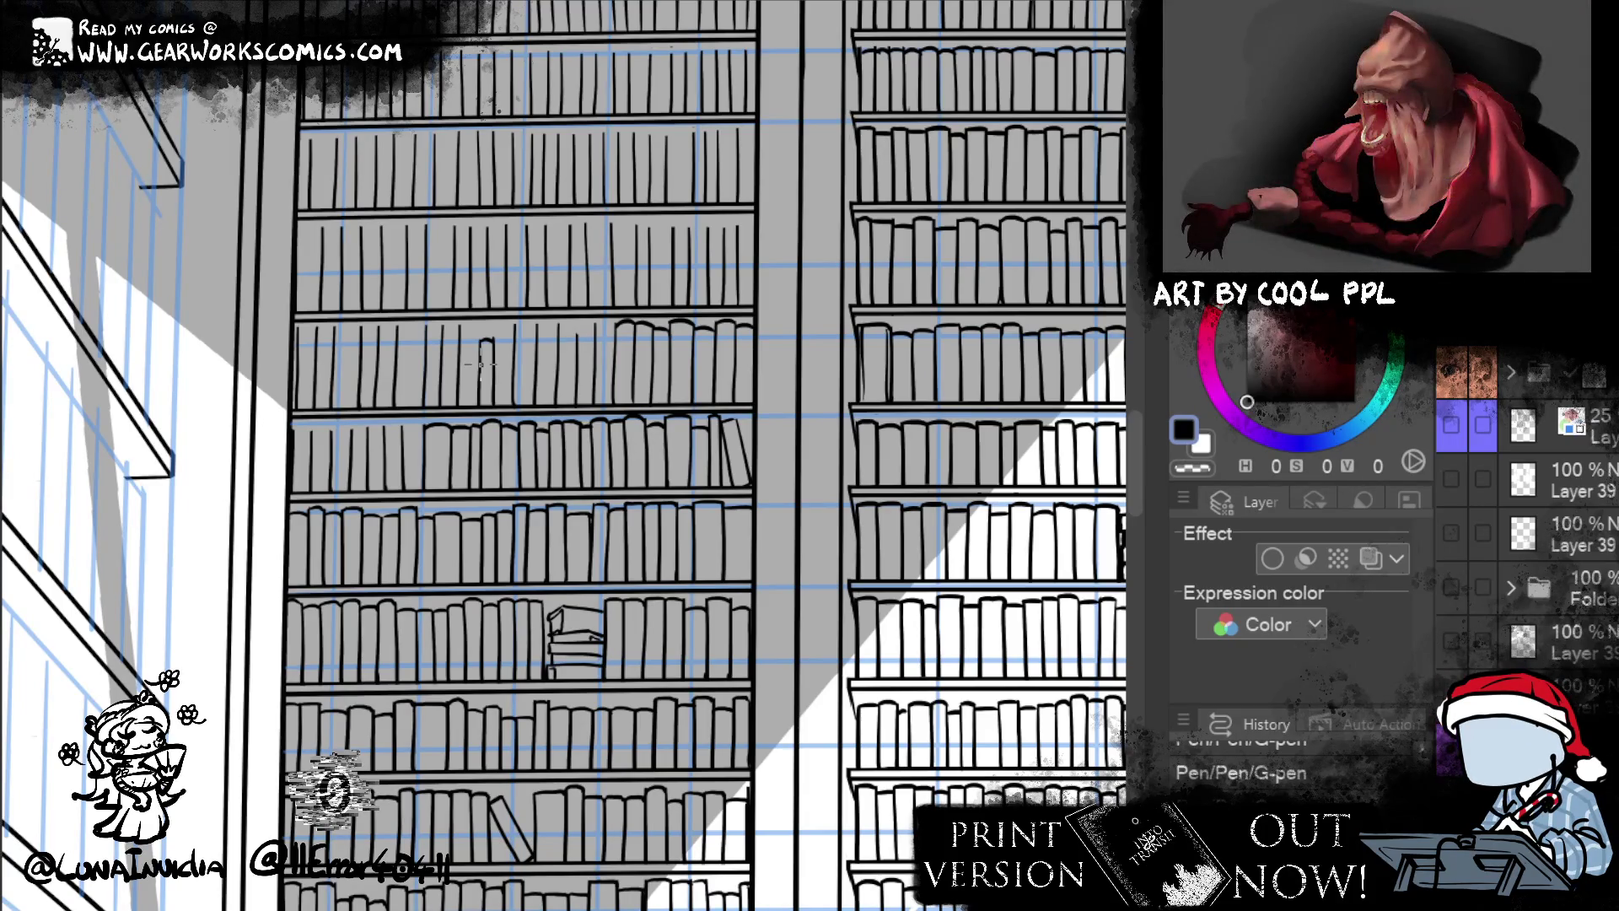
# - Outline a new book on the lower shelf and ink short spine strokes beside it
pyautogui.moveTo(940, 467); pyautogui.dragTo(1010, 469)
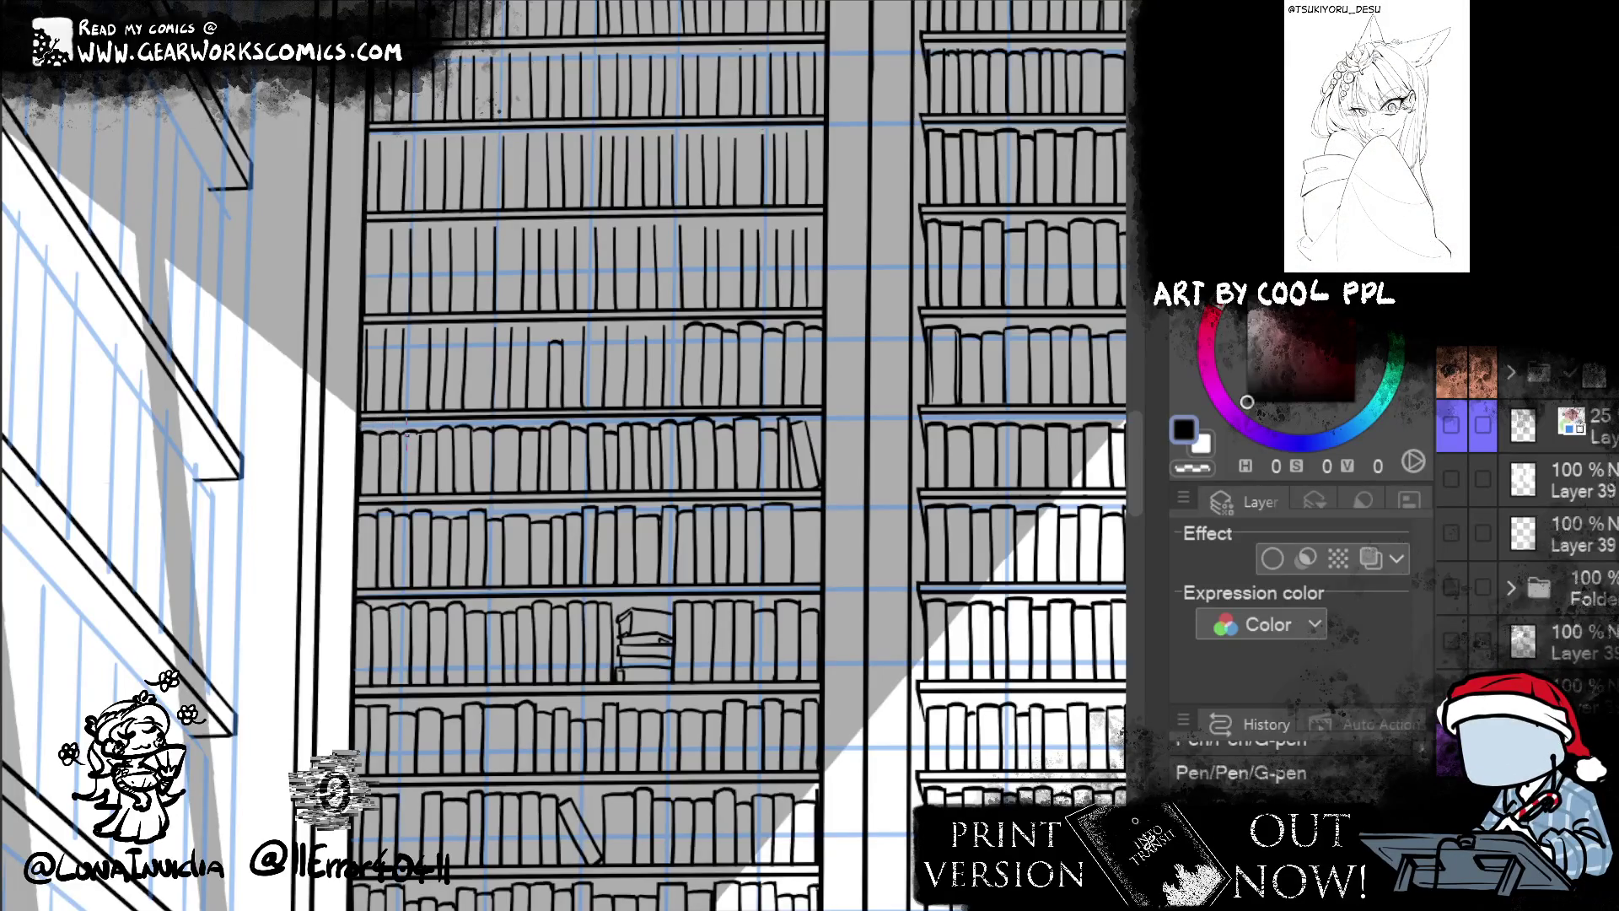
pyautogui.scroll(3, 407, 436)
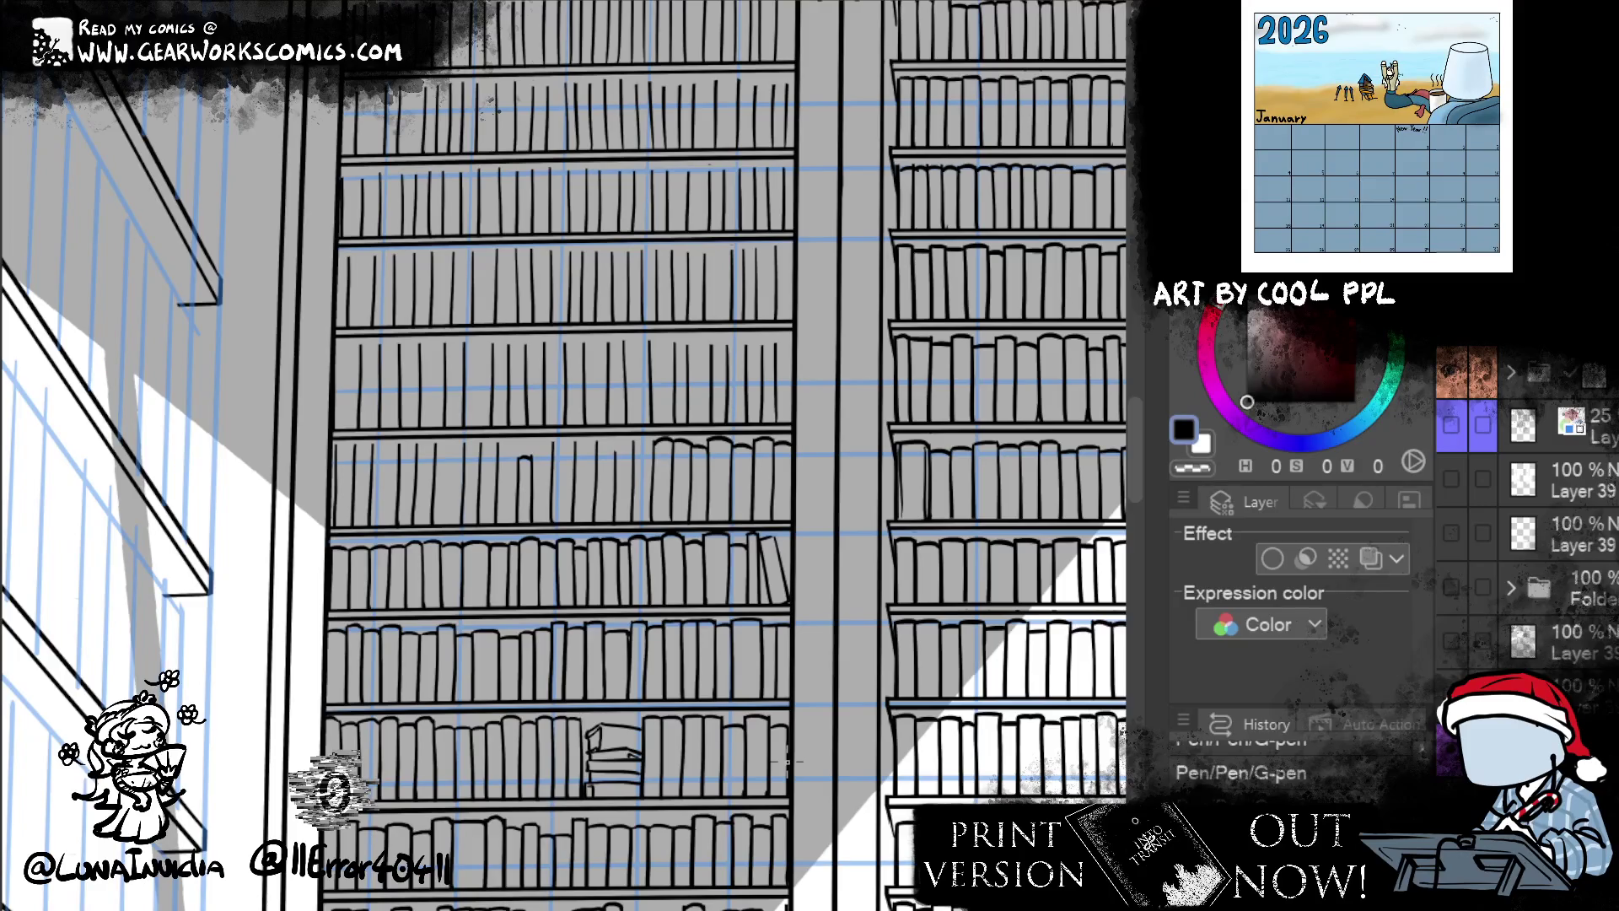
pyautogui.moveTo(619, 451); pyautogui.dragTo(656, 432)
pyautogui.moveTo(641, 456); pyautogui.dragTo(658, 440)
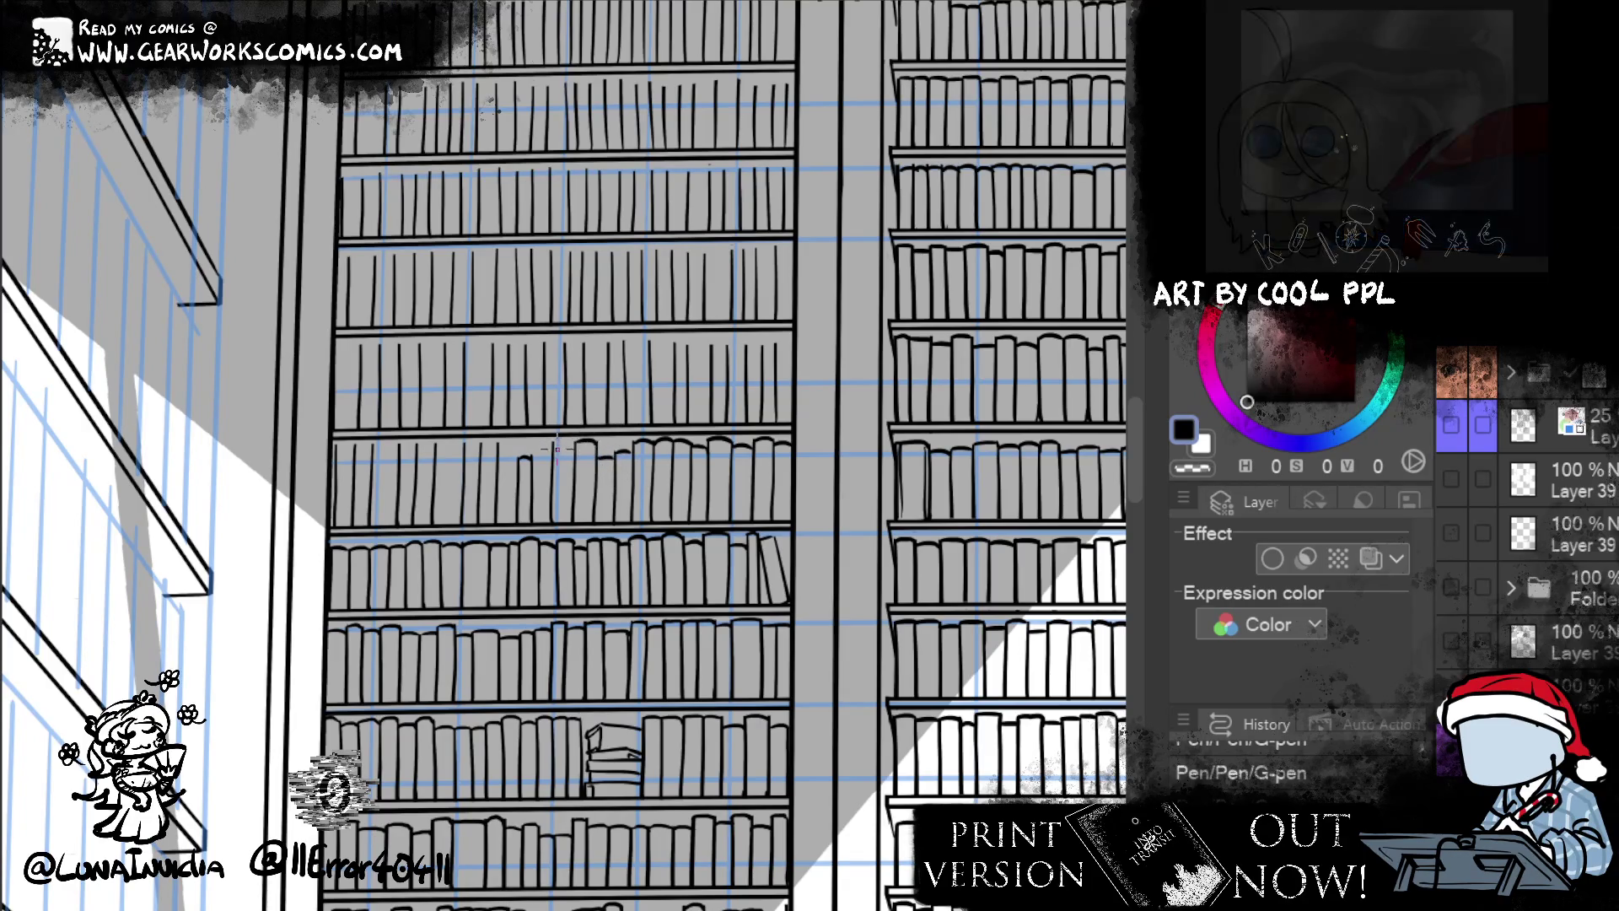
pyautogui.press('e')
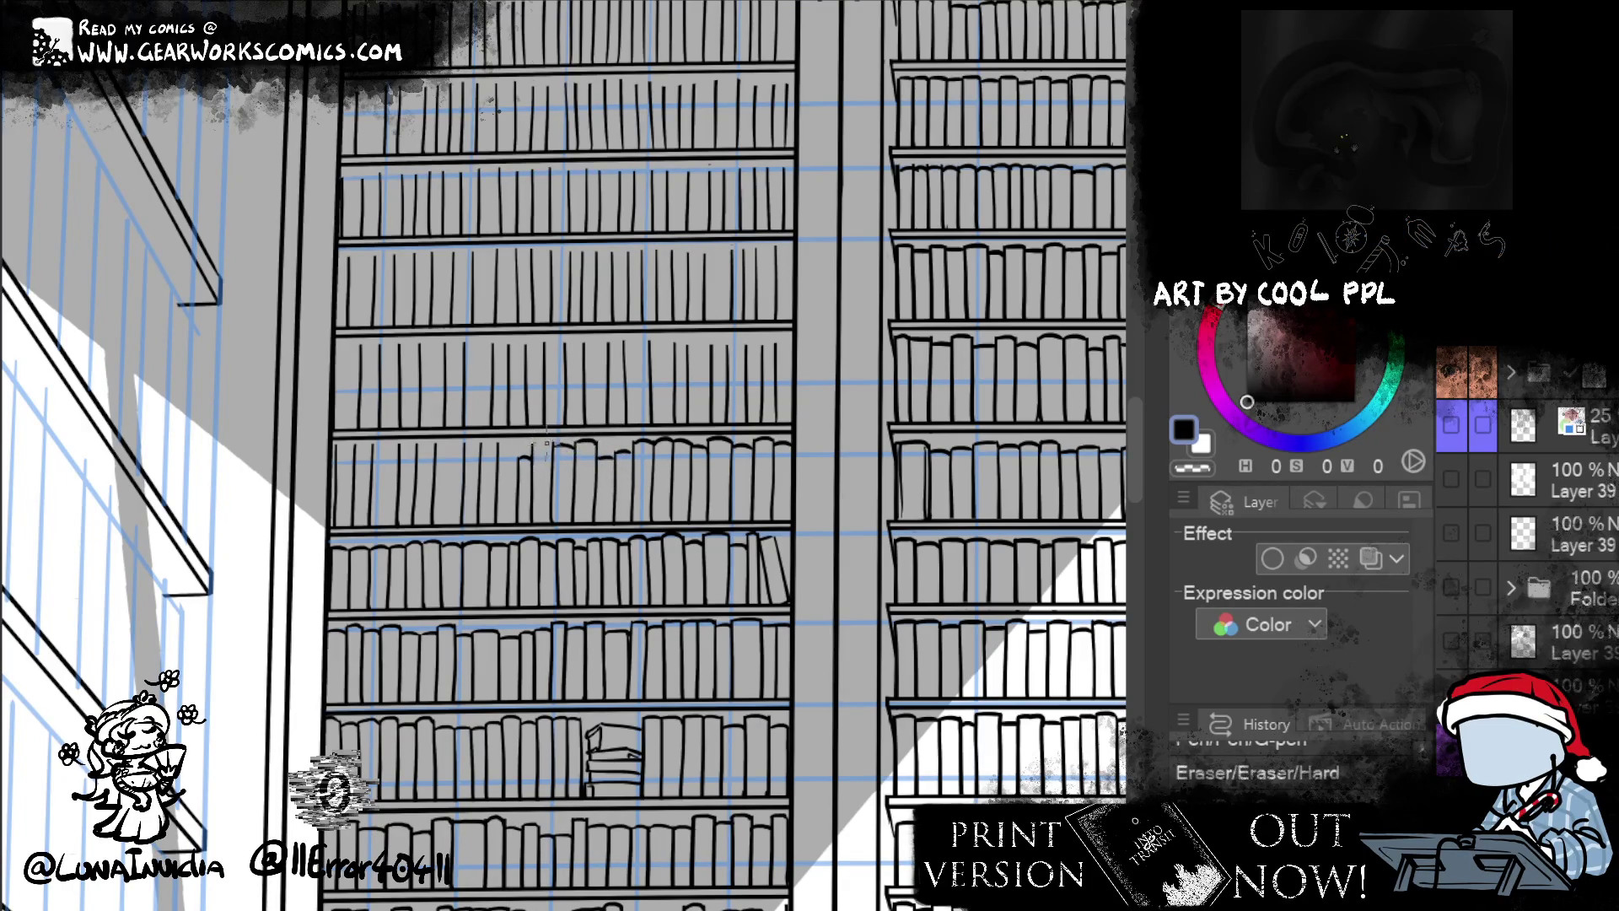
pyautogui.moveTo(529, 444); pyautogui.dragTo(570, 430)
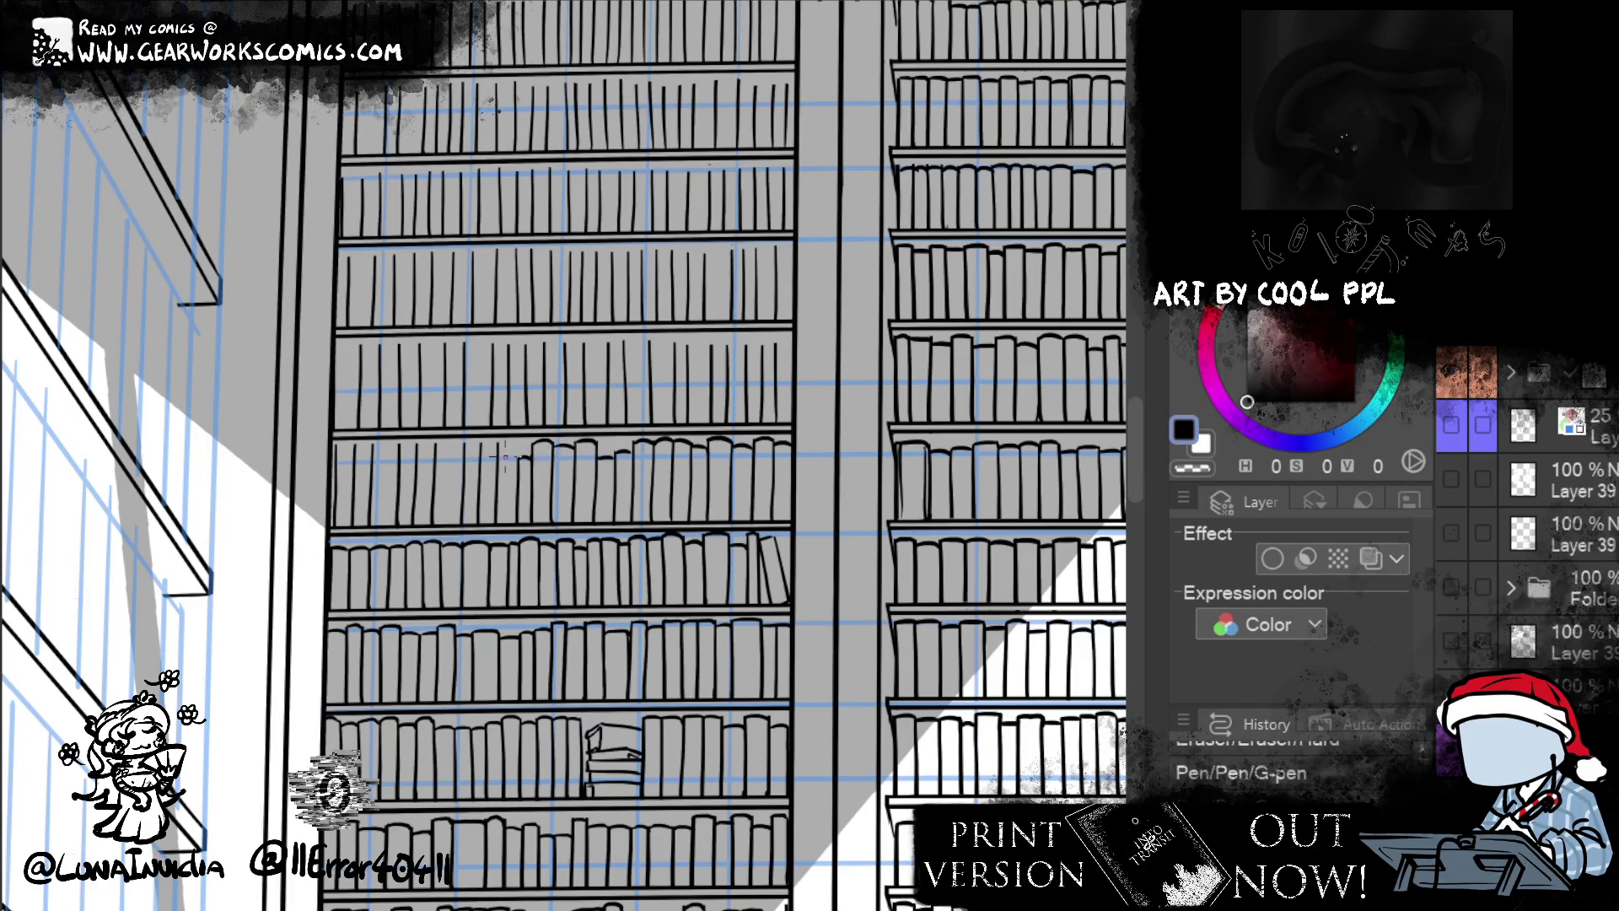
pyautogui.moveTo(498, 462); pyautogui.dragTo(523, 460)
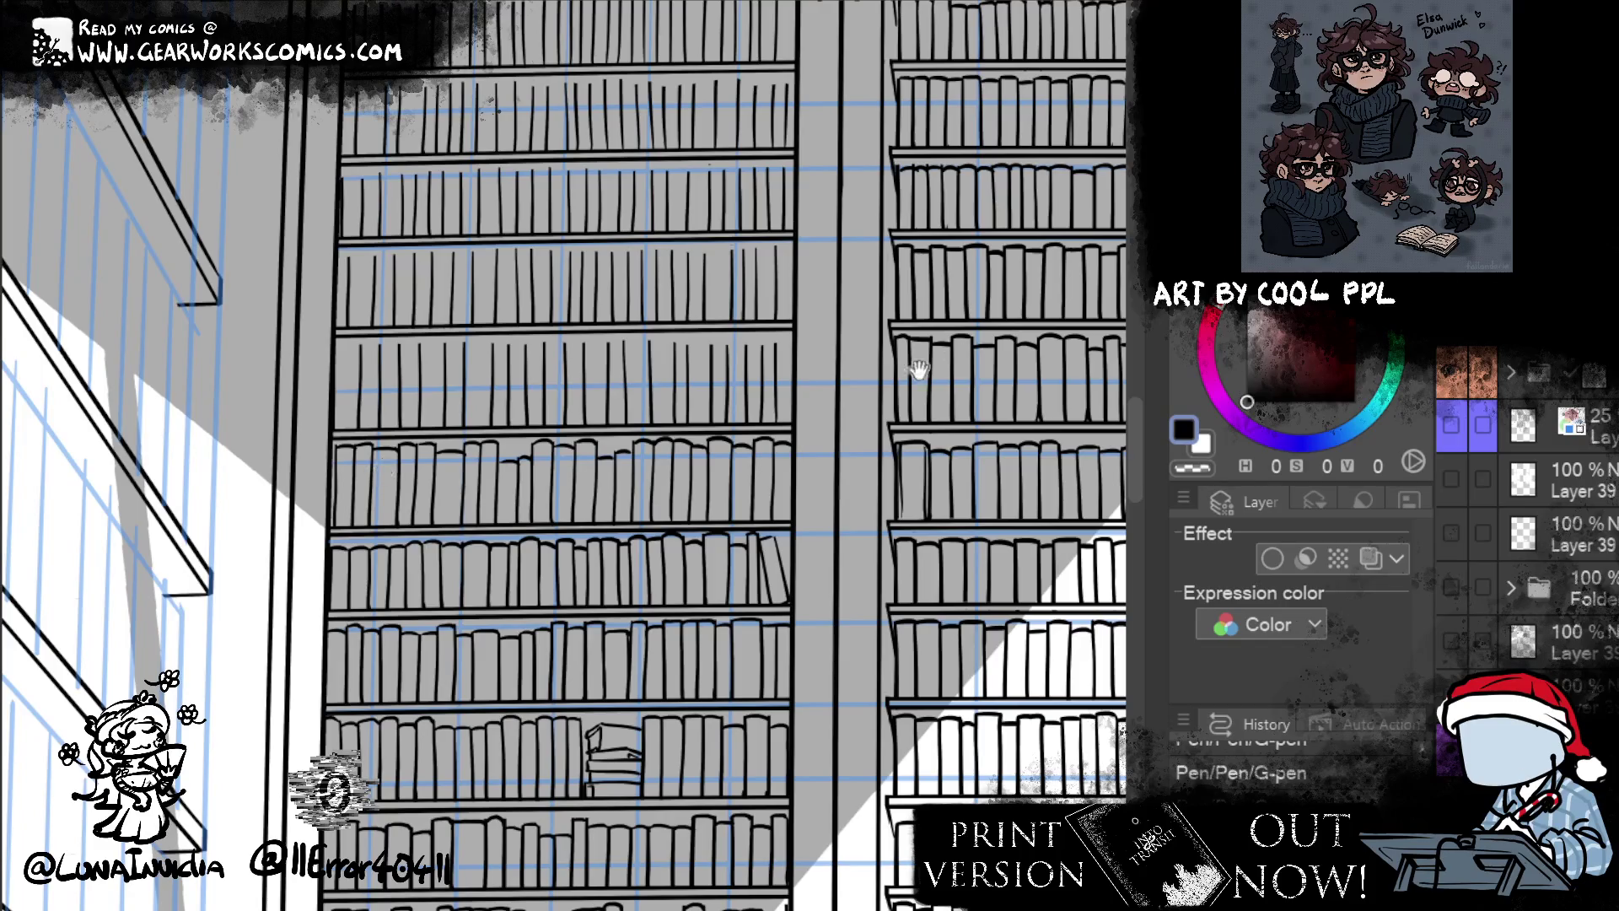
# - Draw a vertical spine line among the books, undoing it and then restoring it
pyautogui.scroll(-3, 932, 361)
pyautogui.scroll(4, 779, 637)
pyautogui.moveTo(780, 637); pyautogui.dragTo(651, 735)
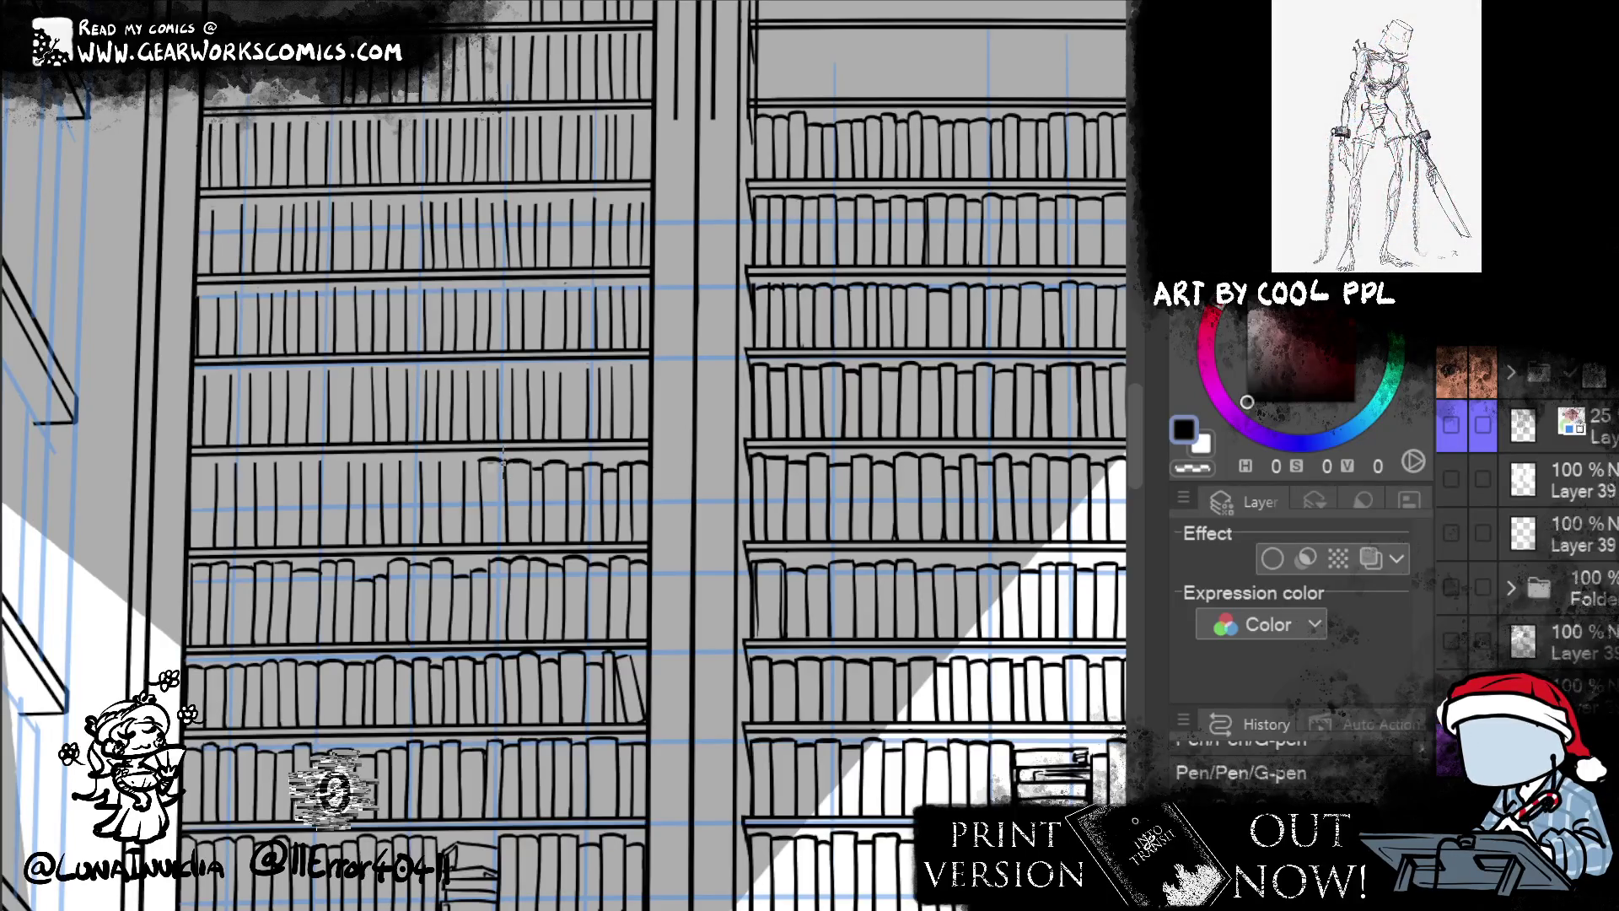
pyautogui.moveTo(480, 458); pyautogui.dragTo(481, 510)
pyautogui.hotkey('ctrl', 'z')
pyautogui.hotkey('ctrl', 'z')
pyautogui.hotkey('ctrl', 'z')
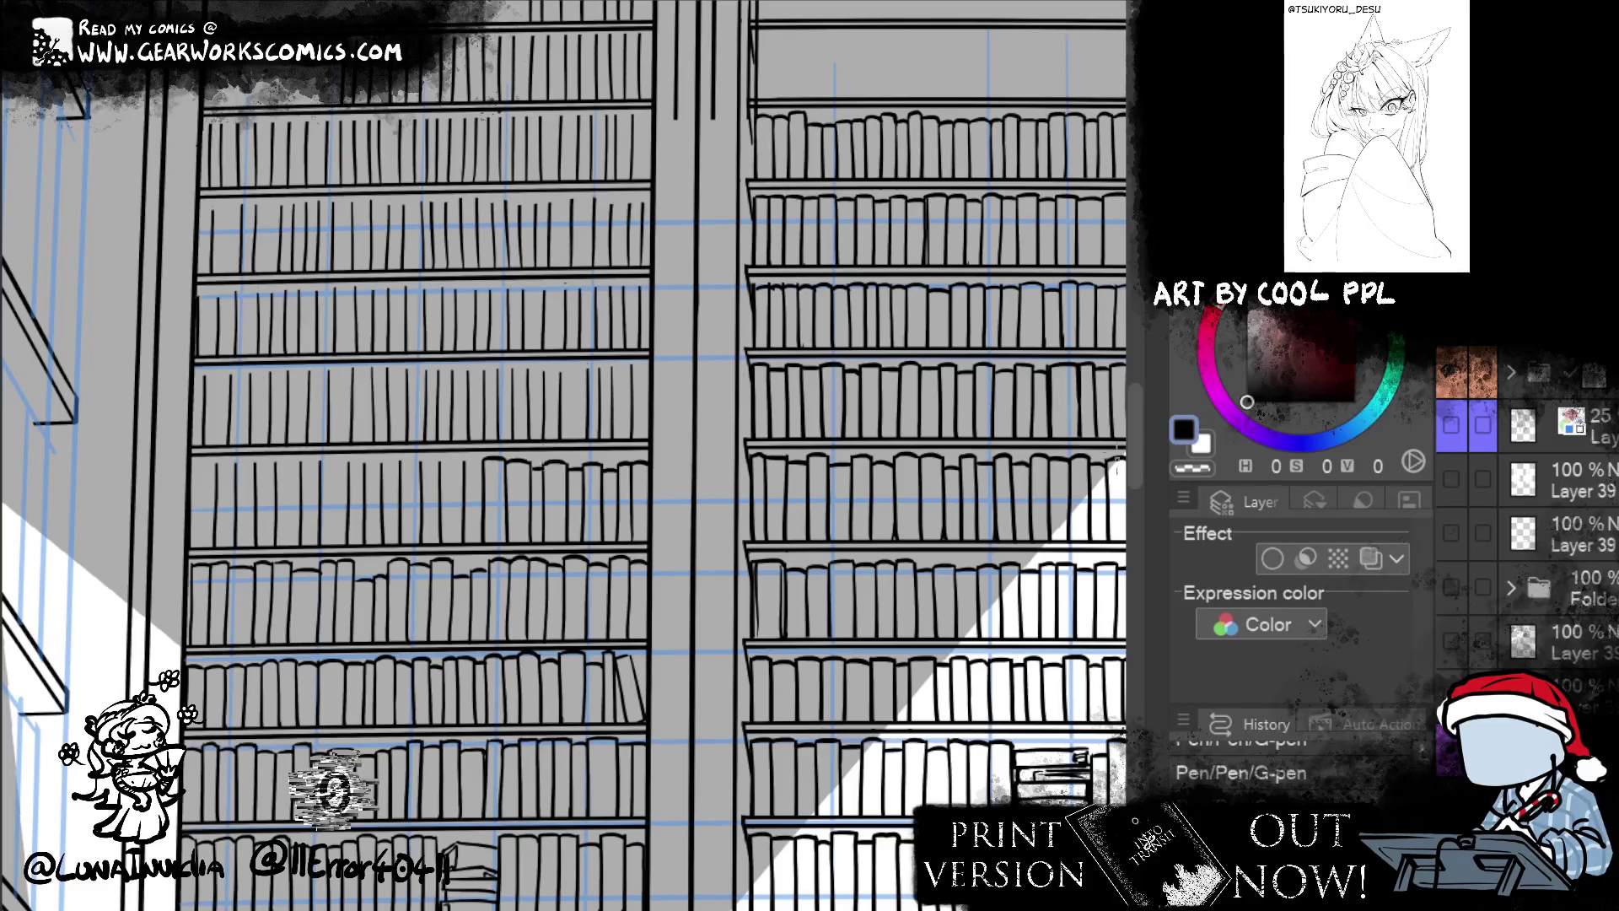
pyautogui.moveTo(465, 464); pyautogui.dragTo(555, 485)
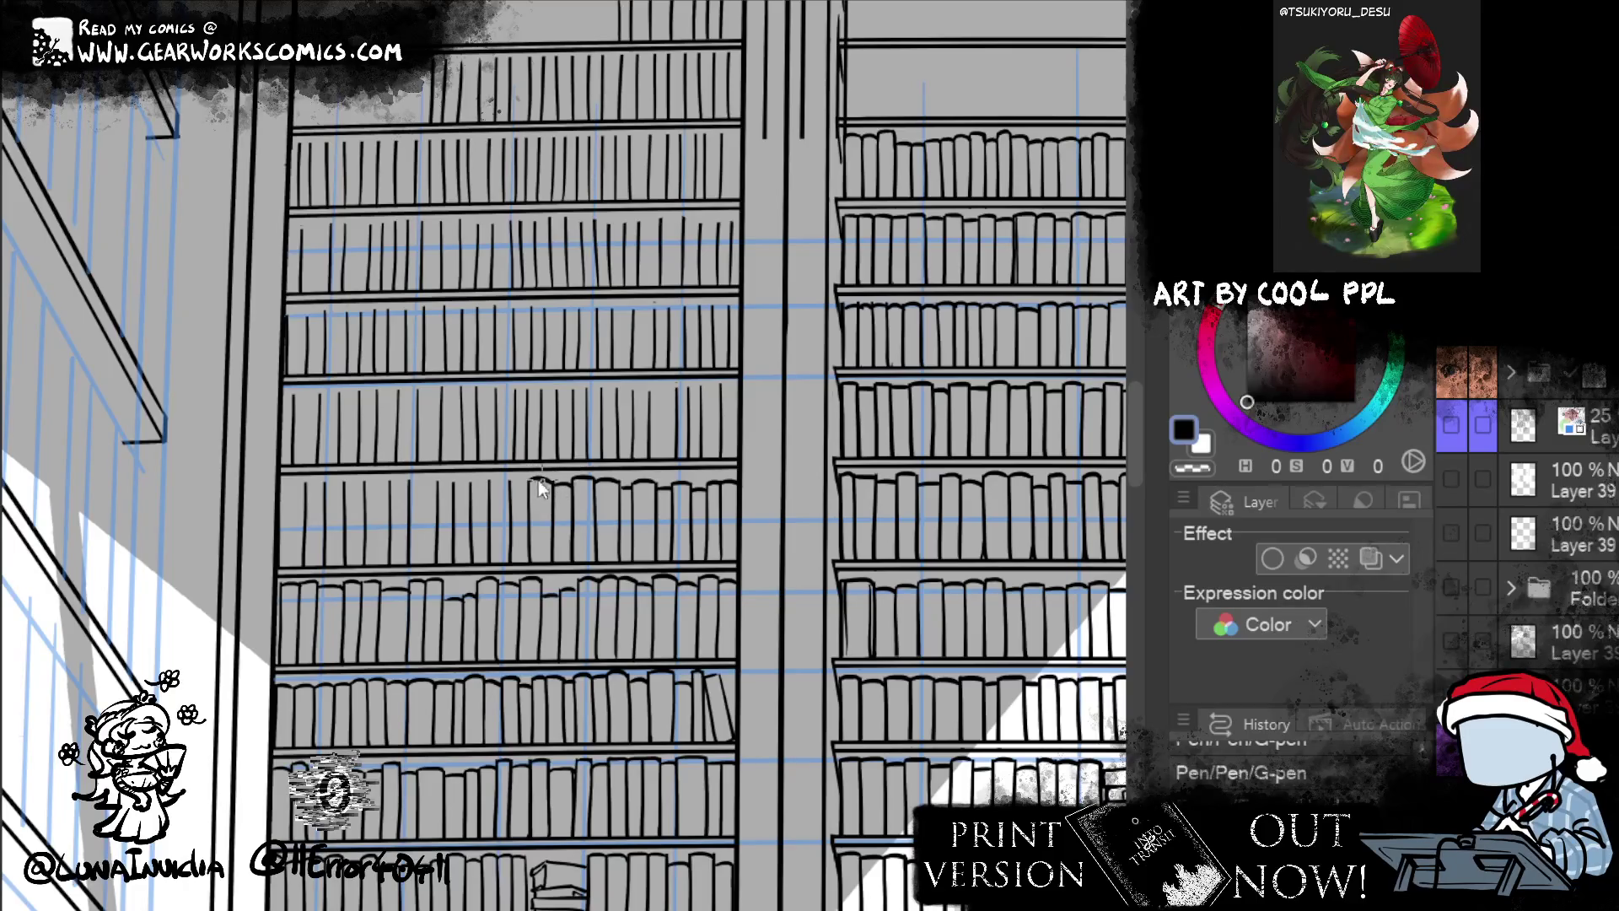
# - Clean up small marks on the shelf and squeeze a curved-top book between the existing books
pyautogui.click(509, 482)
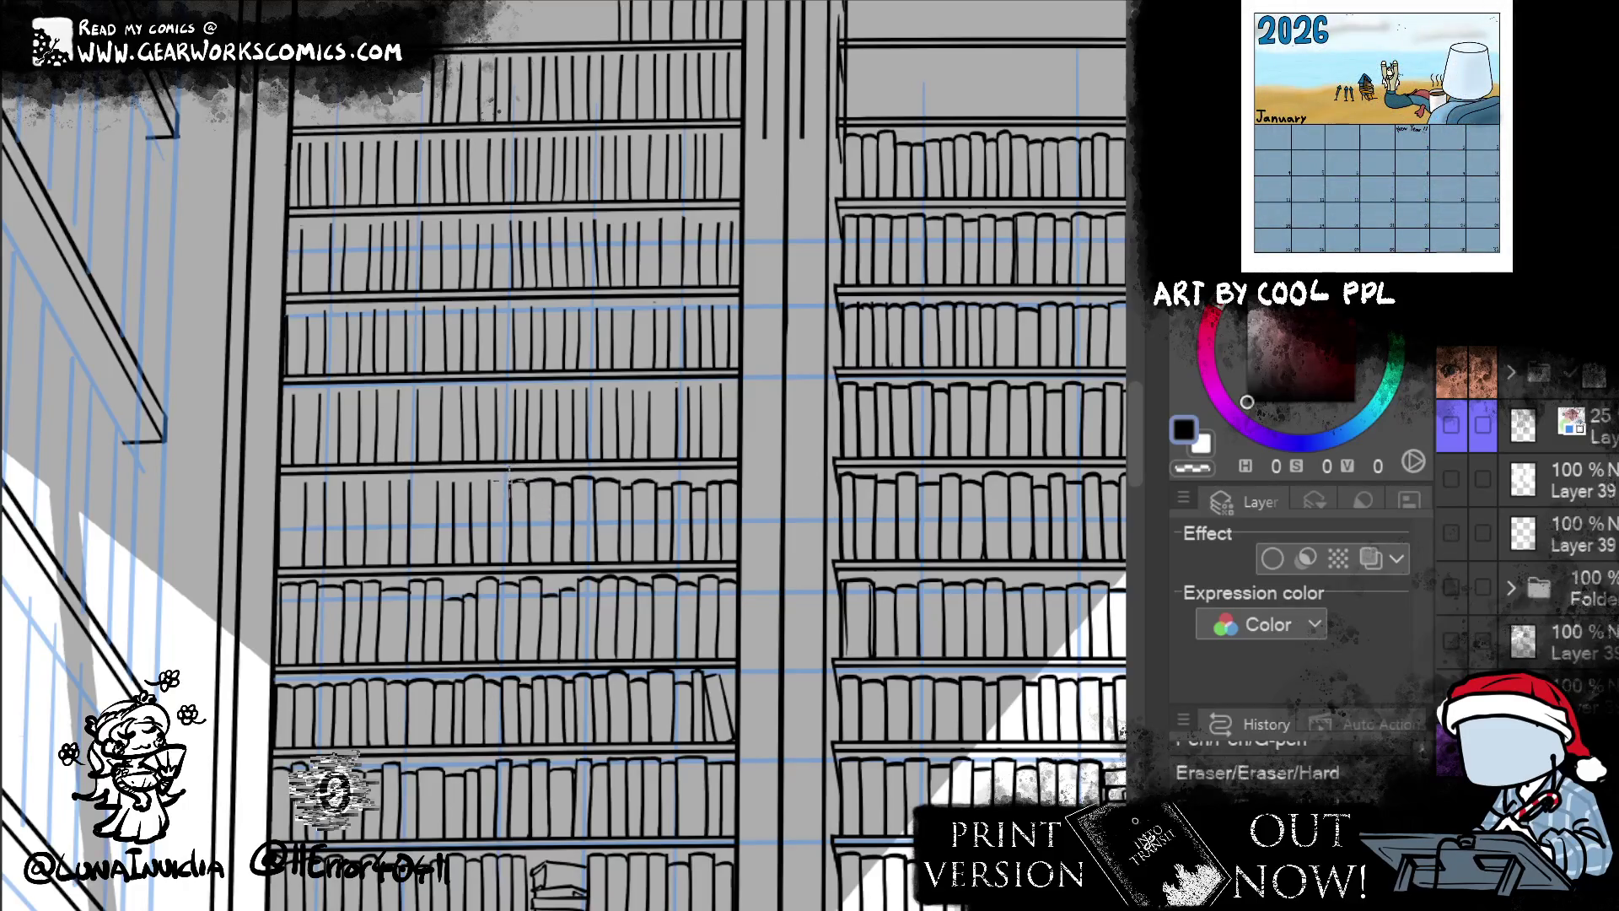
pyautogui.click(481, 485)
pyautogui.click(482, 485)
pyautogui.click(444, 480)
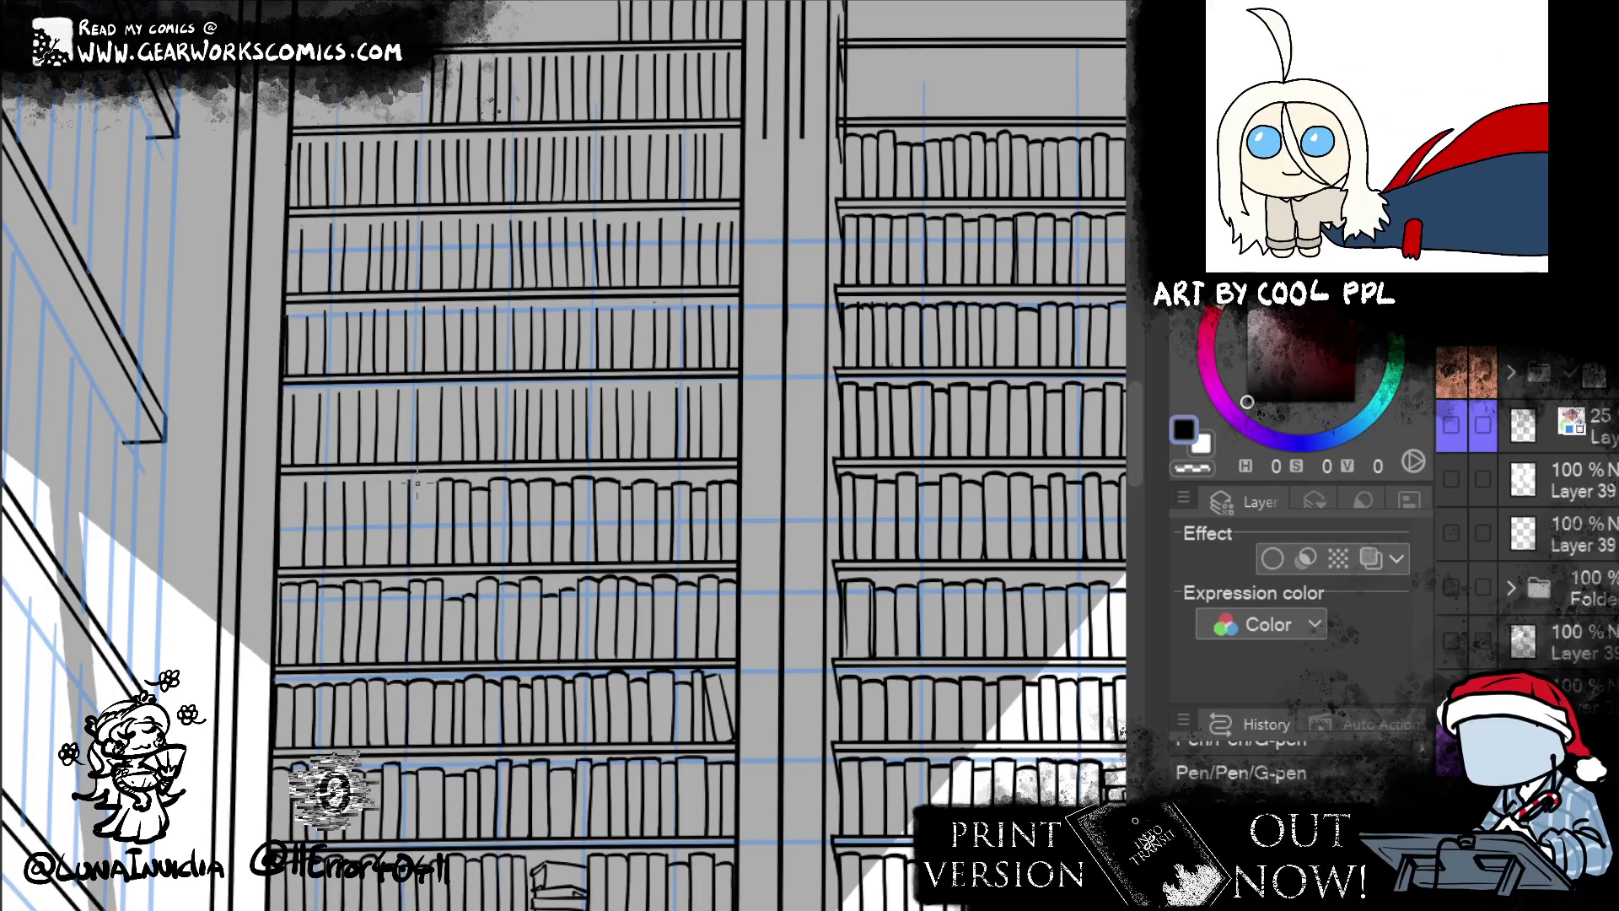
pyautogui.moveTo(411, 501); pyautogui.dragTo(434, 489)
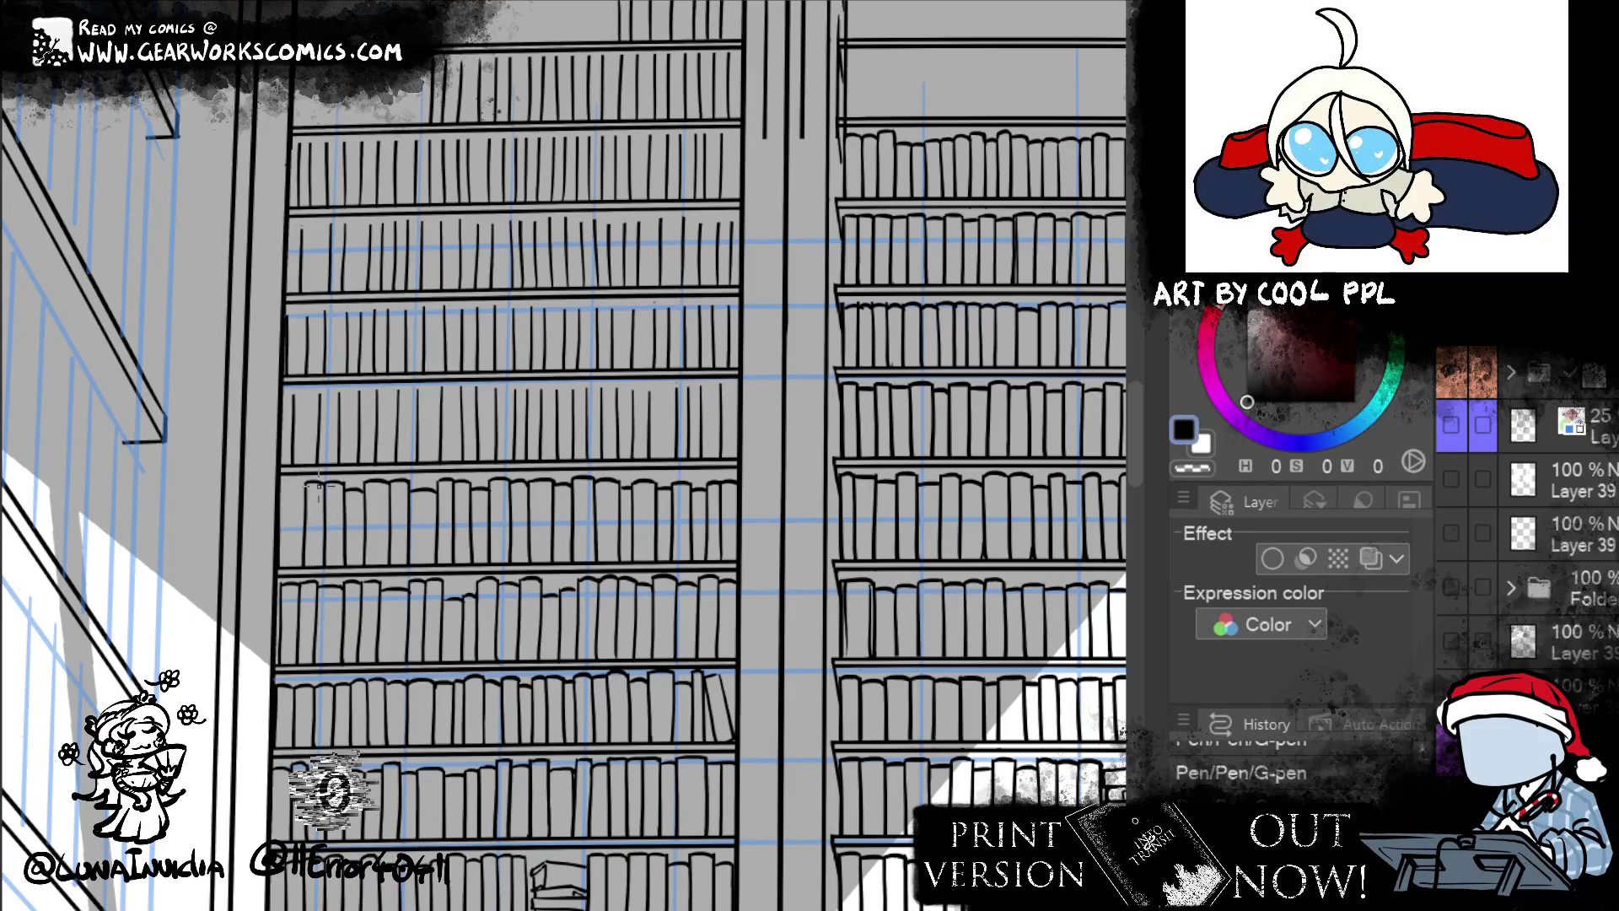
pyautogui.moveTo(317, 488); pyautogui.dragTo(364, 423)
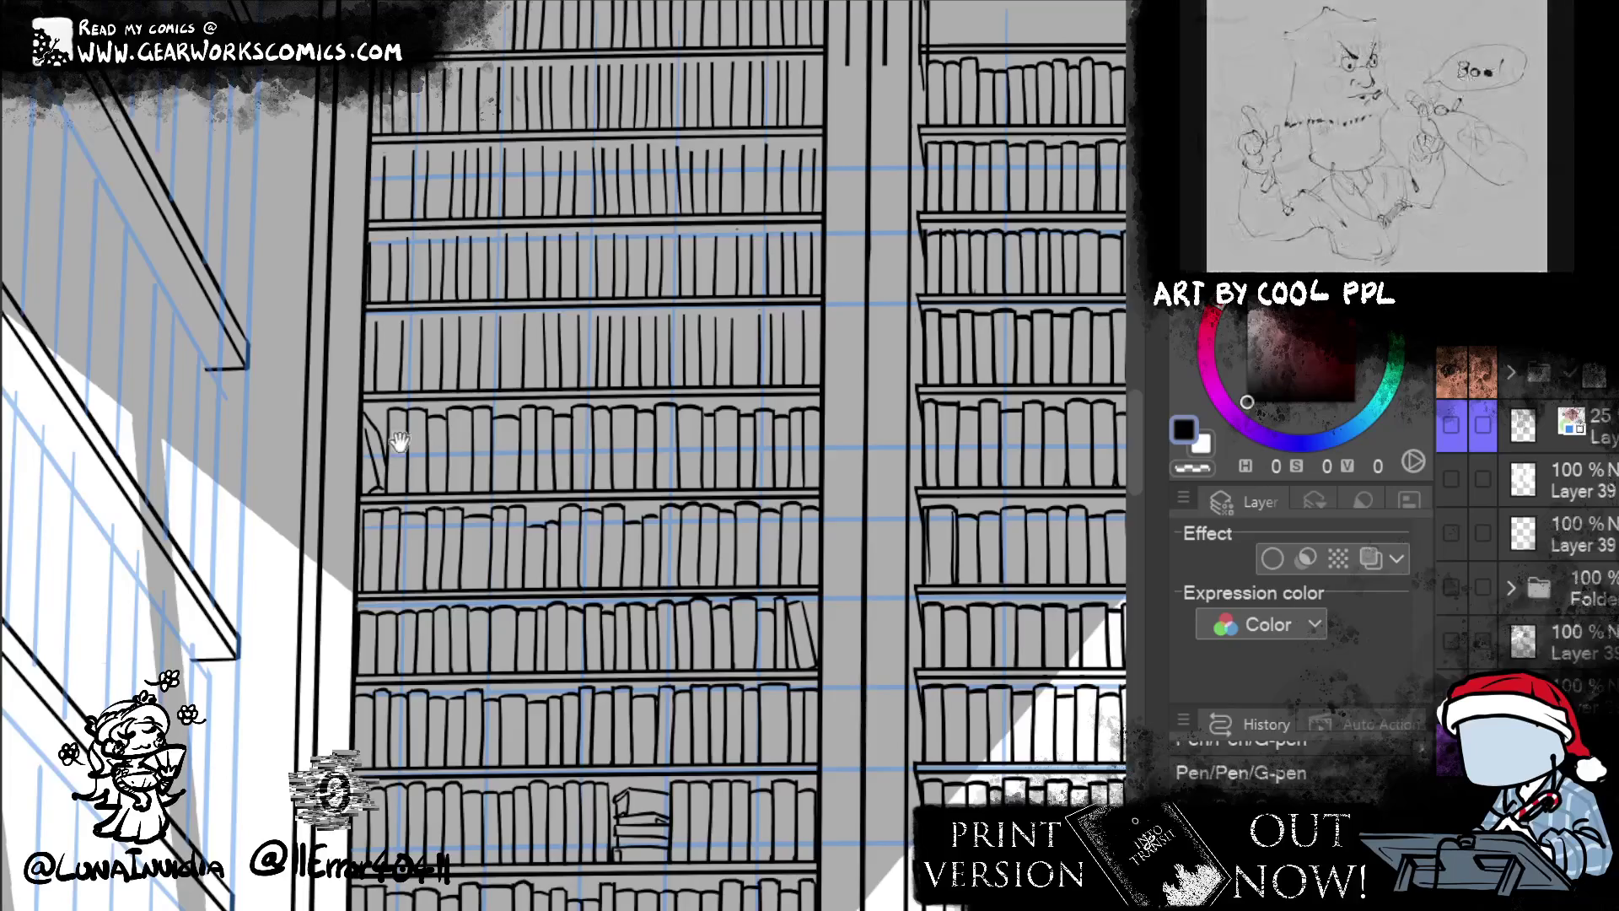
pyautogui.scroll(-3, 692, 506)
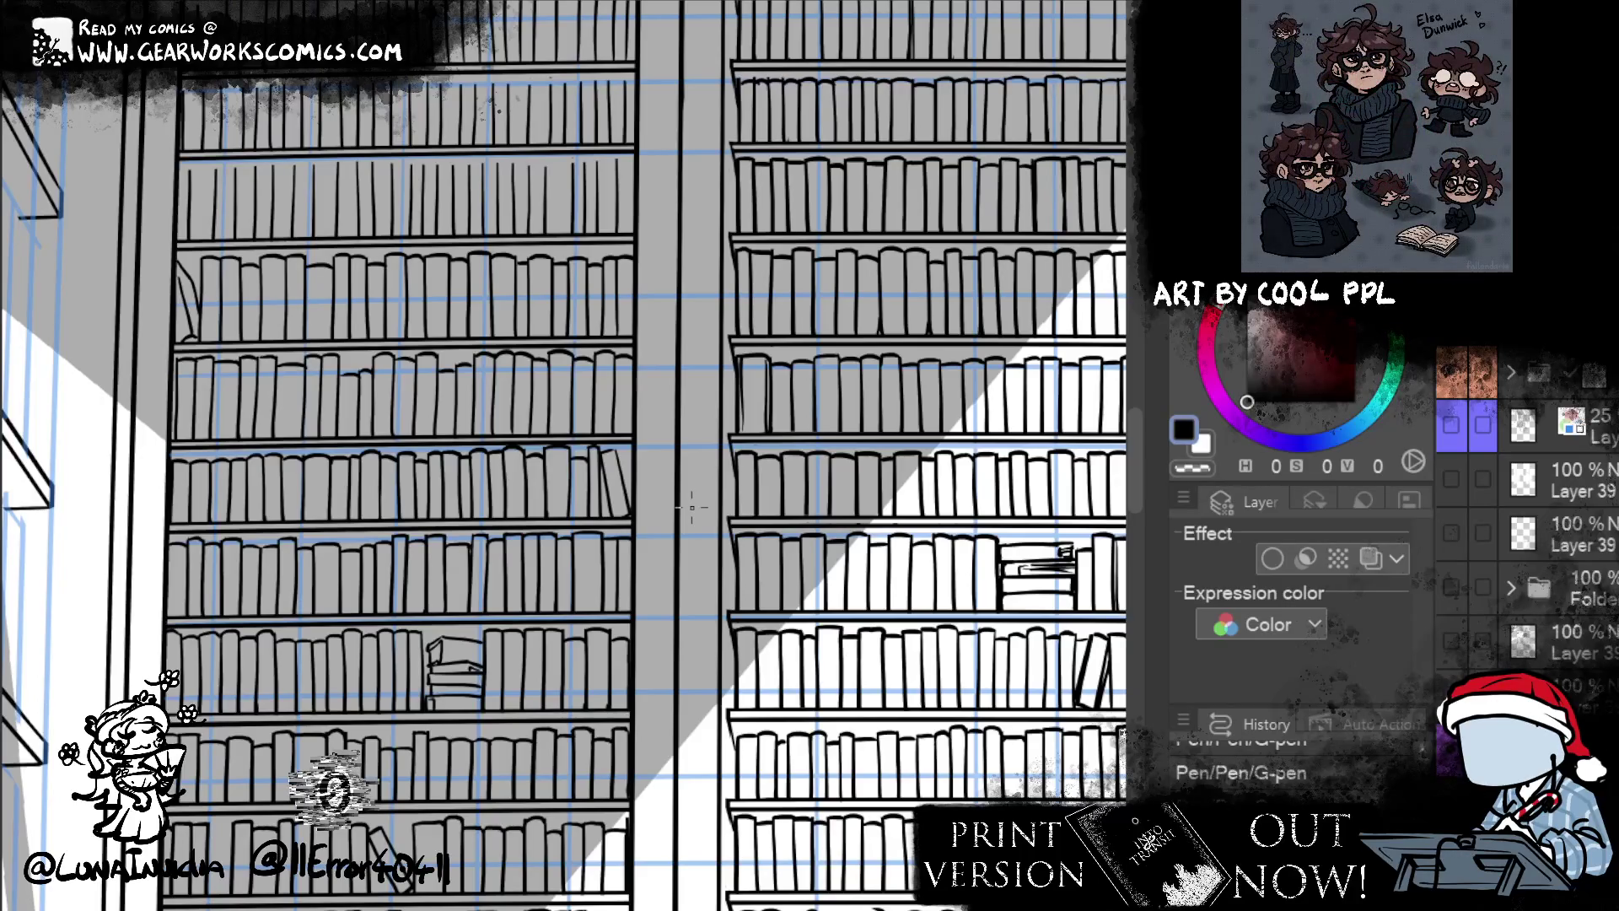
pyautogui.moveTo(903, 299)
pyautogui.mouseDown()
pyautogui.moveTo(836, 309)
pyautogui.moveTo(917, 297)
pyautogui.moveTo(959, 314)
pyautogui.moveTo(969, 354)
pyautogui.moveTo(802, 144)
pyautogui.mouseUp()
pyautogui.moveTo(968, 225)
pyautogui.mouseDown()
pyautogui.moveTo(983, 151)
pyautogui.moveTo(652, 416)
pyautogui.moveTo(926, 413)
pyautogui.mouseUp()
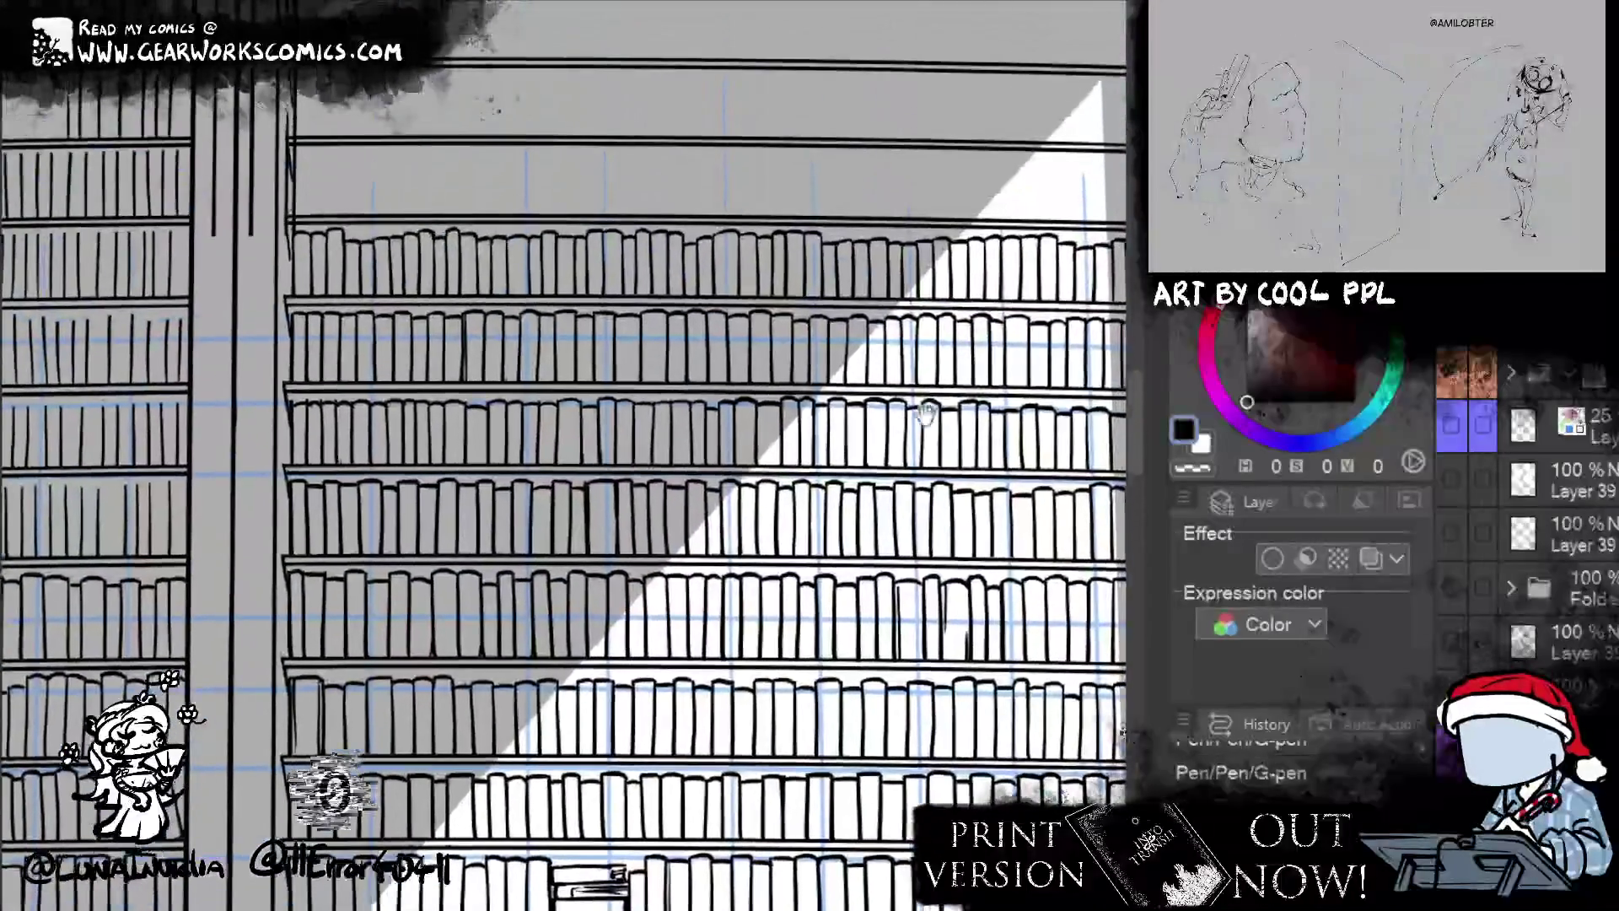
pyautogui.moveTo(1070, 221)
pyautogui.mouseDown()
pyautogui.moveTo(882, 164)
pyautogui.moveTo(843, 632)
pyautogui.mouseUp()
pyautogui.scroll(2, 661, 351)
pyautogui.moveTo(381, 282)
pyautogui.mouseDown()
pyautogui.moveTo(330, 365)
pyautogui.moveTo(425, 376)
pyautogui.moveTo(442, 342)
pyautogui.moveTo(506, 381)
pyautogui.mouseUp()
pyautogui.moveTo(541, 291); pyautogui.dragTo(586, 370)
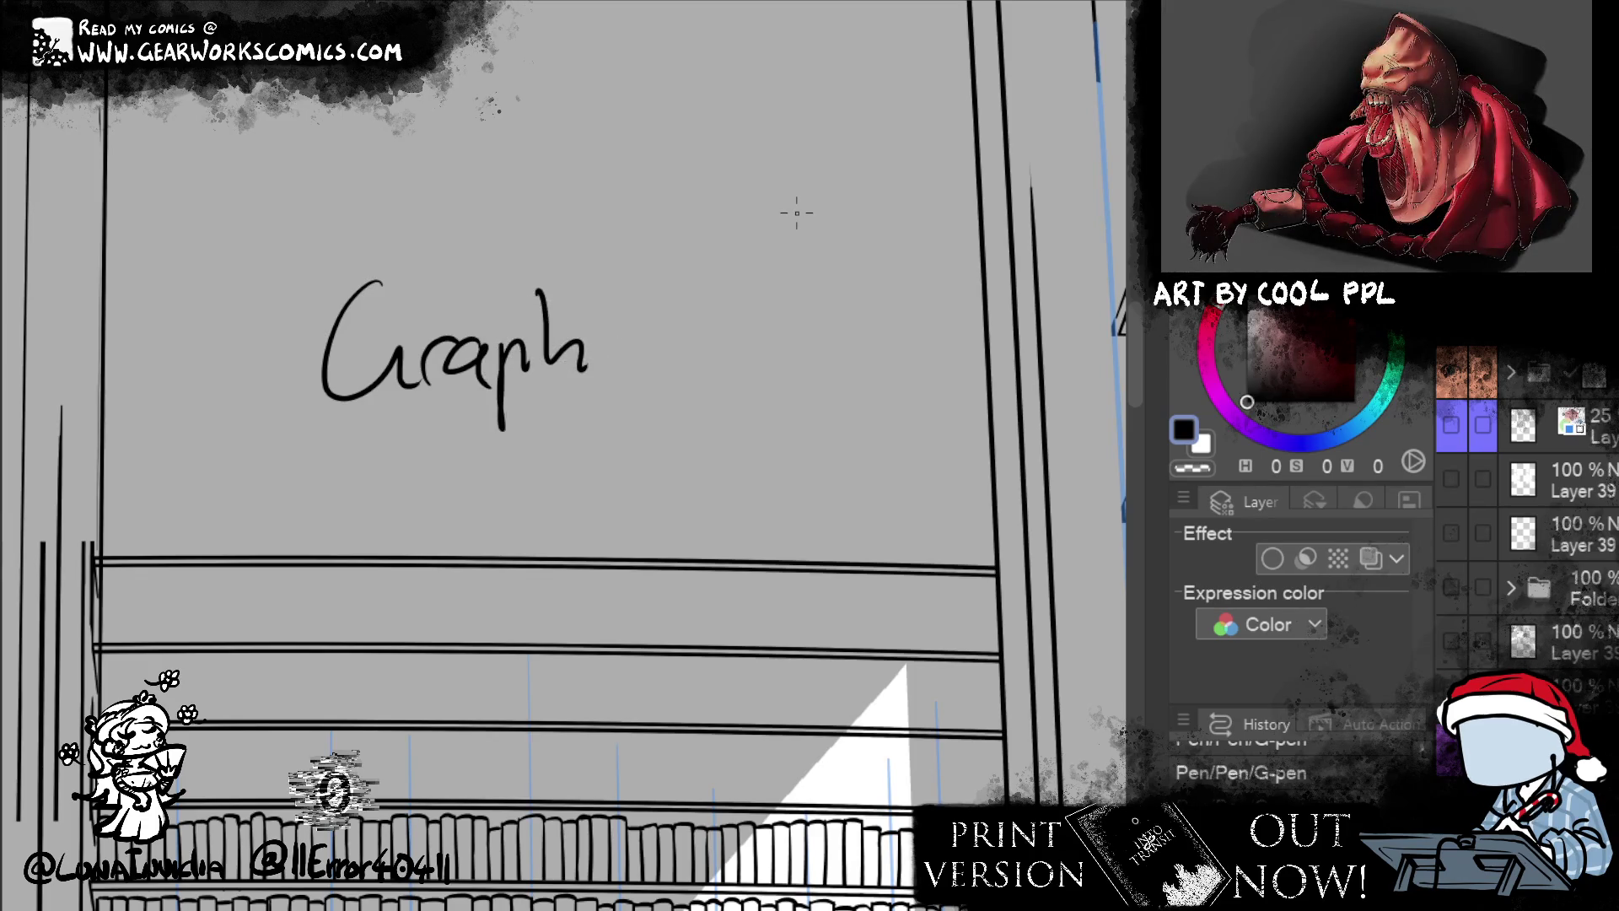
pyautogui.hotkey('ctrl', 'z')
pyautogui.hotkey('ctrl', 'z')
pyautogui.hotkey('ctrl', 'z')
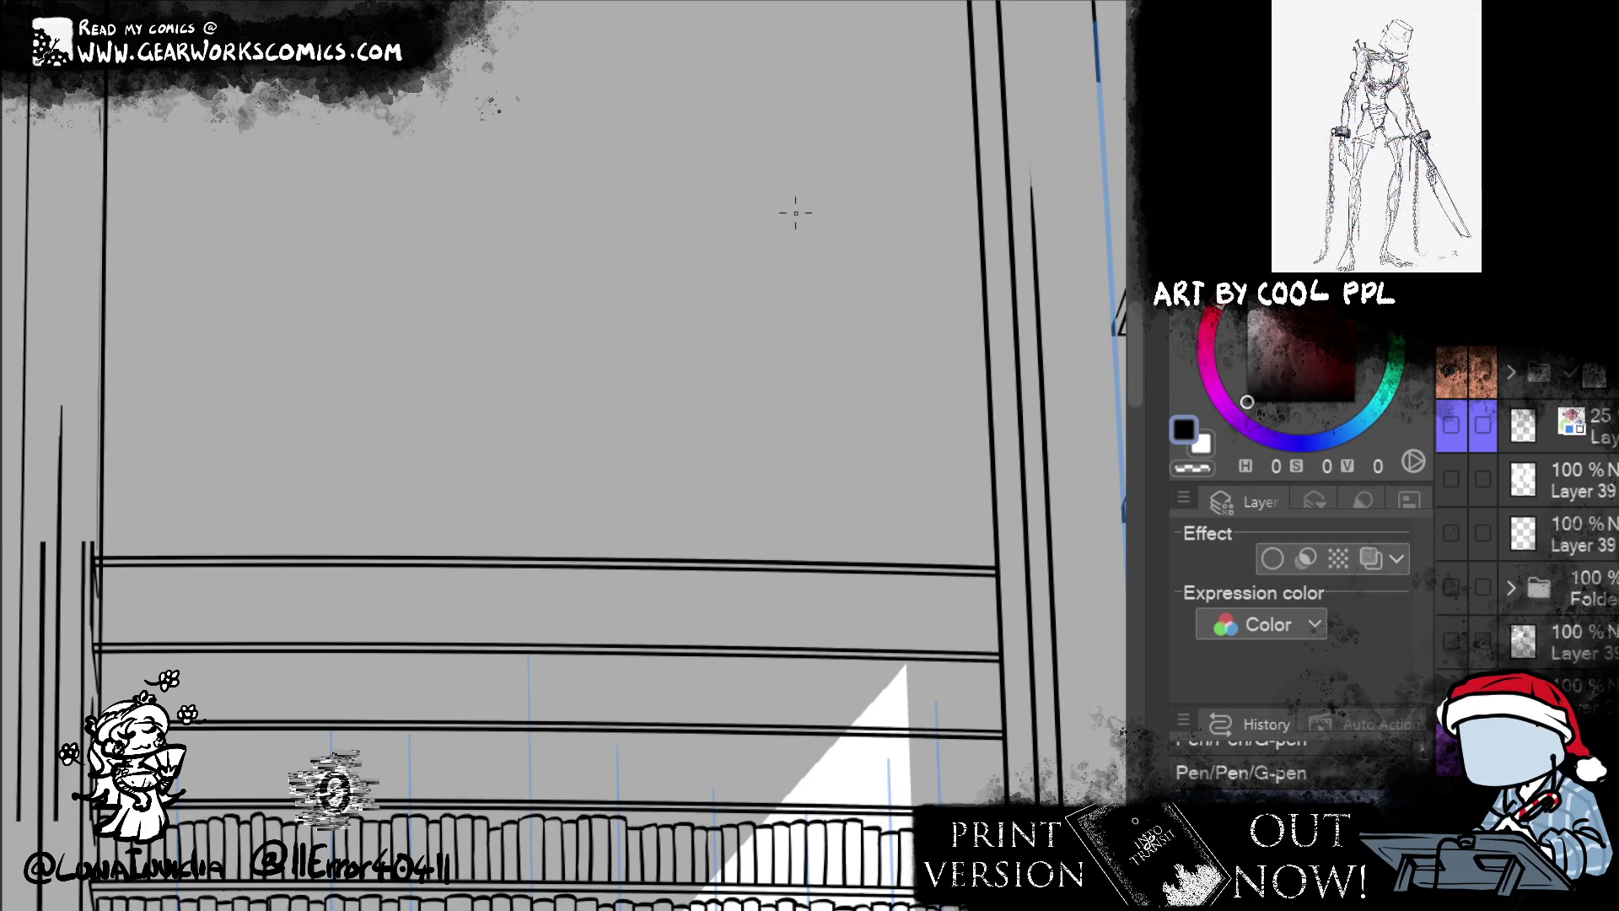
pyautogui.scroll(-5, 796, 213)
pyautogui.scroll(3, 824, 786)
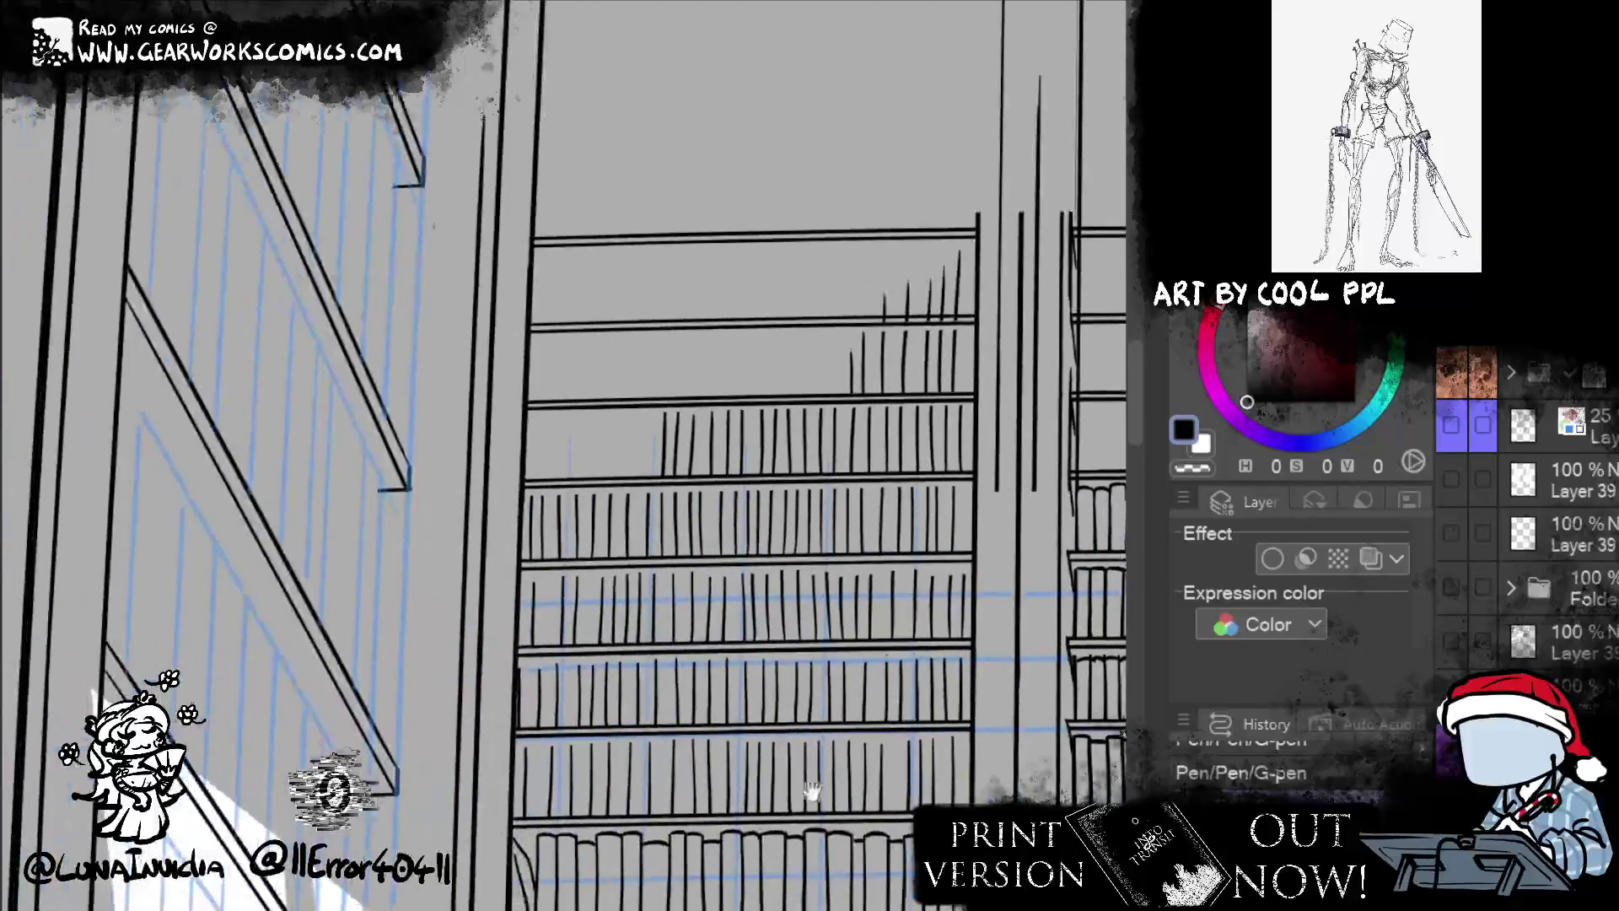
# - Zoom in on the half-filled middle shelves of the left bookcase
pyautogui.scroll(-2, 517, 625)
pyautogui.scroll(4, 699, 529)
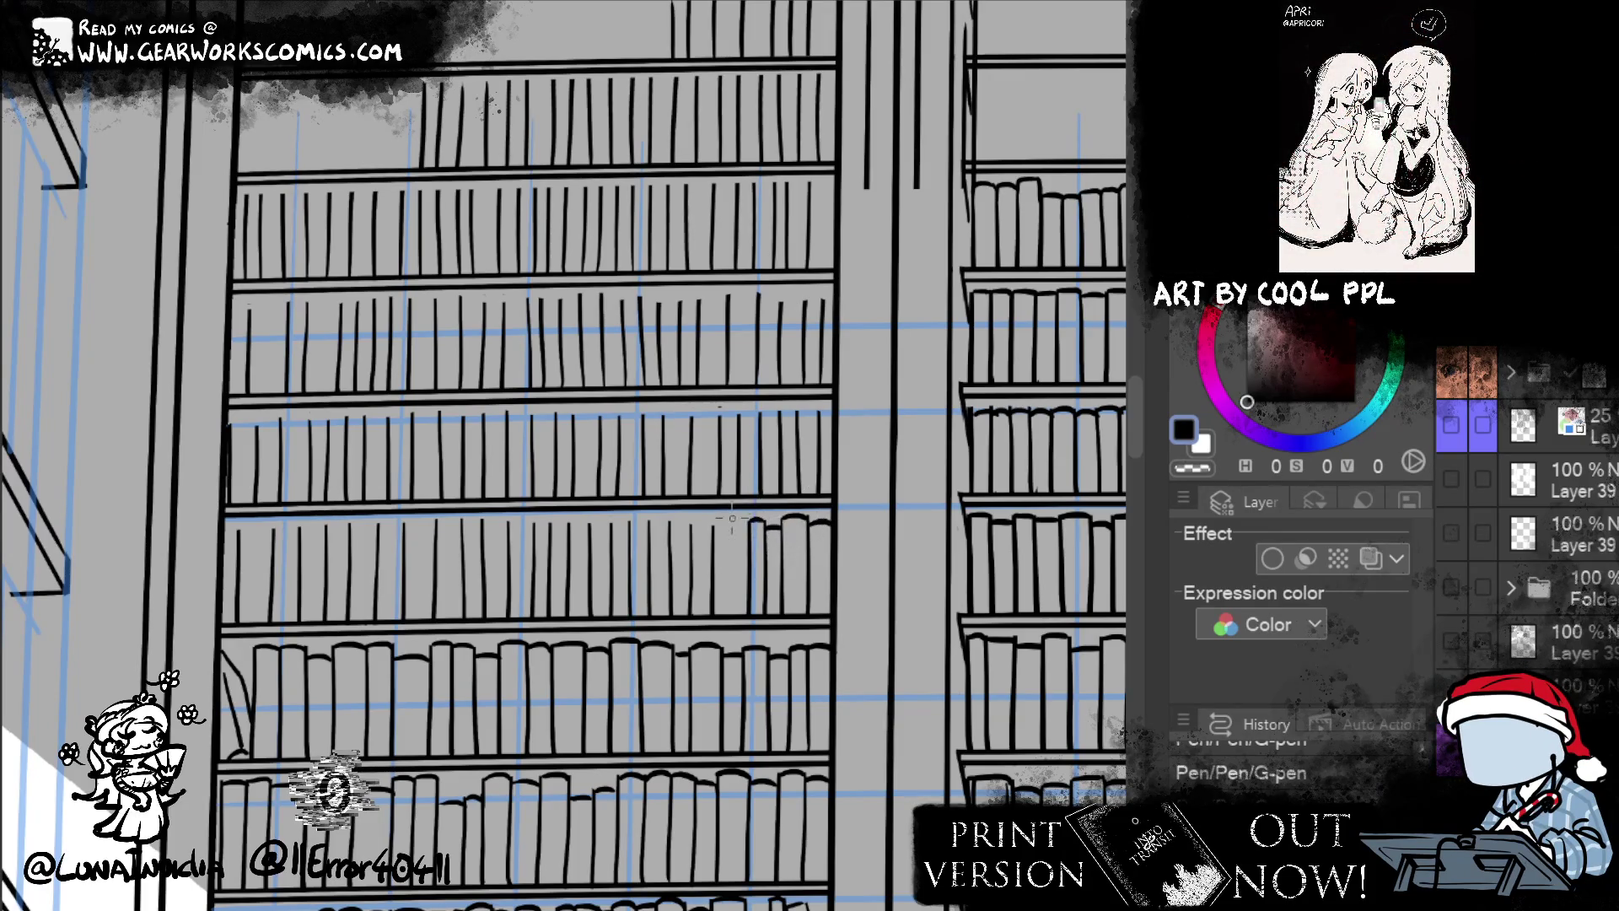
# - Ink two curved book tops and a spine line down to the shelf, redoing unsatisfying strokes
pyautogui.moveTo(713, 531); pyautogui.dragTo(747, 523)
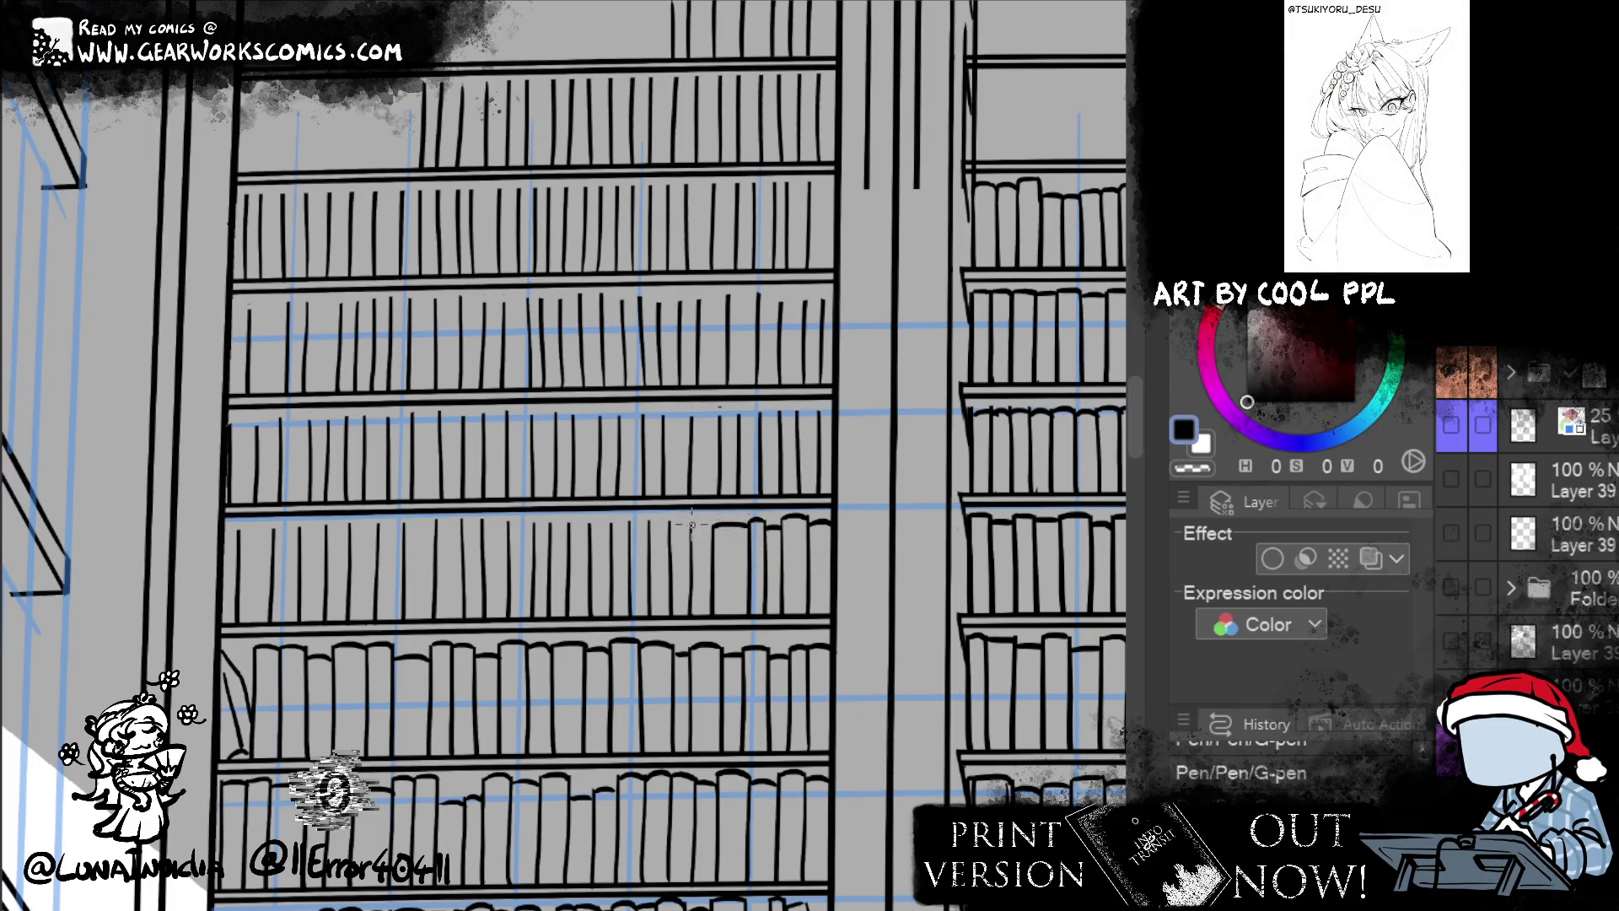
pyautogui.moveTo(713, 546)
pyautogui.mouseDown()
pyautogui.moveTo(722, 516)
pyautogui.moveTo(674, 518)
pyautogui.mouseUp()
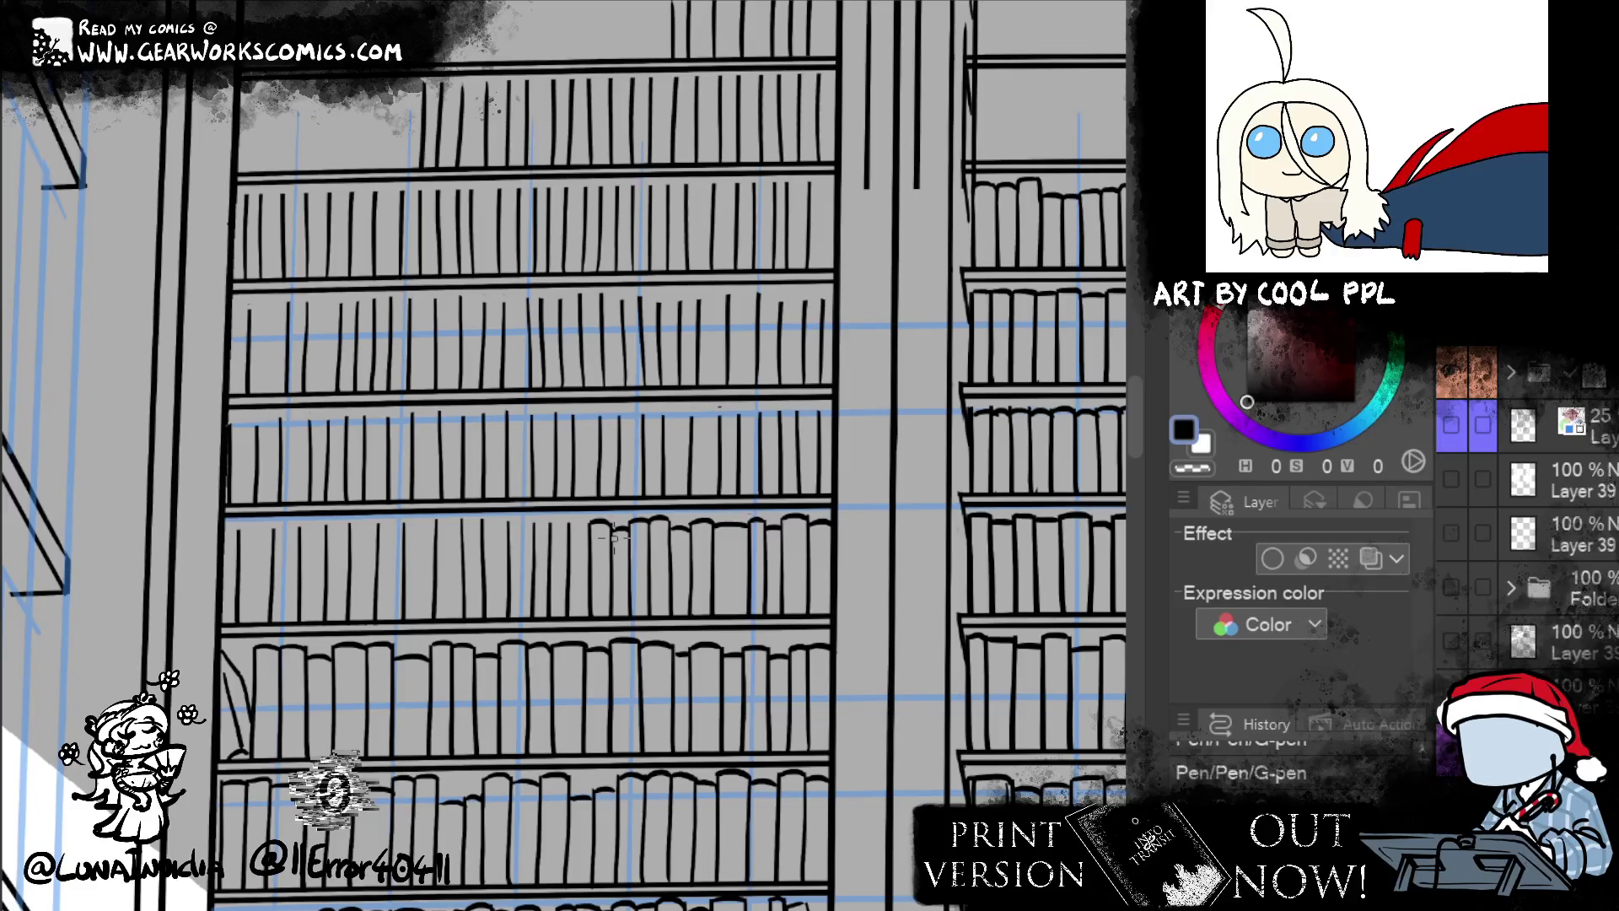
pyautogui.moveTo(715, 524); pyautogui.dragTo(717, 611)
pyautogui.moveTo(715, 526); pyautogui.dragTo(718, 624)
pyautogui.hotkey('ctrl', 'z')
pyautogui.moveTo(716, 526); pyautogui.dragTo(717, 628)
pyautogui.hotkey('ctrl', 'z')
pyautogui.moveTo(716, 524); pyautogui.dragTo(717, 614)
pyautogui.moveTo(746, 525); pyautogui.dragTo(746, 620)
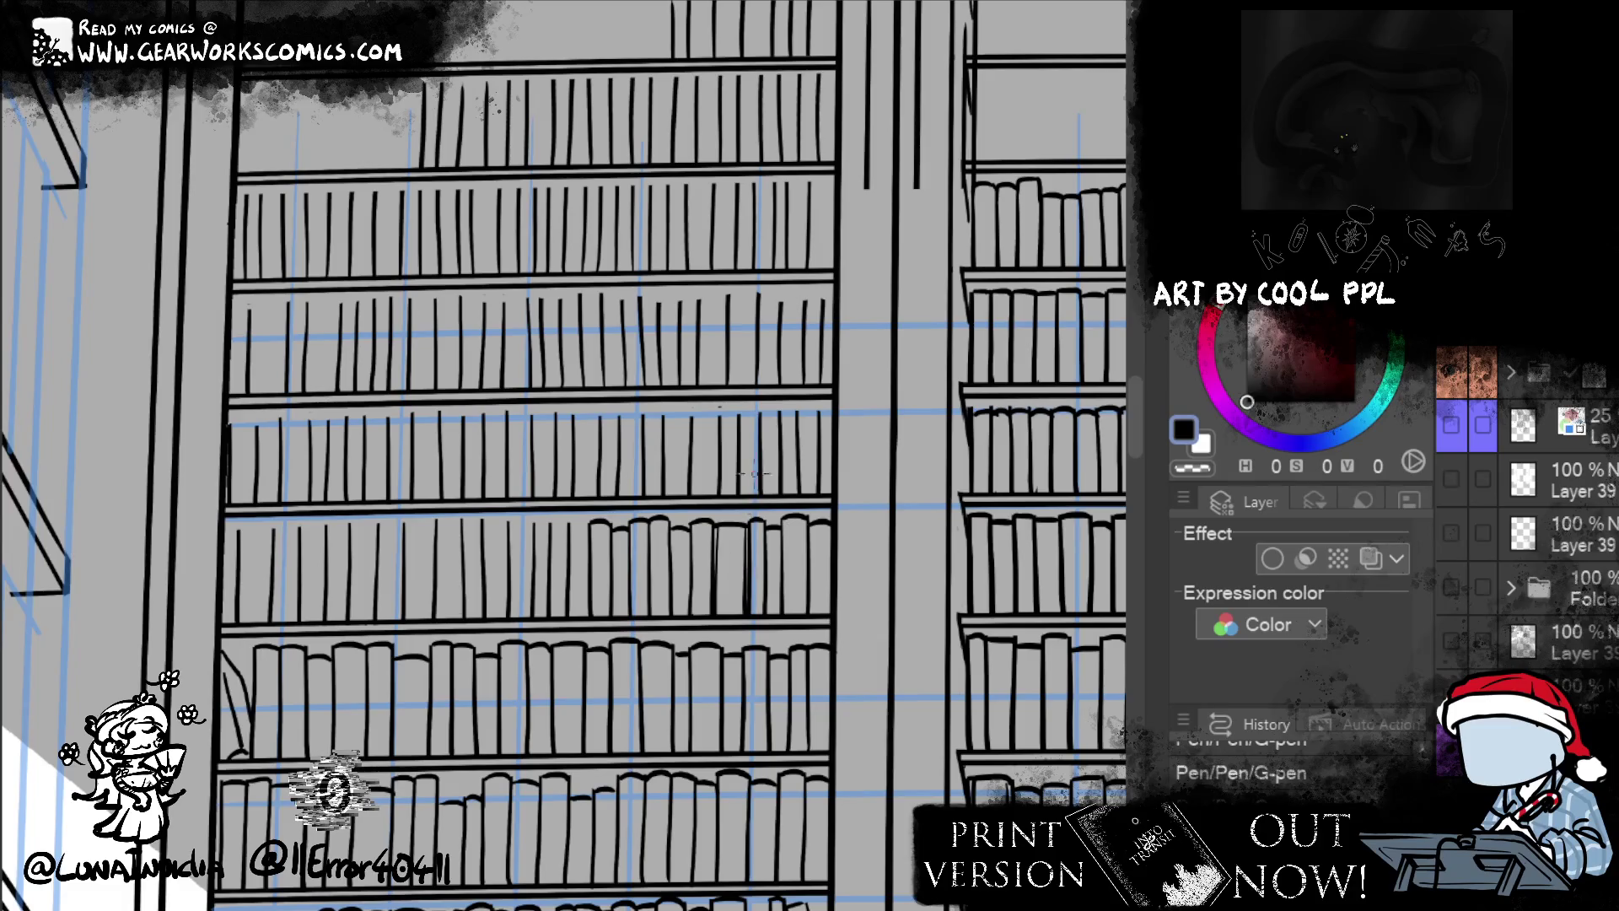
pyautogui.hotkey('ctrl', 'z')
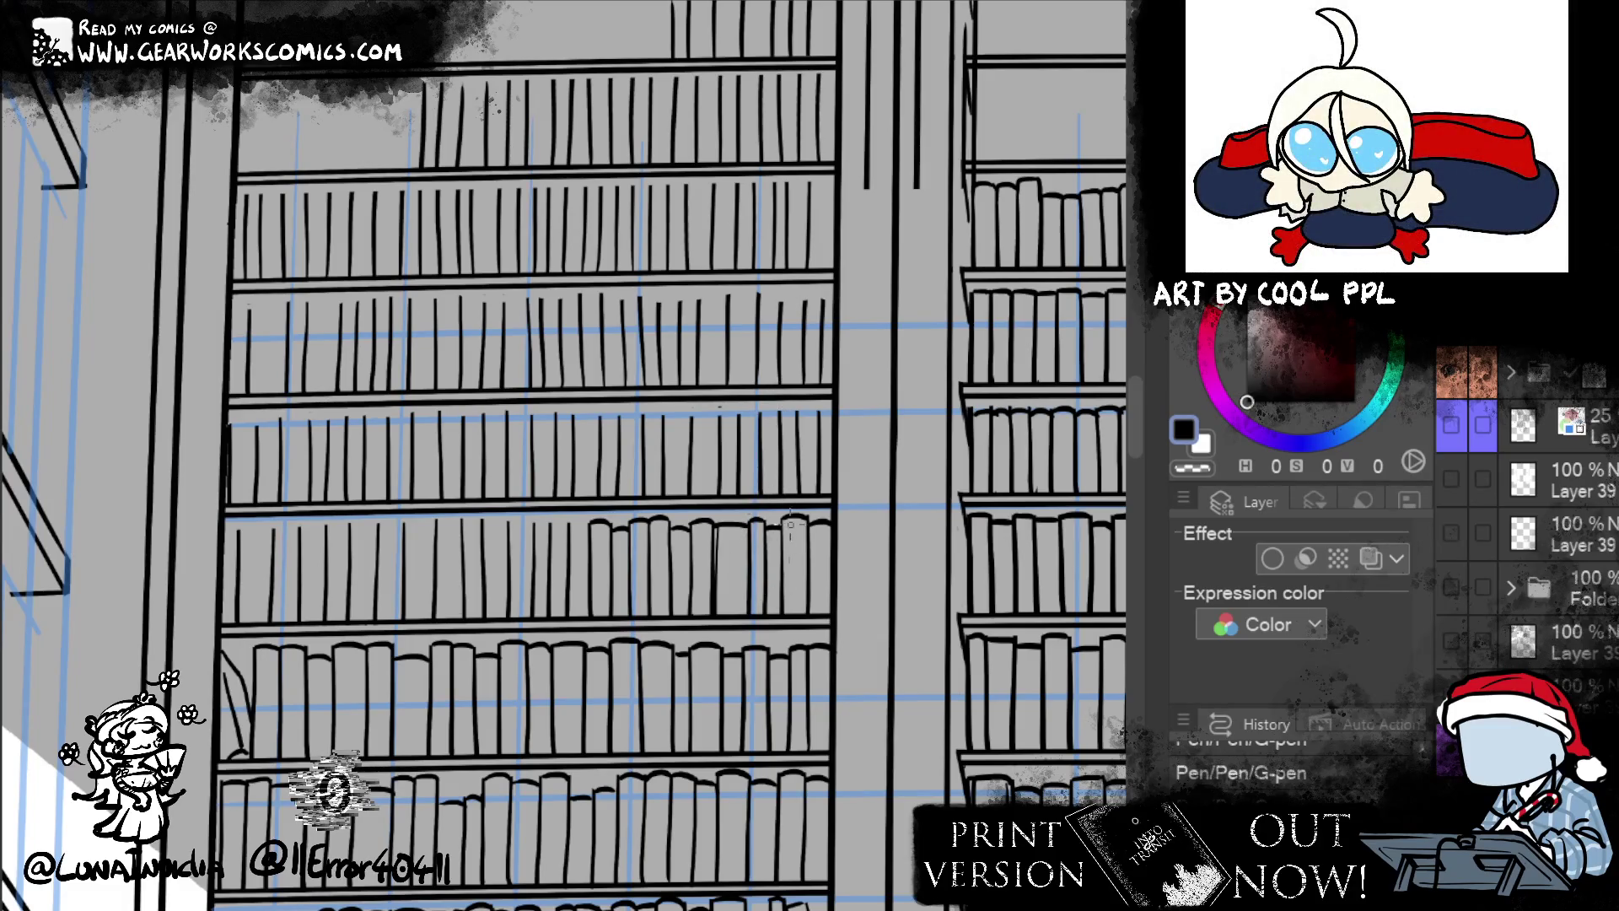
# - Ink four more curved book tops further left and a spine down to the shelf
pyautogui.moveTo(567, 529); pyautogui.dragTo(590, 521)
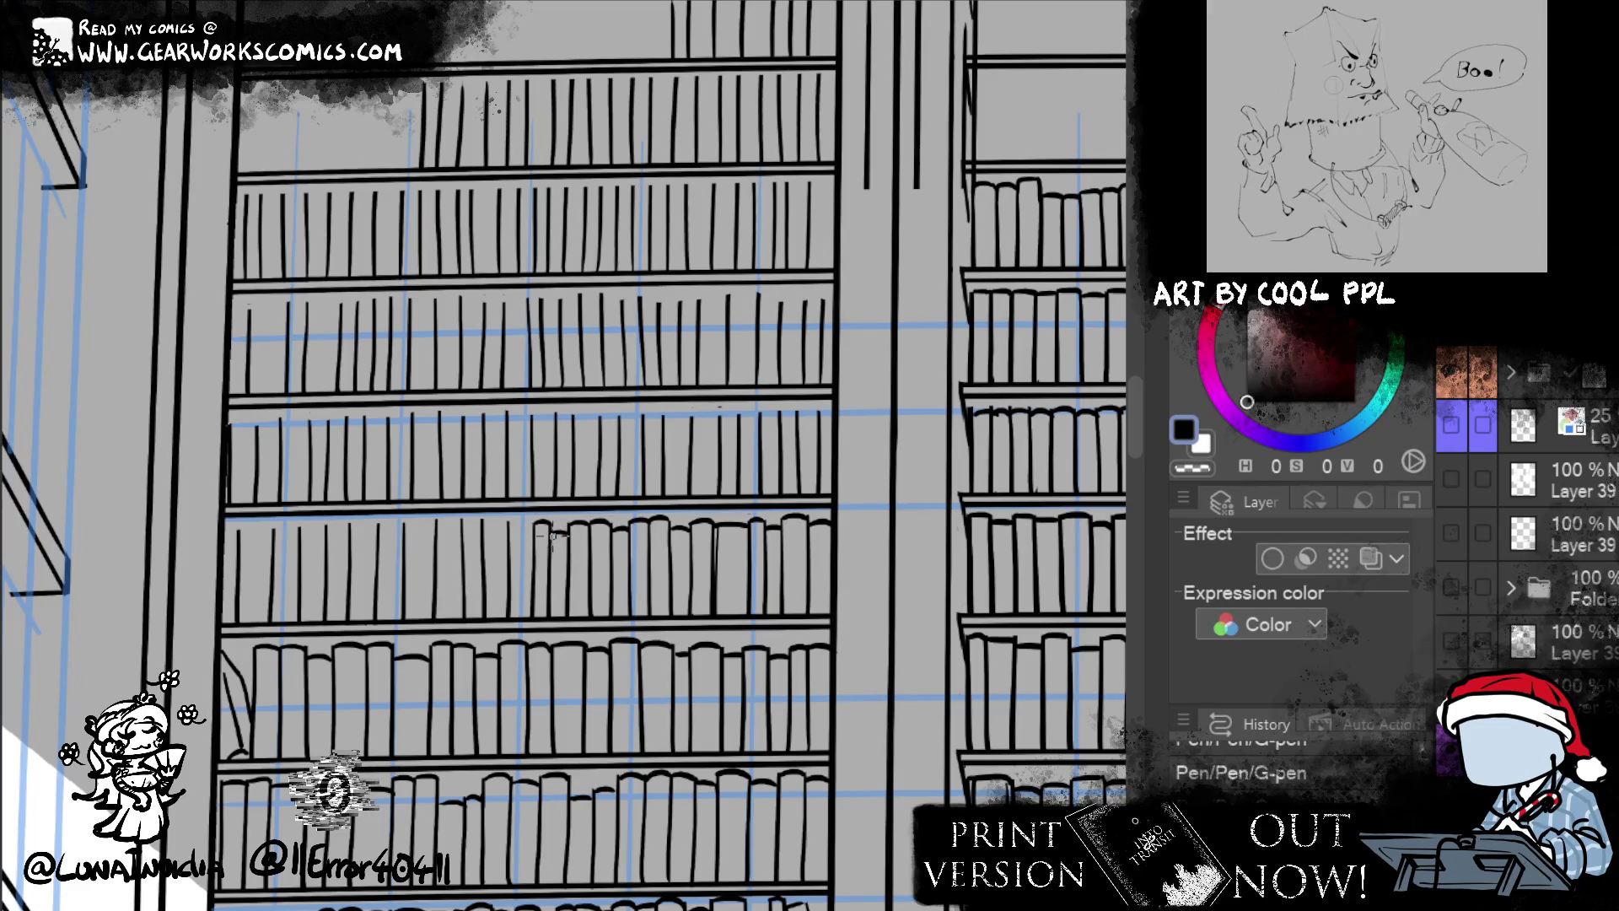
pyautogui.moveTo(510, 531); pyautogui.dragTo(529, 543)
pyautogui.moveTo(482, 526); pyautogui.dragTo(513, 521)
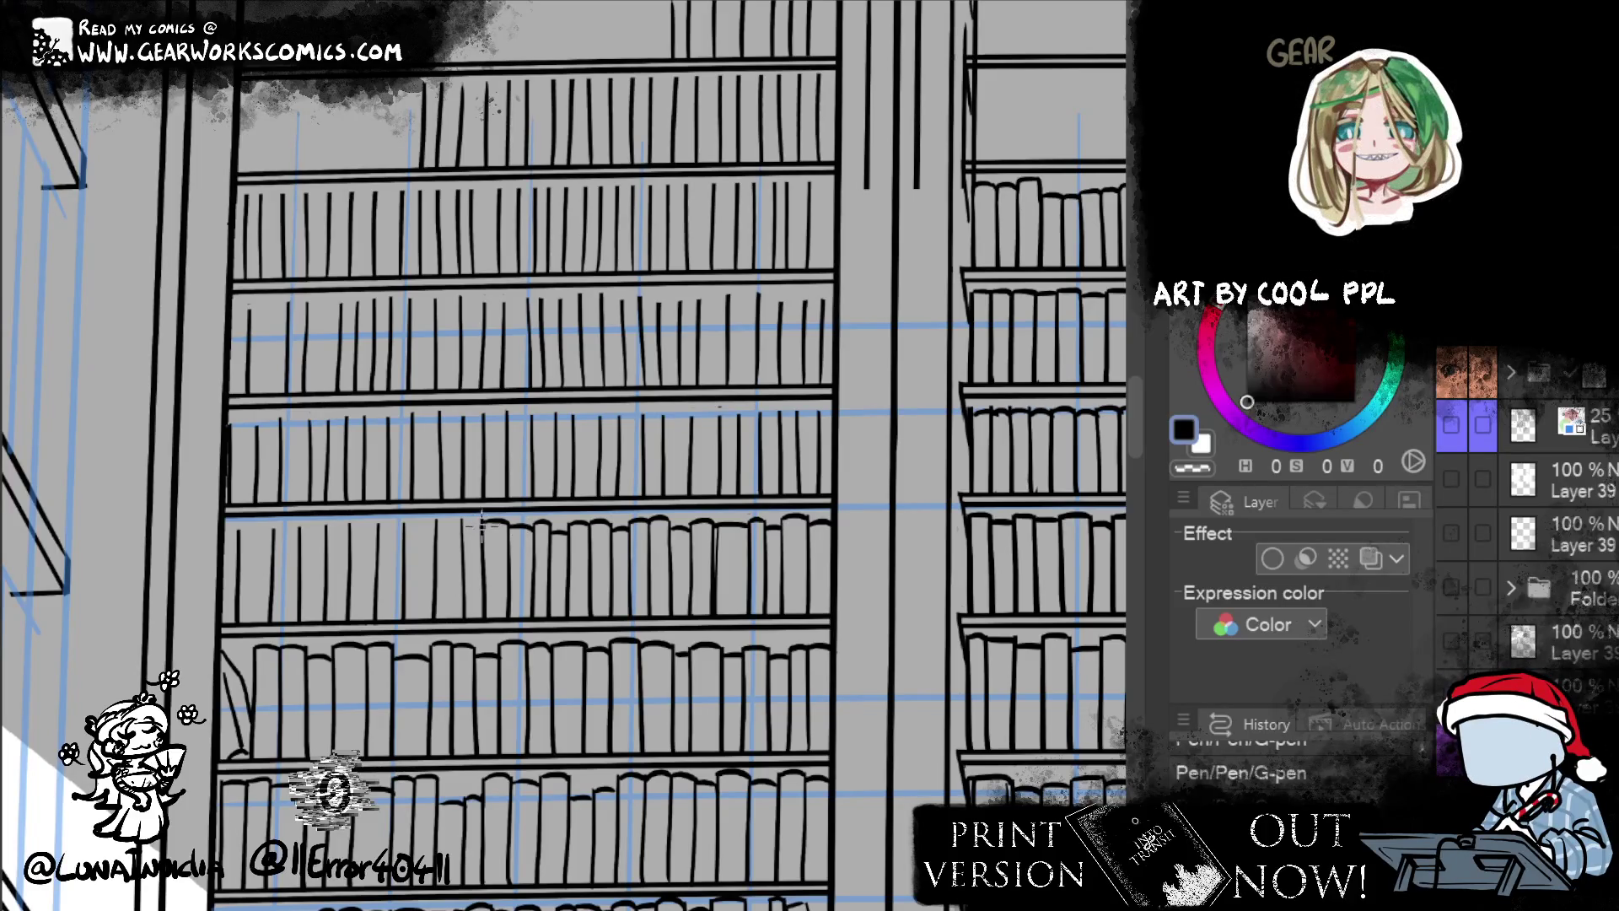
pyautogui.moveTo(462, 525); pyautogui.dragTo(484, 520)
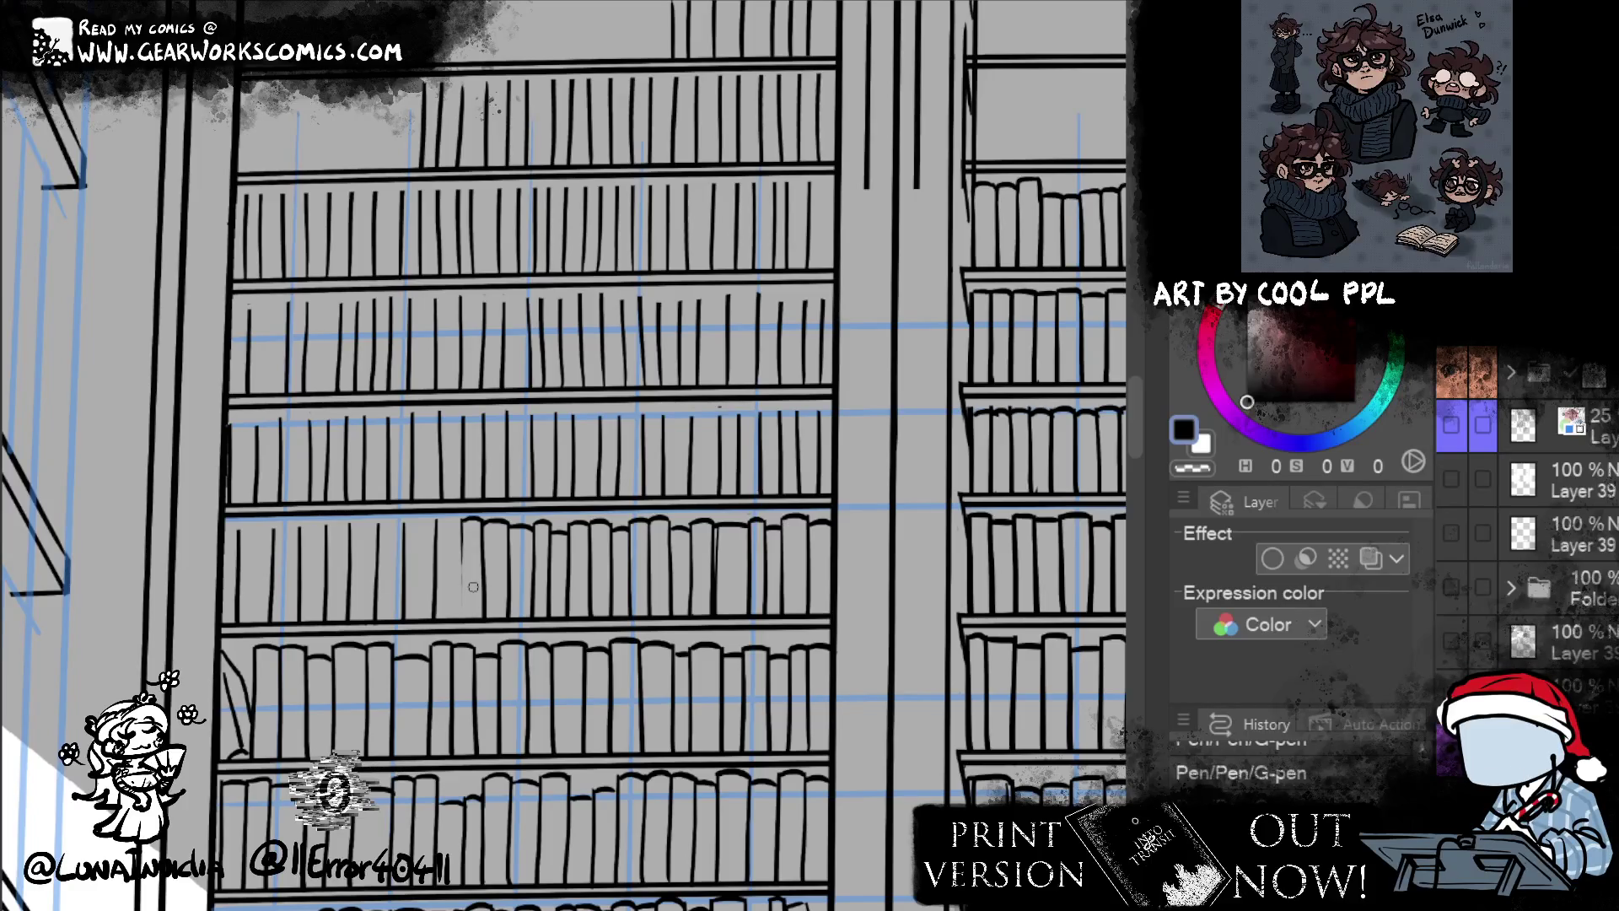
pyautogui.moveTo(462, 517); pyautogui.dragTo(463, 618)
# - Redraw the book spine darker down to the shelf and add another book further left
pyautogui.moveTo(462, 518); pyautogui.dragTo(463, 601)
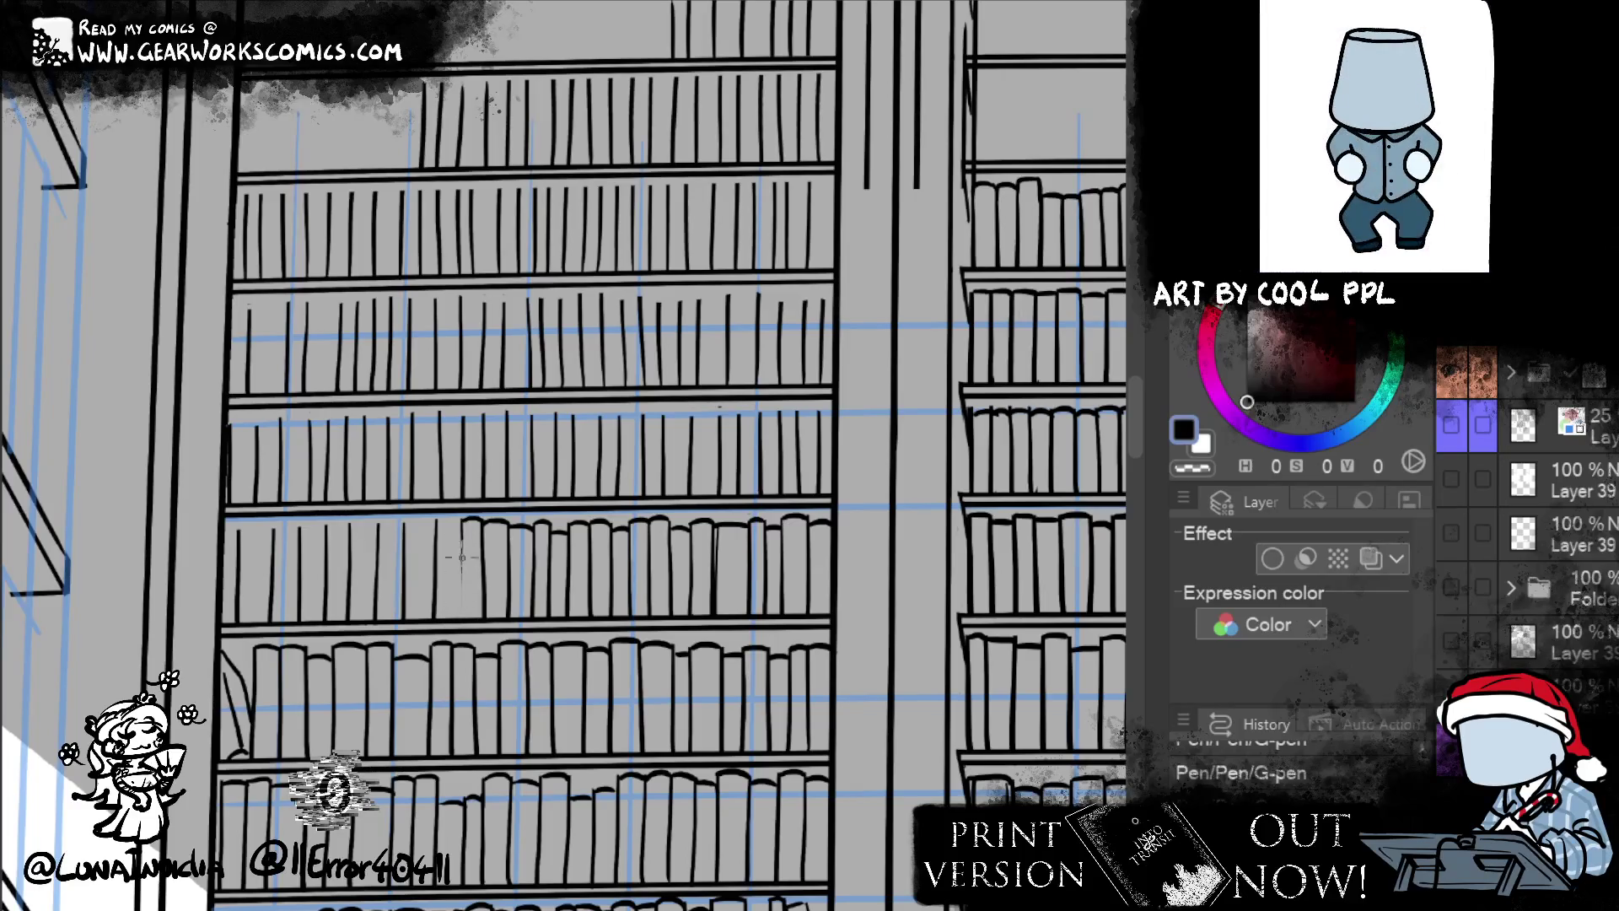
pyautogui.hotkey('ctrl', 'z')
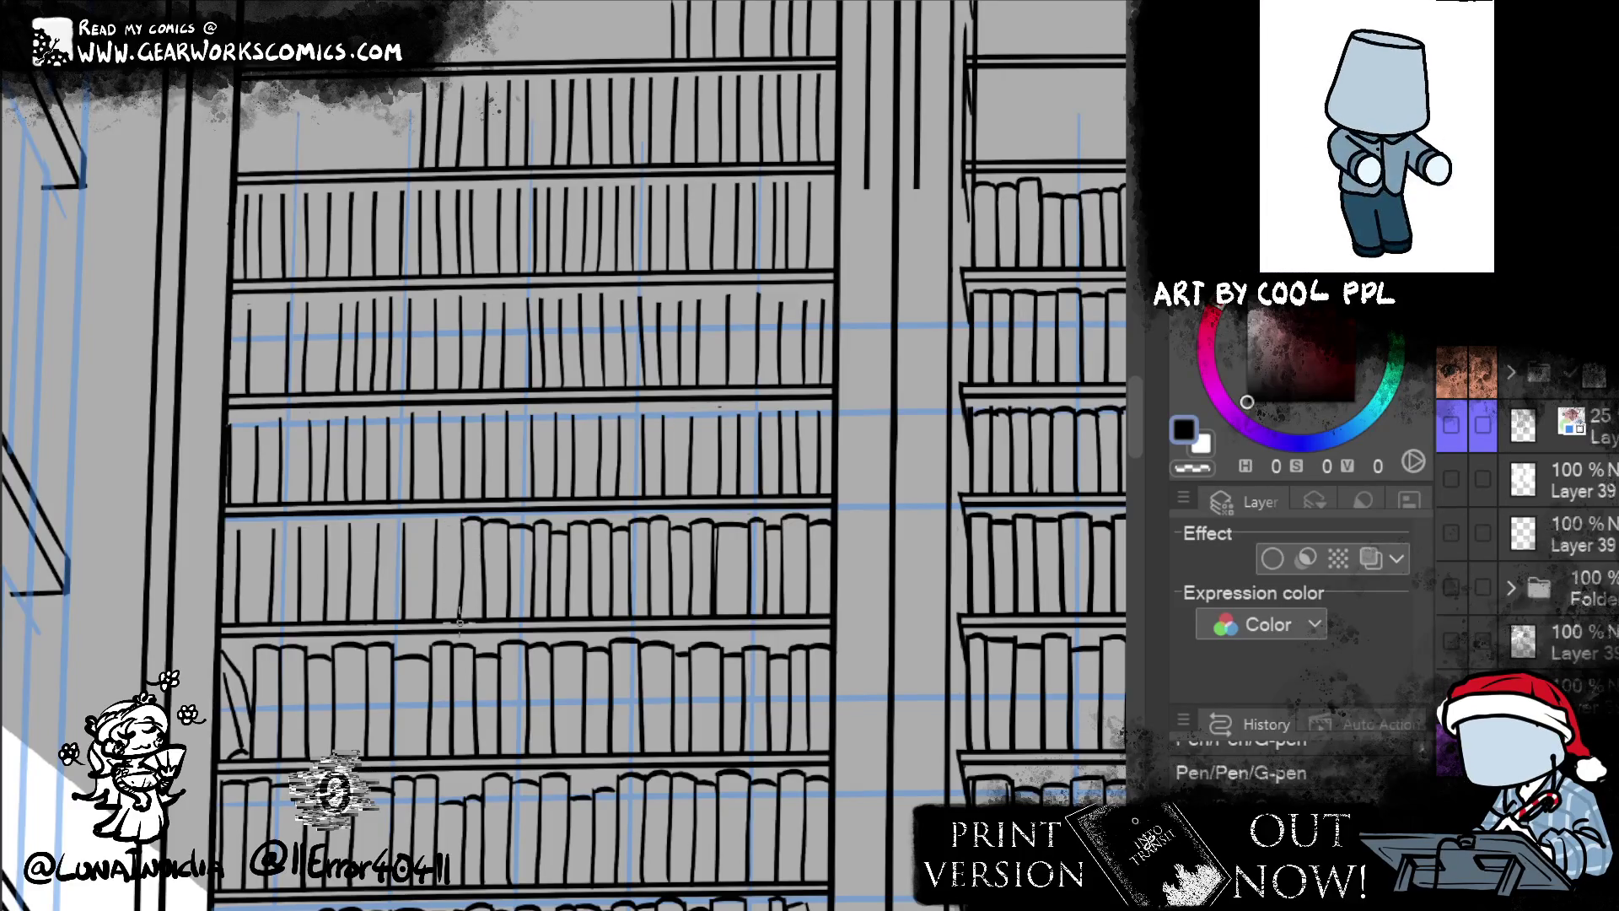
pyautogui.moveTo(462, 524); pyautogui.dragTo(463, 604)
pyautogui.moveTo(462, 544); pyautogui.dragTo(463, 619)
pyautogui.moveTo(462, 551); pyautogui.dragTo(463, 619)
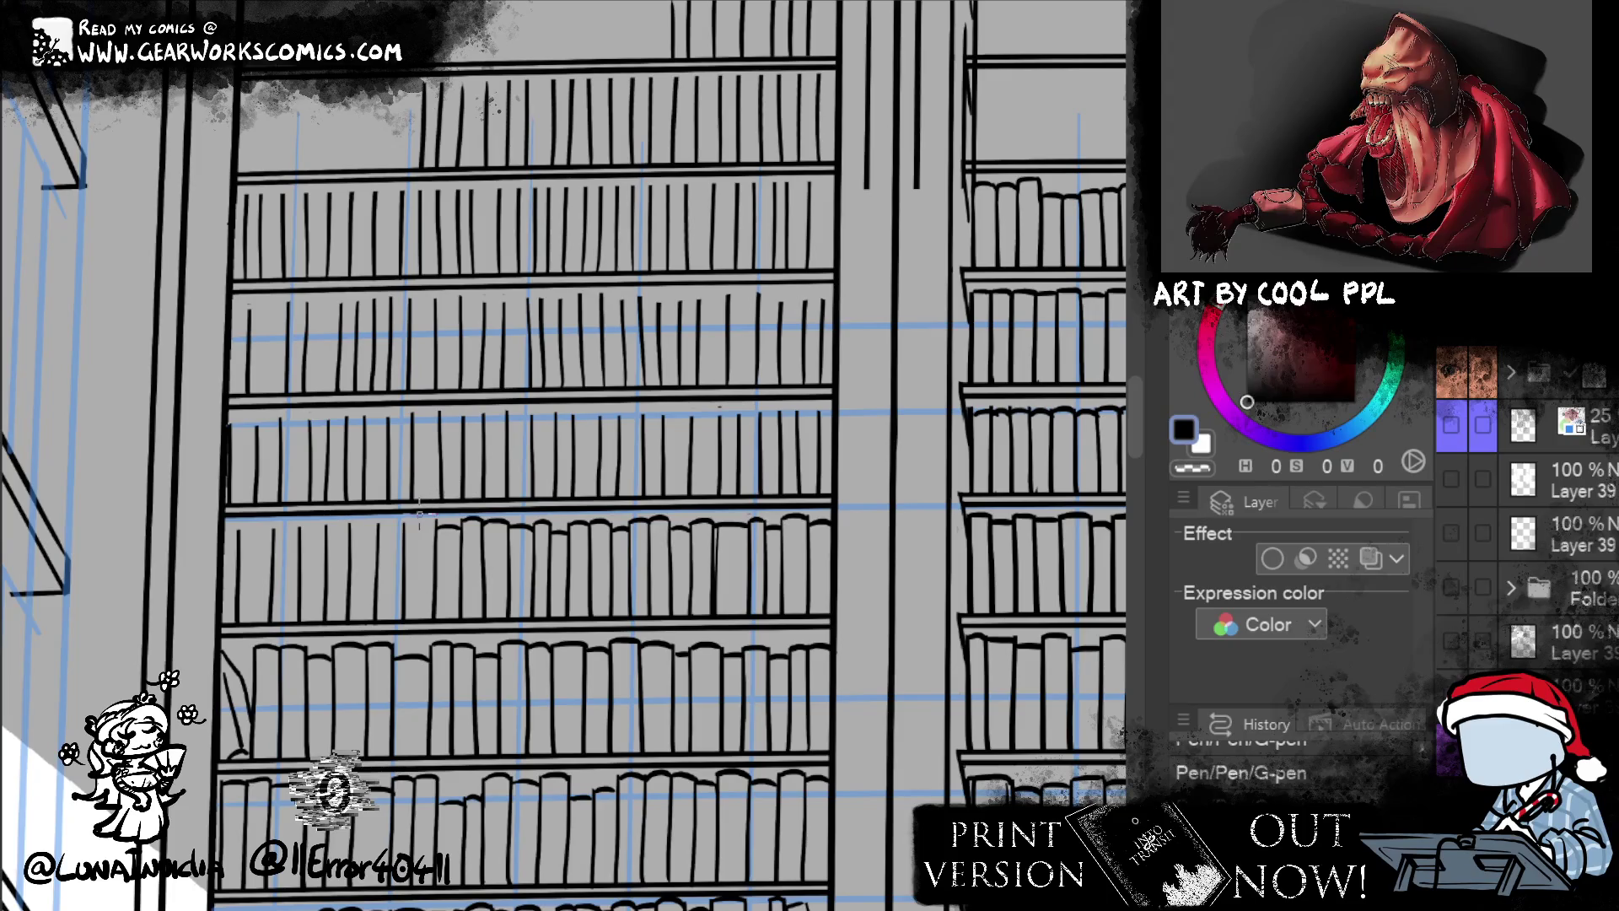
pyautogui.moveTo(411, 525); pyautogui.dragTo(432, 519)
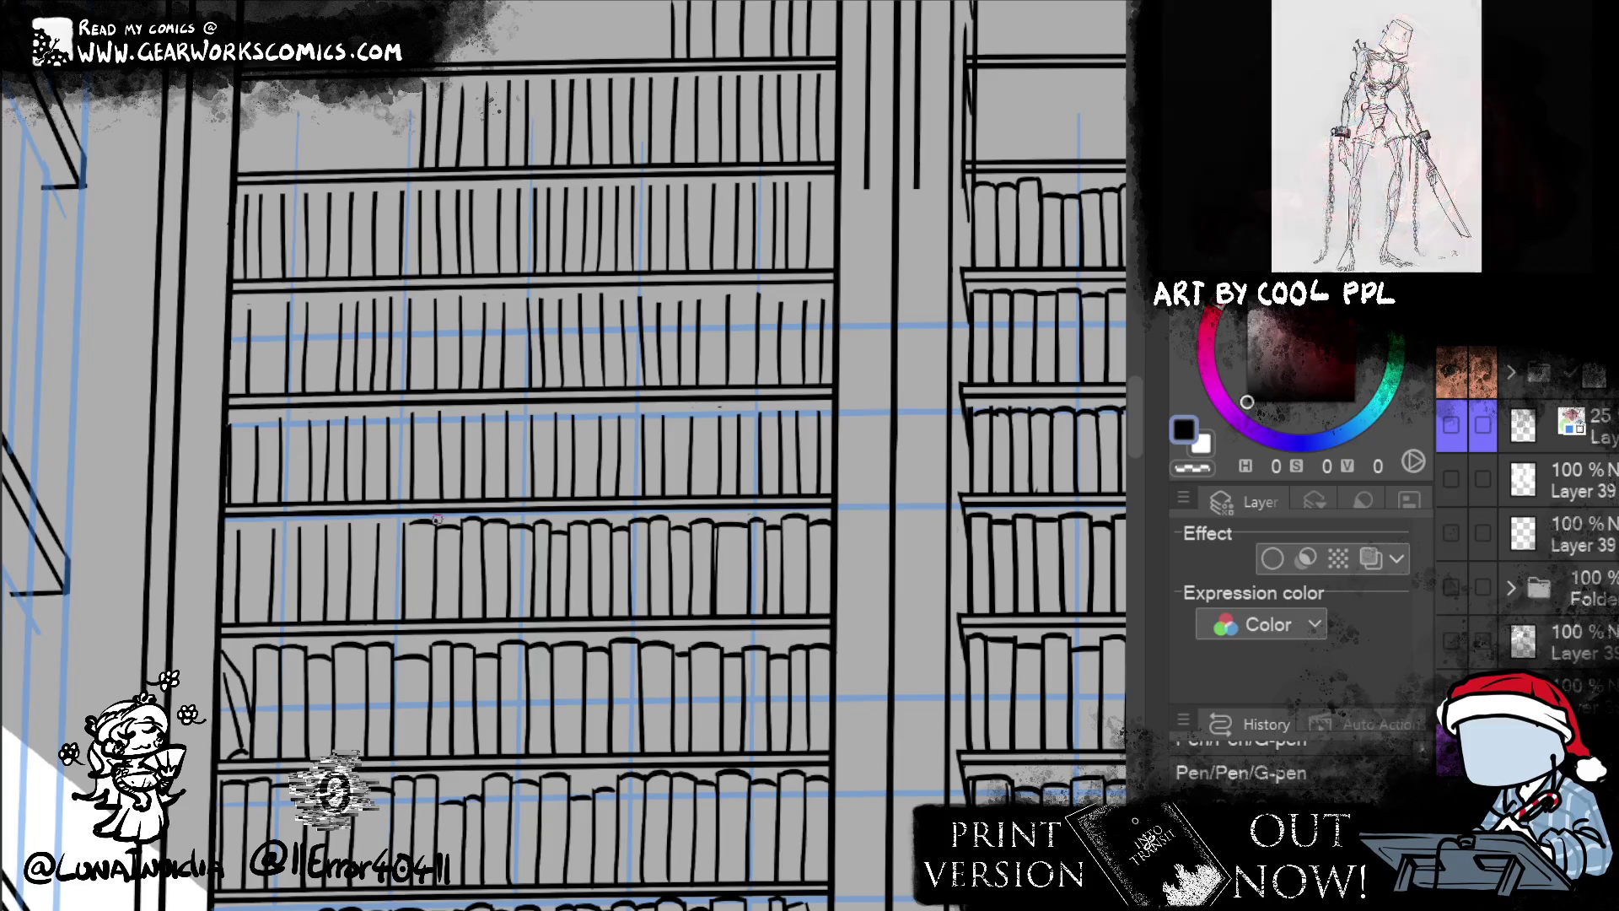
pyautogui.moveTo(458, 513); pyautogui.dragTo(499, 507)
pyautogui.moveTo(408, 528)
pyautogui.mouseDown()
pyautogui.moveTo(433, 523)
pyautogui.moveTo(407, 607)
pyautogui.mouseUp()
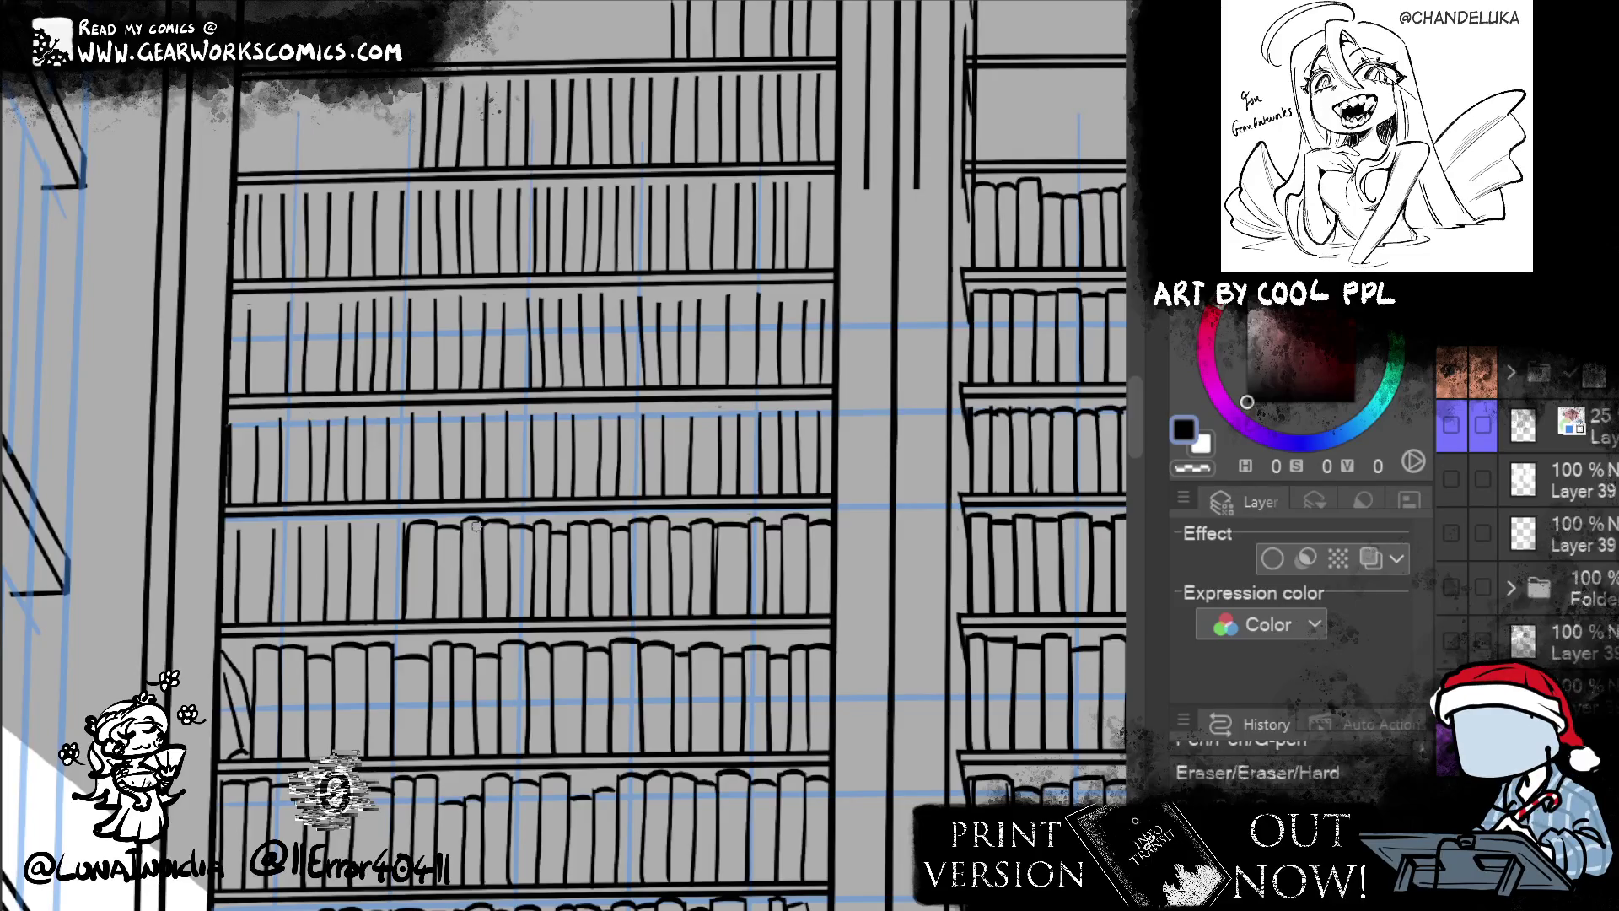
# - Ink more book lines, erase the excess, add a short spine and remove a book's top outline
pyautogui.press('p')
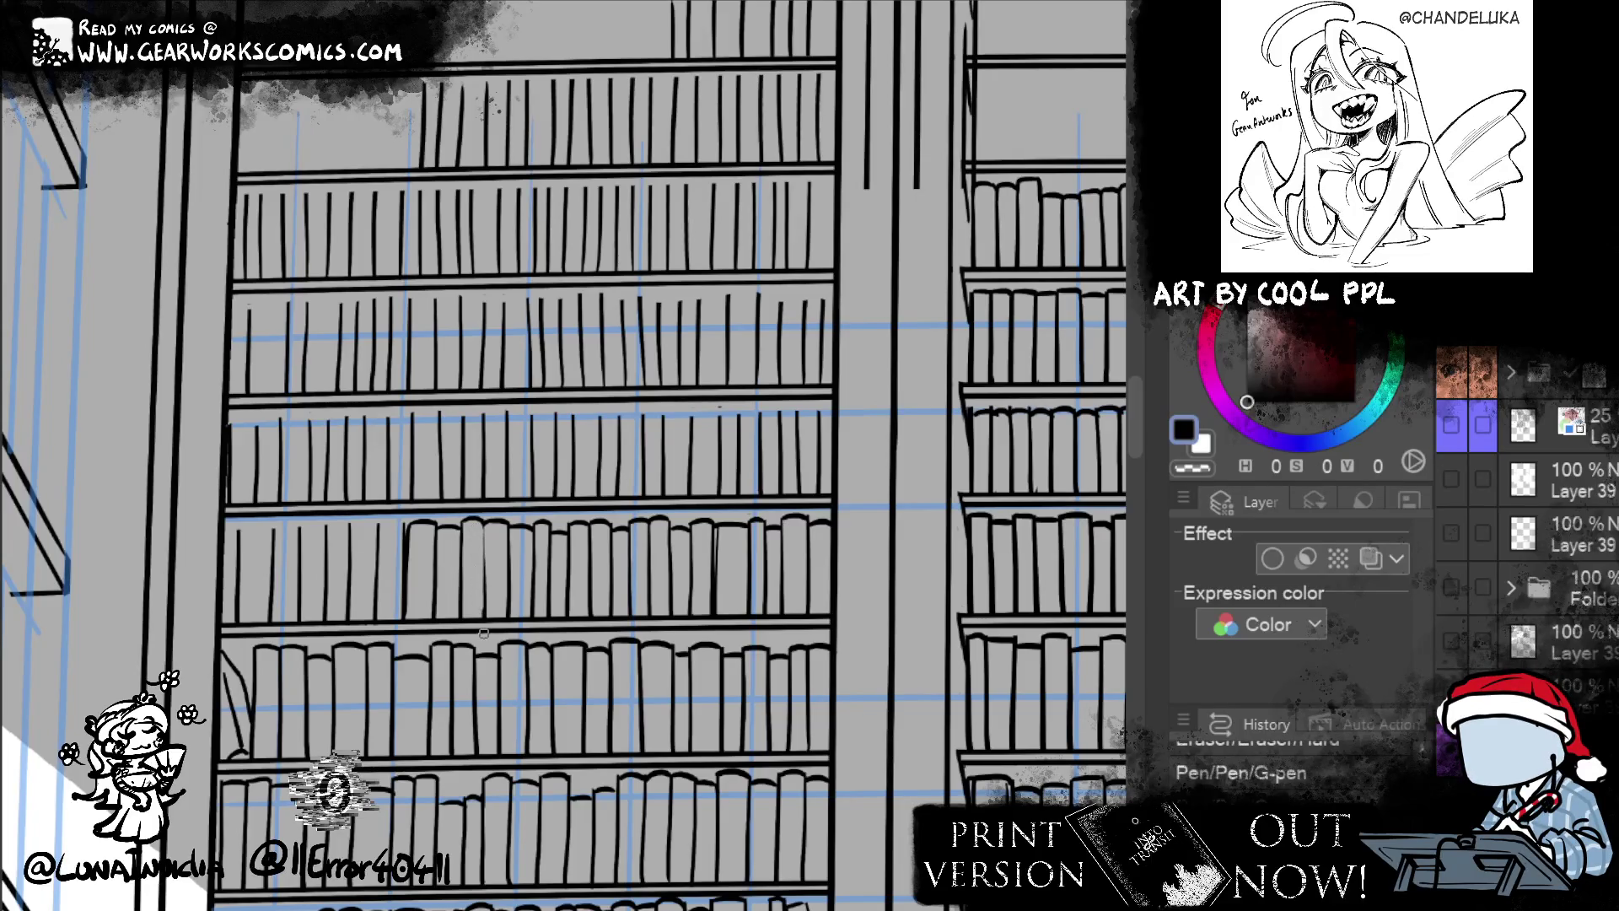
pyautogui.moveTo(483, 618); pyautogui.dragTo(479, 592)
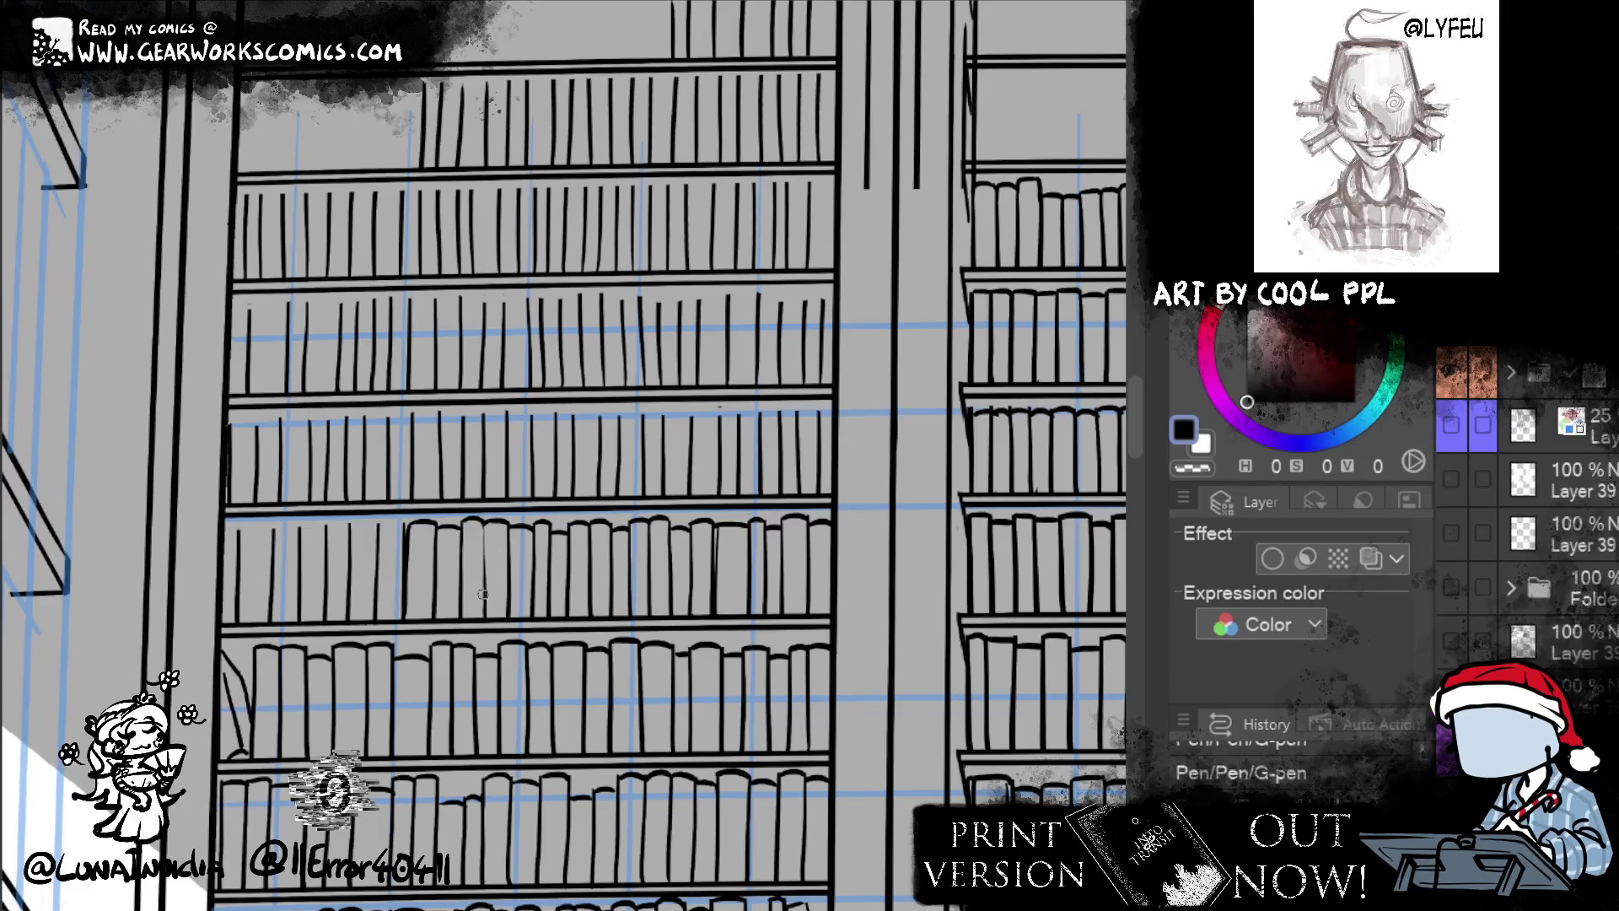
pyautogui.press('e')
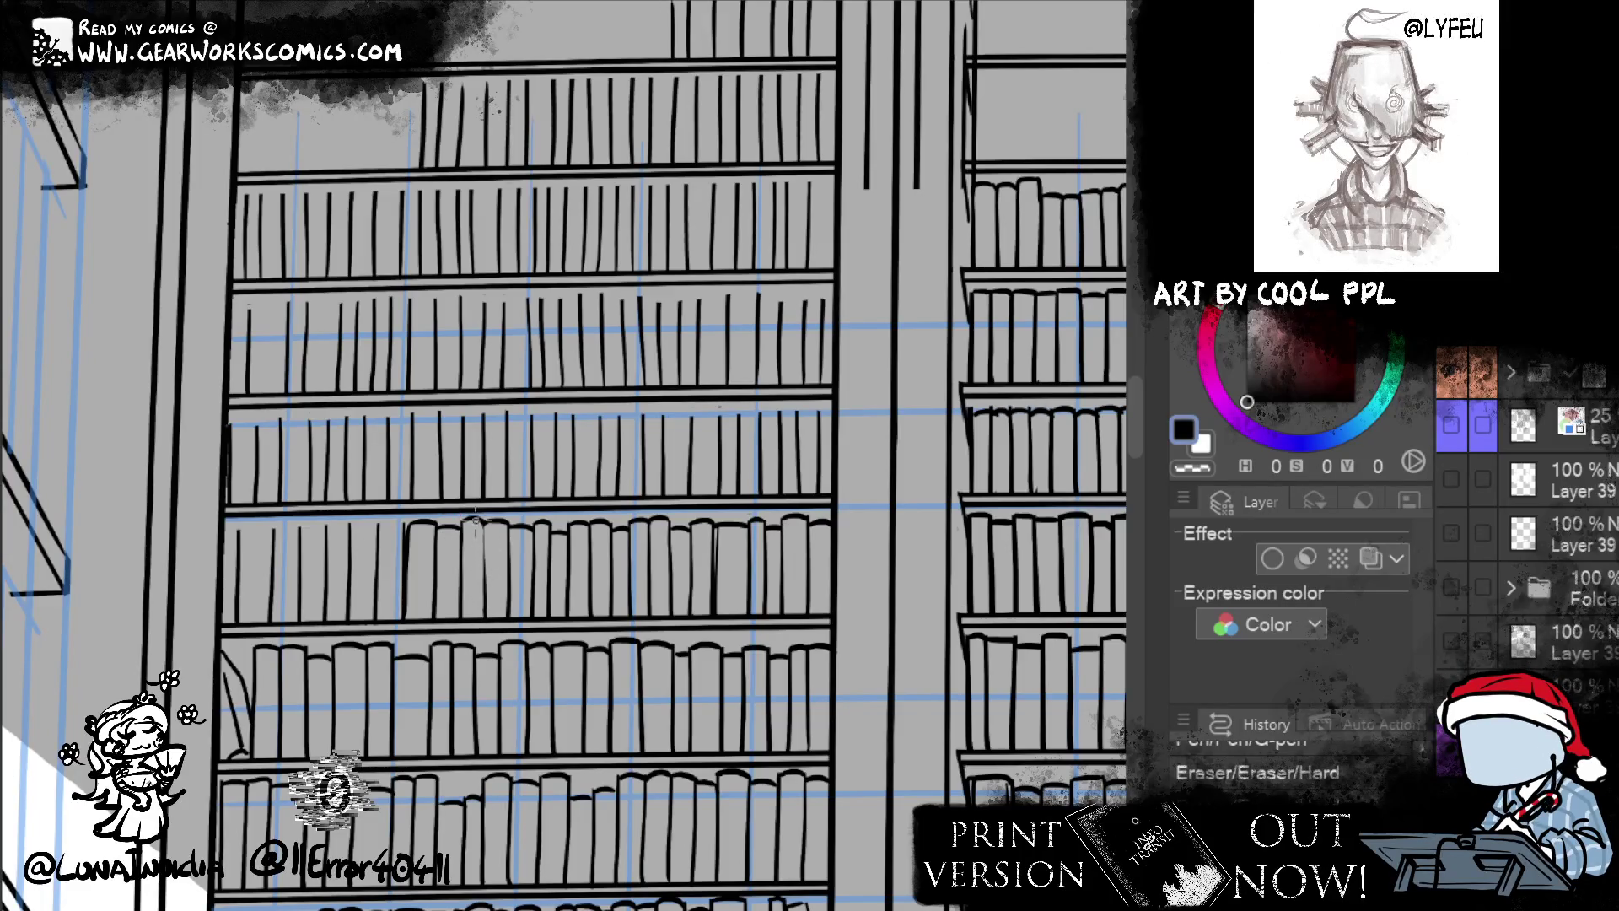
pyautogui.moveTo(483, 523); pyautogui.dragTo(488, 582)
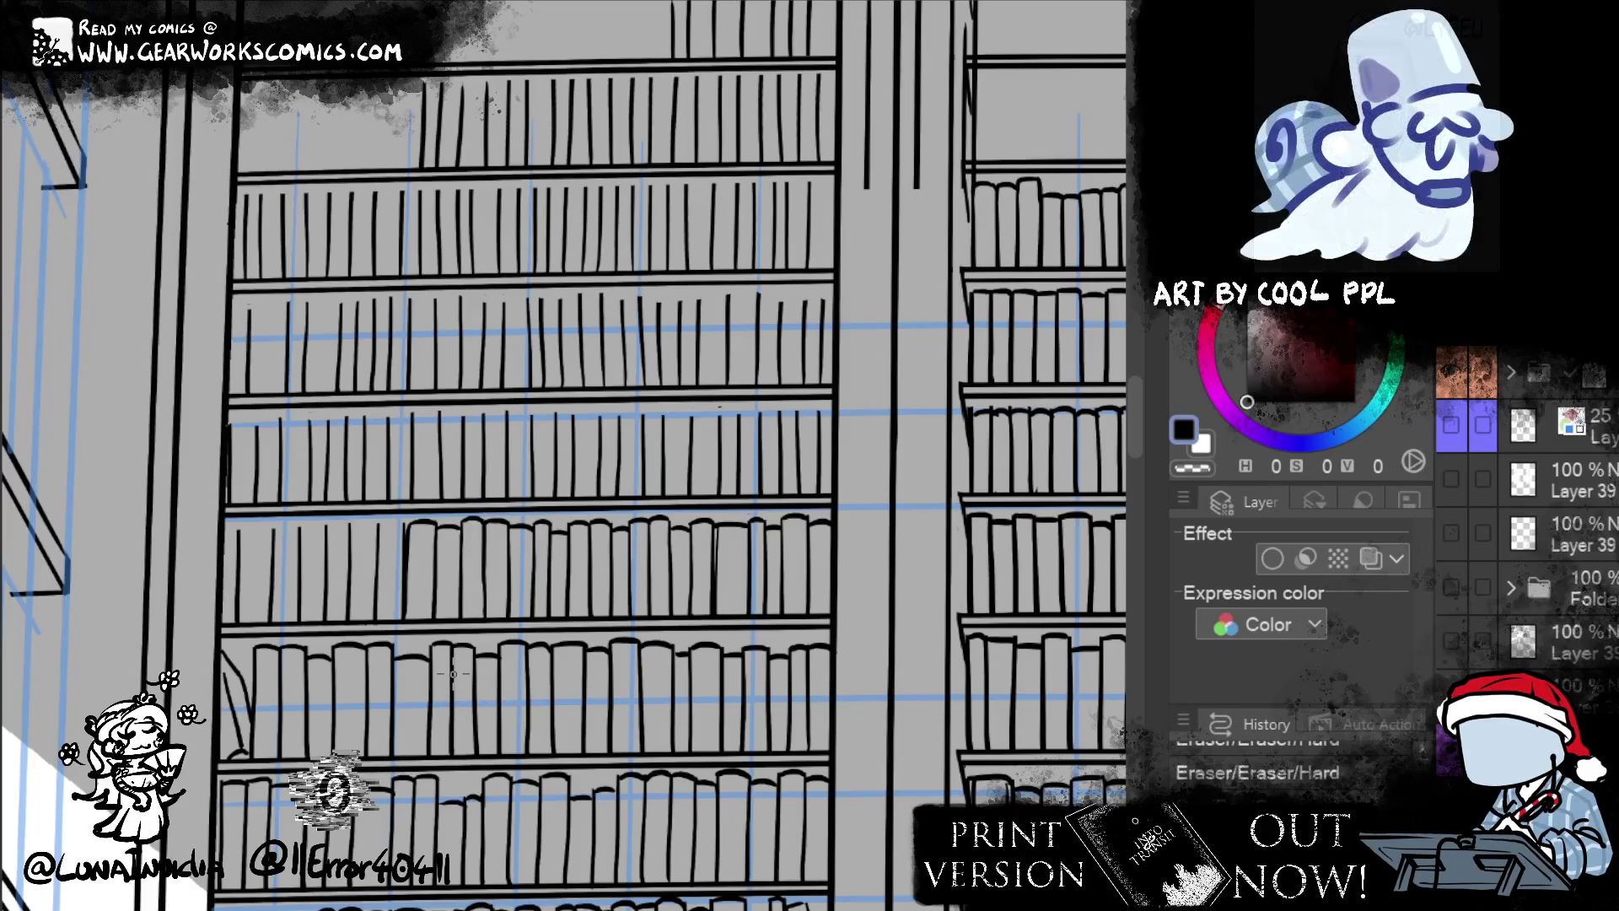
pyautogui.press('p')
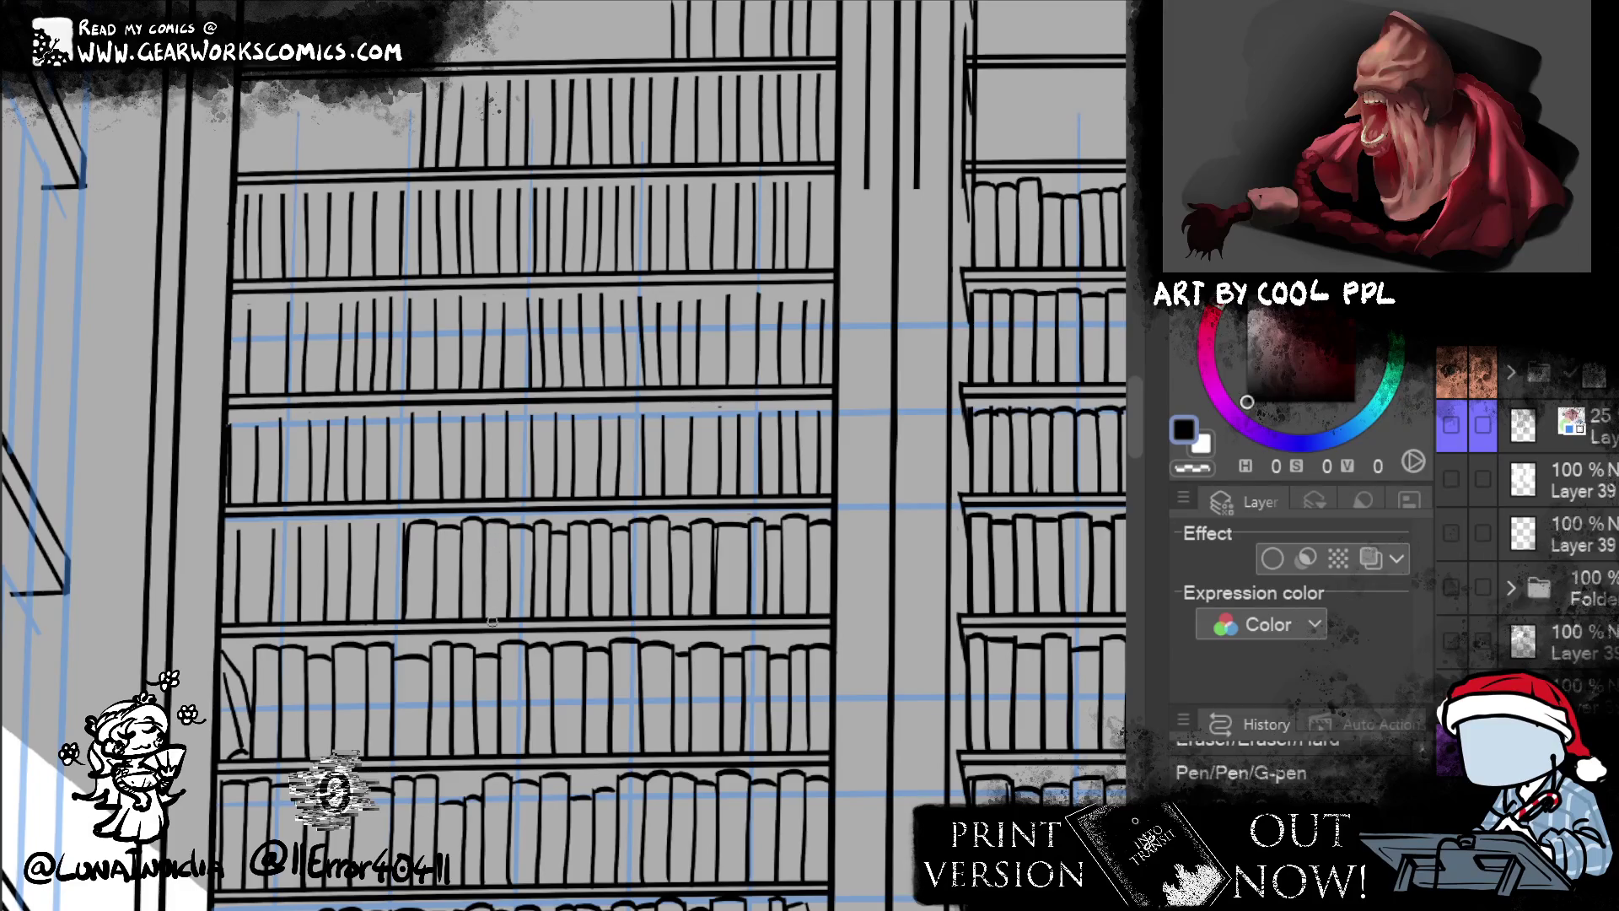
pyautogui.moveTo(486, 536); pyautogui.dragTo(485, 620)
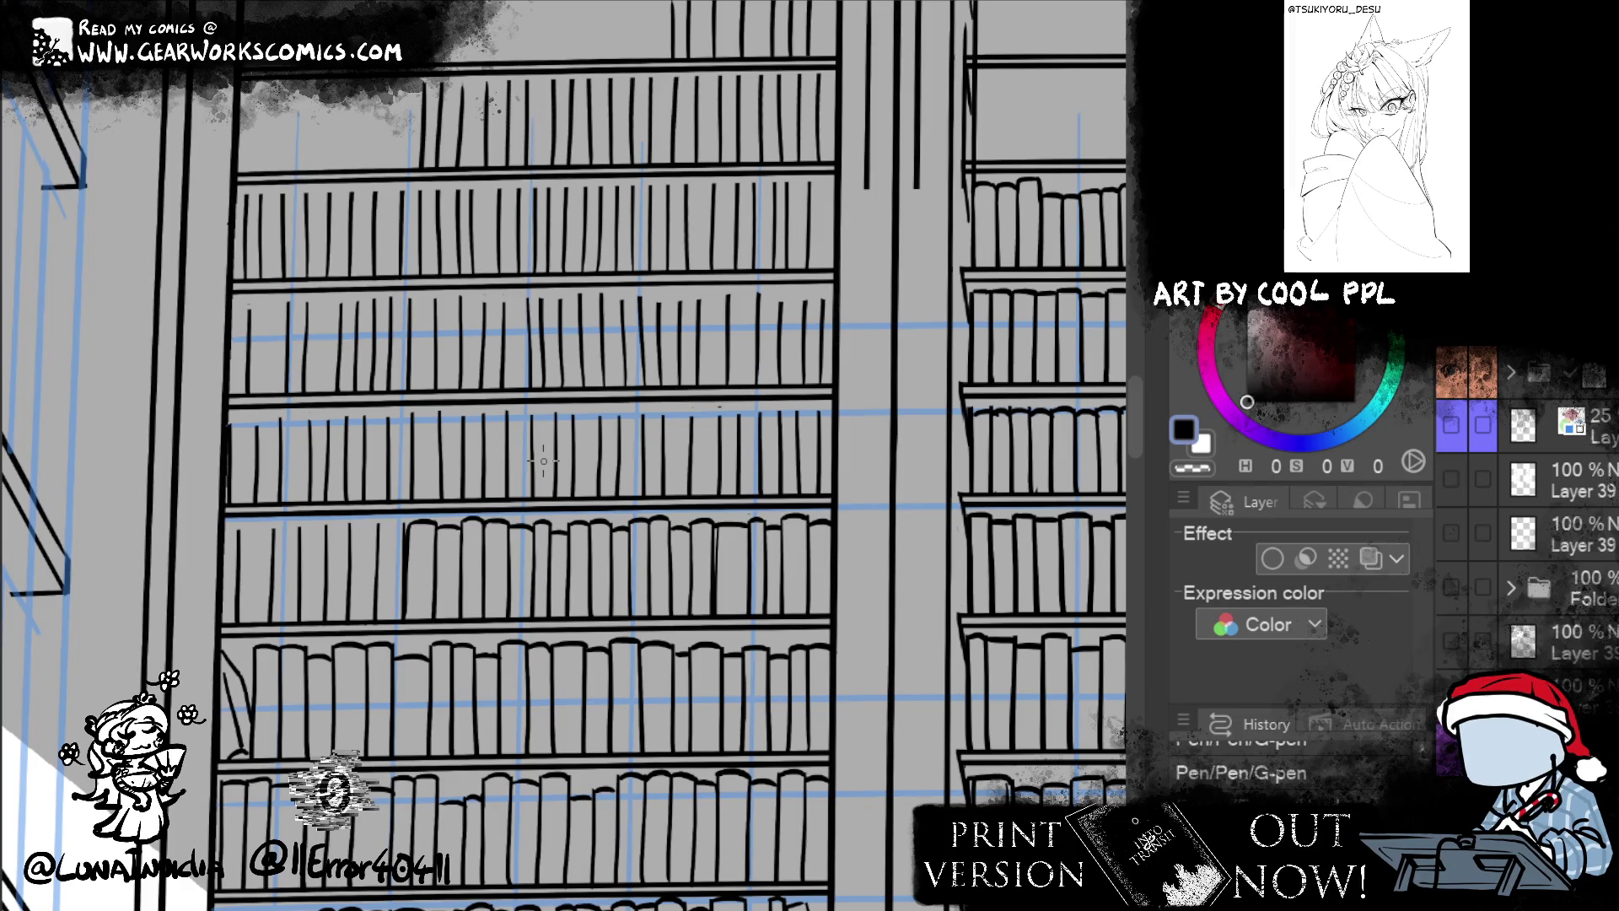
pyautogui.press('e')
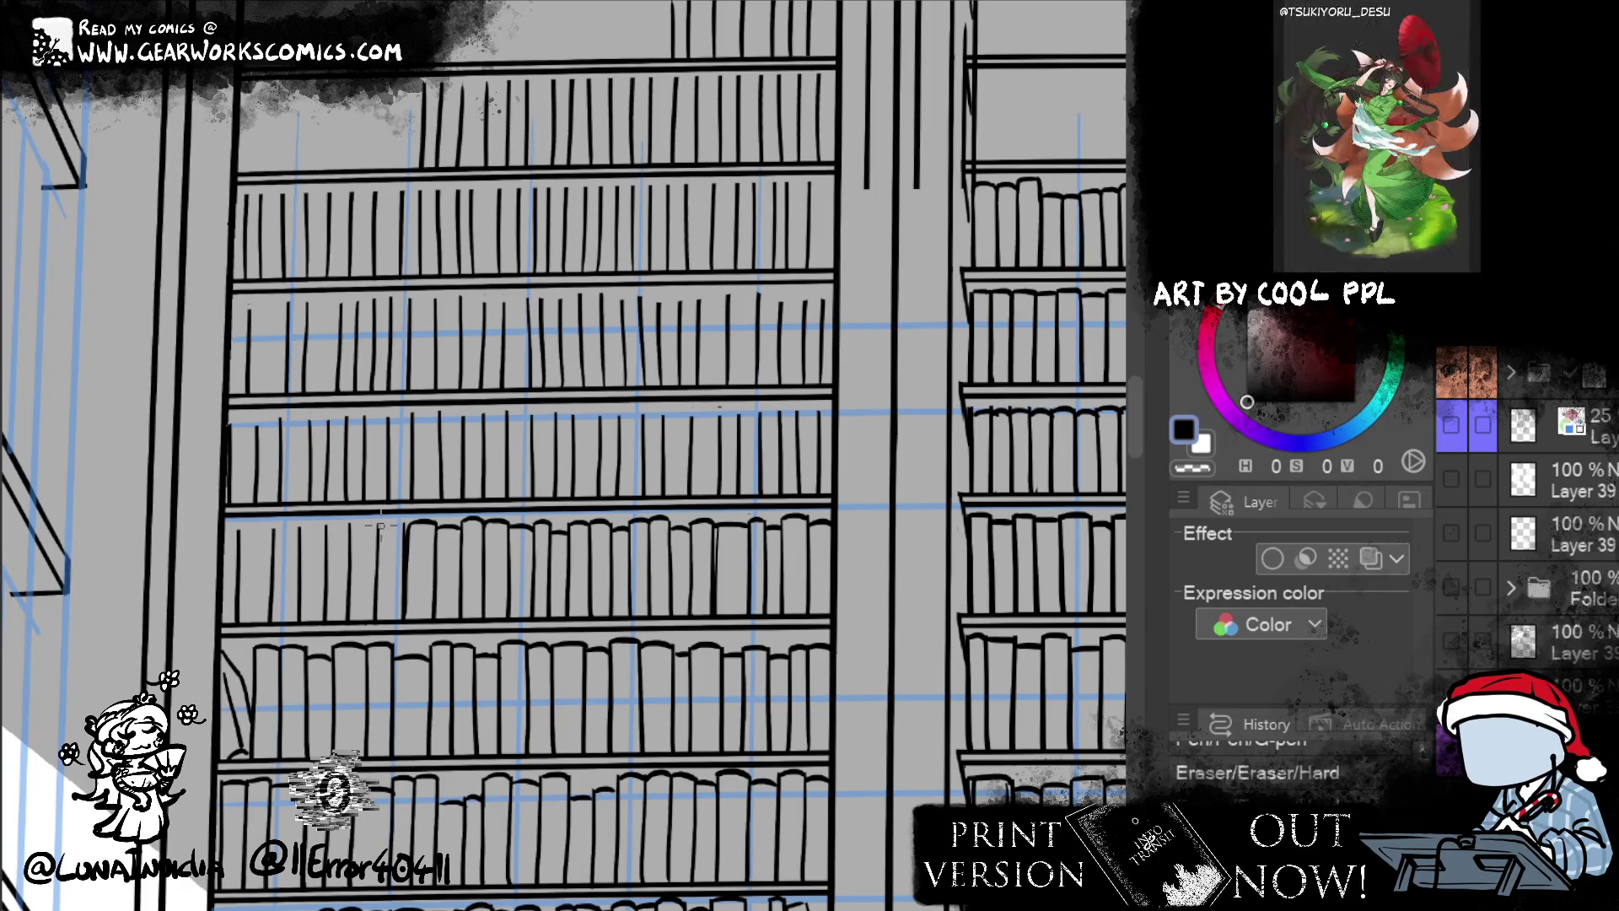
pyautogui.moveTo(409, 524); pyautogui.dragTo(376, 522)
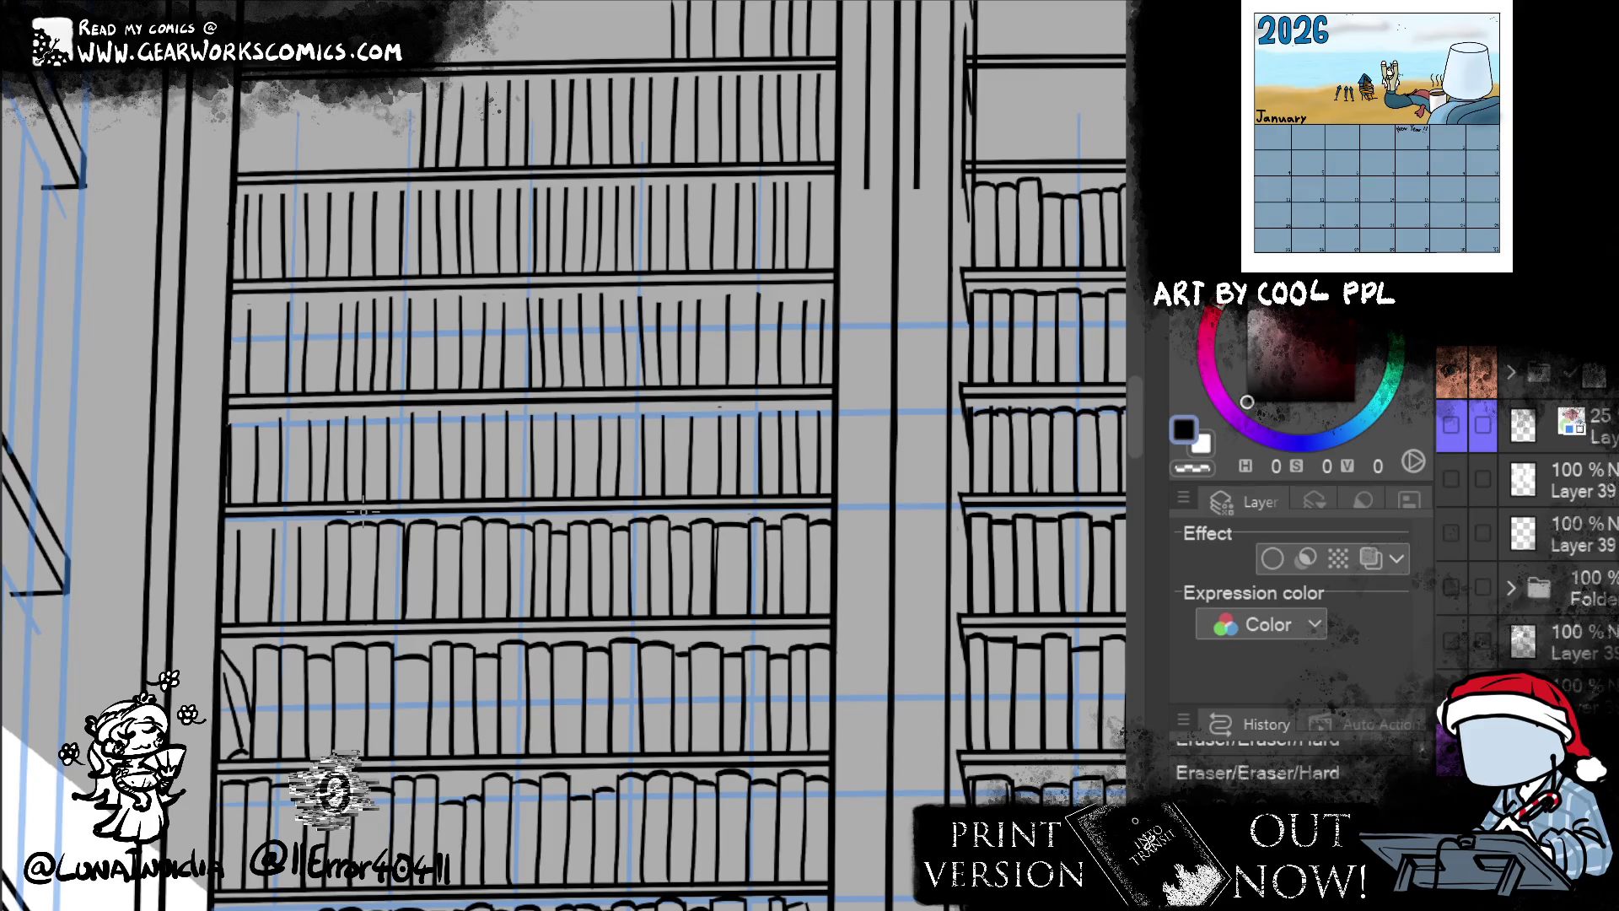
# - Fix small bits and draw short book spines near the shelf's left end
pyautogui.moveTo(303, 532); pyautogui.dragTo(320, 544)
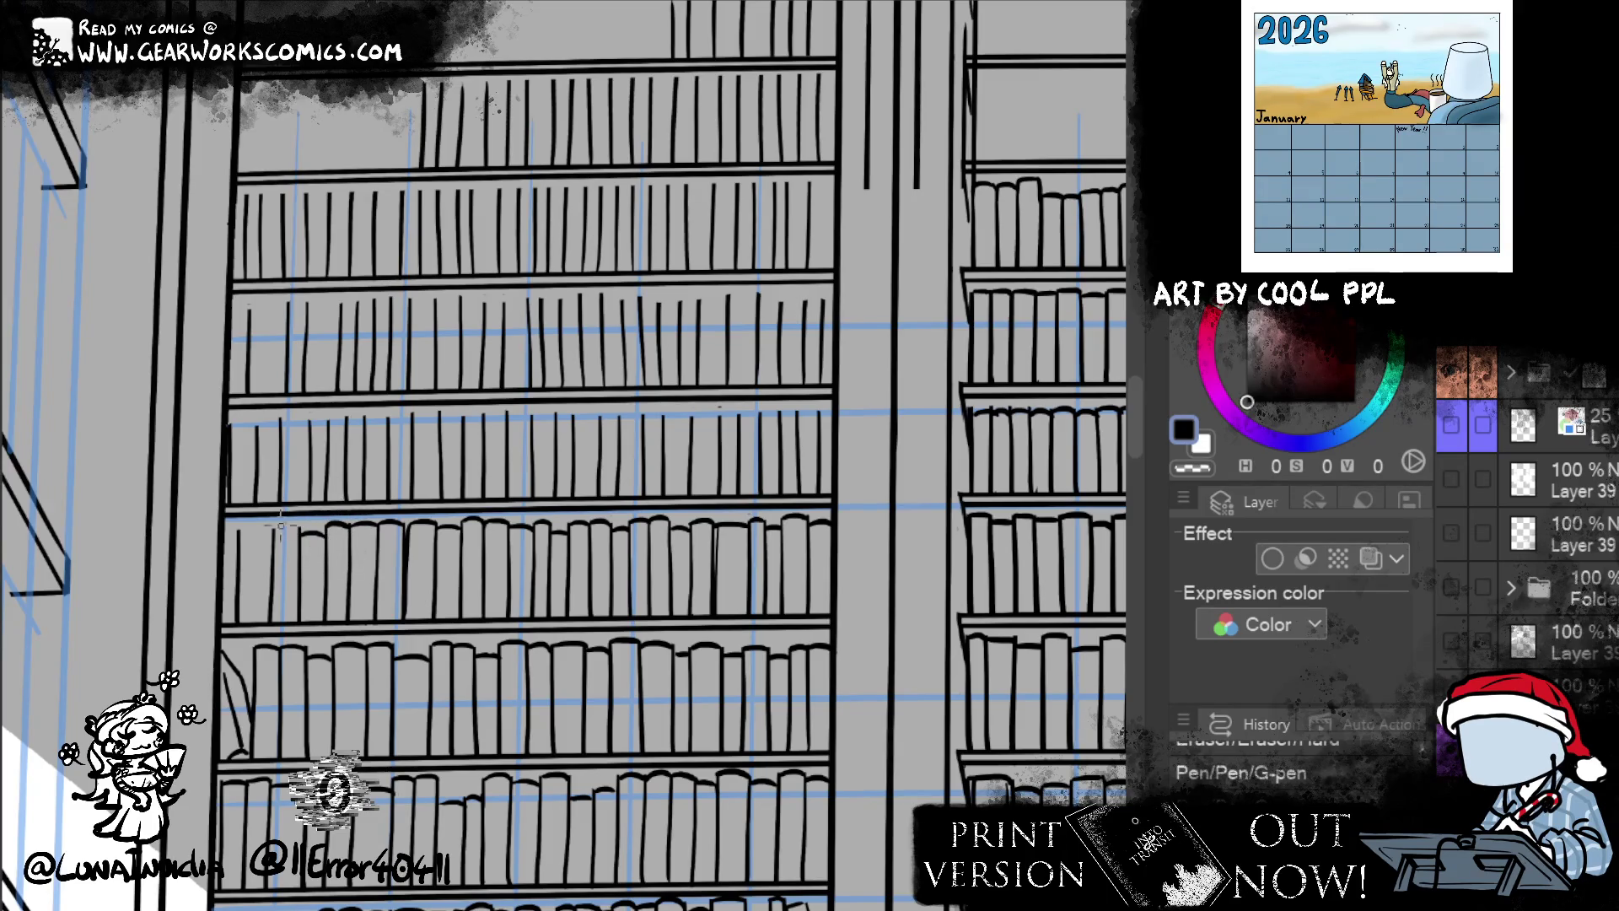
pyautogui.moveTo(274, 591); pyautogui.dragTo(274, 625)
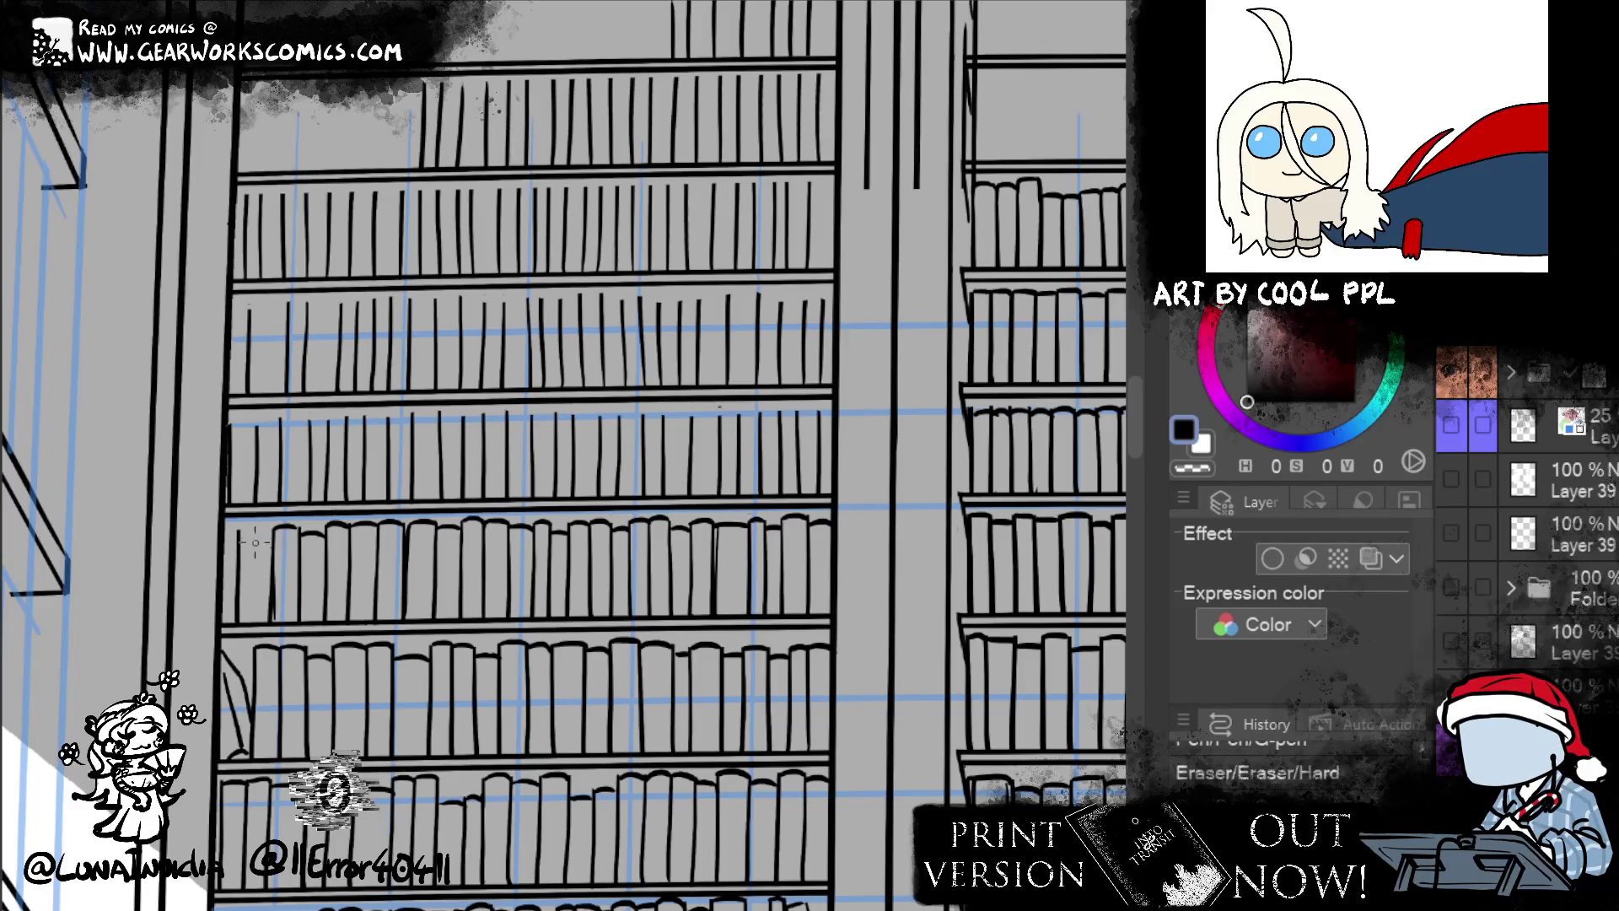
pyautogui.moveTo(253, 523); pyautogui.dragTo(255, 563)
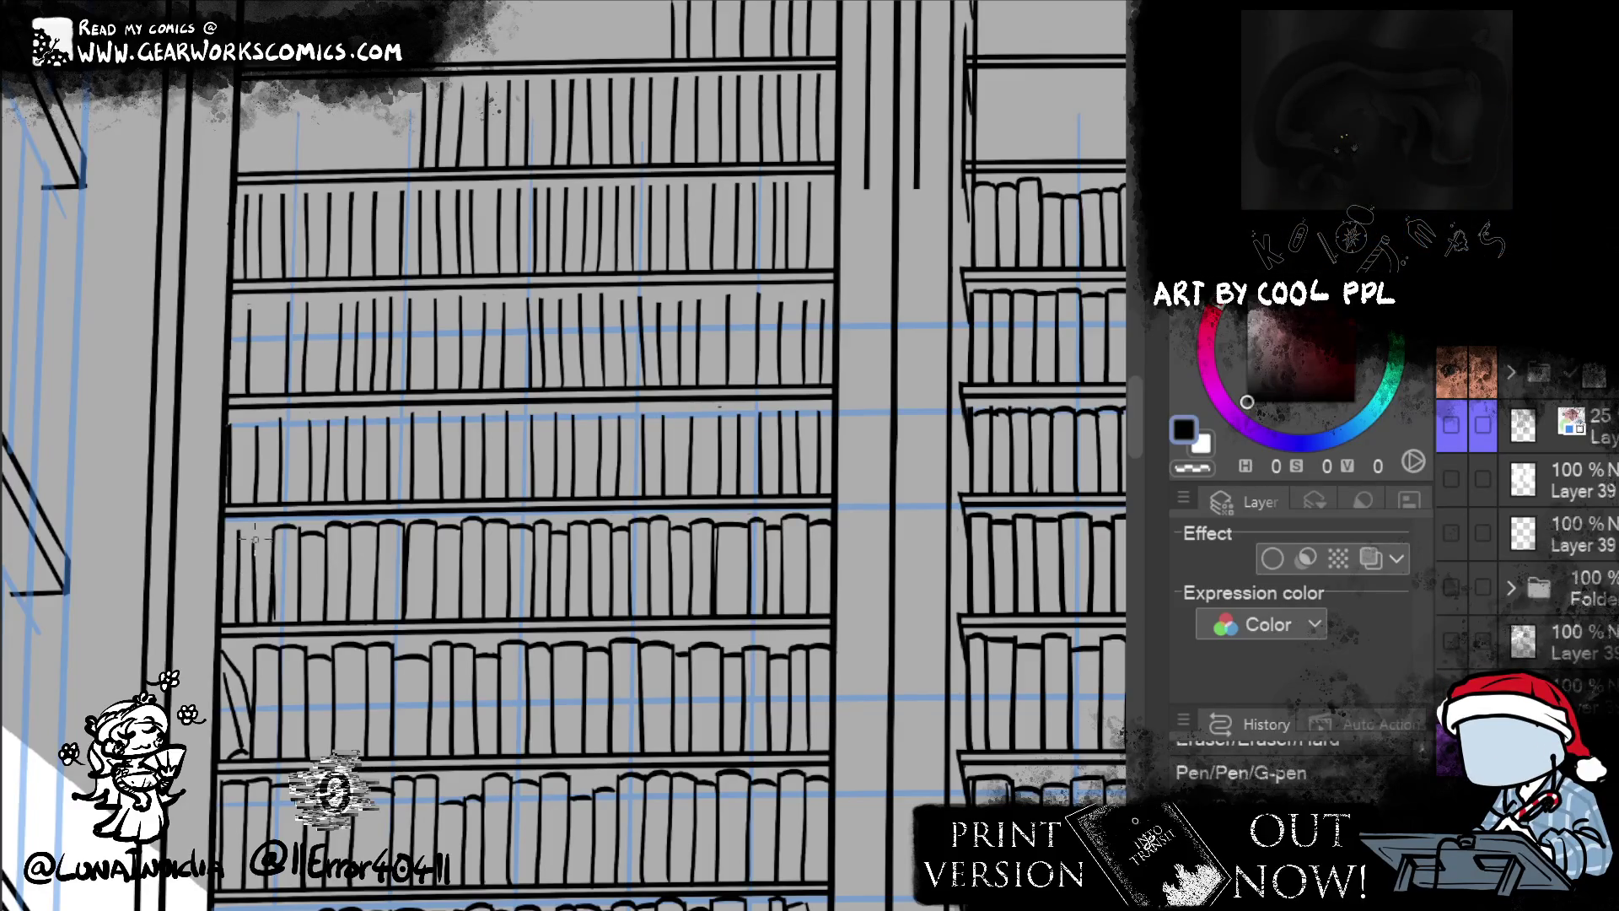
pyautogui.hotkey('ctrl', 'z')
pyautogui.moveTo(253, 541); pyautogui.dragTo(253, 623)
pyautogui.moveTo(257, 546); pyautogui.dragTo(258, 590)
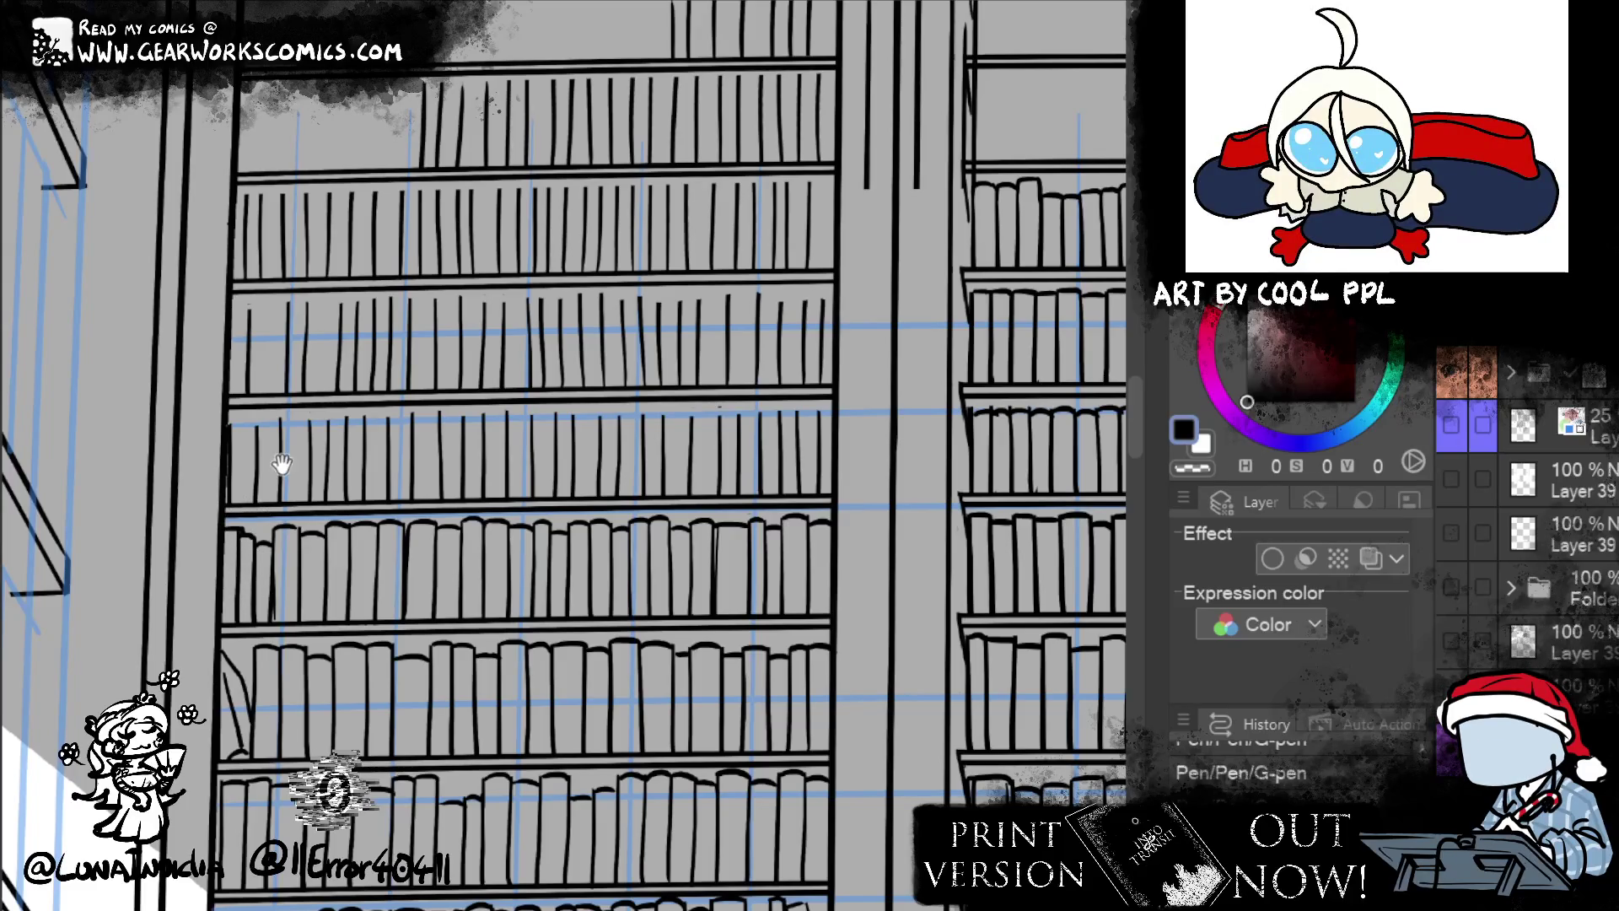
# - Pan over the upper shelves and recentre the view on both bookcases
pyautogui.moveTo(282, 470); pyautogui.dragTo(163, 419)
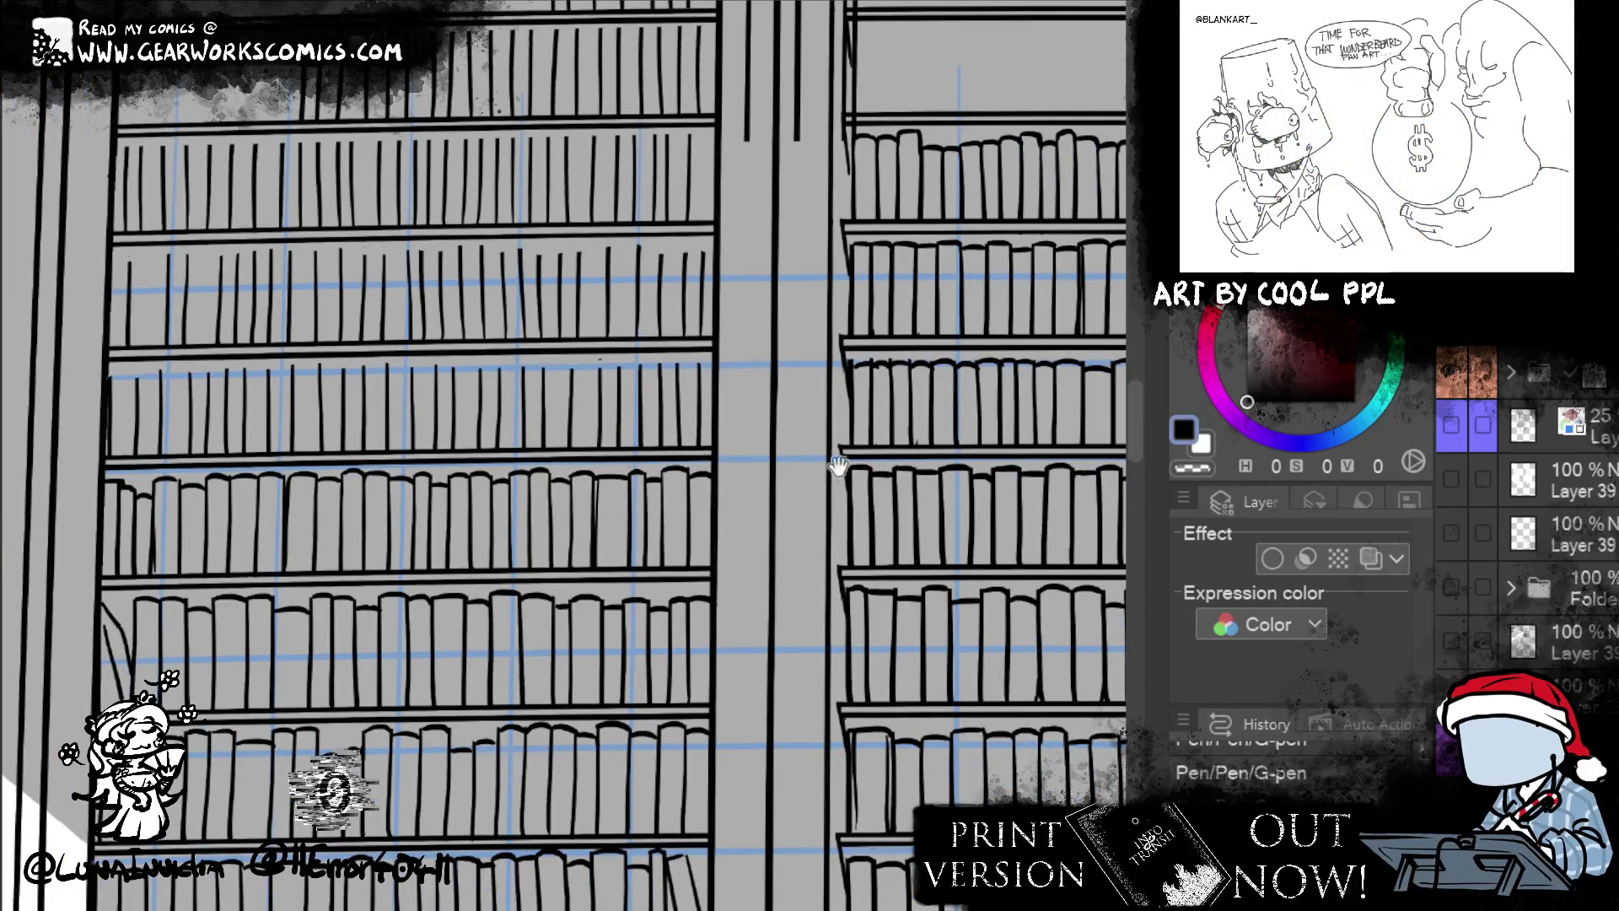
pyautogui.moveTo(836, 467); pyautogui.dragTo(739, 677)
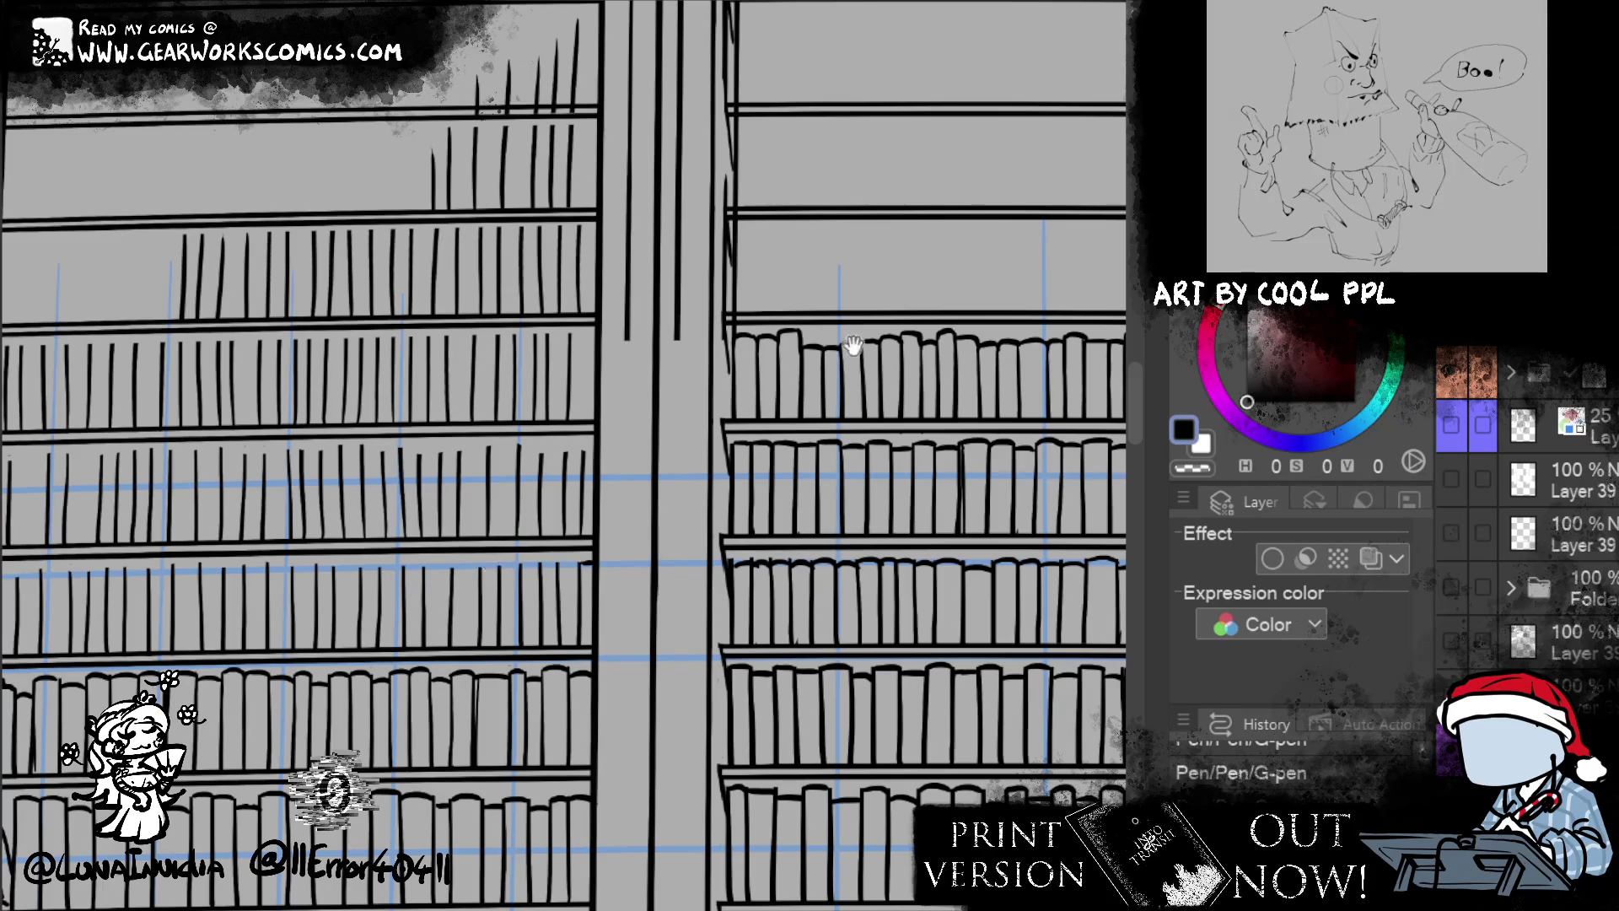
pyautogui.moveTo(852, 345)
pyautogui.mouseDown()
pyautogui.moveTo(963, 359)
pyautogui.moveTo(945, 338)
pyautogui.mouseUp()
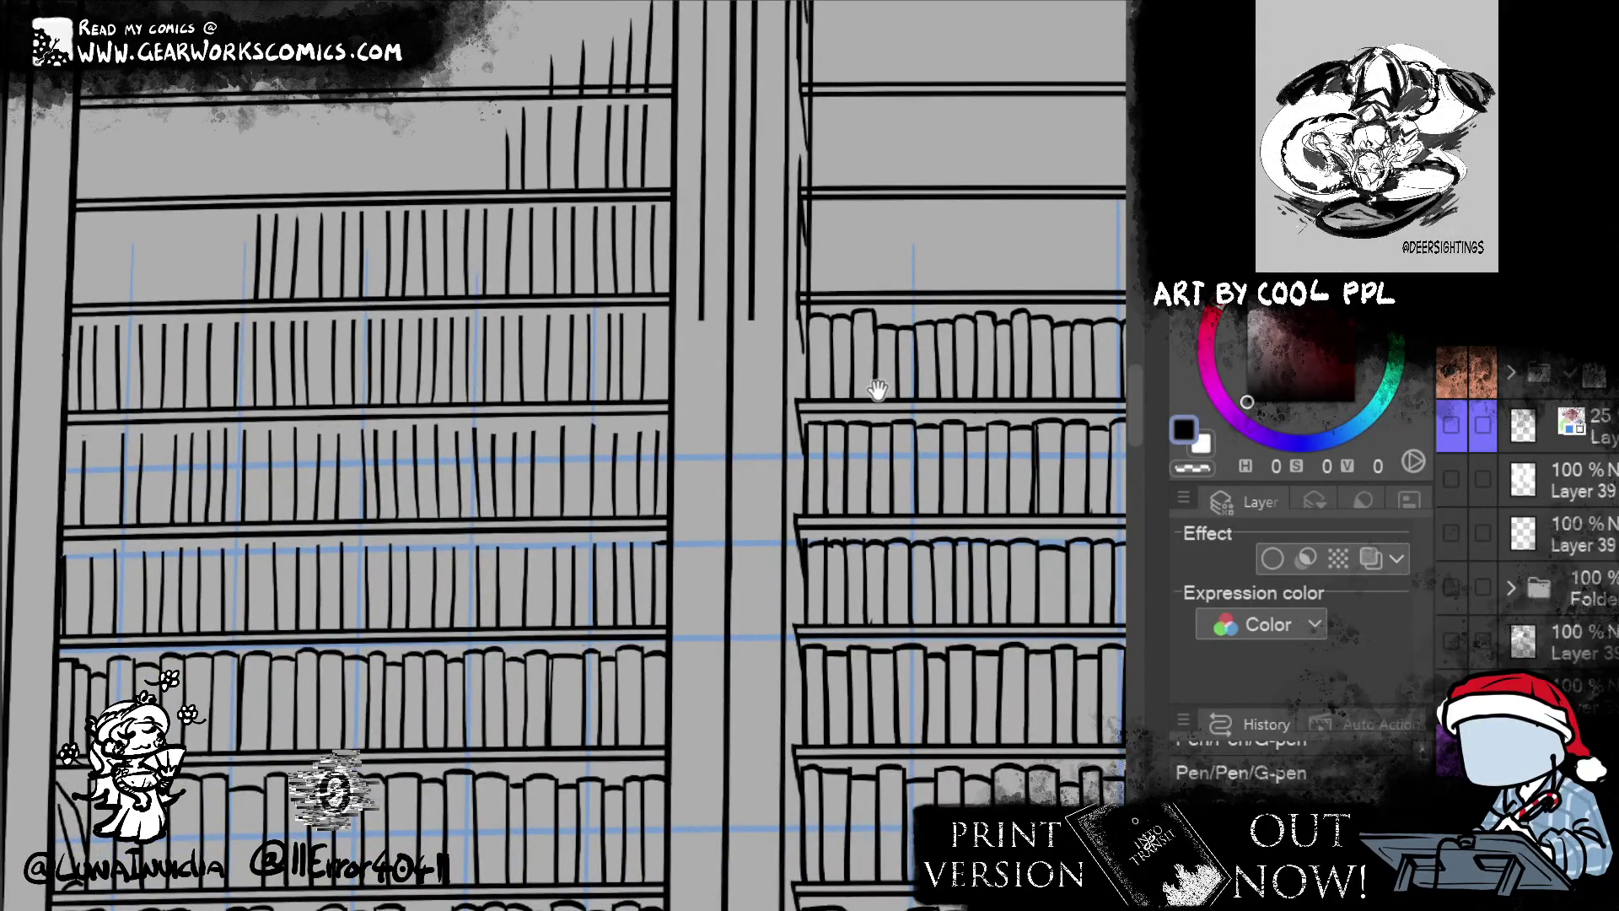
pyautogui.moveTo(877, 390); pyautogui.dragTo(936, 360)
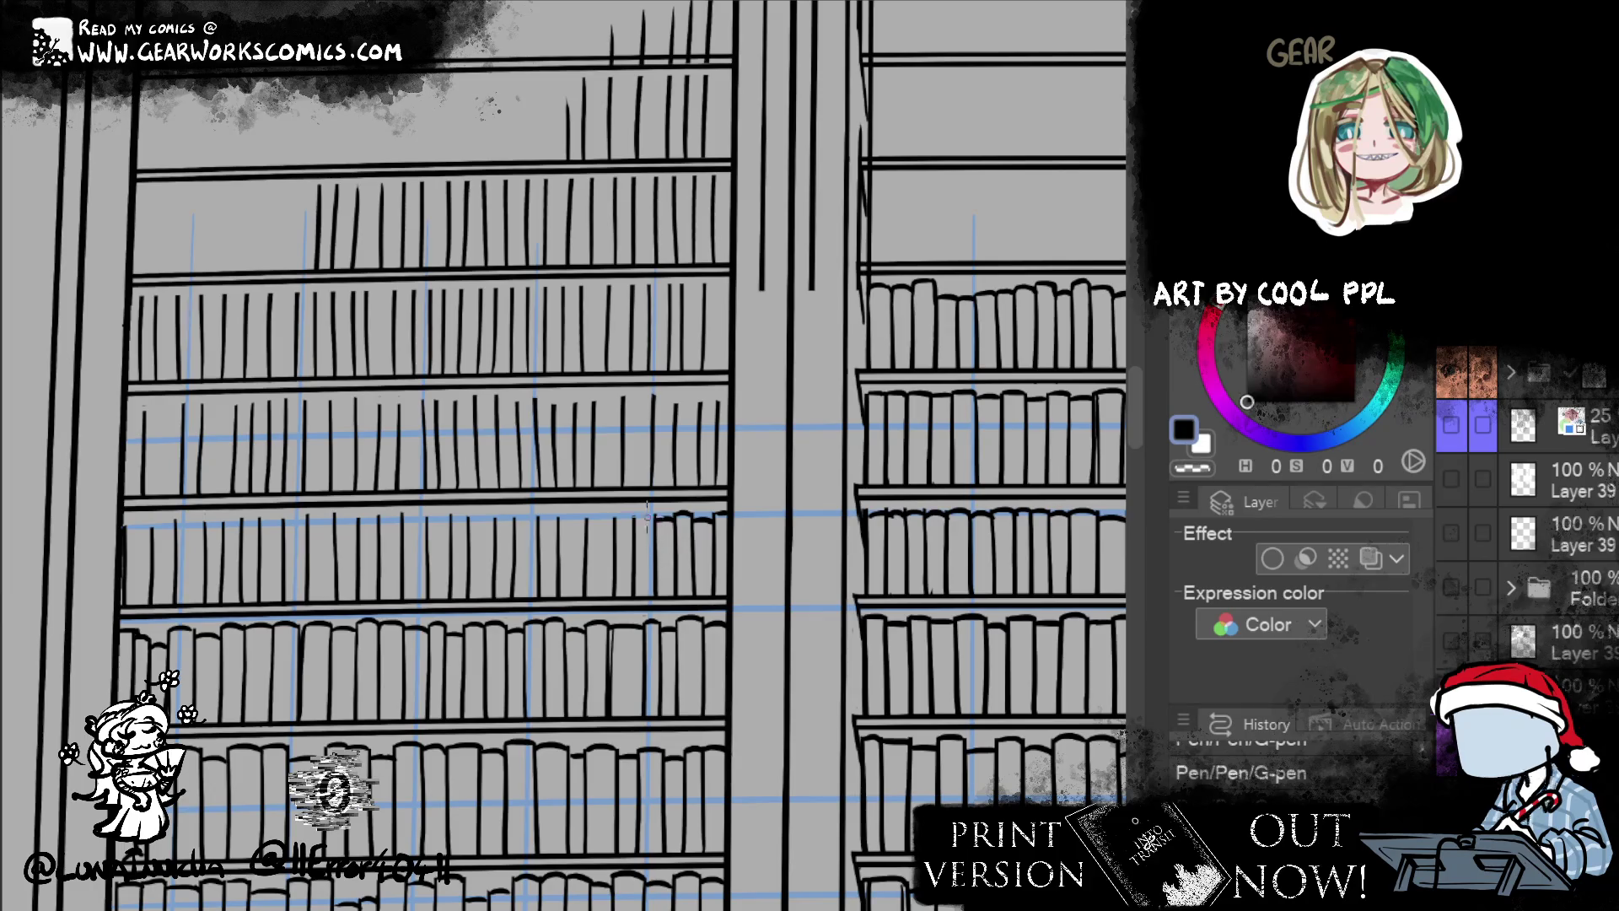
pyautogui.hotkey('ctrl', 'z')
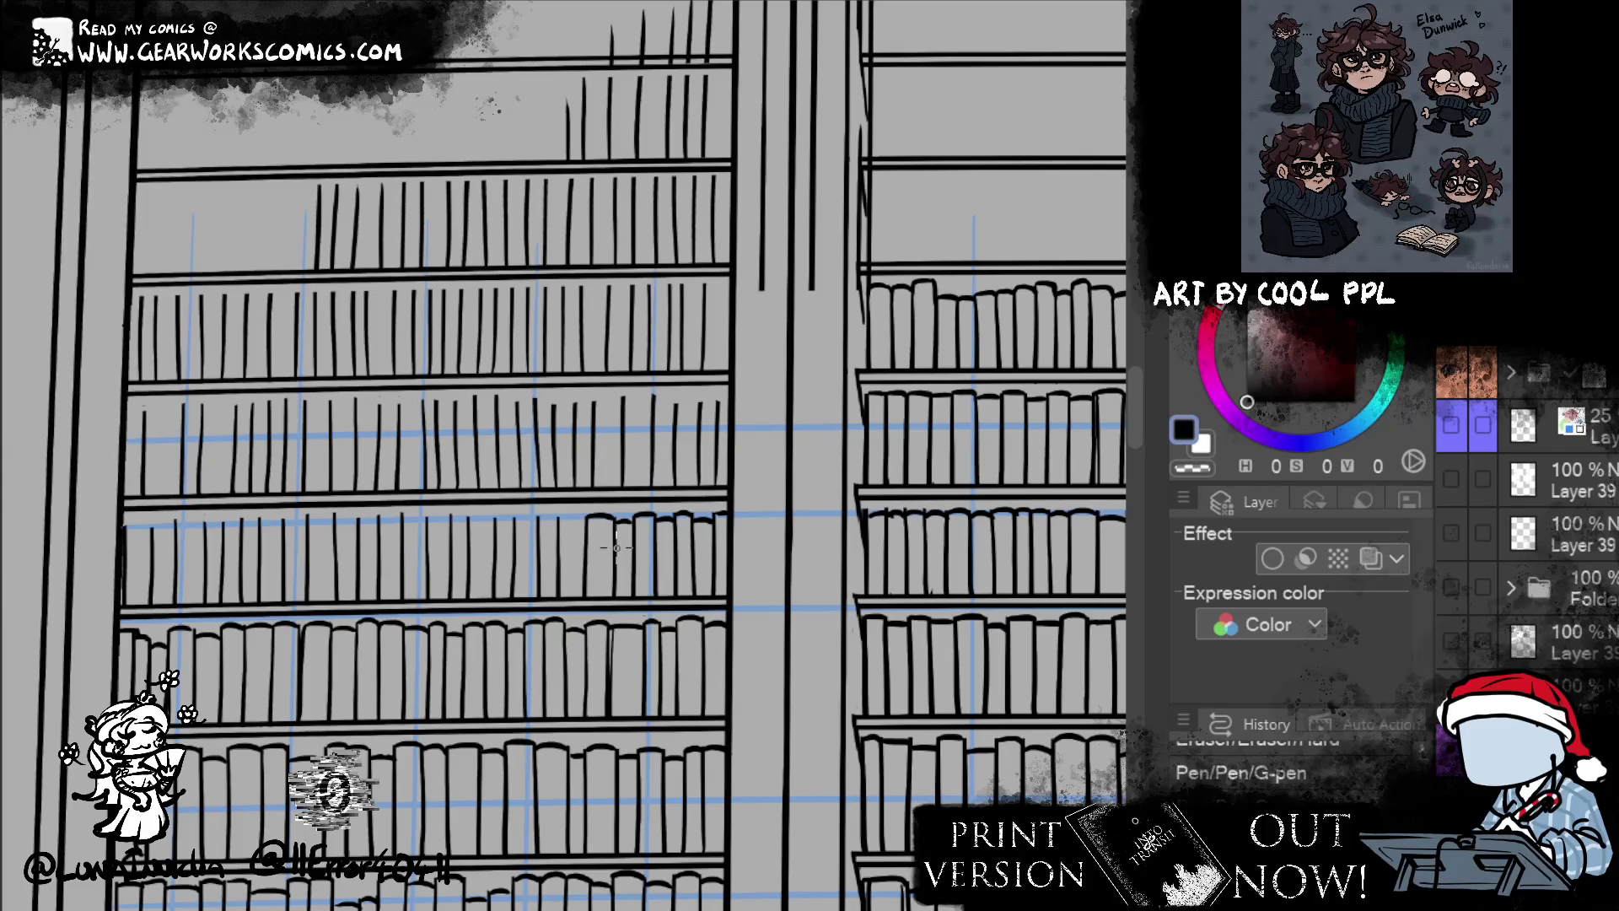
# - Ink arched book tops leftward along the shelf, undoing or erasing the wrong ones
pyautogui.click(563, 523)
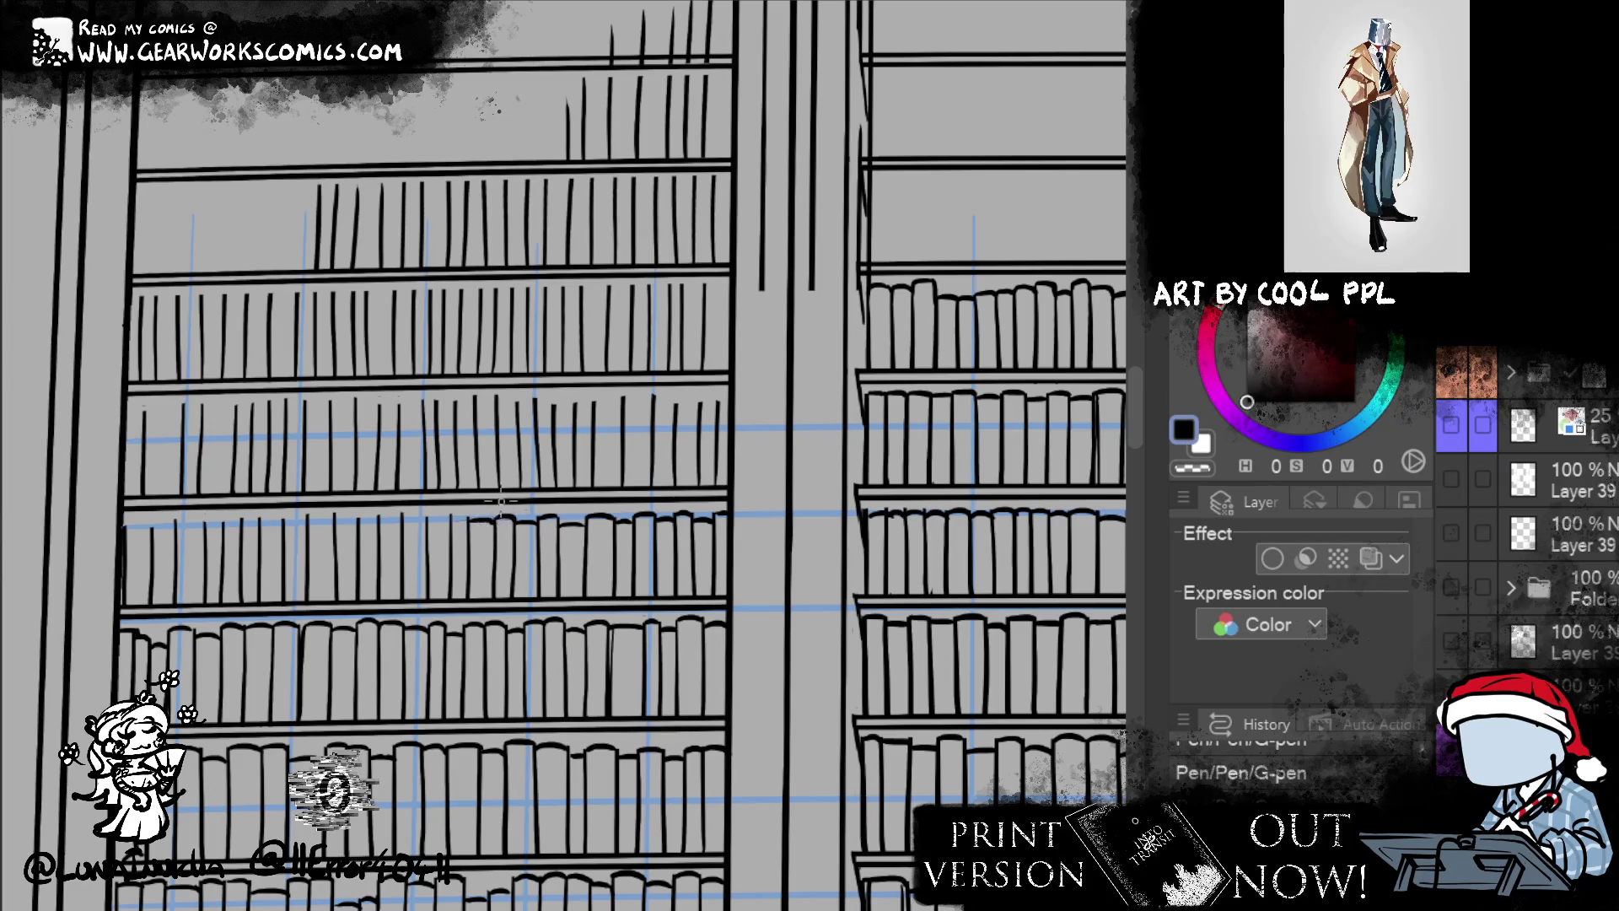
pyautogui.moveTo(453, 524); pyautogui.dragTo(469, 518)
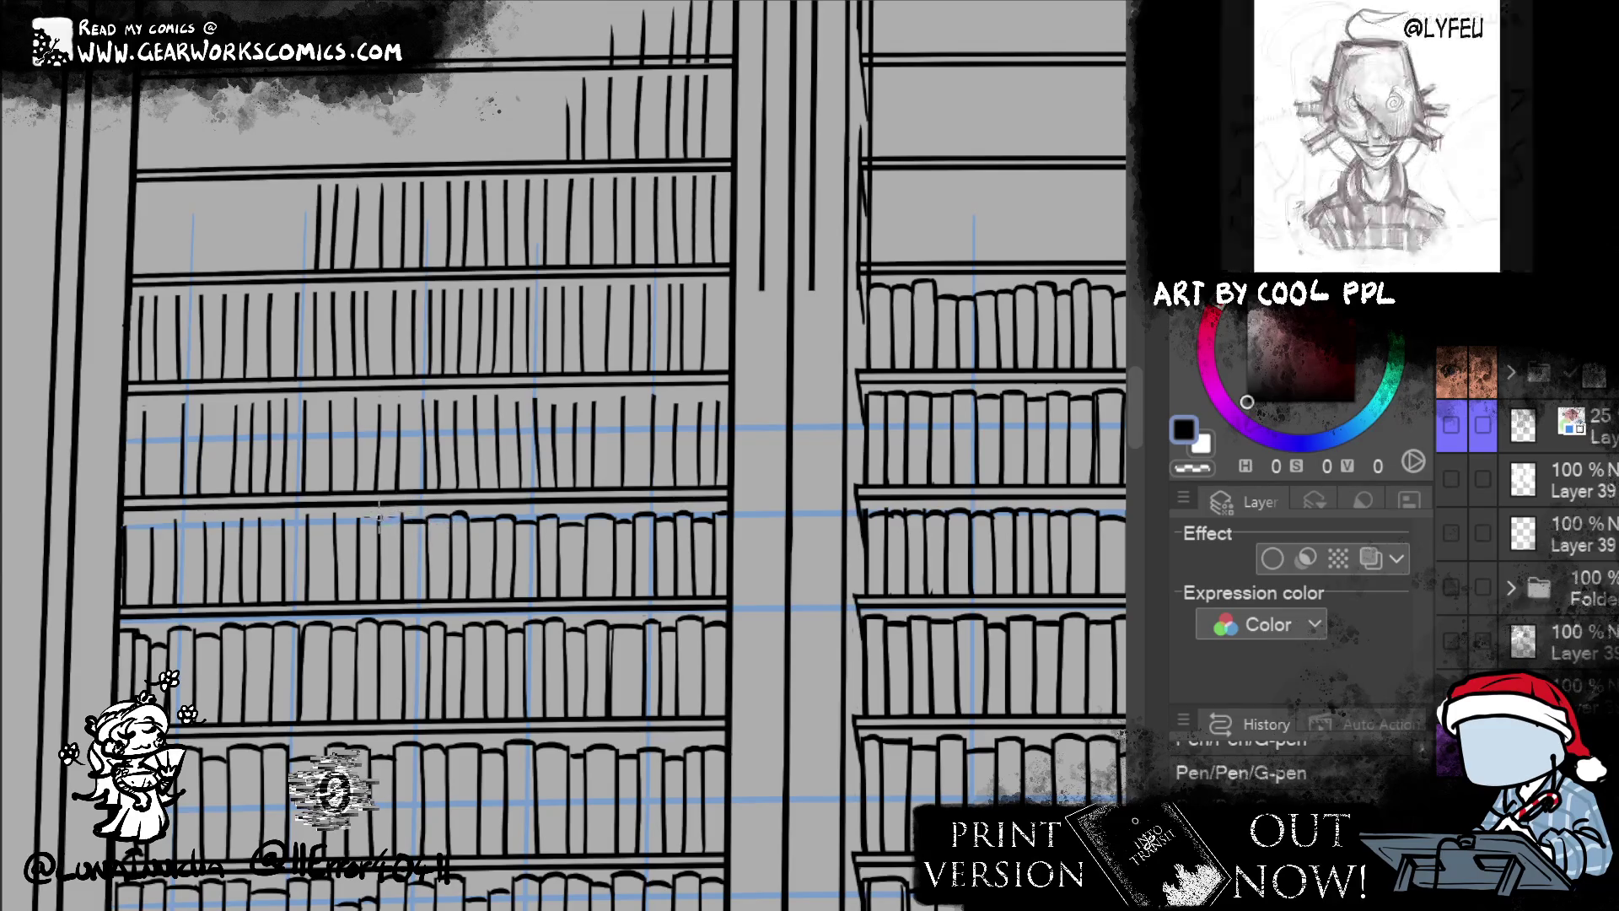
pyautogui.moveTo(383, 517); pyautogui.dragTo(406, 517)
pyautogui.hotkey('ctrl', 'z')
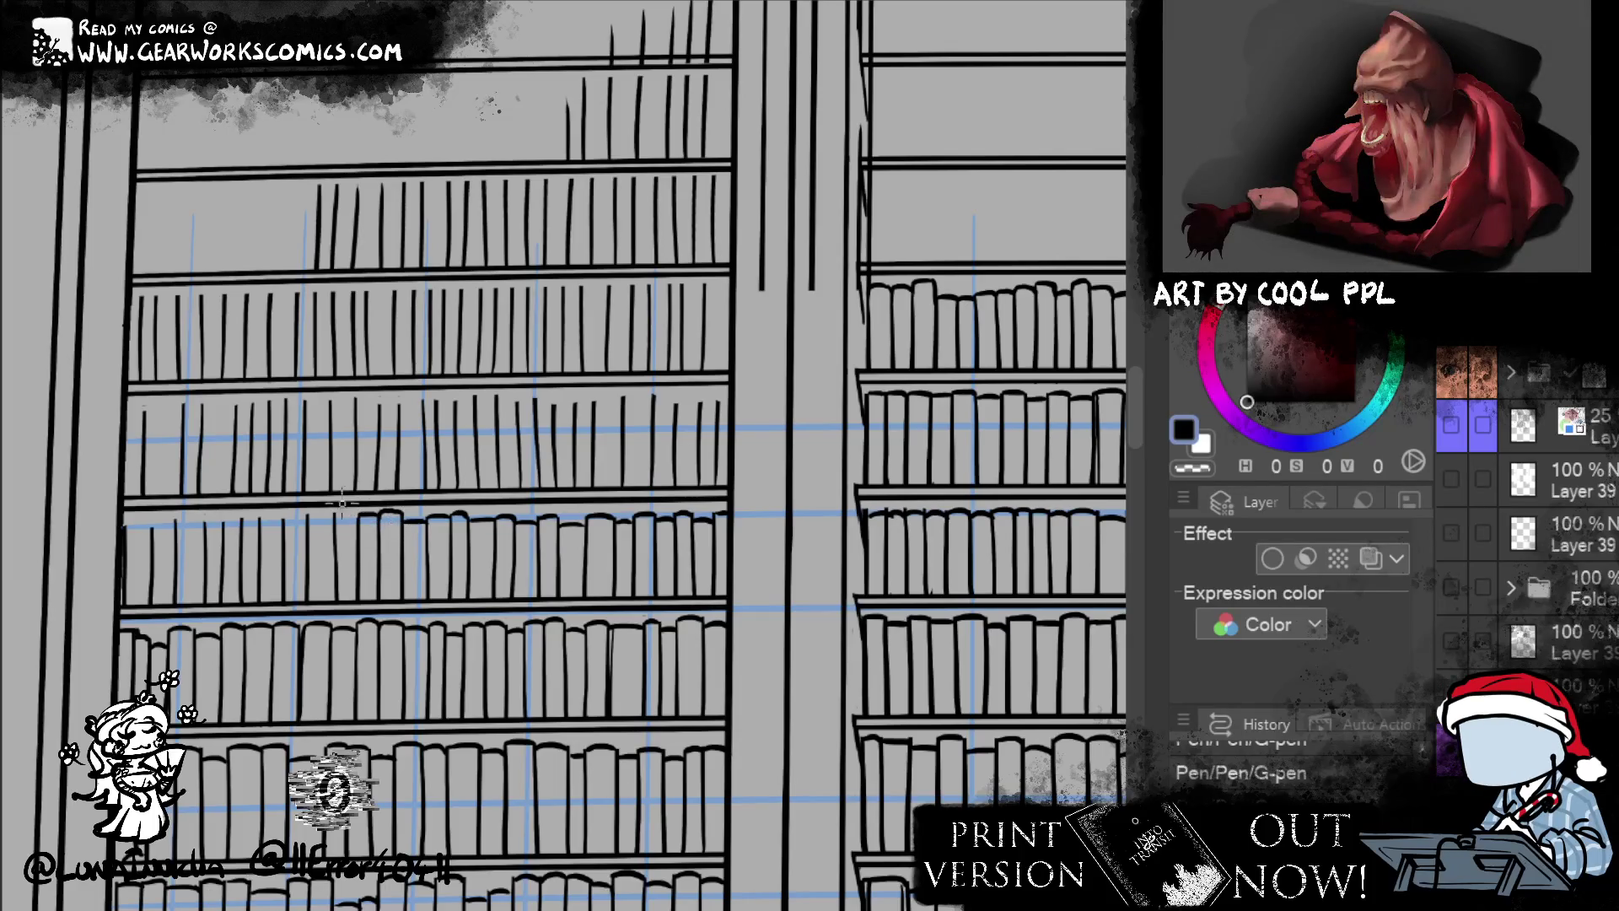
pyautogui.moveTo(362, 512)
pyautogui.mouseDown()
pyautogui.moveTo(337, 515)
pyautogui.moveTo(351, 513)
pyautogui.mouseUp()
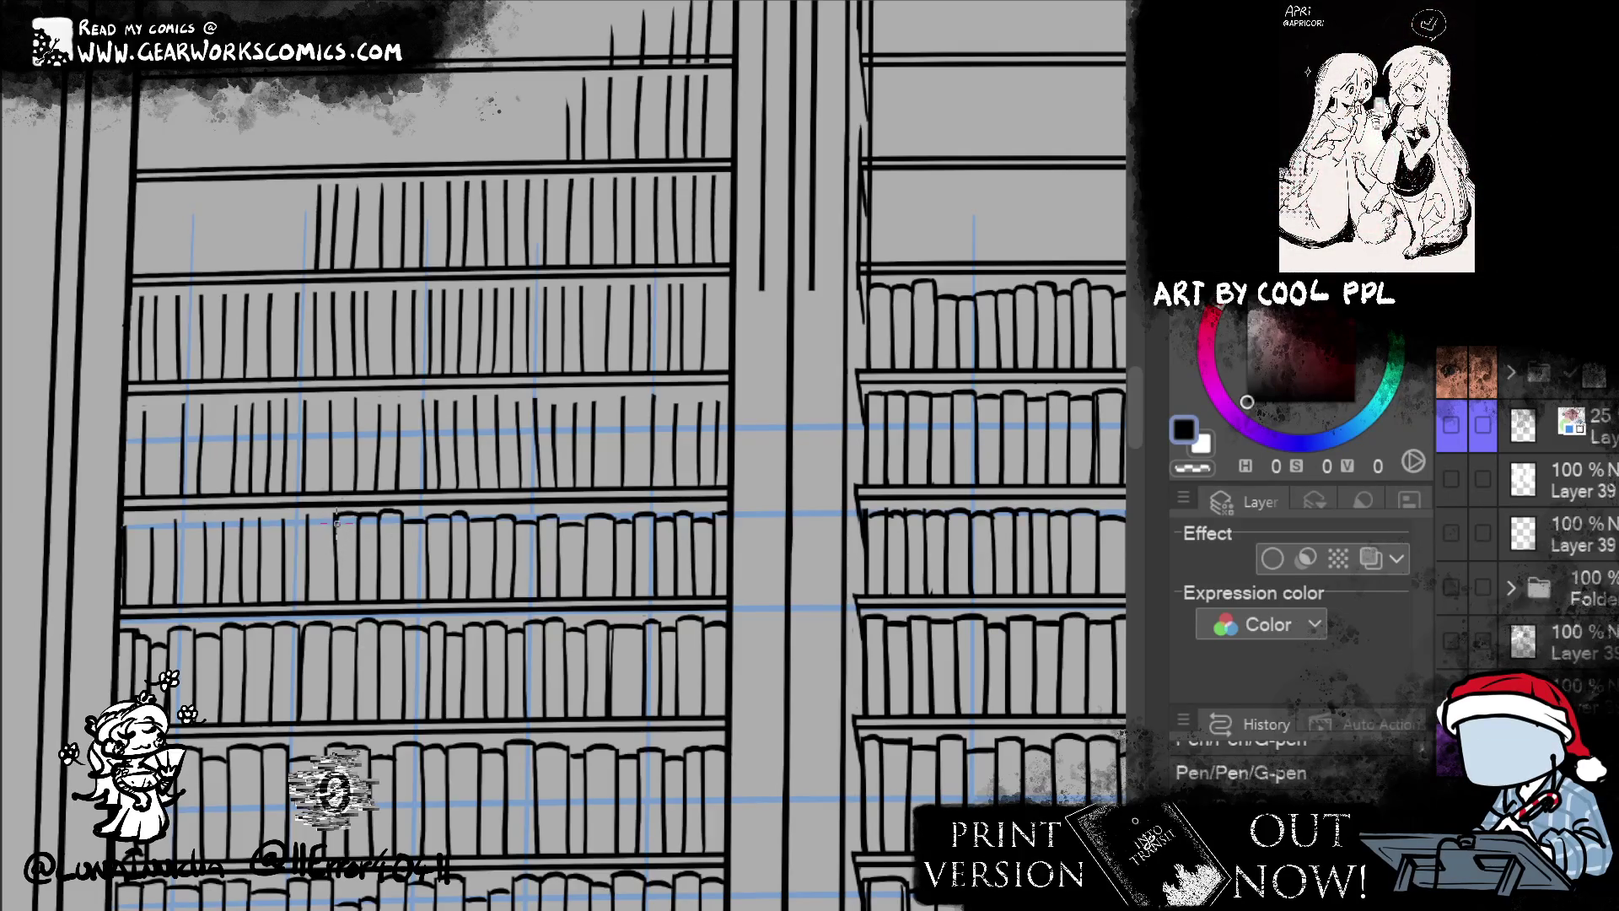
pyautogui.moveTo(309, 516); pyautogui.dragTo(334, 512)
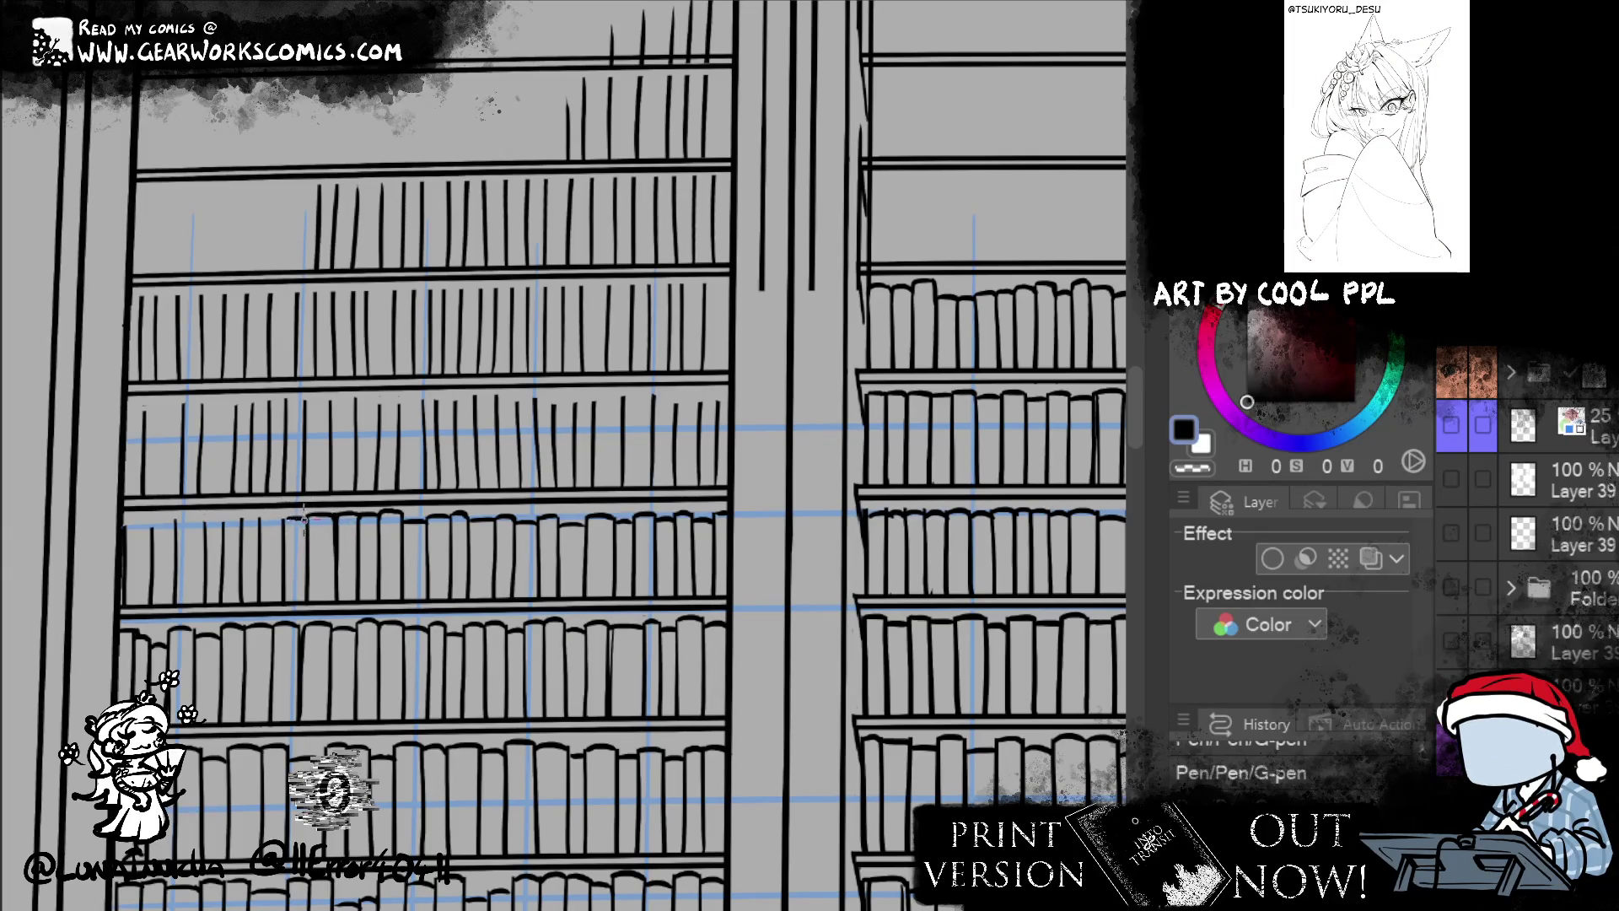
pyautogui.moveTo(284, 521); pyautogui.dragTo(309, 516)
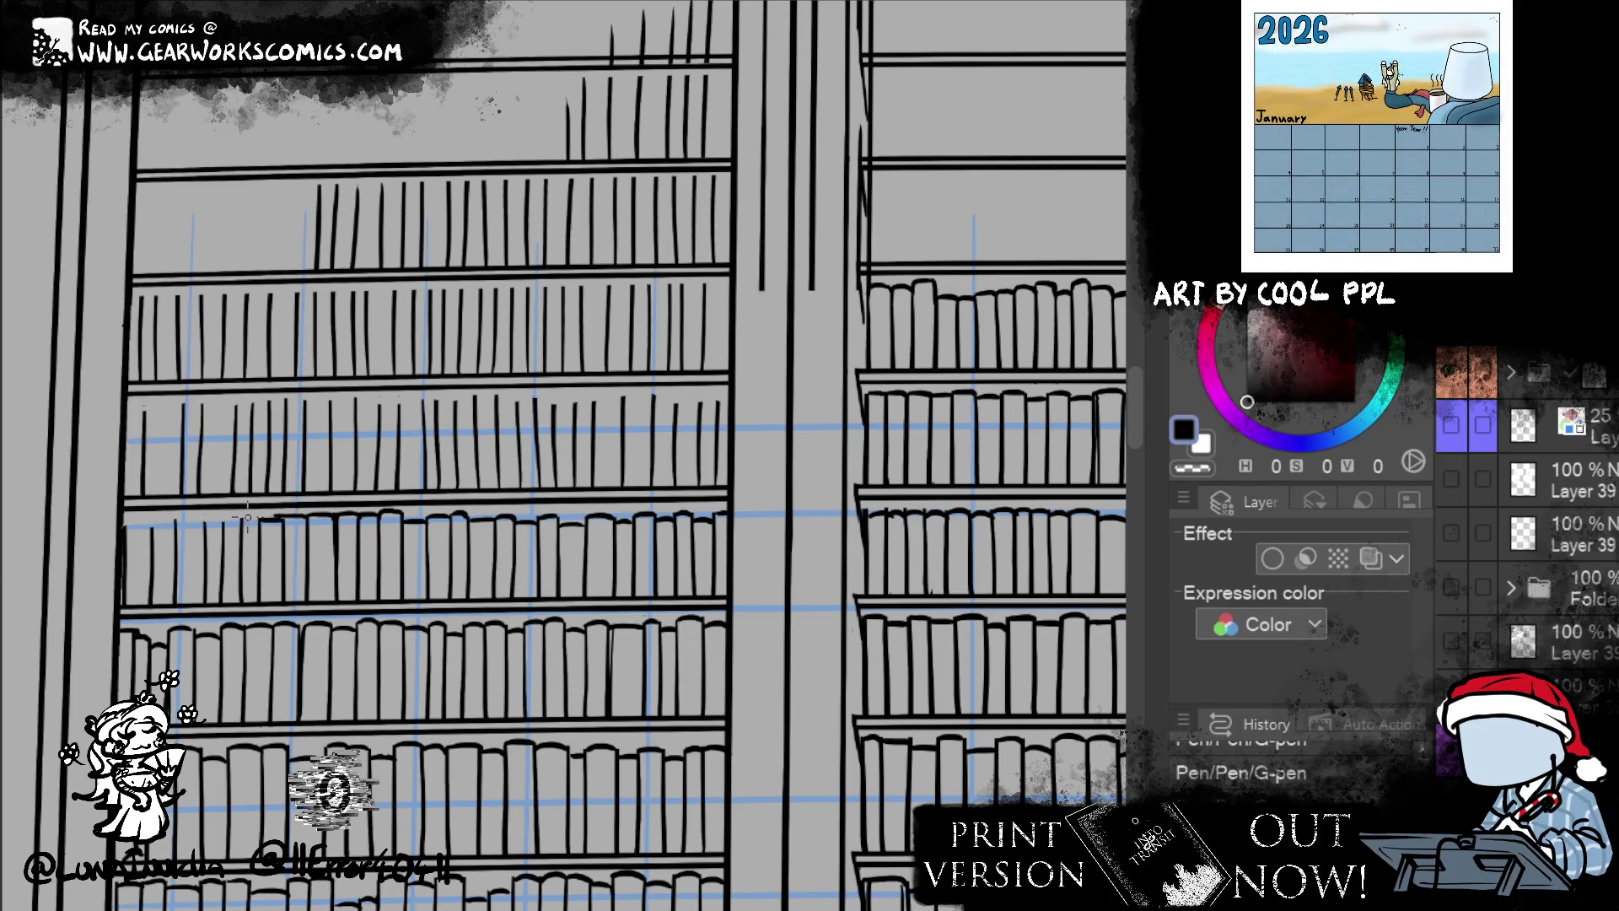
pyautogui.moveTo(524, 498); pyautogui.dragTo(842, 469)
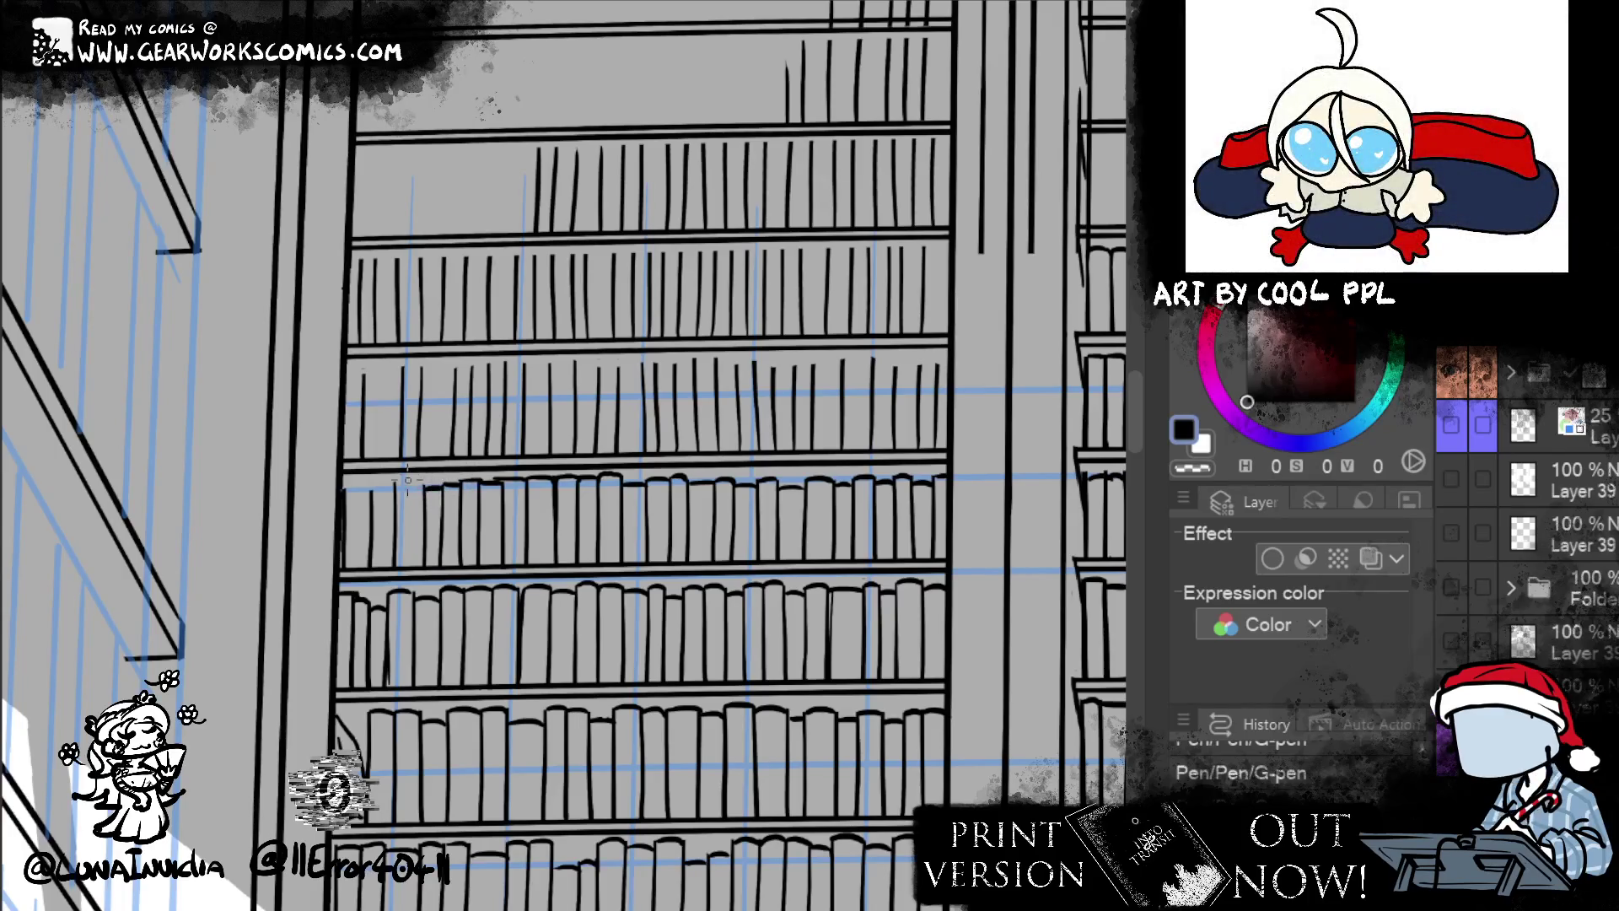
# - Ink another rounded book top on the shelf row
pyautogui.moveTo(396, 490)
pyautogui.mouseDown()
pyautogui.moveTo(423, 483)
pyautogui.moveTo(400, 488)
pyautogui.mouseUp()
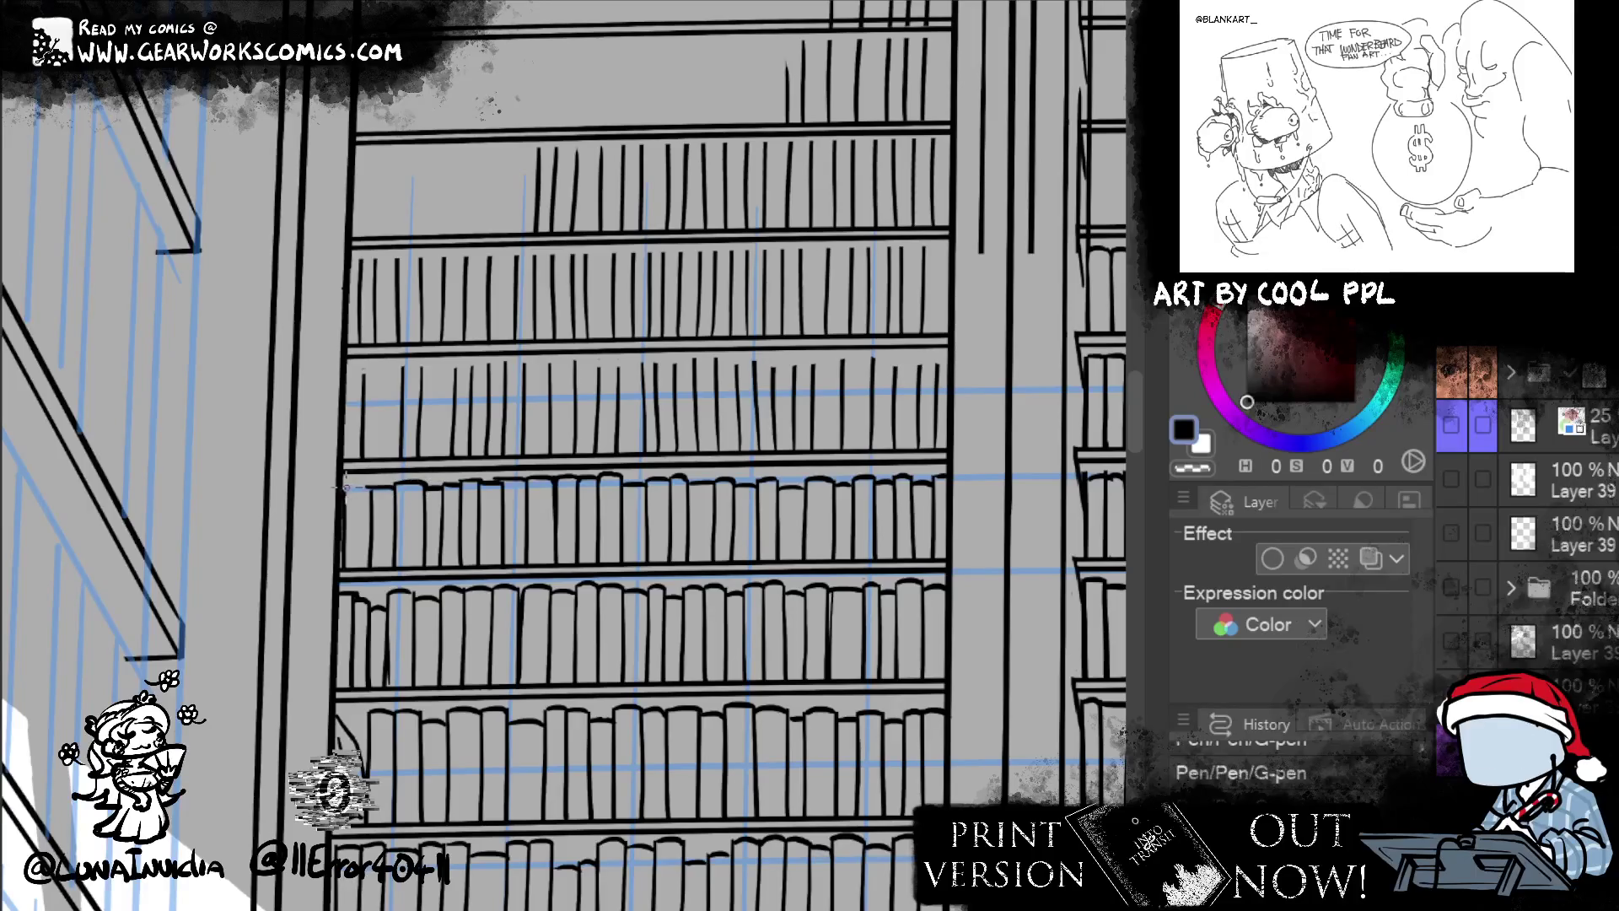
pyautogui.moveTo(877, 752); pyautogui.dragTo(780, 758)
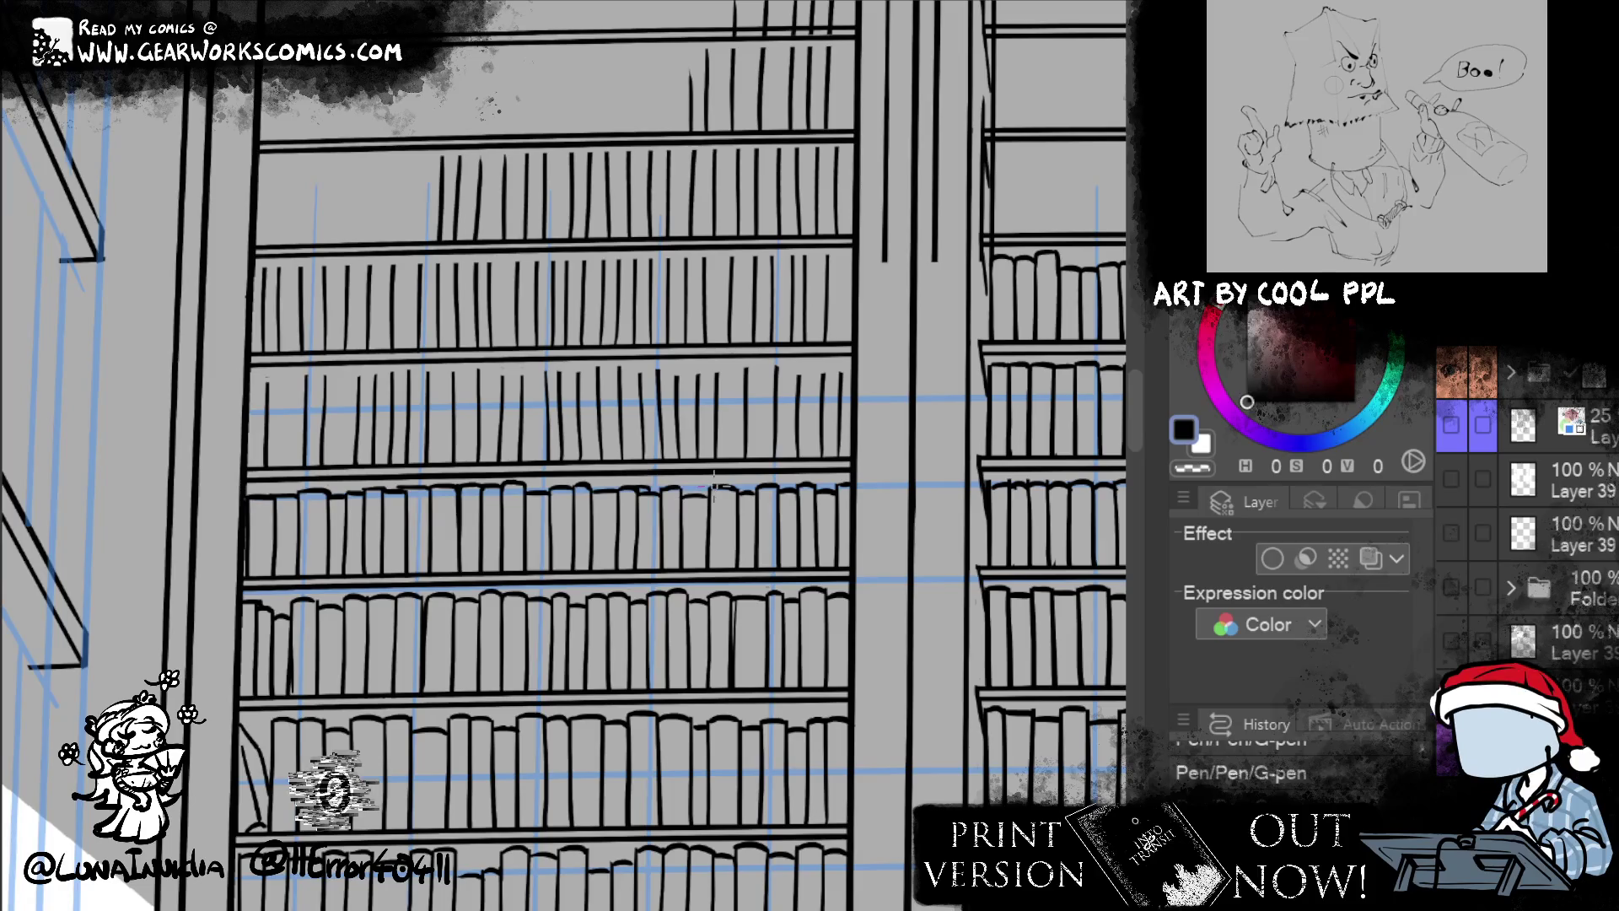
pyautogui.moveTo(712, 487); pyautogui.dragTo(468, 420)
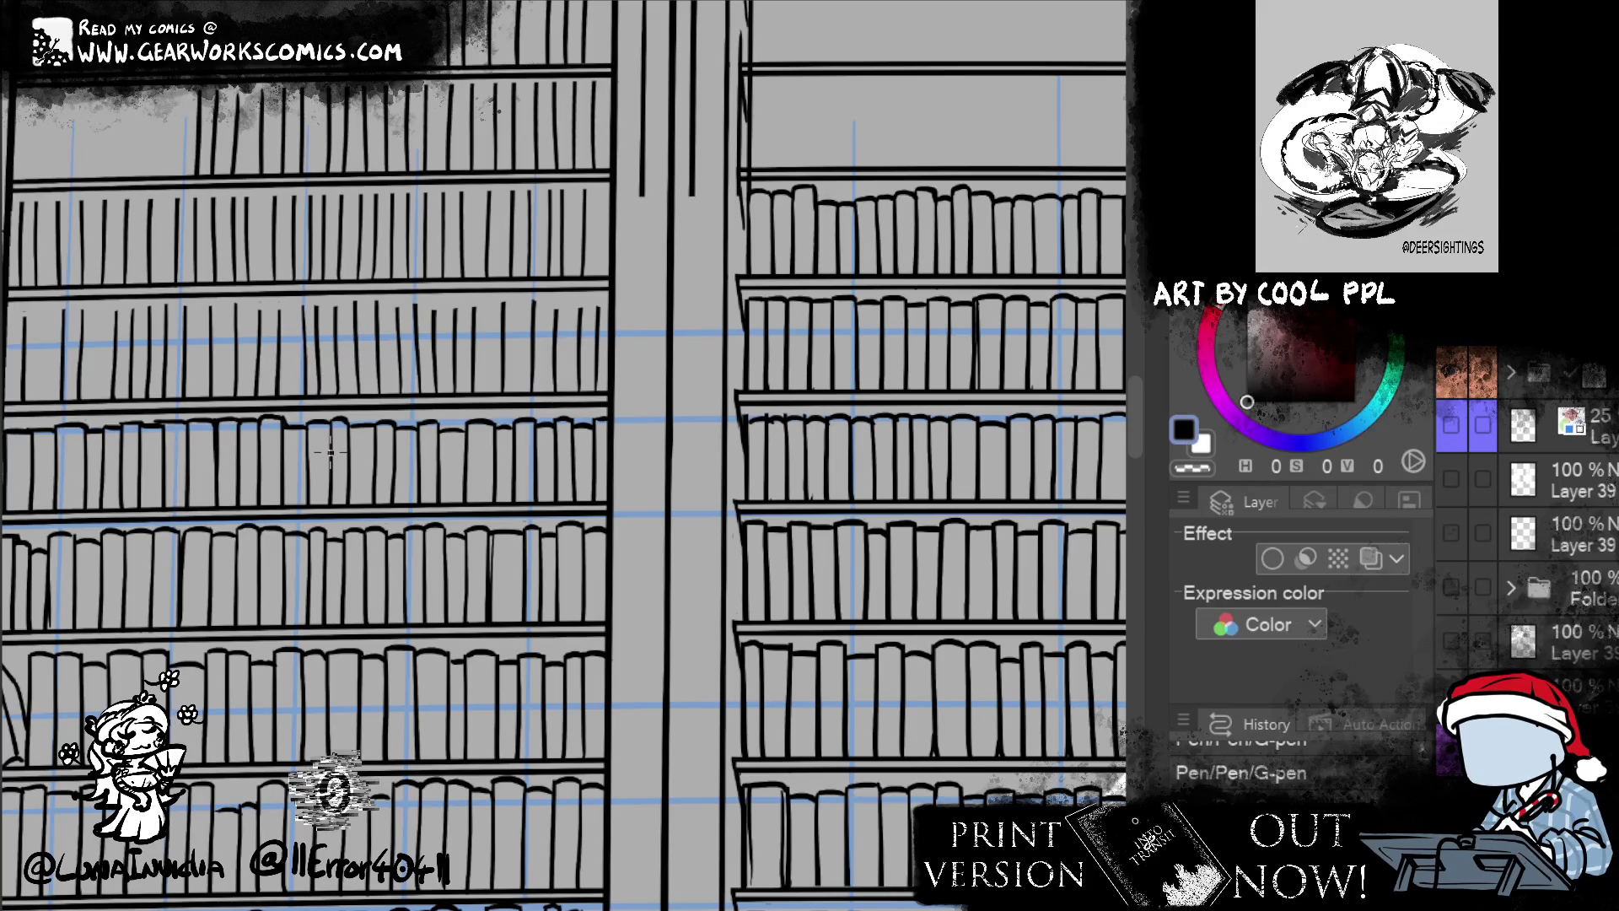
pyautogui.moveTo(829, 599); pyautogui.dragTo(951, 631)
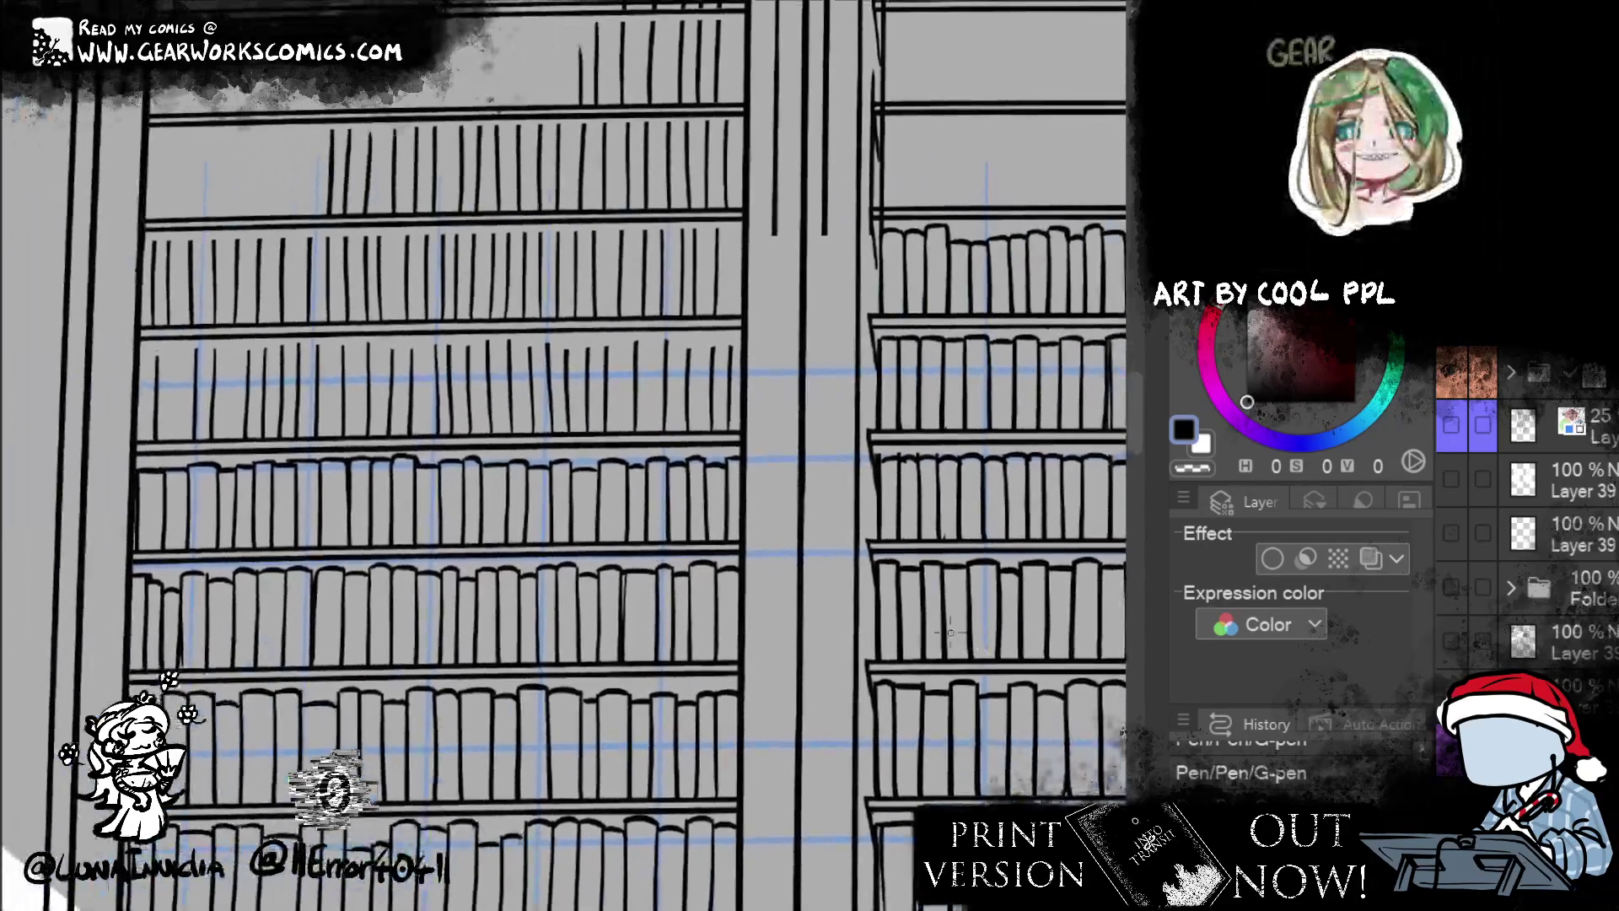
# - Draw a vertical line at the shelf's left end, add a book top, then rectangle-select the thin-spine row
pyautogui.moveTo(158, 471); pyautogui.dragTo(159, 548)
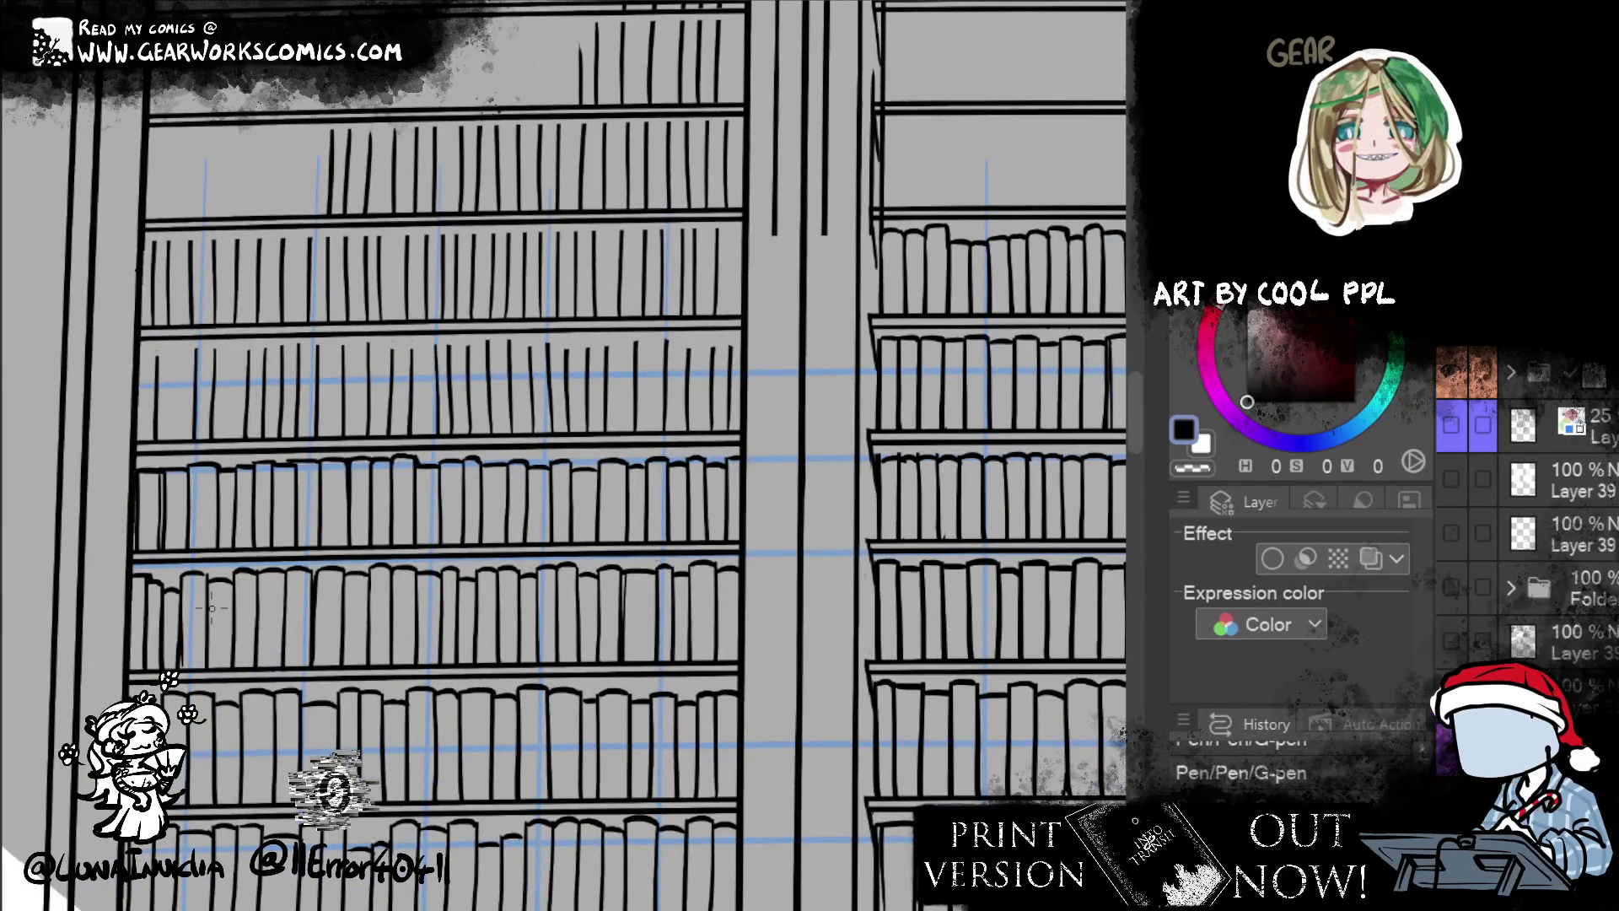
pyautogui.moveTo(712, 354); pyautogui.dragTo(731, 348)
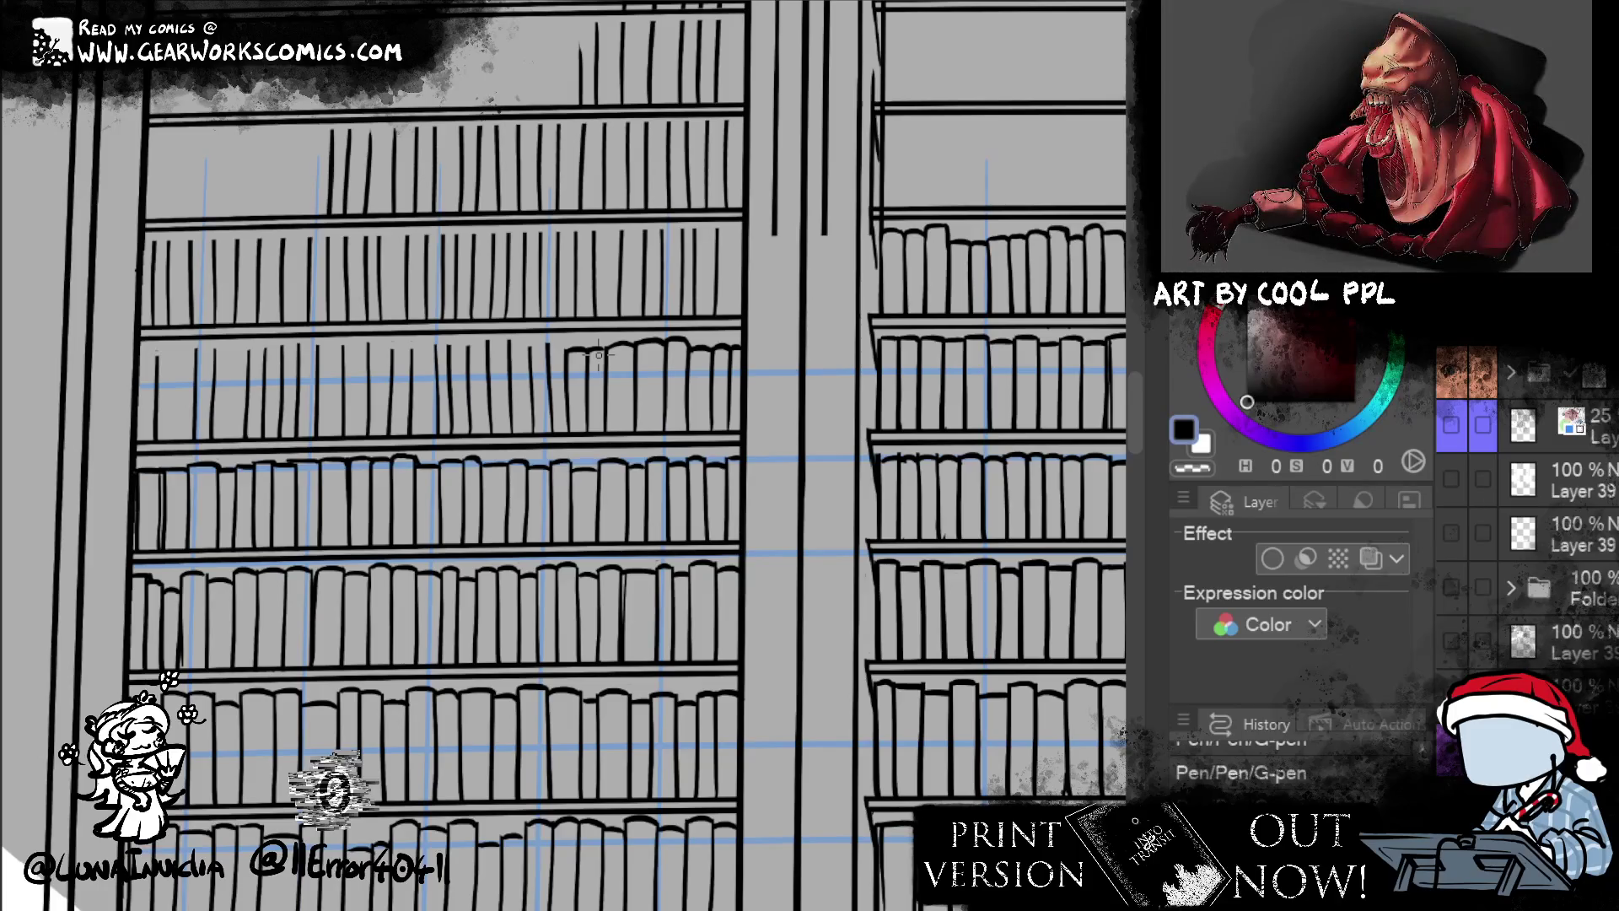
pyautogui.moveTo(114, 335)
pyautogui.mouseDown()
pyautogui.moveTo(273, 392)
pyautogui.moveTo(763, 442)
pyautogui.mouseUp()
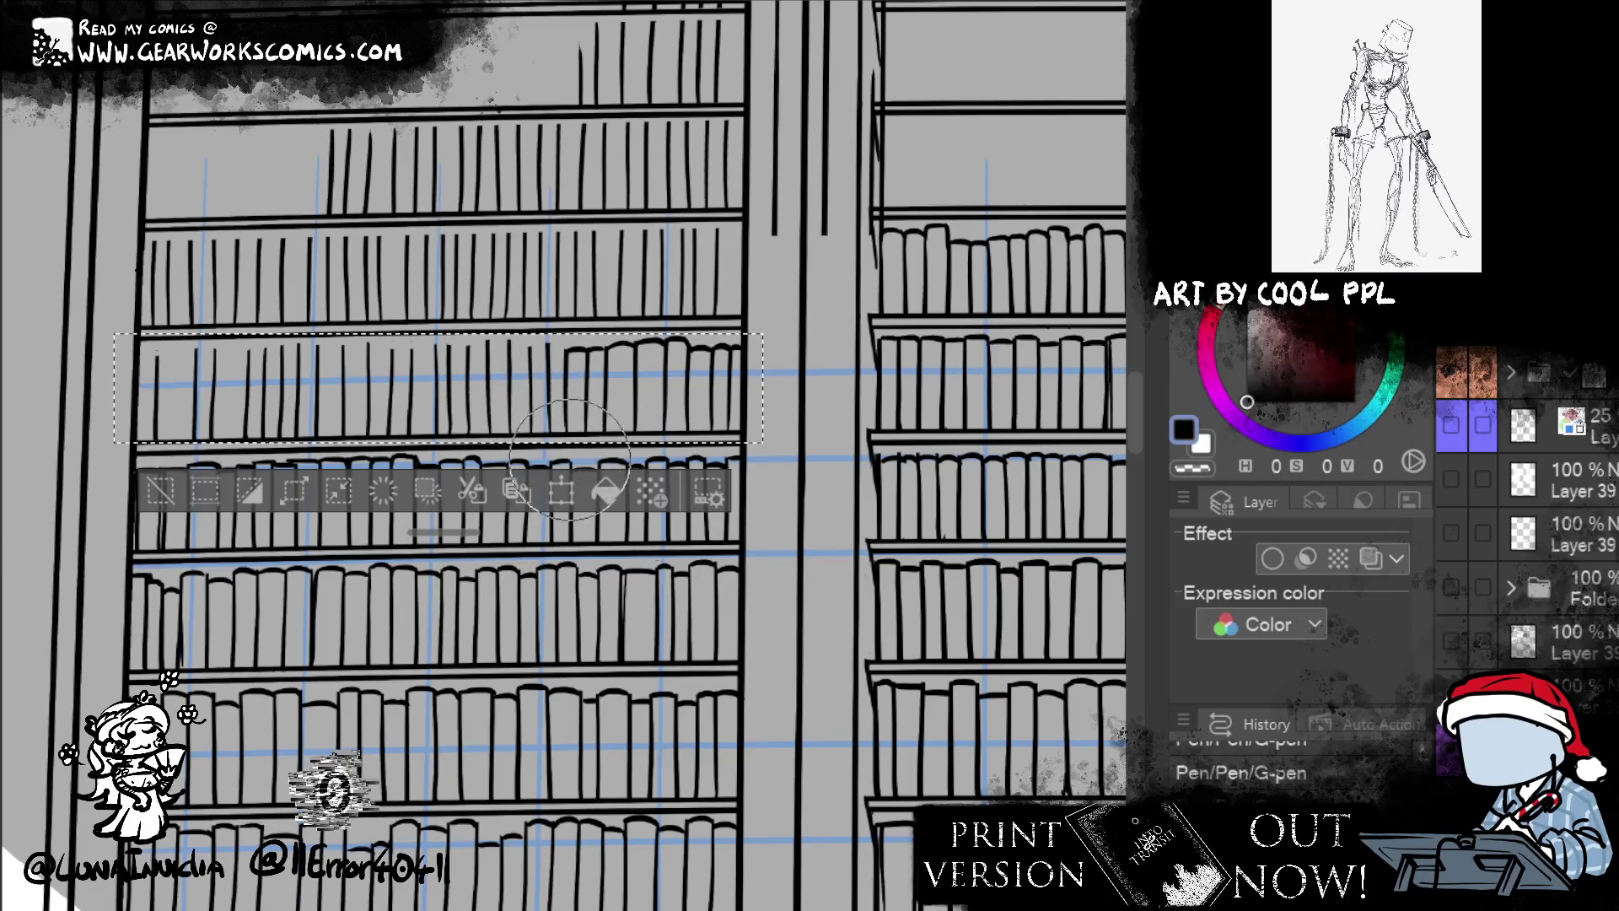
# - Warp the selected thin-spine book row with two Liquify strokes after moving the launcher aside
pyautogui.moveTo(455, 533); pyautogui.dragTo(442, 725)
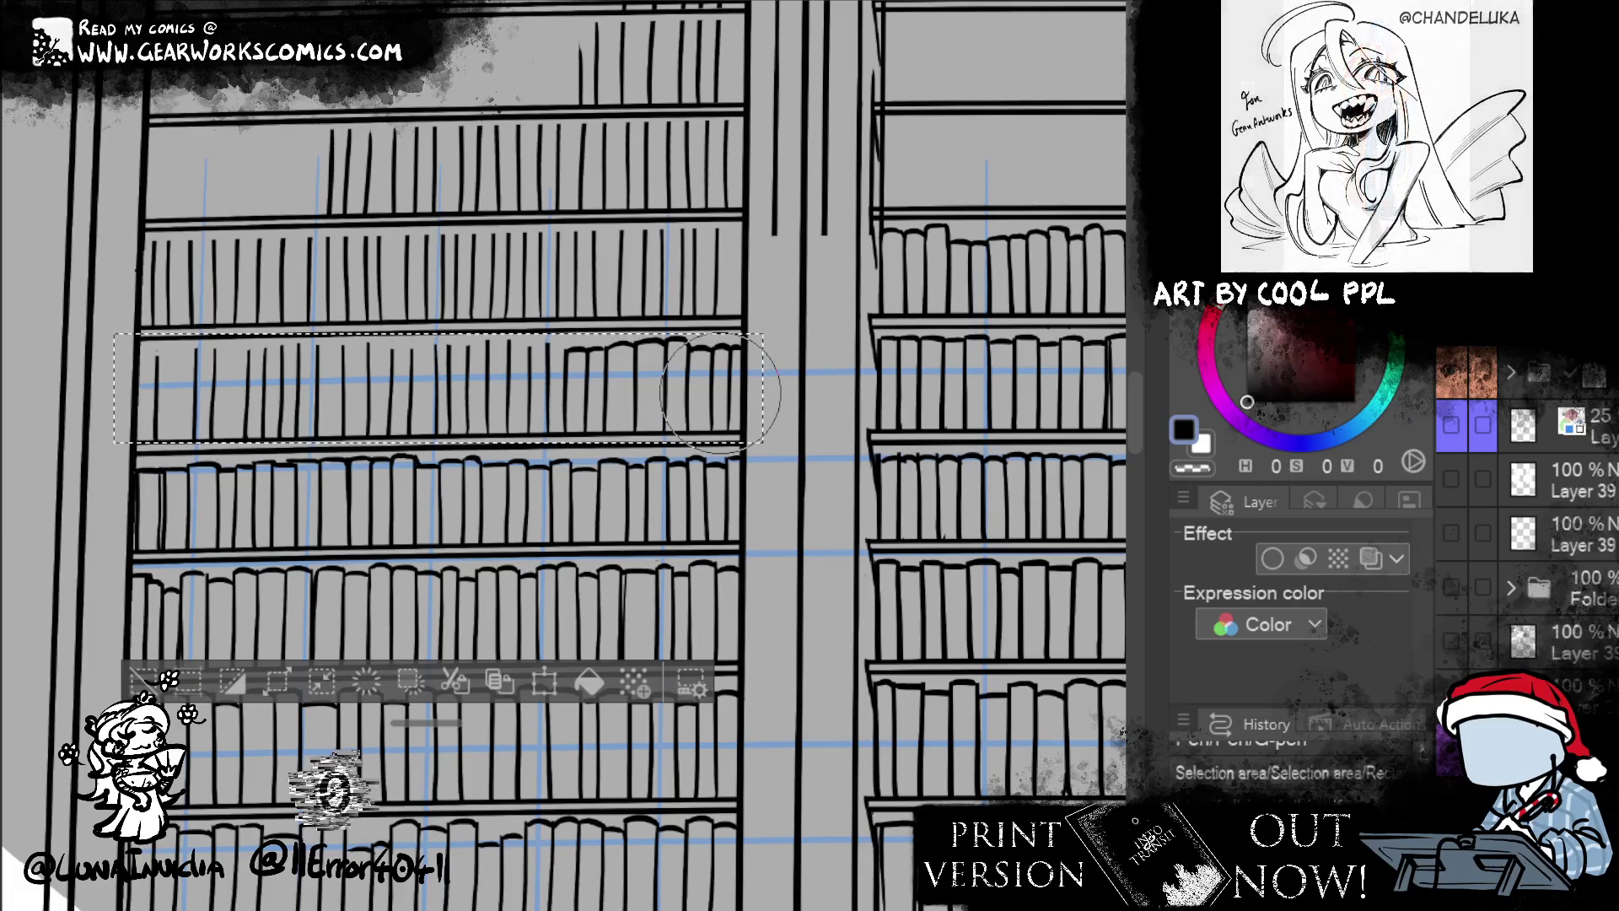
pyautogui.moveTo(481, 487)
pyautogui.mouseDown()
pyautogui.moveTo(556, 460)
pyautogui.moveTo(544, 466)
pyautogui.mouseUp()
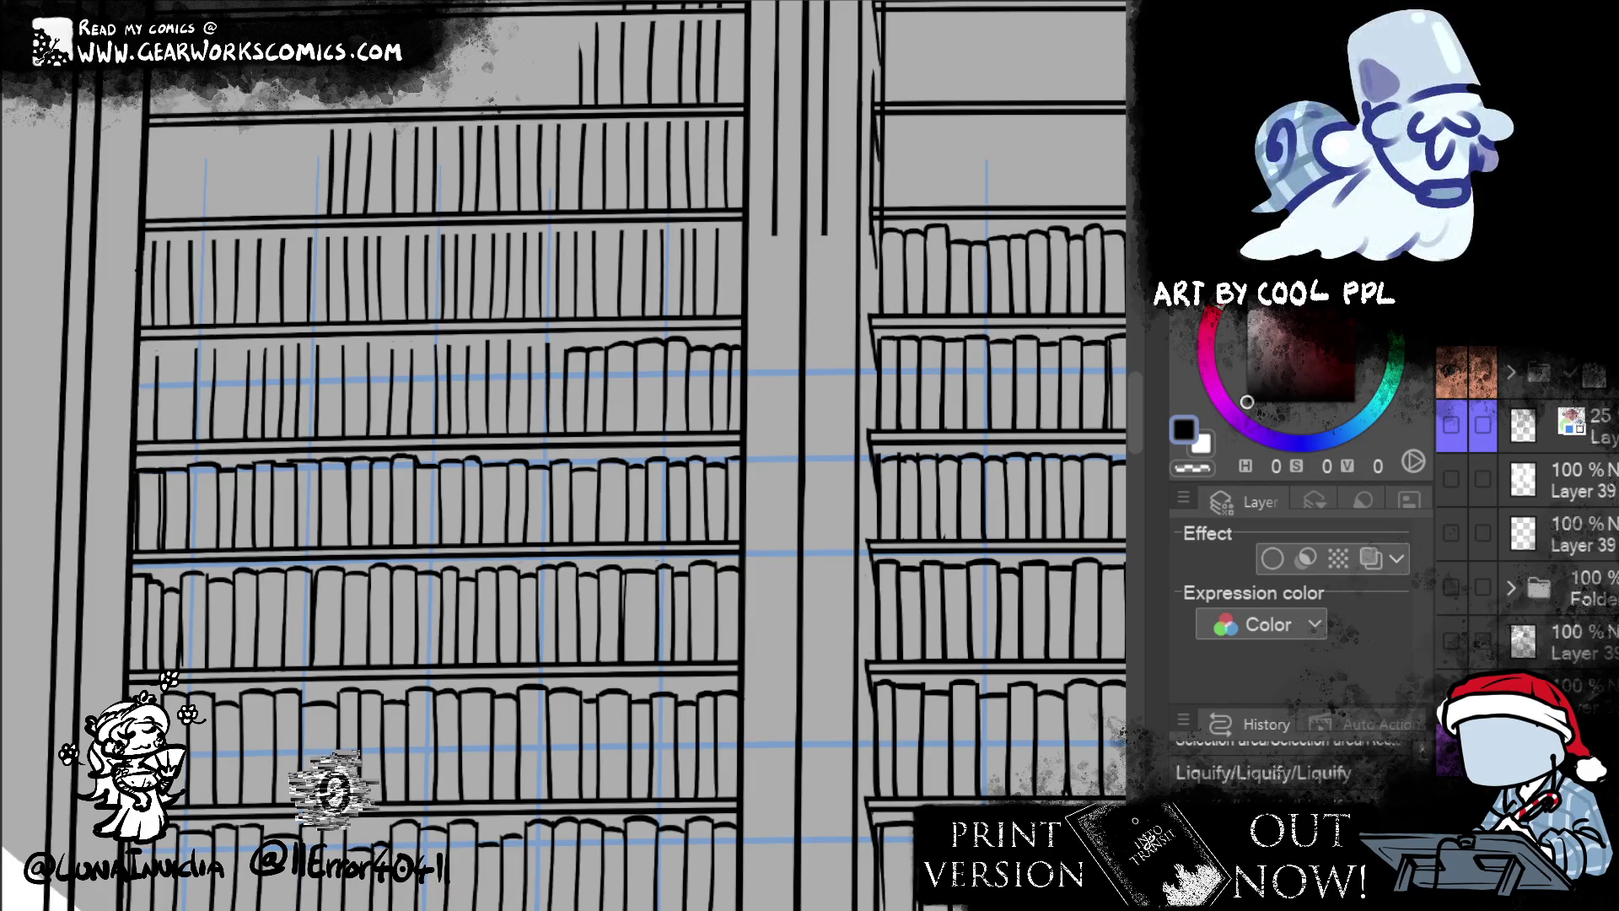
pyautogui.moveTo(444, 343); pyautogui.dragTo(445, 445)
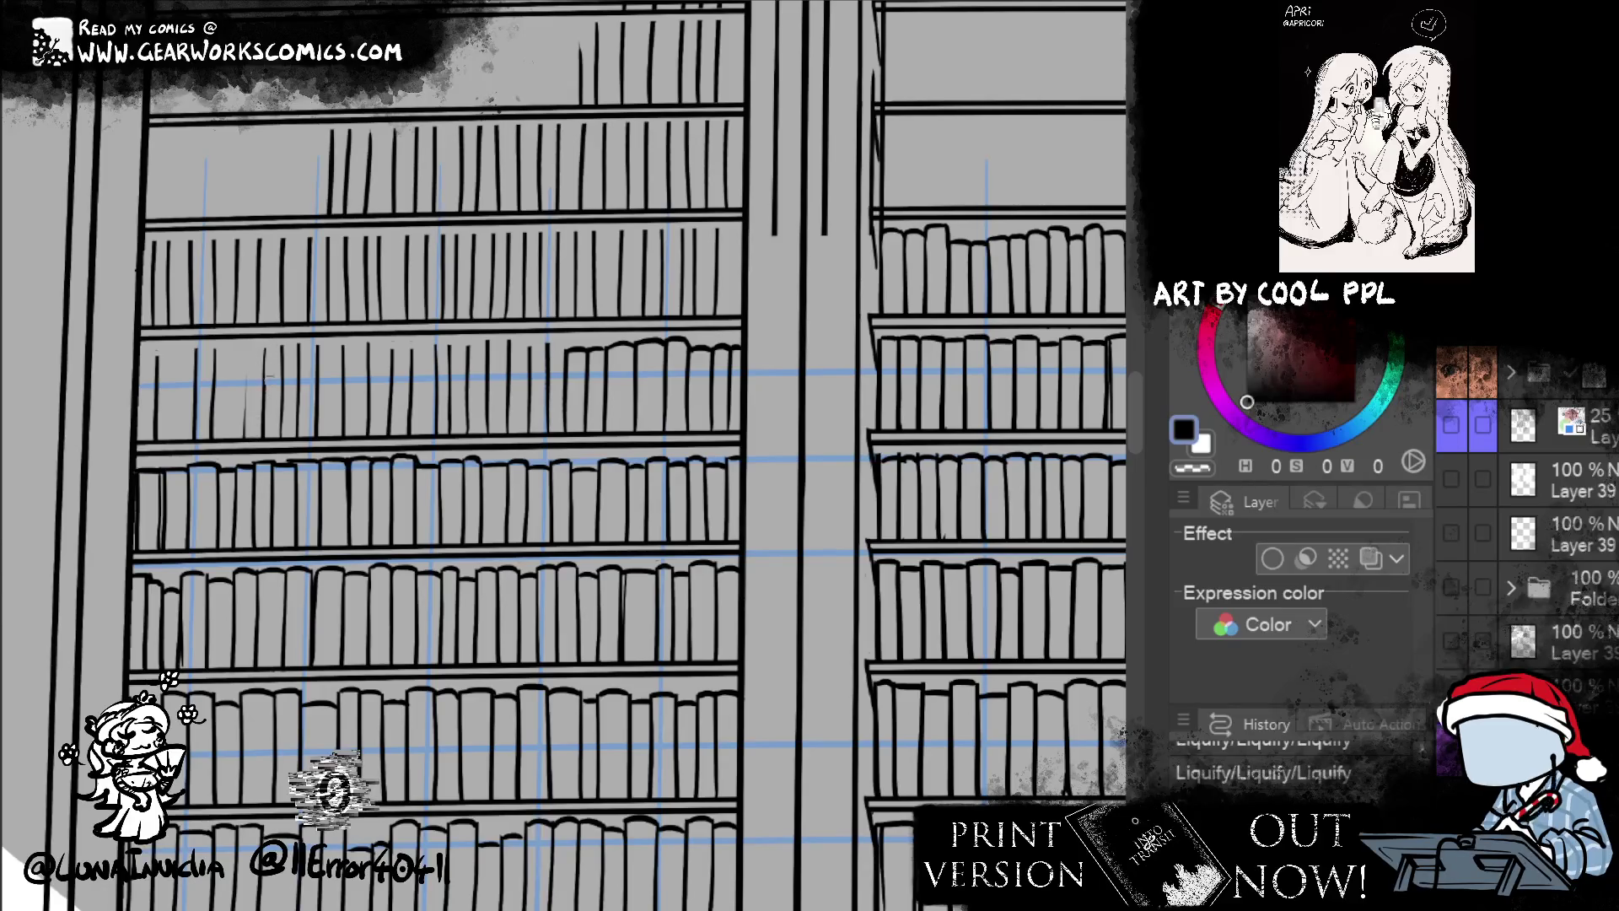
# - Drop the selection and redraw the warped spine line darker, inking another spine edge beside it
pyautogui.hotkey('ctrl', 'd')
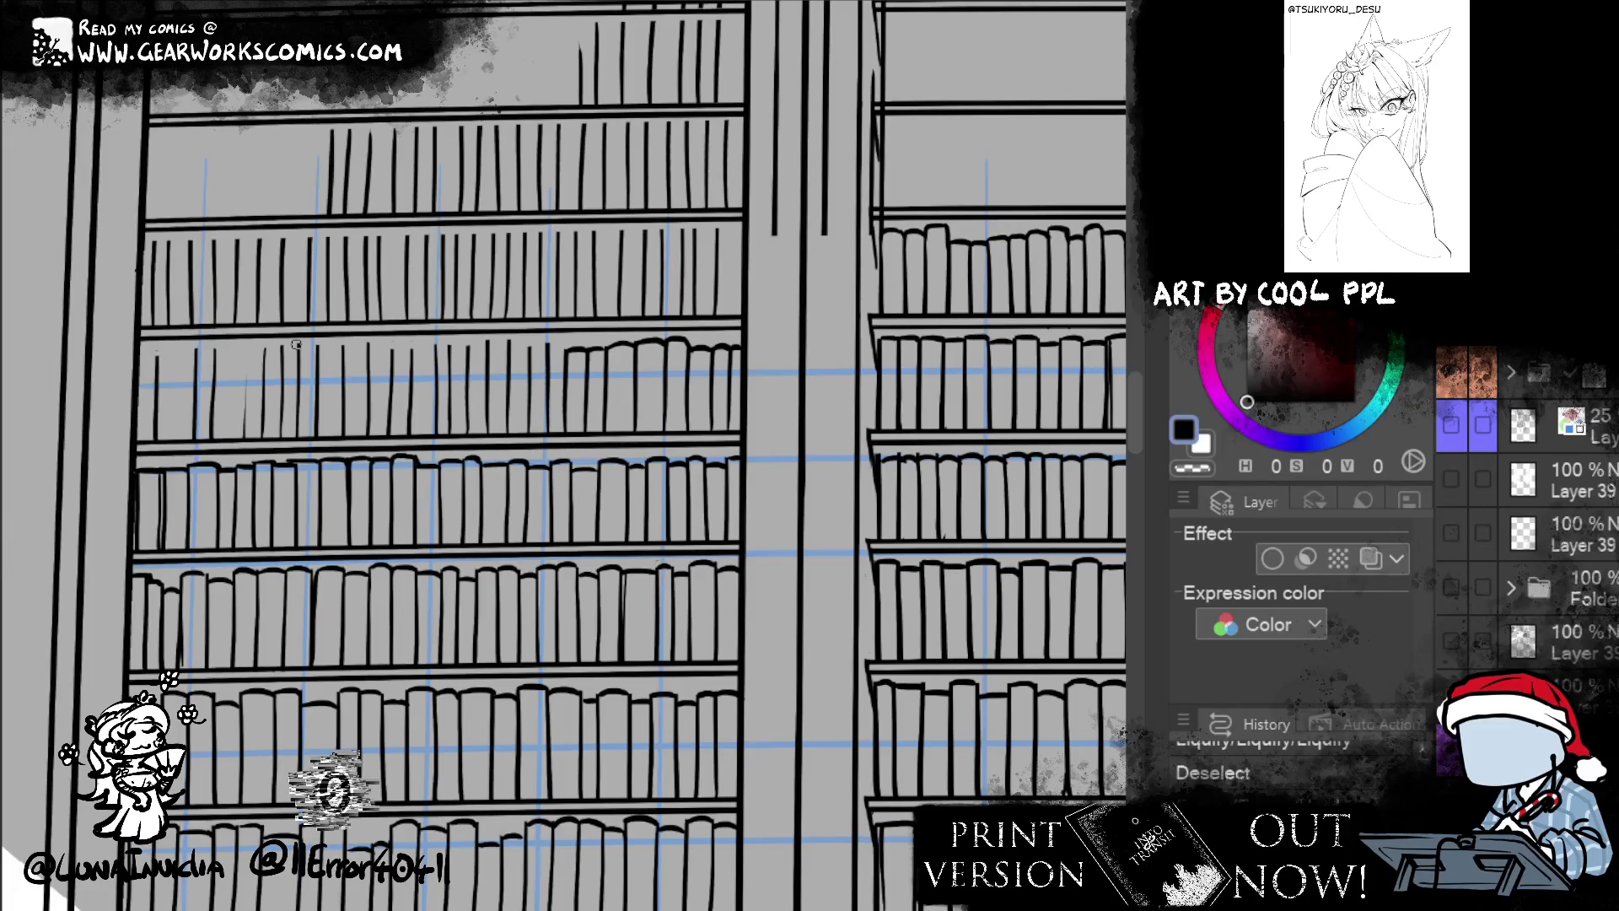
pyautogui.moveTo(245, 355); pyautogui.dragTo(246, 438)
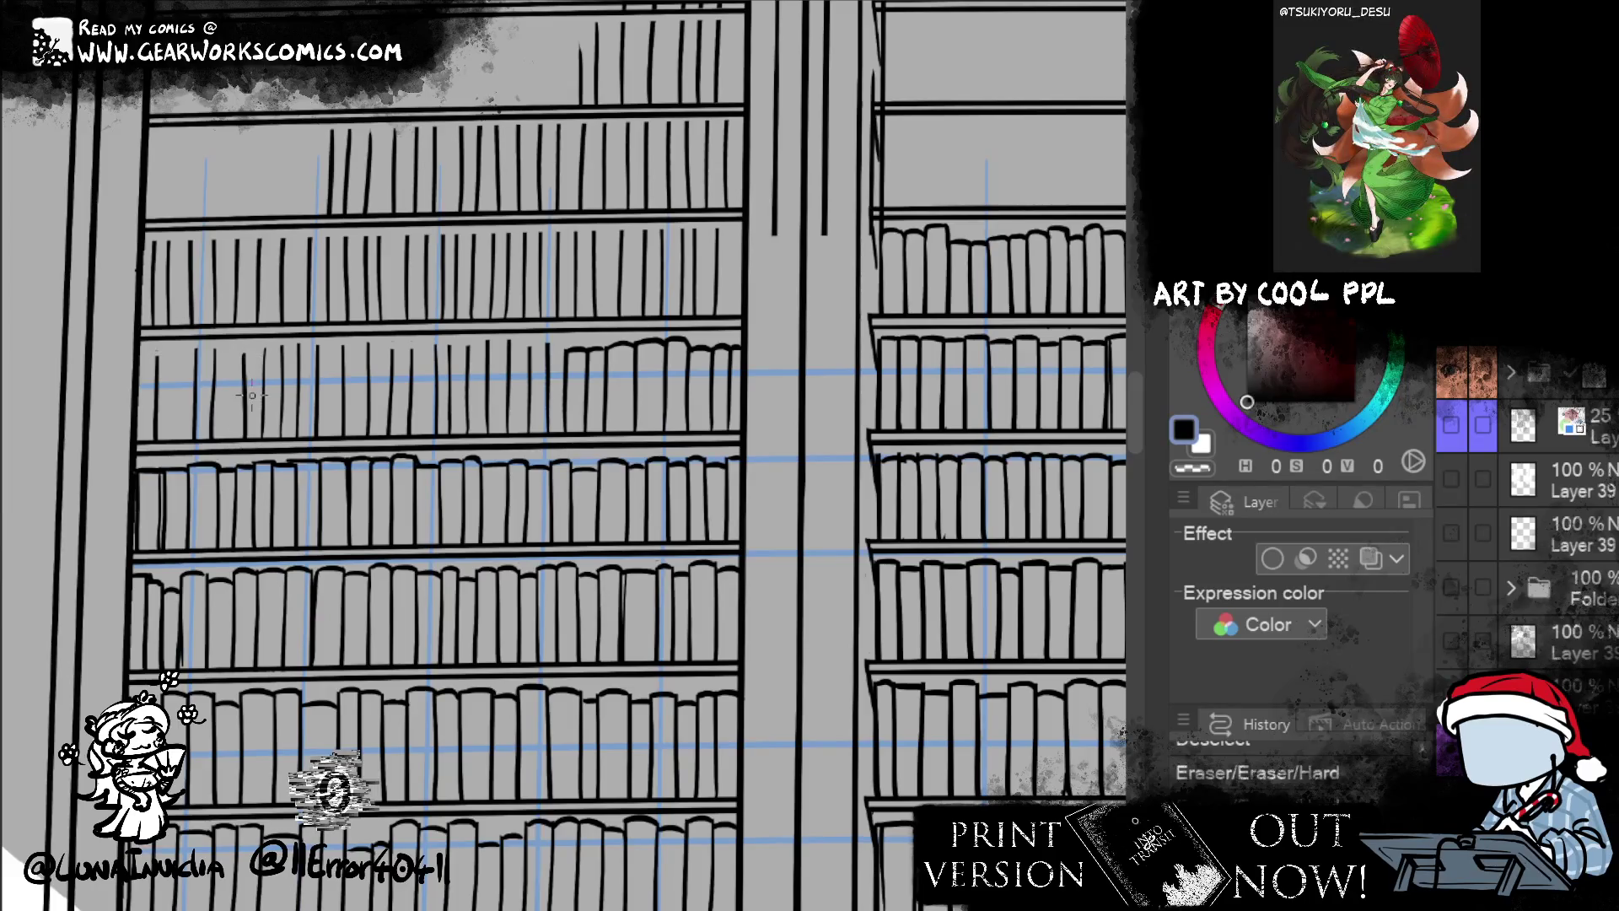
pyautogui.moveTo(246, 352); pyautogui.dragTo(245, 440)
pyautogui.hotkey('ctrl', 'z')
pyautogui.moveTo(244, 346); pyautogui.dragTo(245, 437)
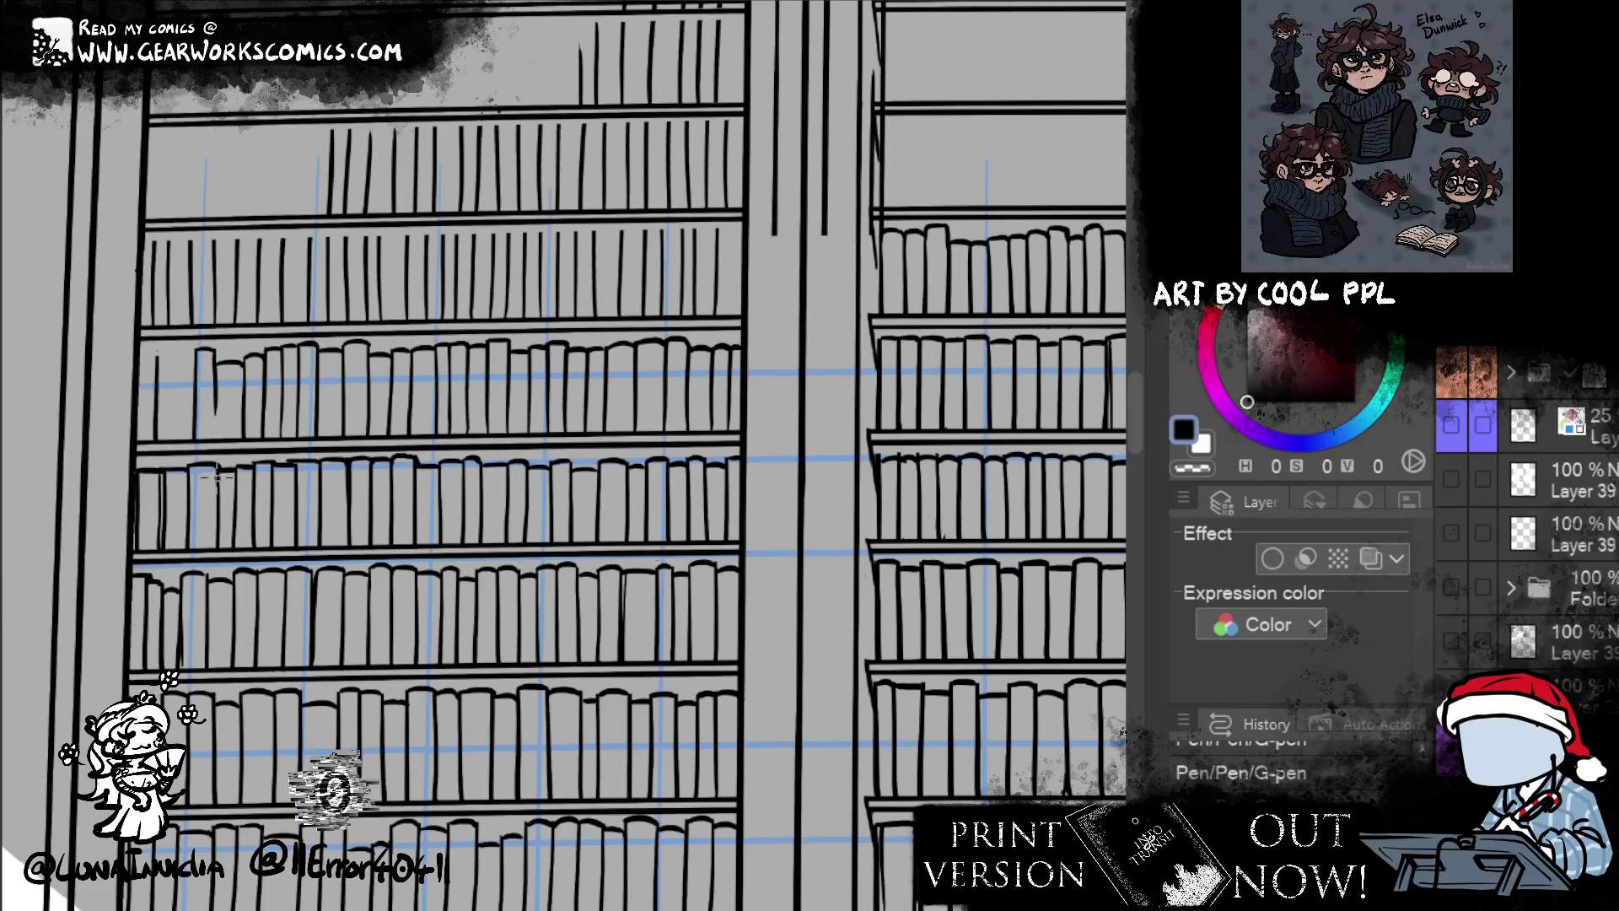
pyautogui.moveTo(214, 350); pyautogui.dragTo(216, 434)
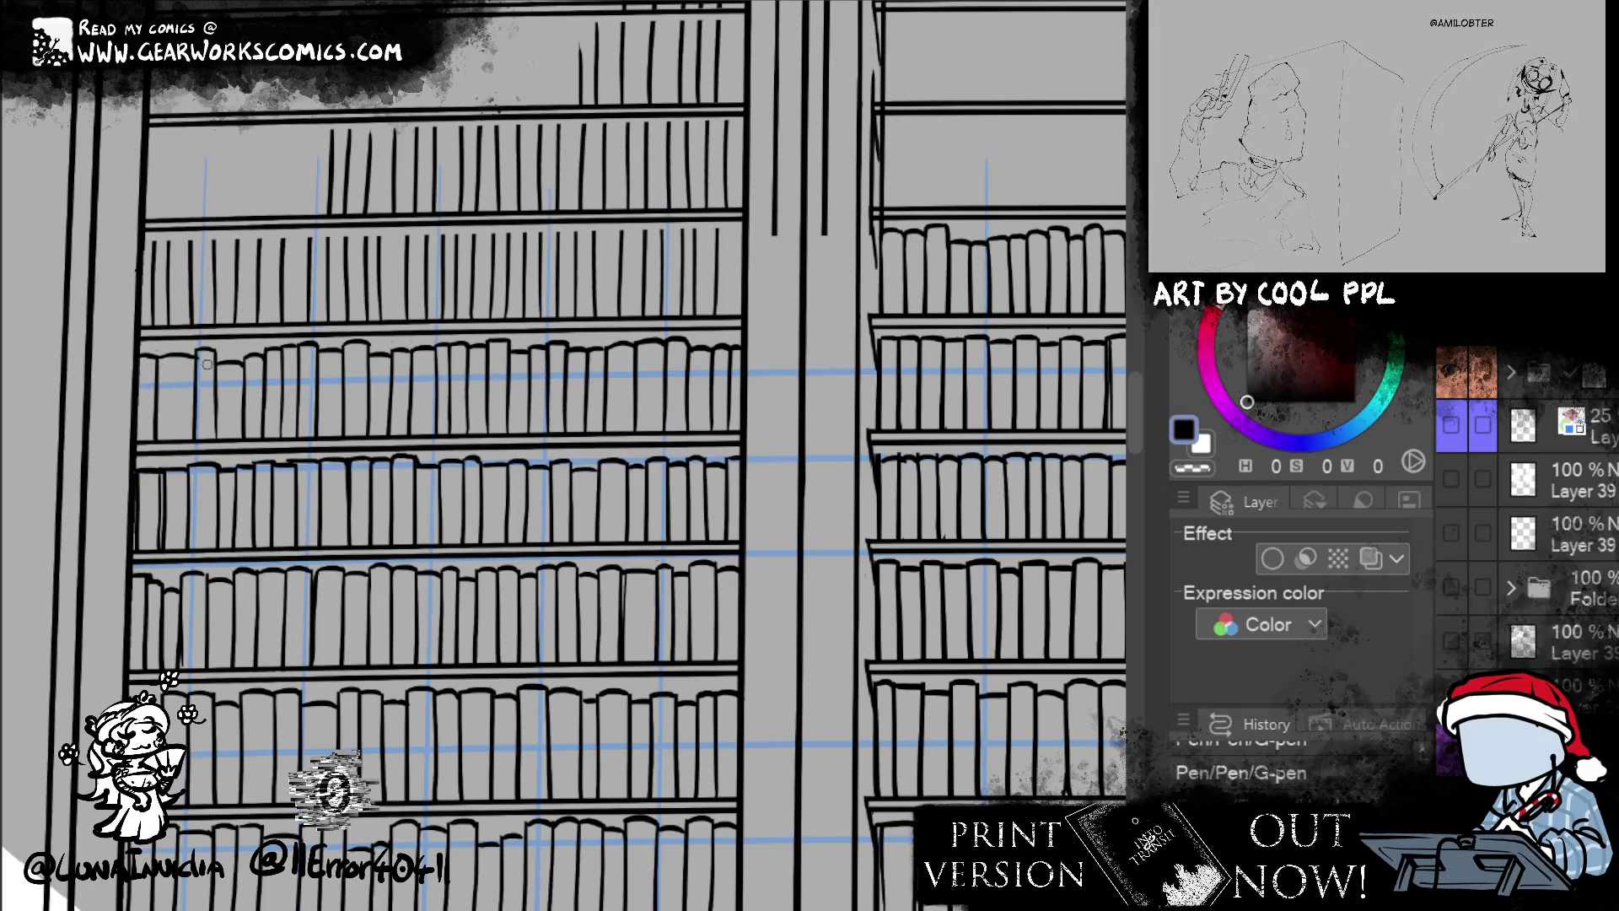
# - Erase stray strokes and ink more spine lines on the left of the shelf row, undoing a misplaced one
pyautogui.press('e')
pyautogui.click(233, 458)
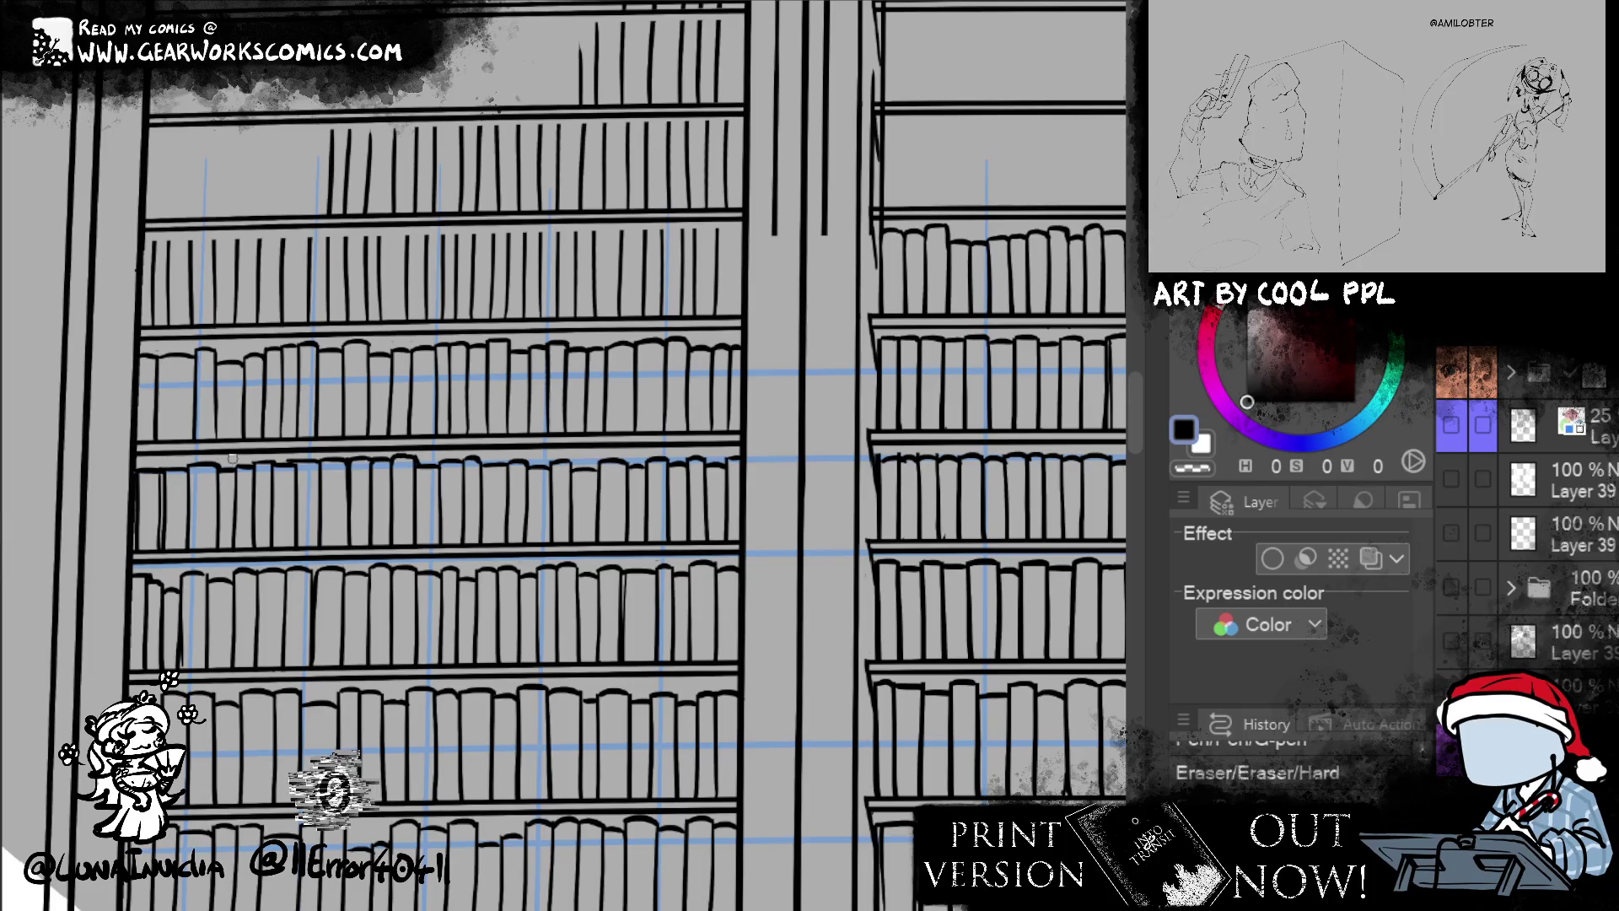
pyautogui.press('p')
pyautogui.moveTo(160, 361); pyautogui.dragTo(157, 443)
pyautogui.hotkey('ctrl', 'z')
pyautogui.moveTo(190, 365); pyautogui.dragTo(189, 460)
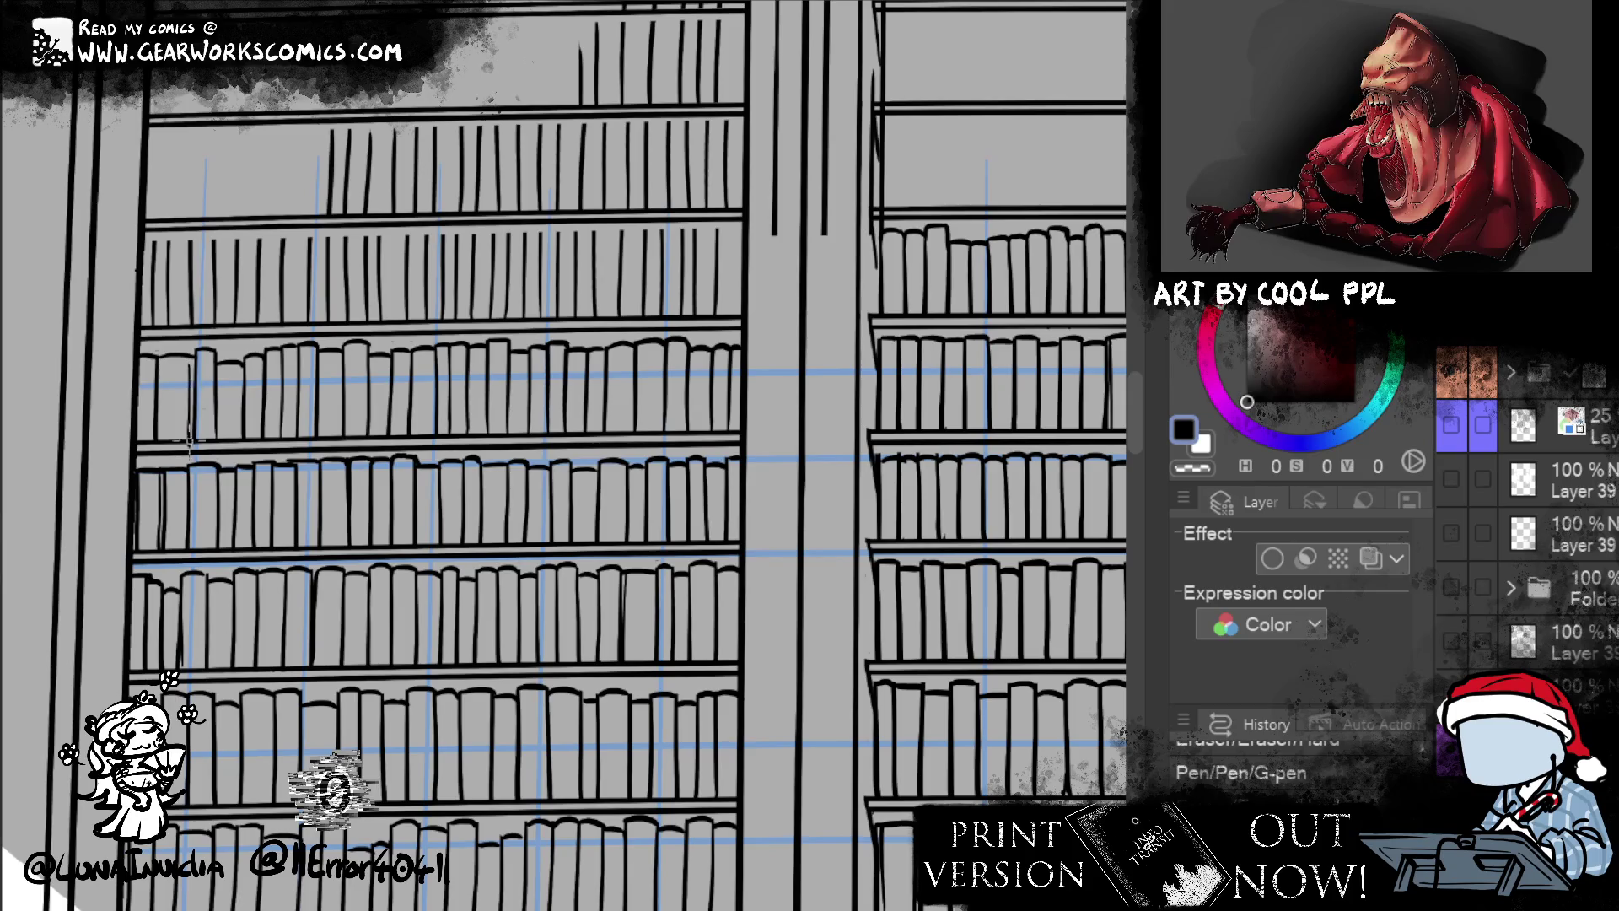
pyautogui.moveTo(147, 364)
pyautogui.mouseDown()
pyautogui.moveTo(148, 447)
pyautogui.moveTo(192, 450)
pyautogui.moveTo(165, 453)
pyautogui.mouseUp()
pyautogui.click(148, 449)
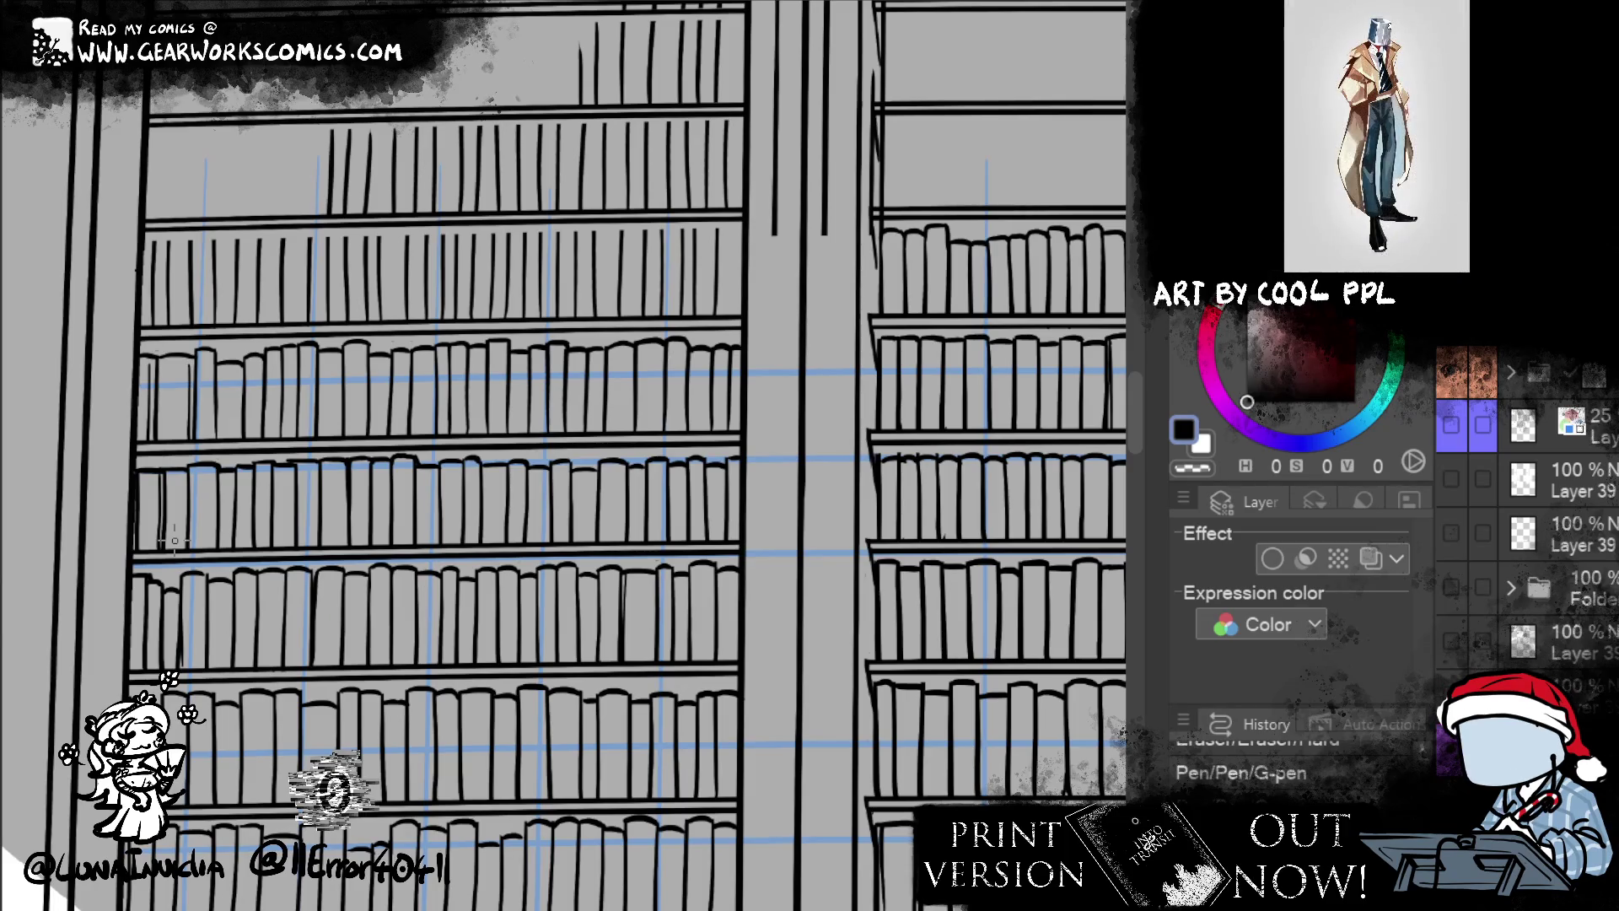
pyautogui.scroll(-2, 174, 539)
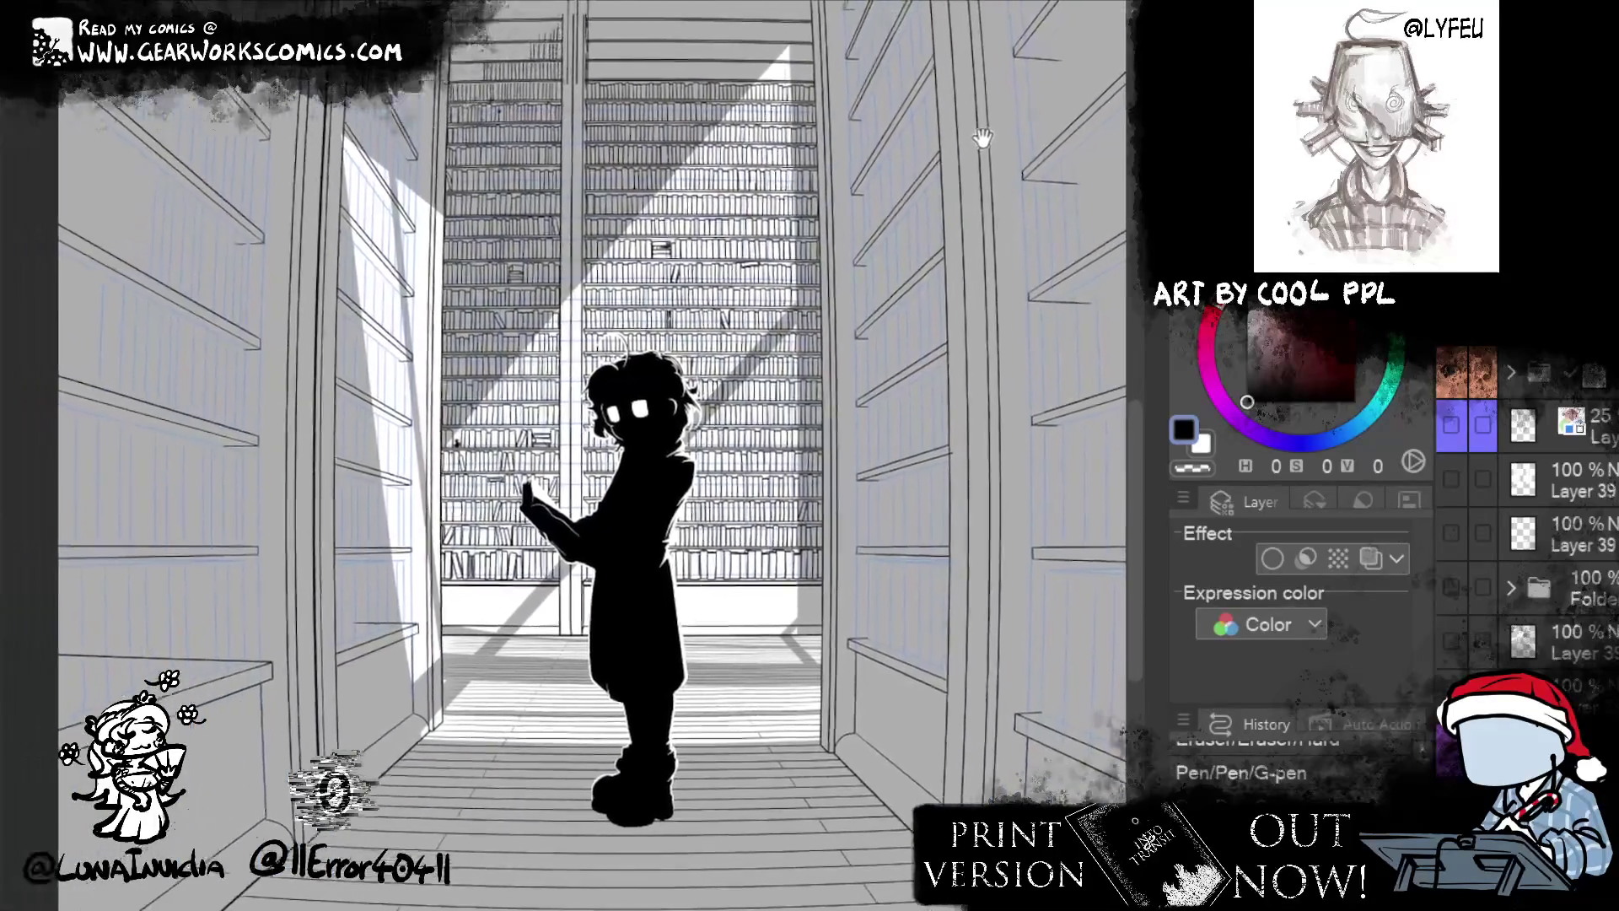
pyautogui.moveTo(982, 138)
pyautogui.mouseDown()
pyautogui.moveTo(946, 164)
pyautogui.moveTo(916, 118)
pyautogui.mouseUp()
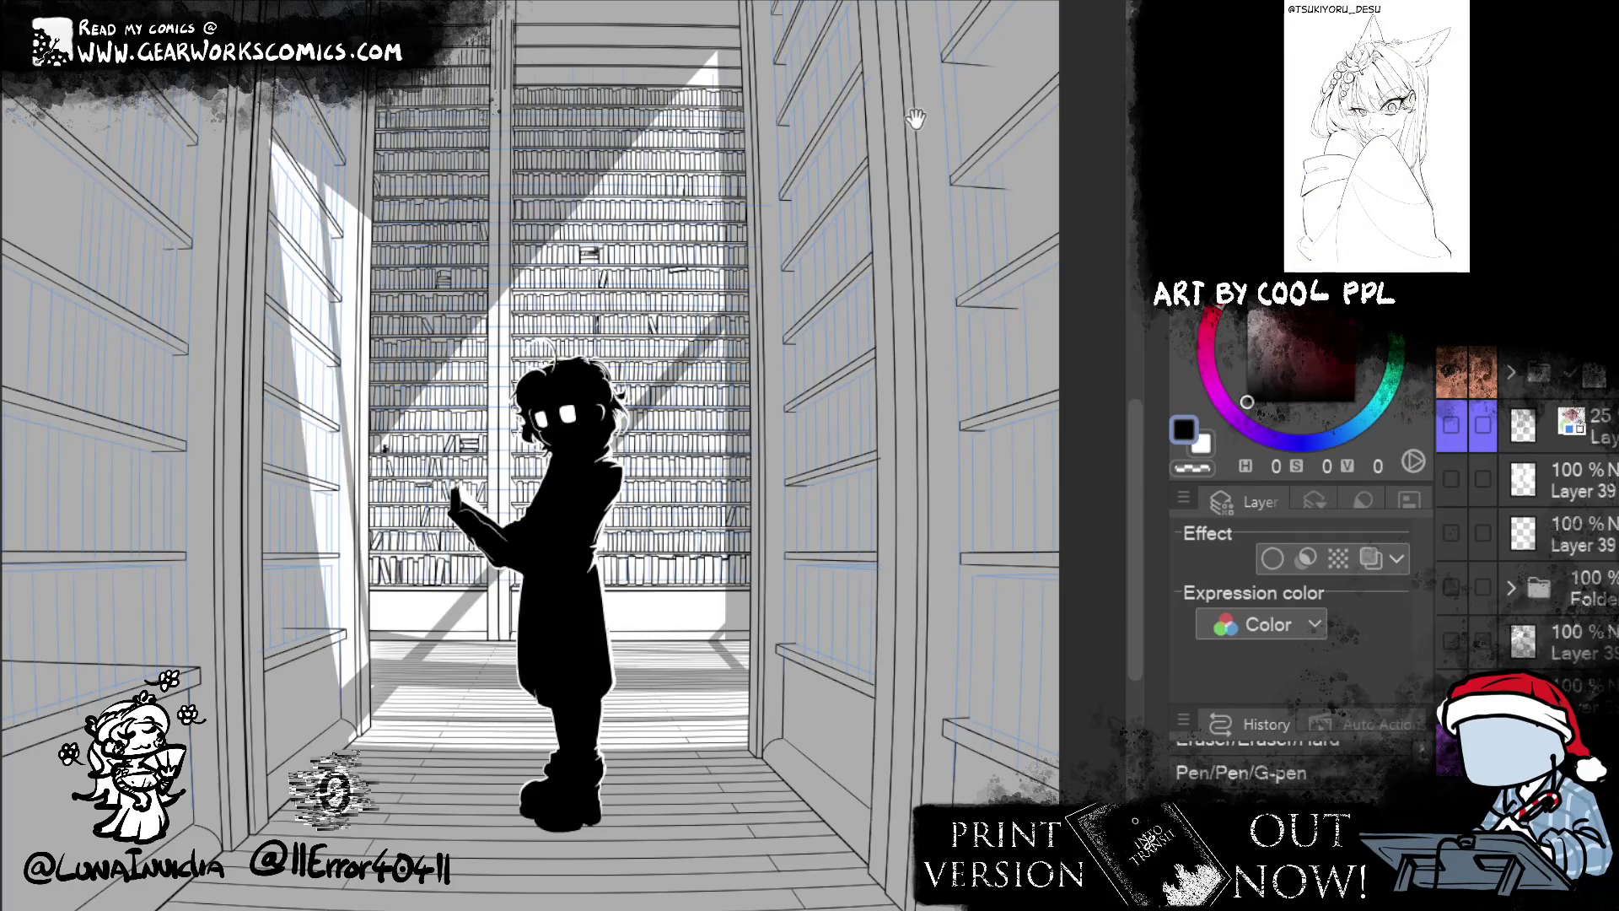
pyautogui.moveTo(915, 118)
pyautogui.mouseDown()
pyautogui.moveTo(897, 405)
pyautogui.moveTo(886, 285)
pyautogui.mouseUp()
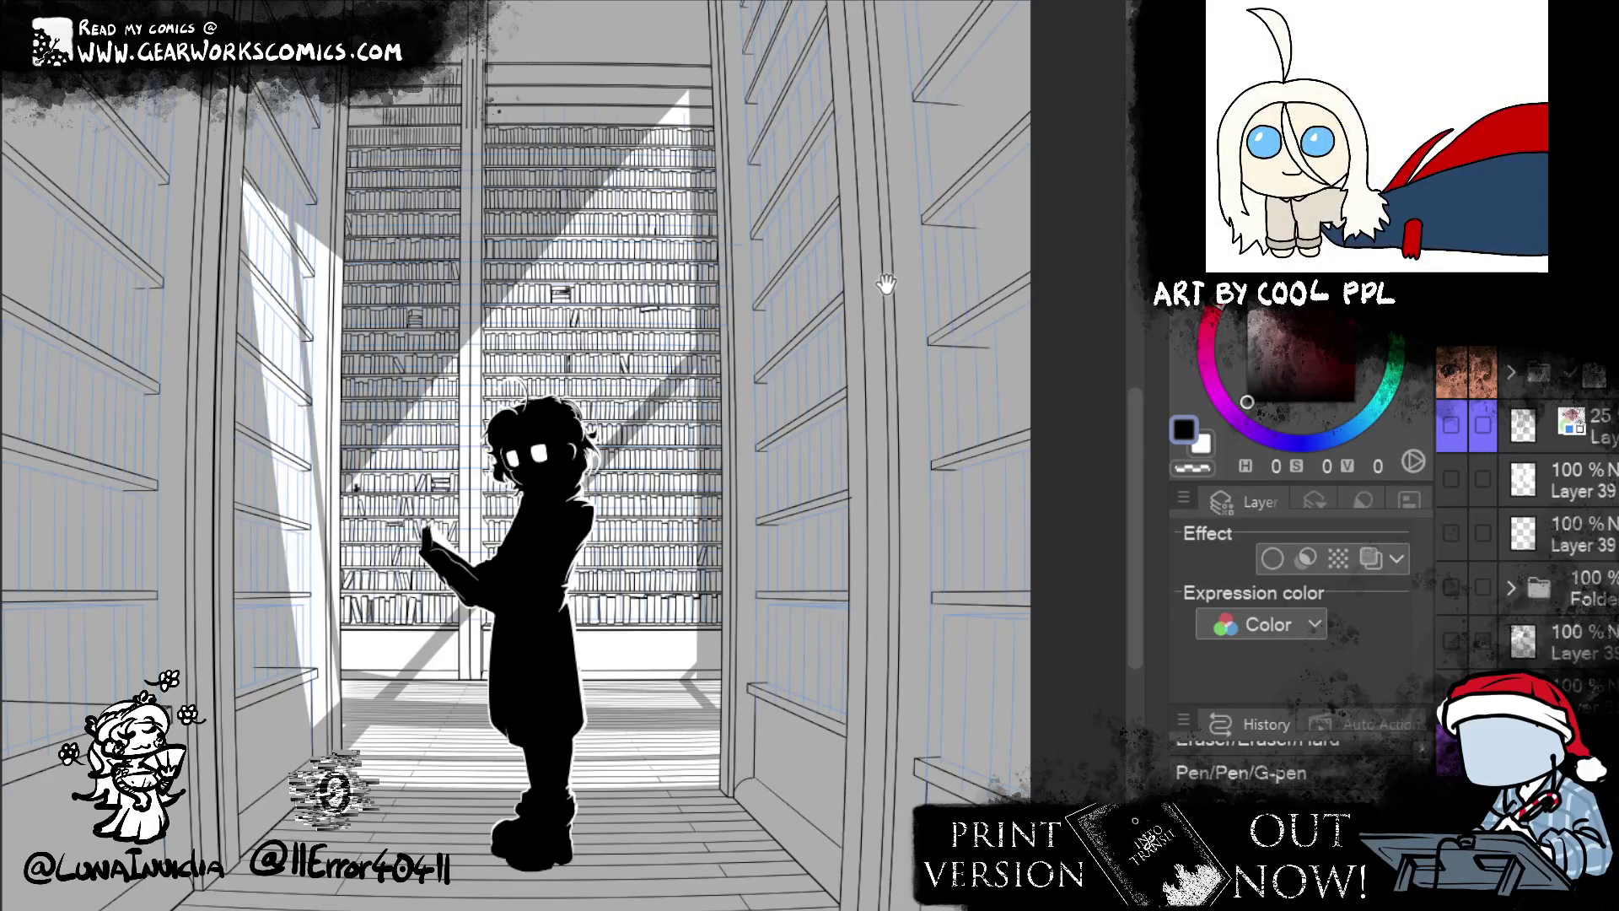
pyautogui.moveTo(886, 284)
pyautogui.mouseDown()
pyautogui.moveTo(909, 258)
pyautogui.moveTo(904, 203)
pyautogui.moveTo(931, 236)
pyautogui.moveTo(927, 165)
pyautogui.moveTo(866, 177)
pyautogui.mouseUp()
pyautogui.moveTo(923, 387); pyautogui.dragTo(949, 354)
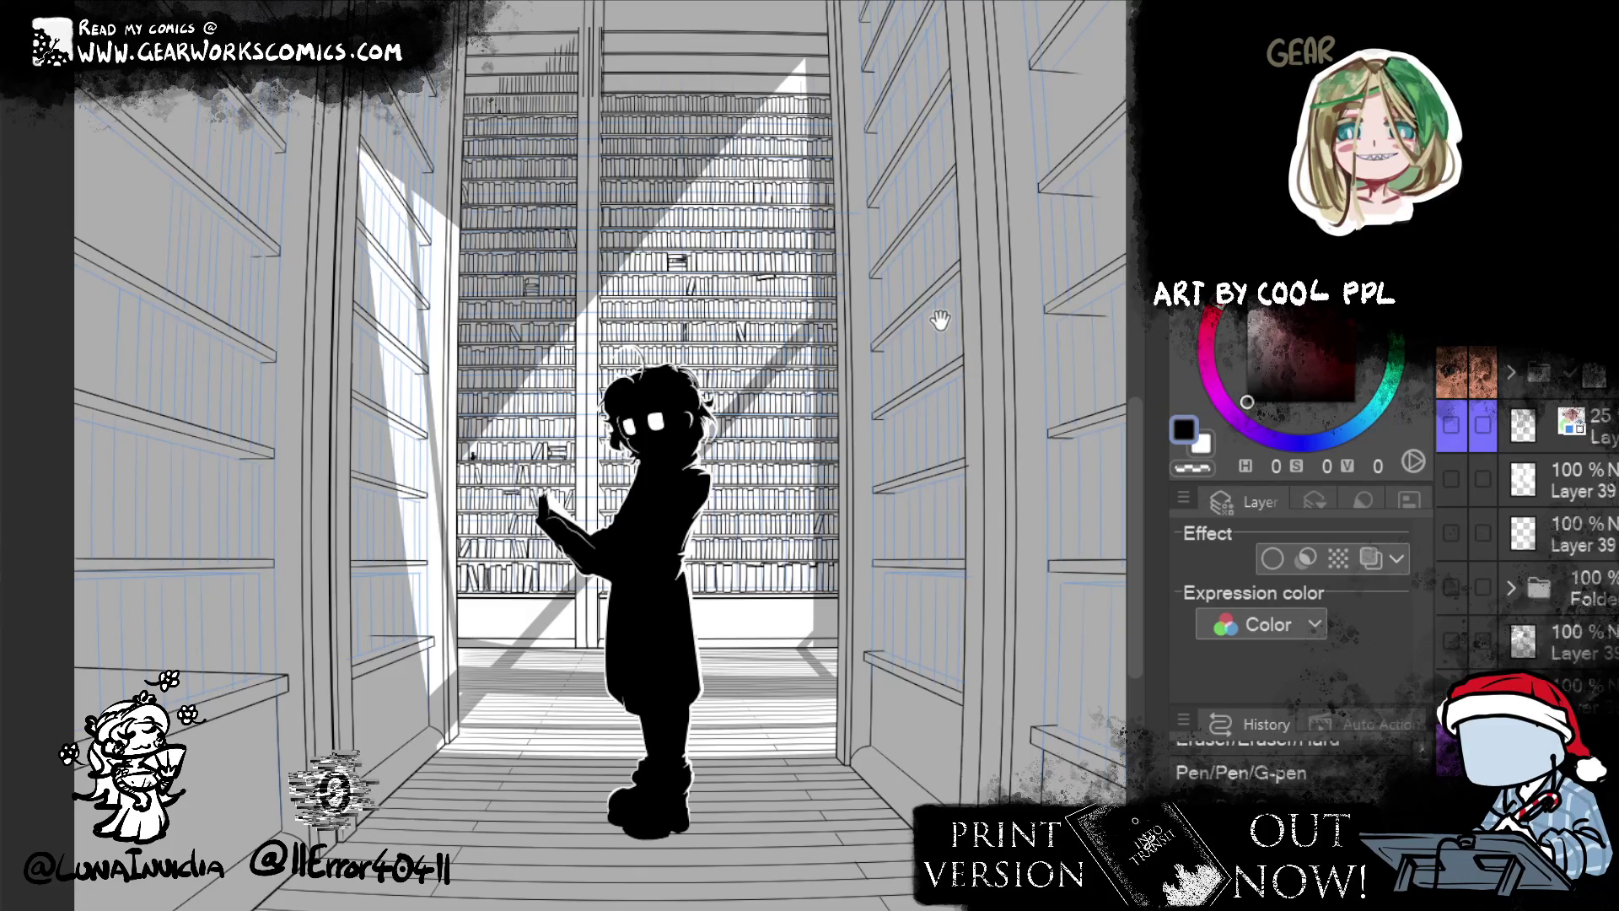
pyautogui.moveTo(939, 321)
pyautogui.mouseDown()
pyautogui.moveTo(825, 271)
pyautogui.moveTo(856, 365)
pyautogui.moveTo(835, 522)
pyautogui.moveTo(885, 349)
pyautogui.mouseUp()
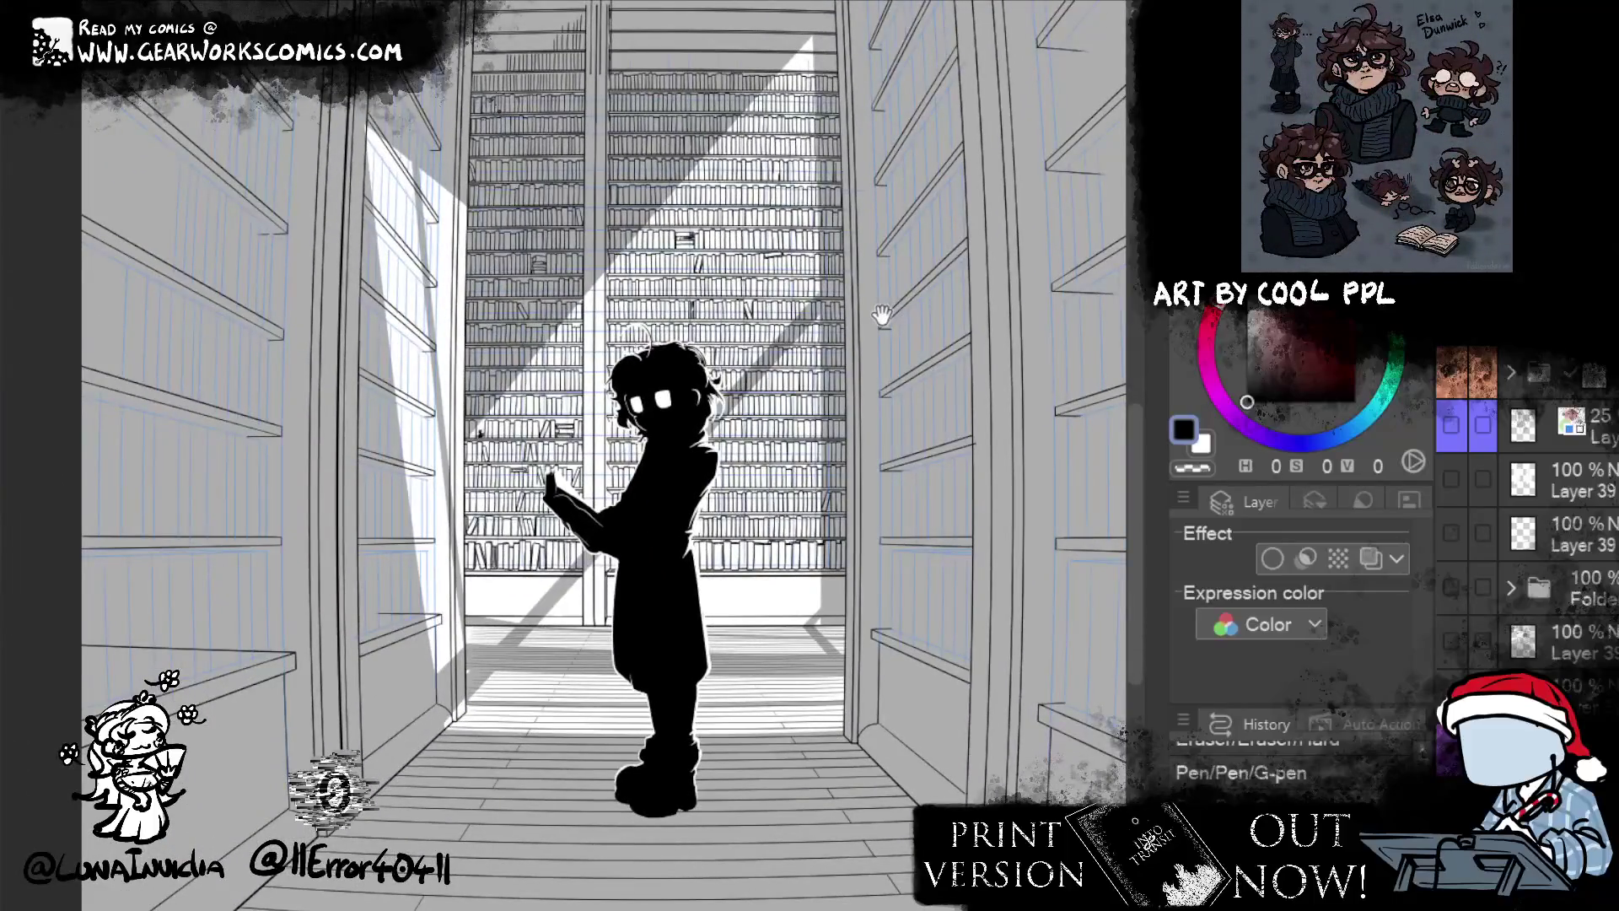
pyautogui.moveTo(881, 315)
pyautogui.mouseDown()
pyautogui.moveTo(864, 803)
pyautogui.moveTo(849, 797)
pyautogui.moveTo(925, 416)
pyautogui.mouseUp()
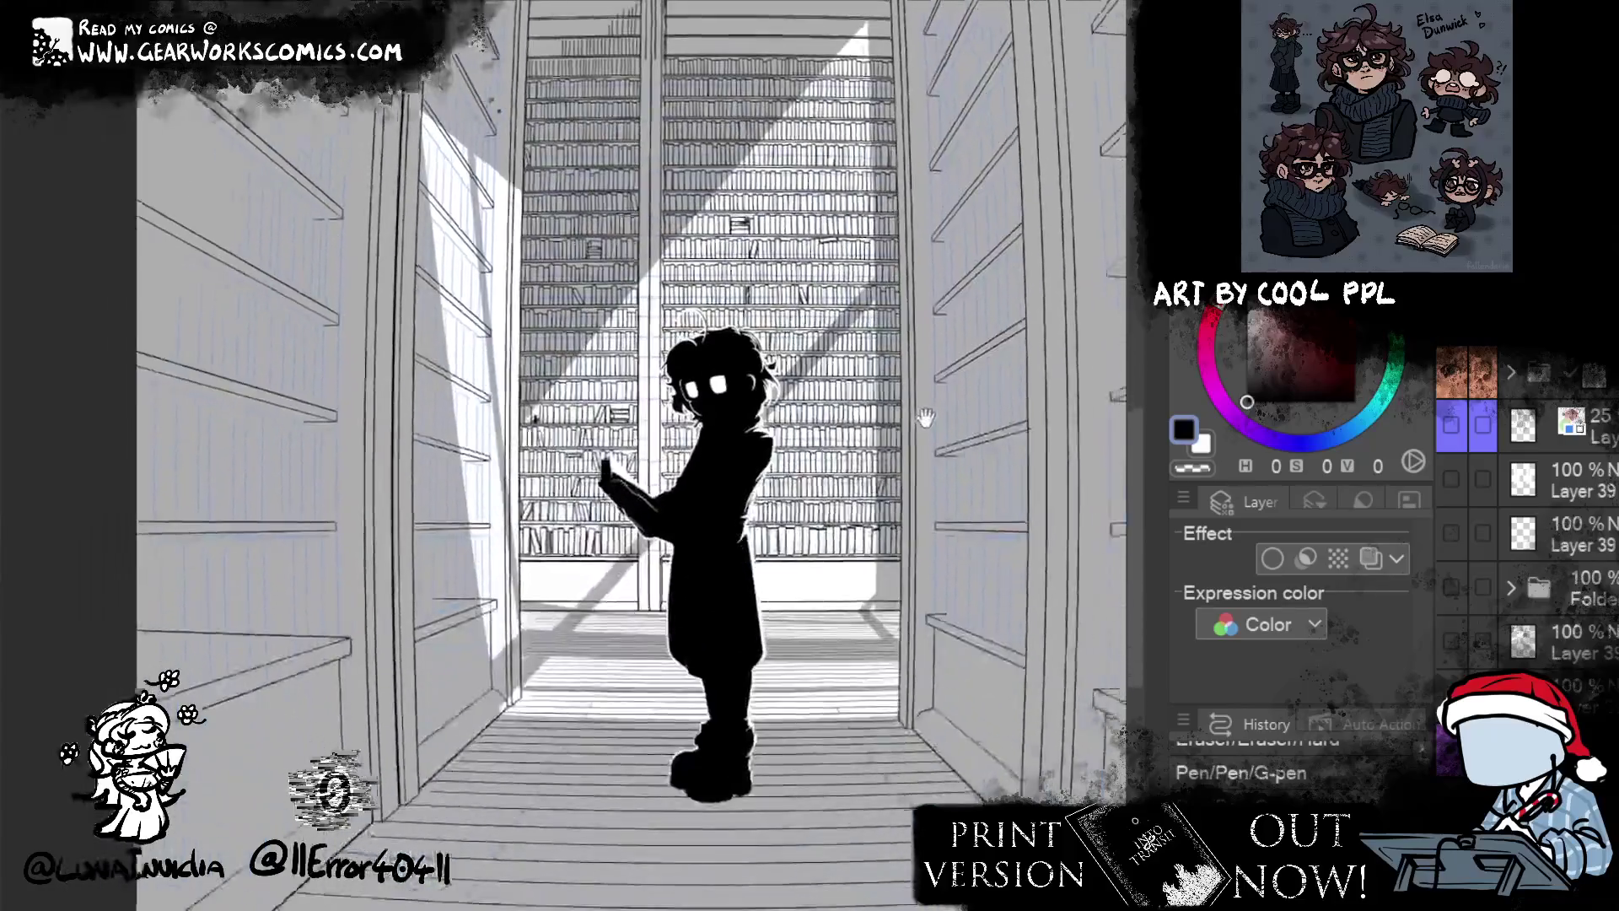
pyautogui.scroll(2, 925, 417)
pyautogui.moveTo(868, 463); pyautogui.dragTo(857, 553)
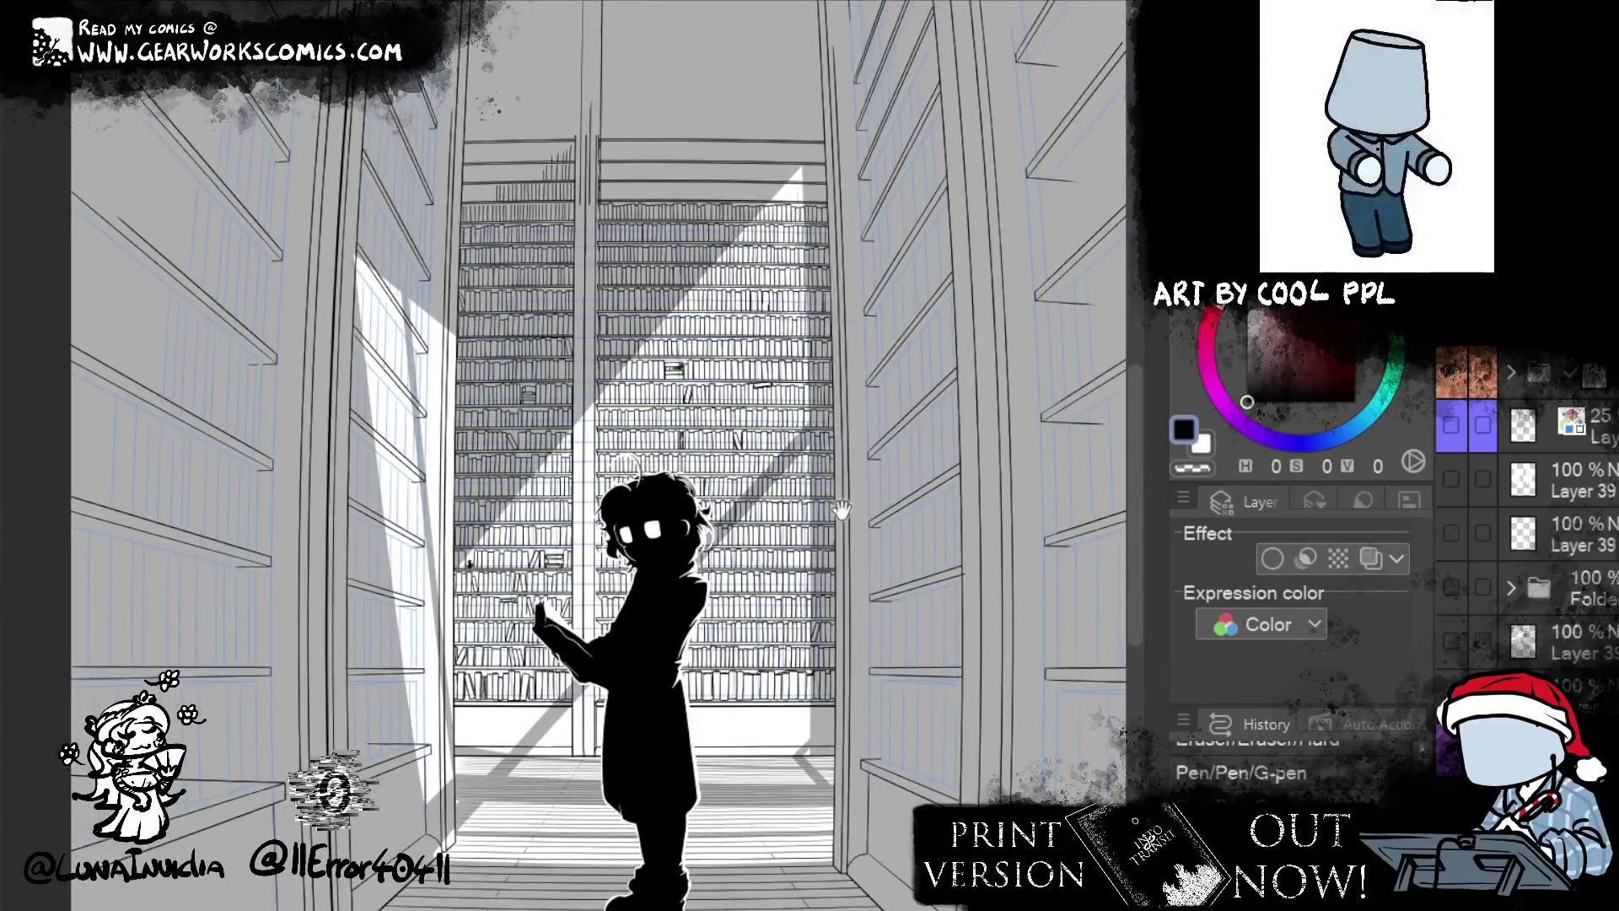
pyautogui.moveTo(841, 509)
pyautogui.mouseDown()
pyautogui.moveTo(898, 559)
pyautogui.moveTo(792, 492)
pyautogui.mouseUp()
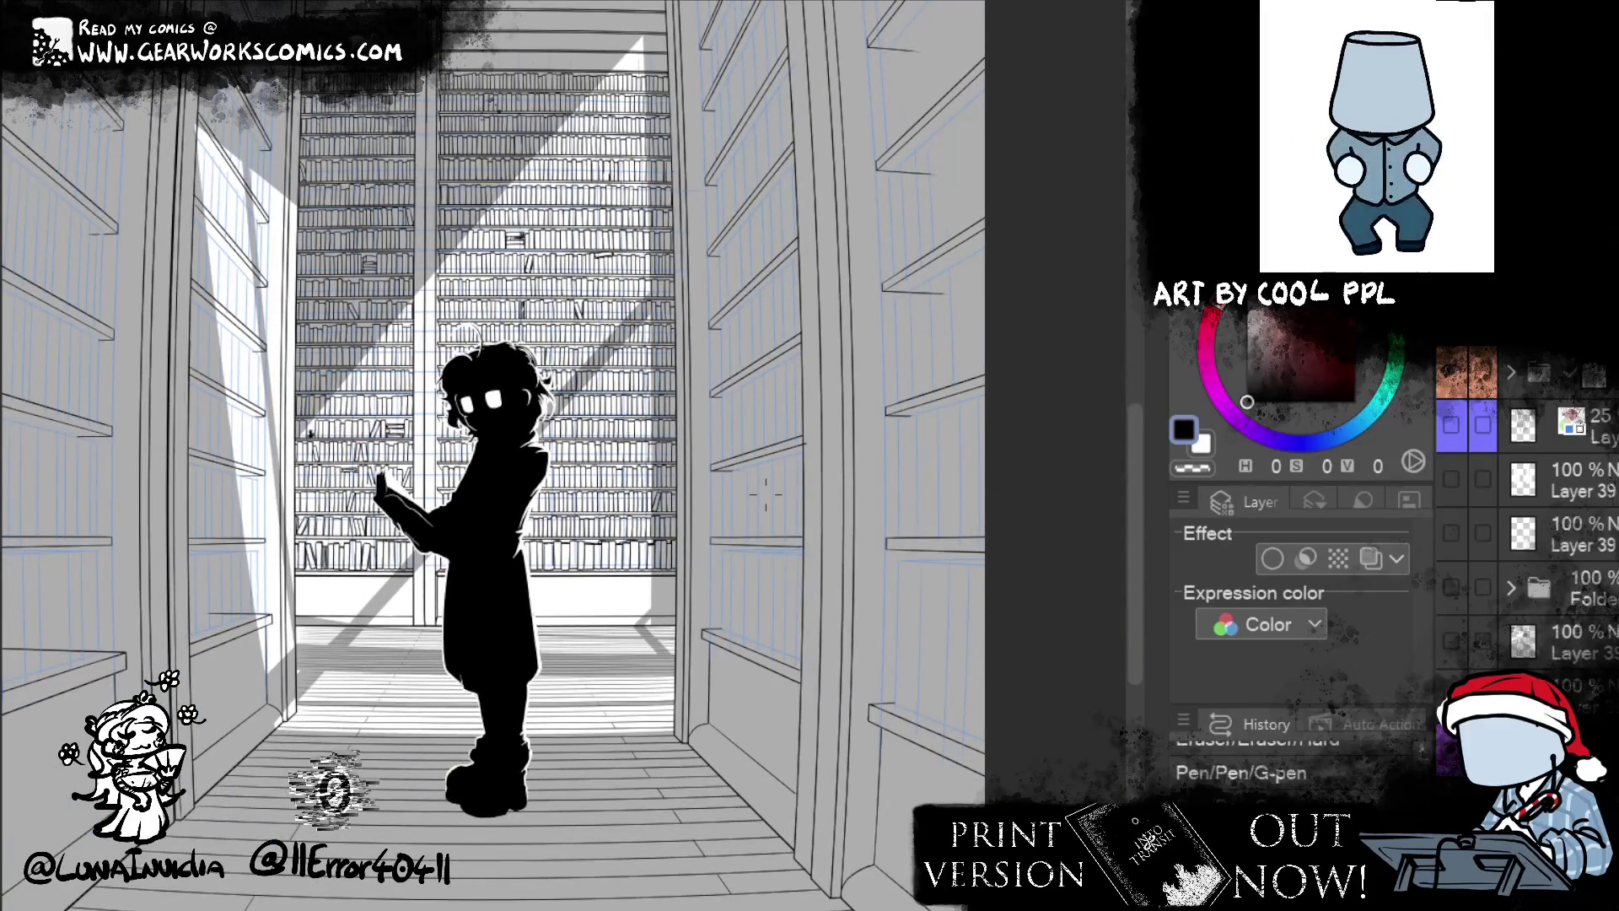
pyautogui.moveTo(841, 509)
pyautogui.mouseDown()
pyautogui.moveTo(835, 594)
pyautogui.moveTo(938, 599)
pyautogui.mouseUp()
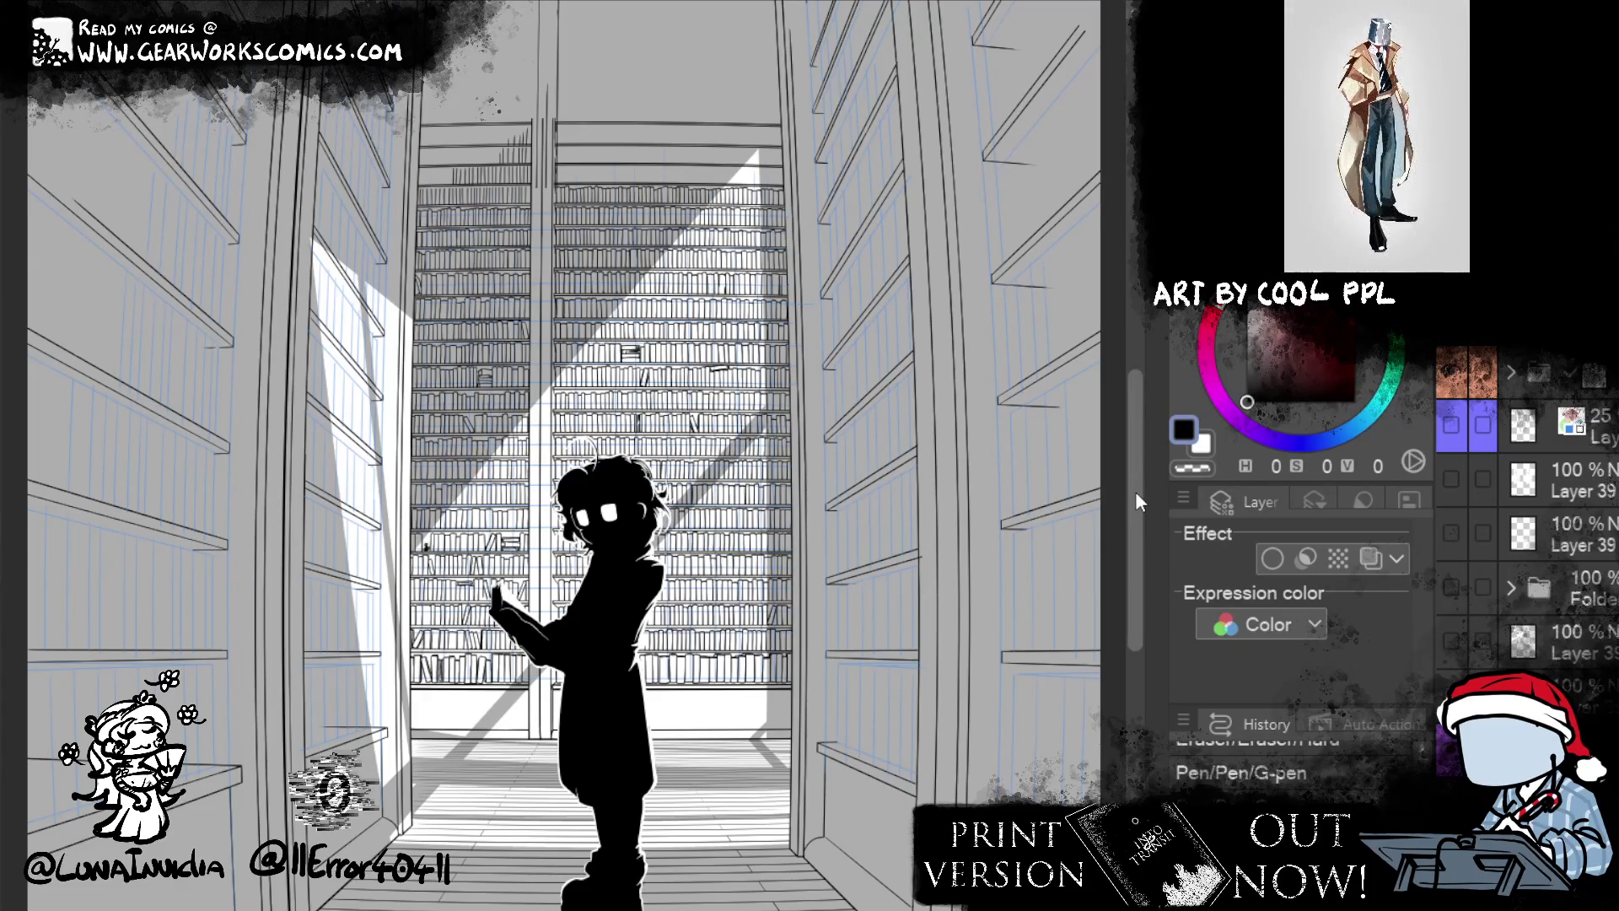
pyautogui.moveTo(853, 611)
pyautogui.mouseDown()
pyautogui.moveTo(843, 583)
pyautogui.moveTo(765, 598)
pyautogui.mouseUp()
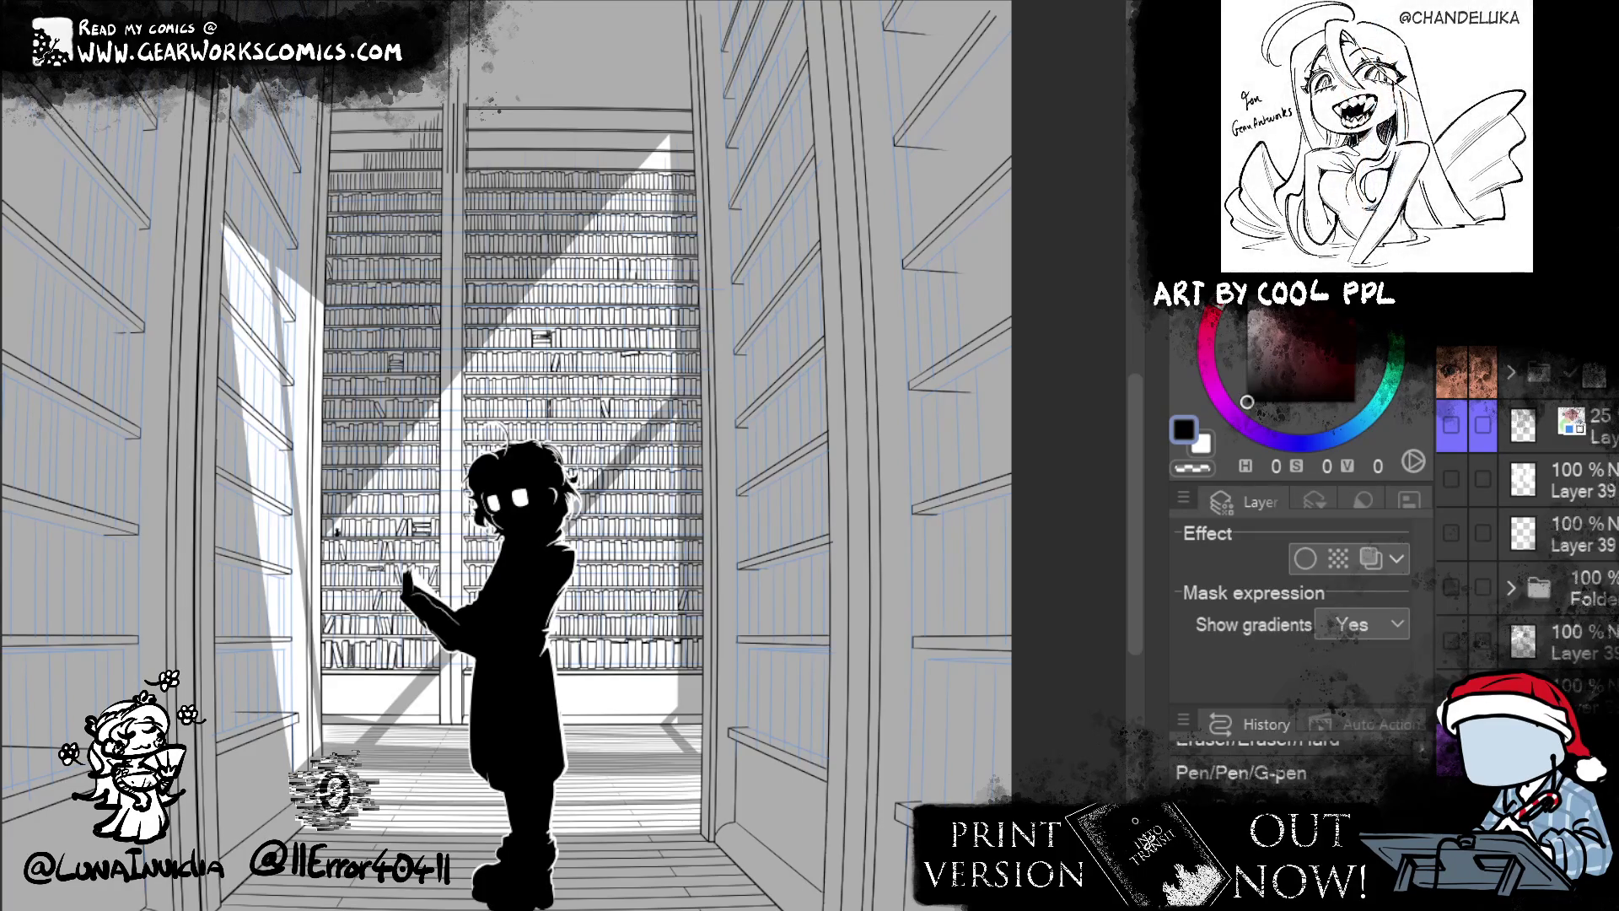
# - Toggle the silhouette and back-wall bookshelf layers' visibility to locate them in the Layer palette
pyautogui.scroll(3, 1526, 523)
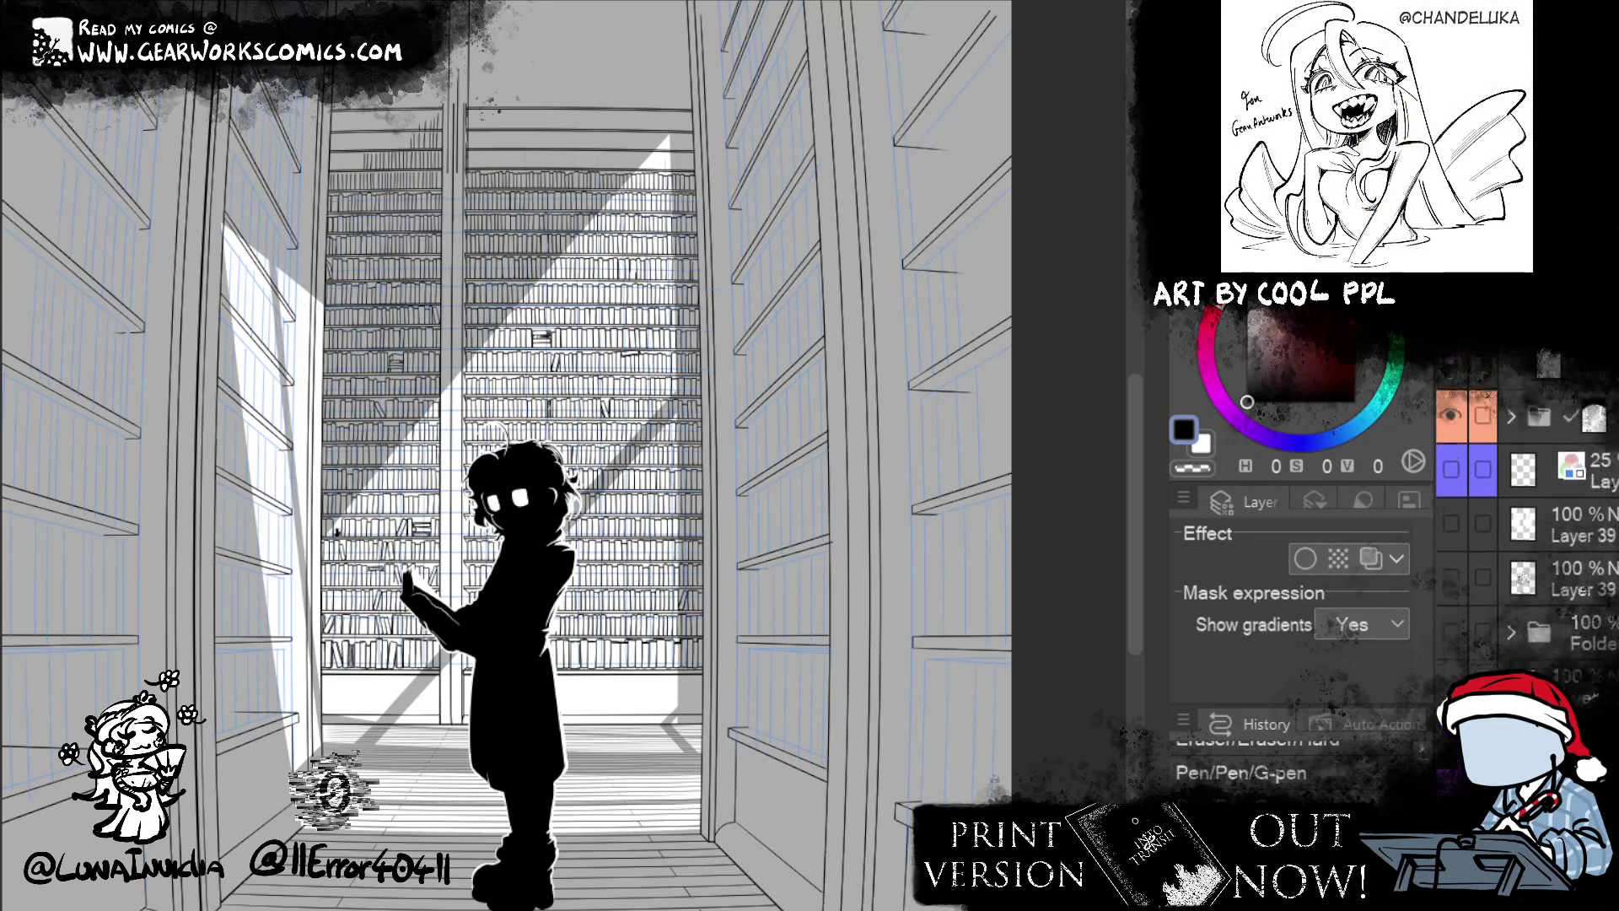
pyautogui.scroll(3, 1527, 523)
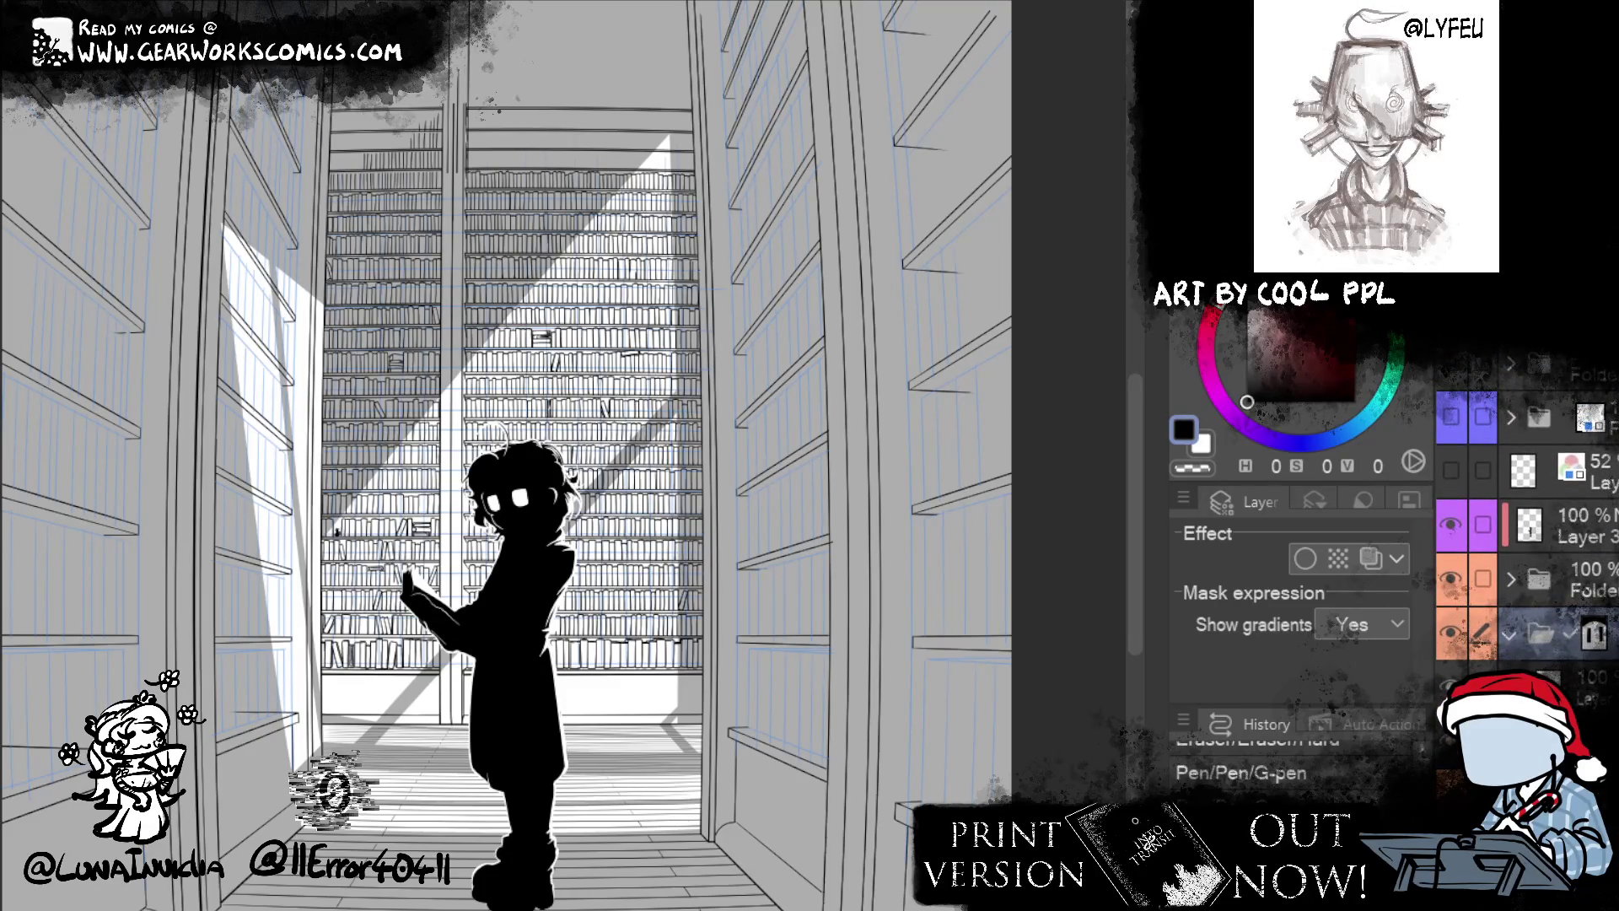
pyautogui.scroll(2, 1526, 522)
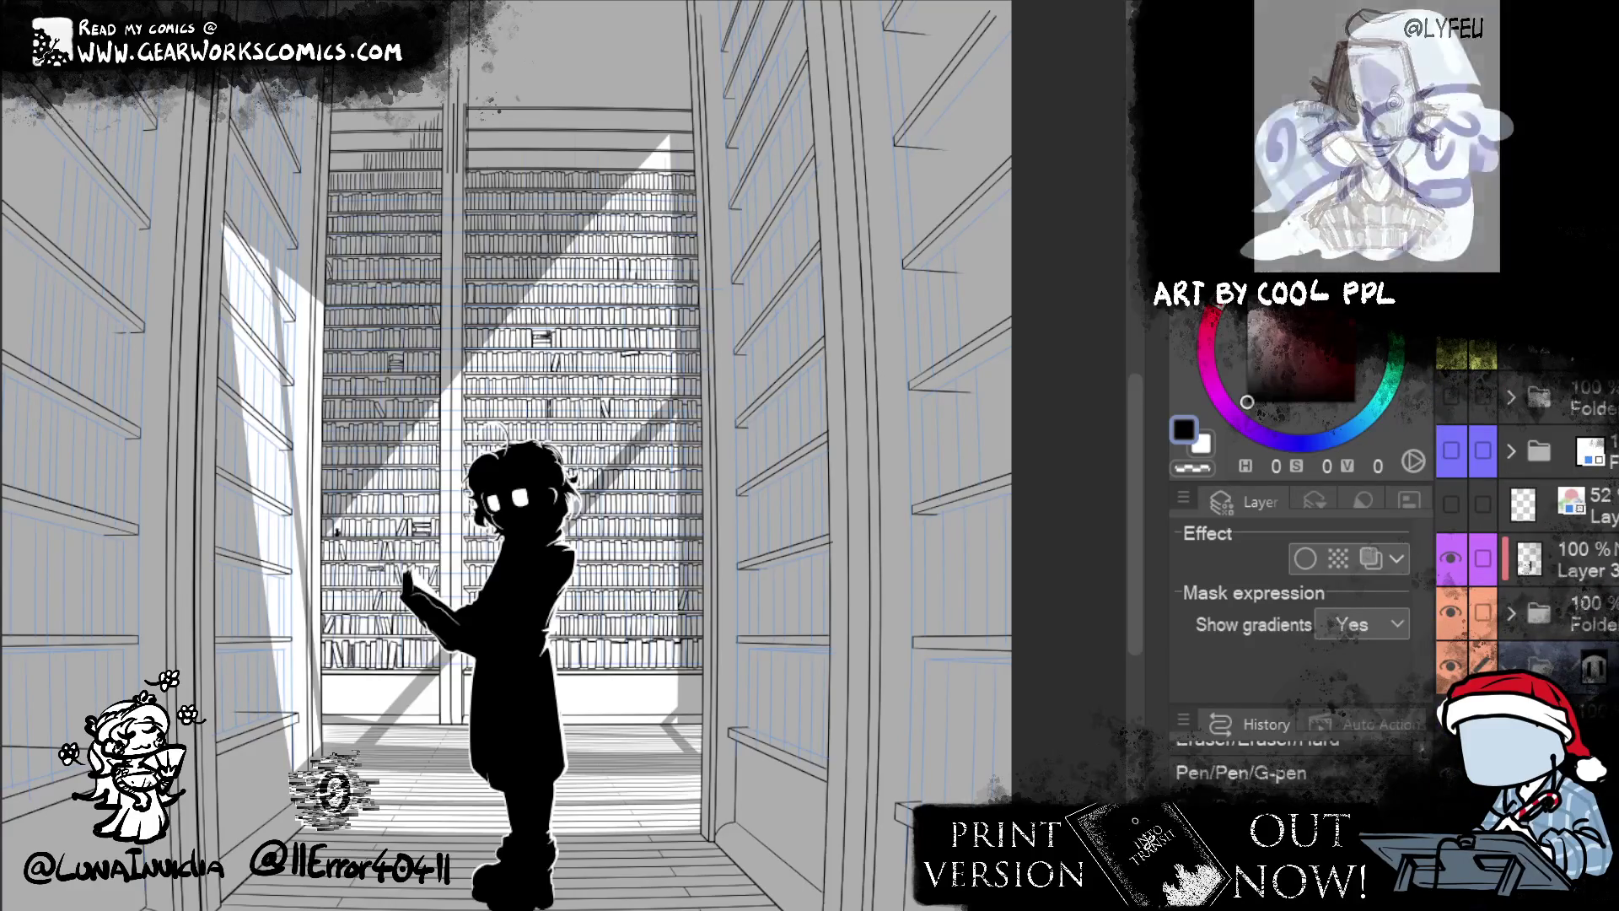
pyautogui.scroll(-5, 1463, 405)
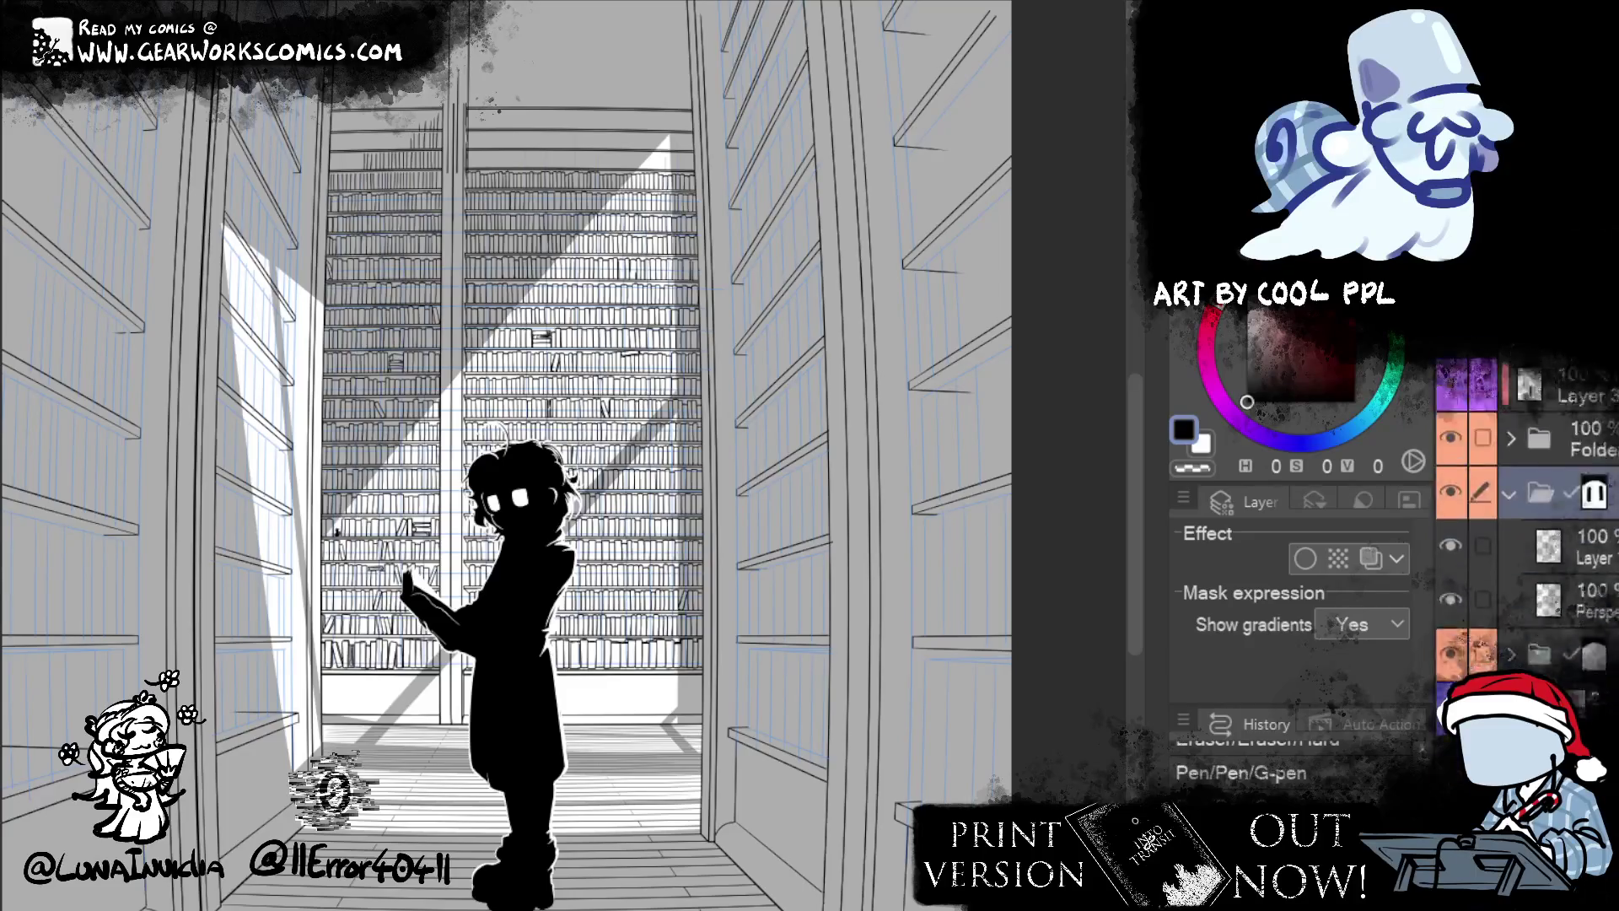
pyautogui.click(1450, 404)
pyautogui.click(1450, 405)
pyautogui.click(1451, 462)
pyautogui.click(1451, 462)
pyautogui.click(1451, 462)
pyautogui.click(1450, 462)
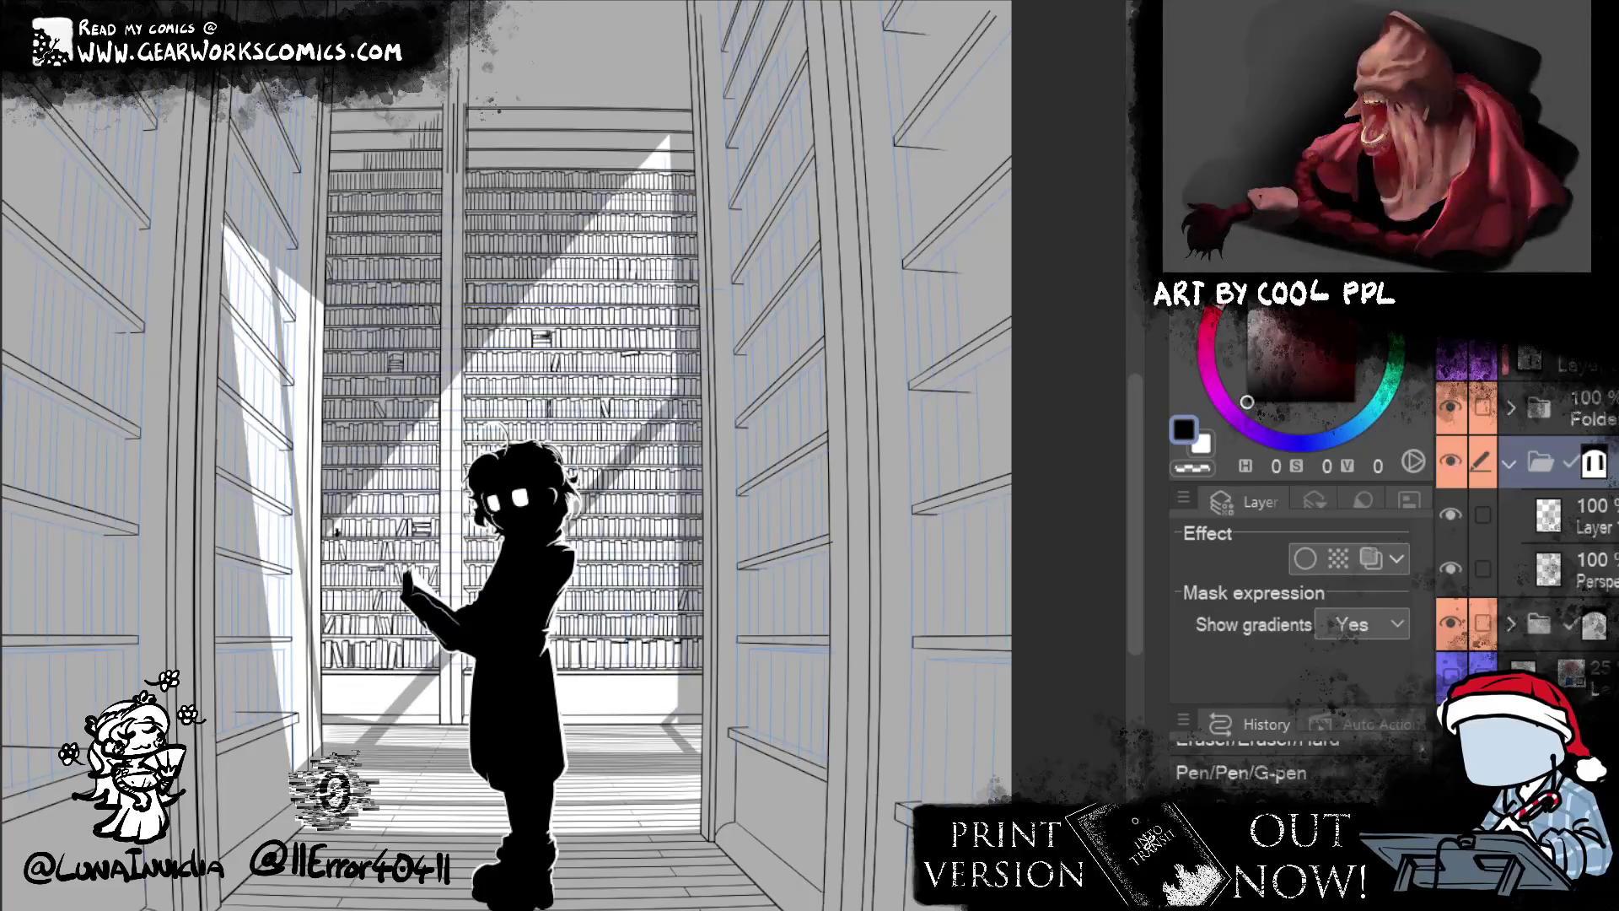
# - Reorganise the layer folders, hiding the blue layer and moving it higher in the stack
pyautogui.click(1509, 462)
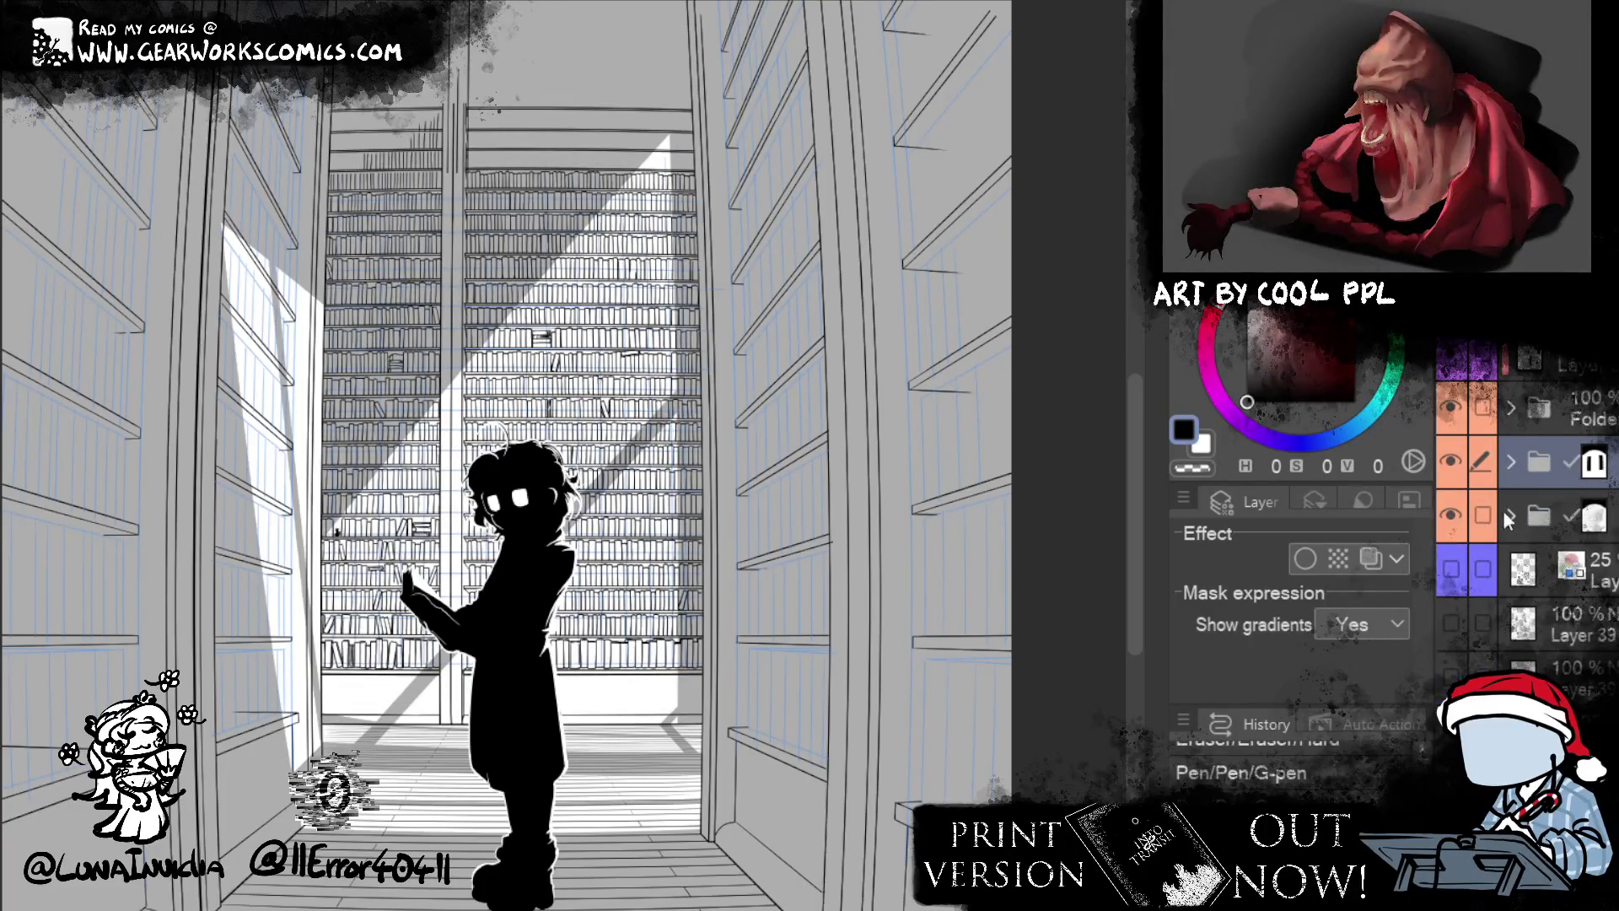
pyautogui.click(1511, 517)
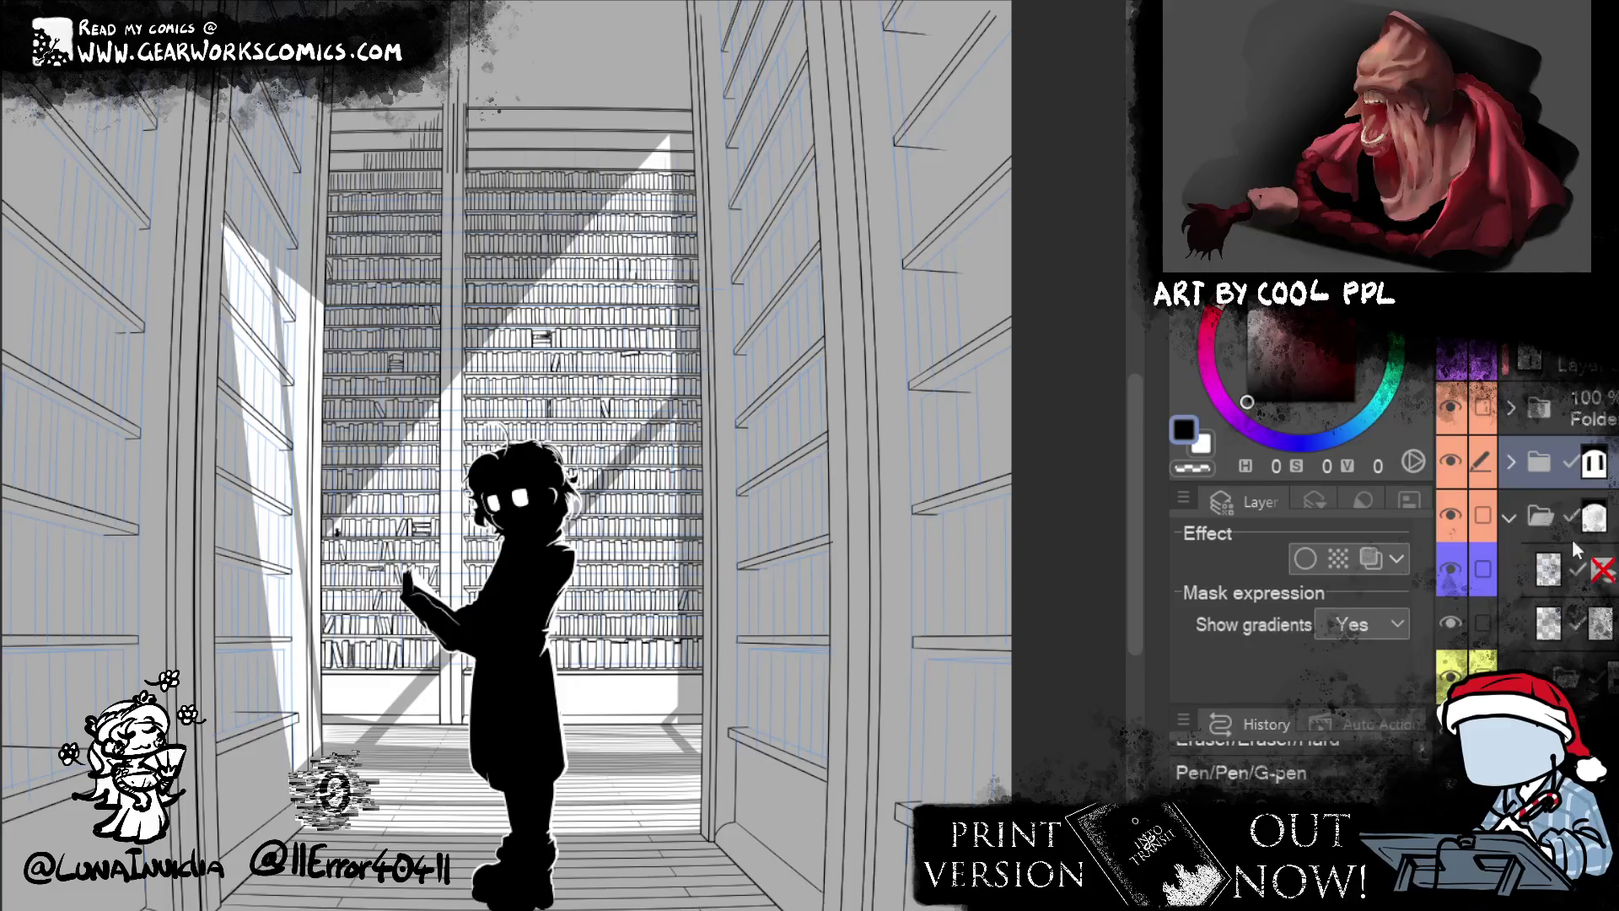
pyautogui.click(1451, 569)
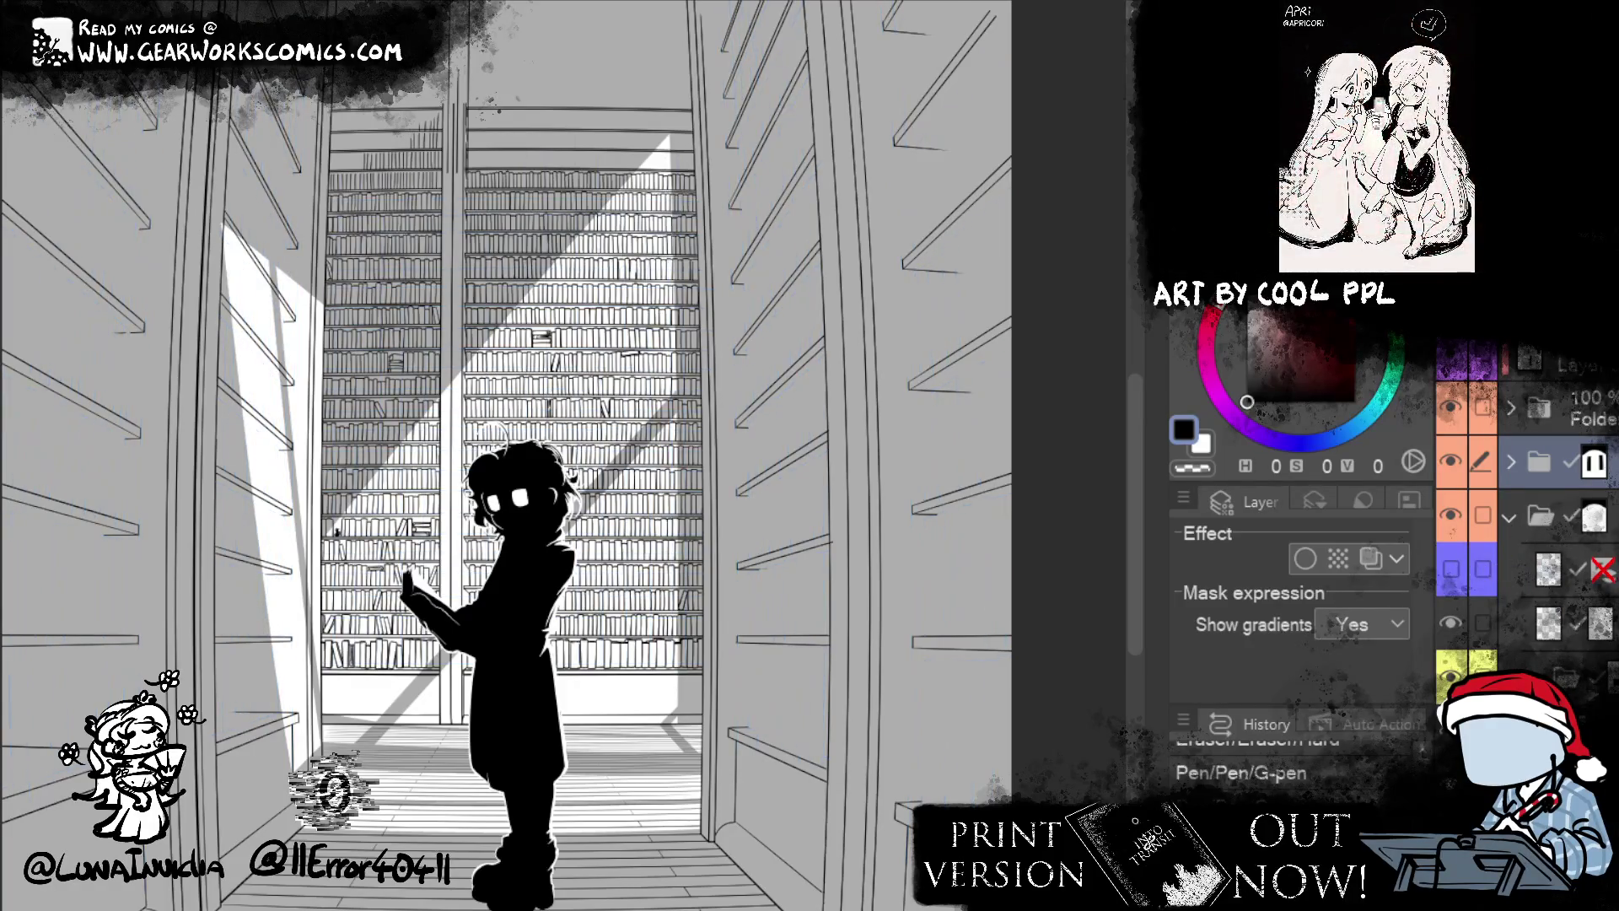
pyautogui.click(1548, 569)
pyautogui.moveTo(1548, 569)
pyautogui.mouseDown()
pyautogui.moveTo(1130, 38)
pyautogui.moveTo(1106, 38)
pyautogui.moveTo(1484, 422)
pyautogui.moveTo(1482, 590)
pyautogui.mouseUp()
pyautogui.click(1510, 582)
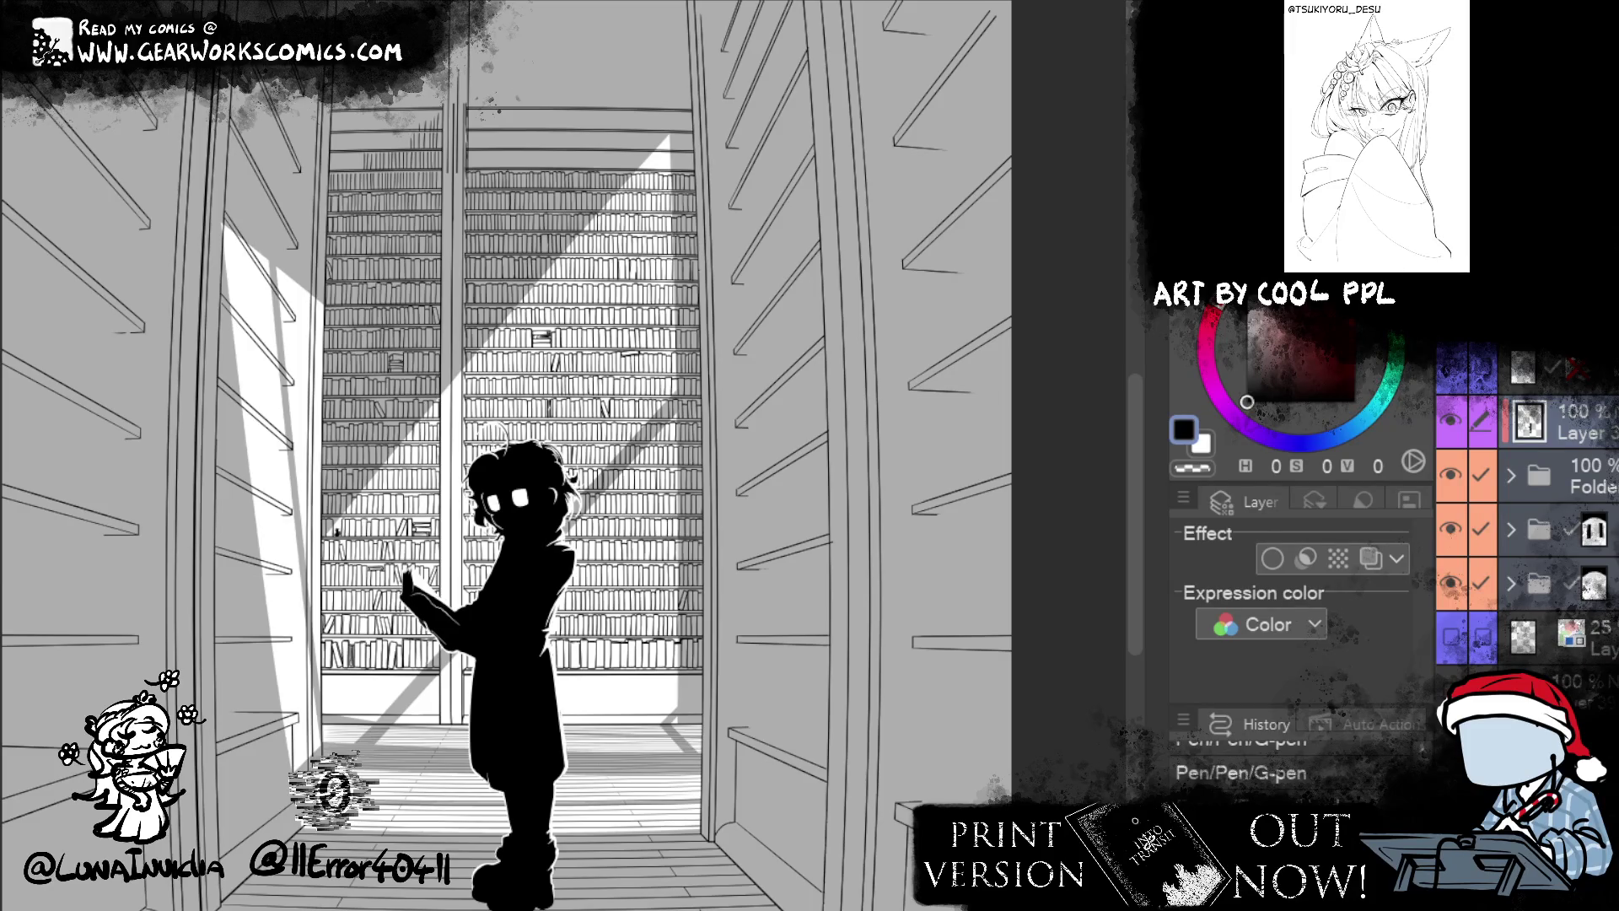
pyautogui.scroll(-3, 1526, 506)
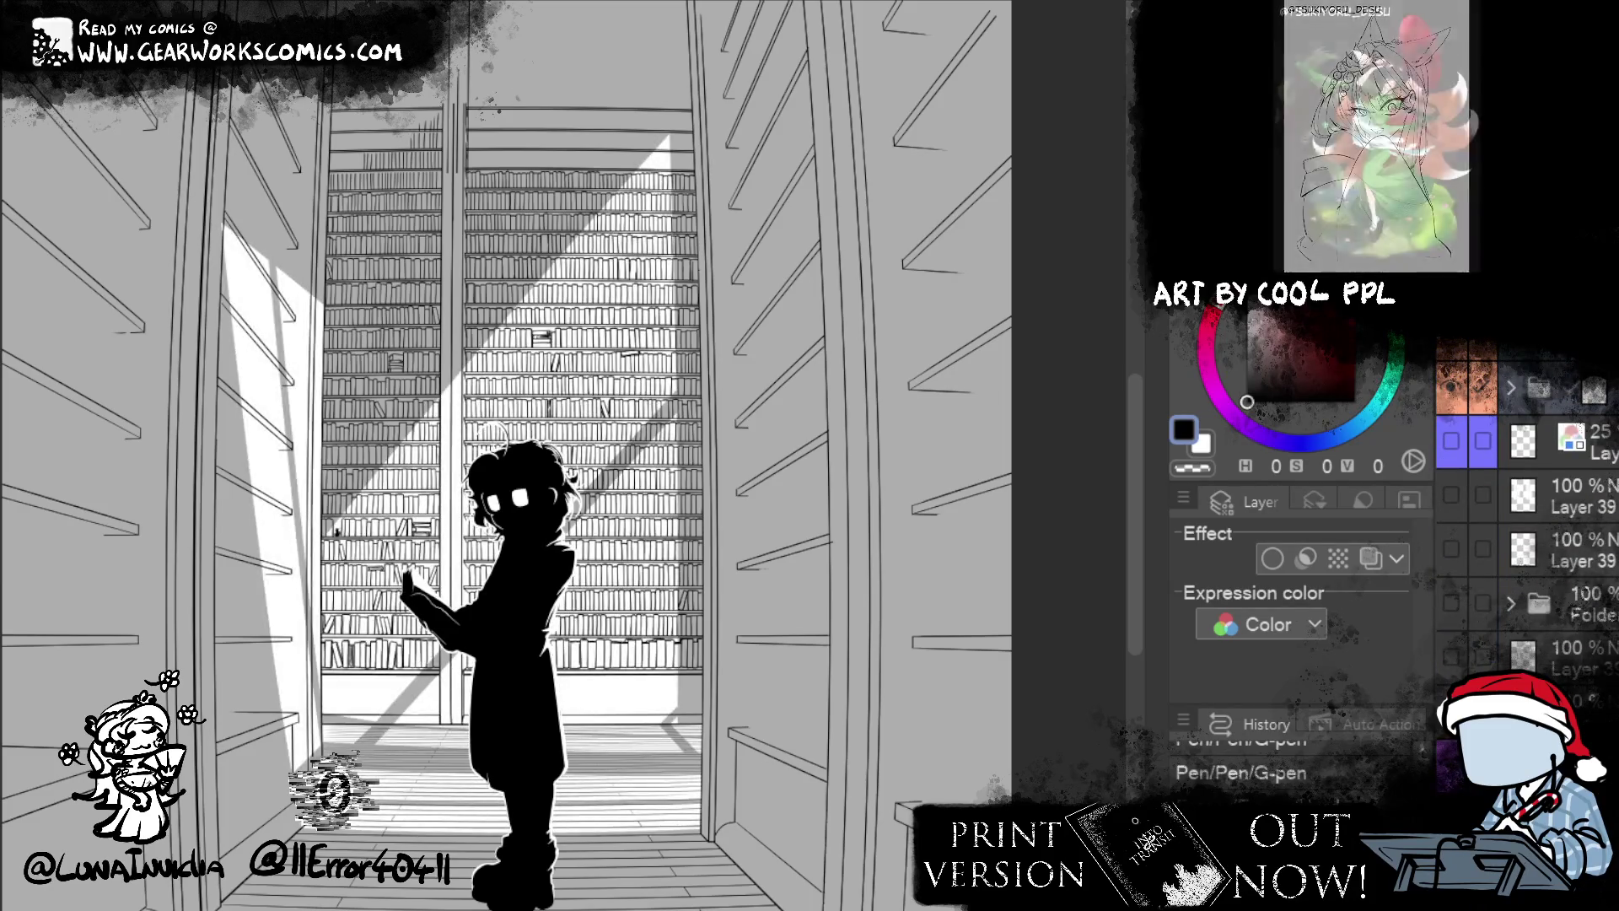
pyautogui.scroll(1, 1527, 505)
# - Hide the black silhouette figure and zoom in on the back-wall bookshelves
pyautogui.press('e')
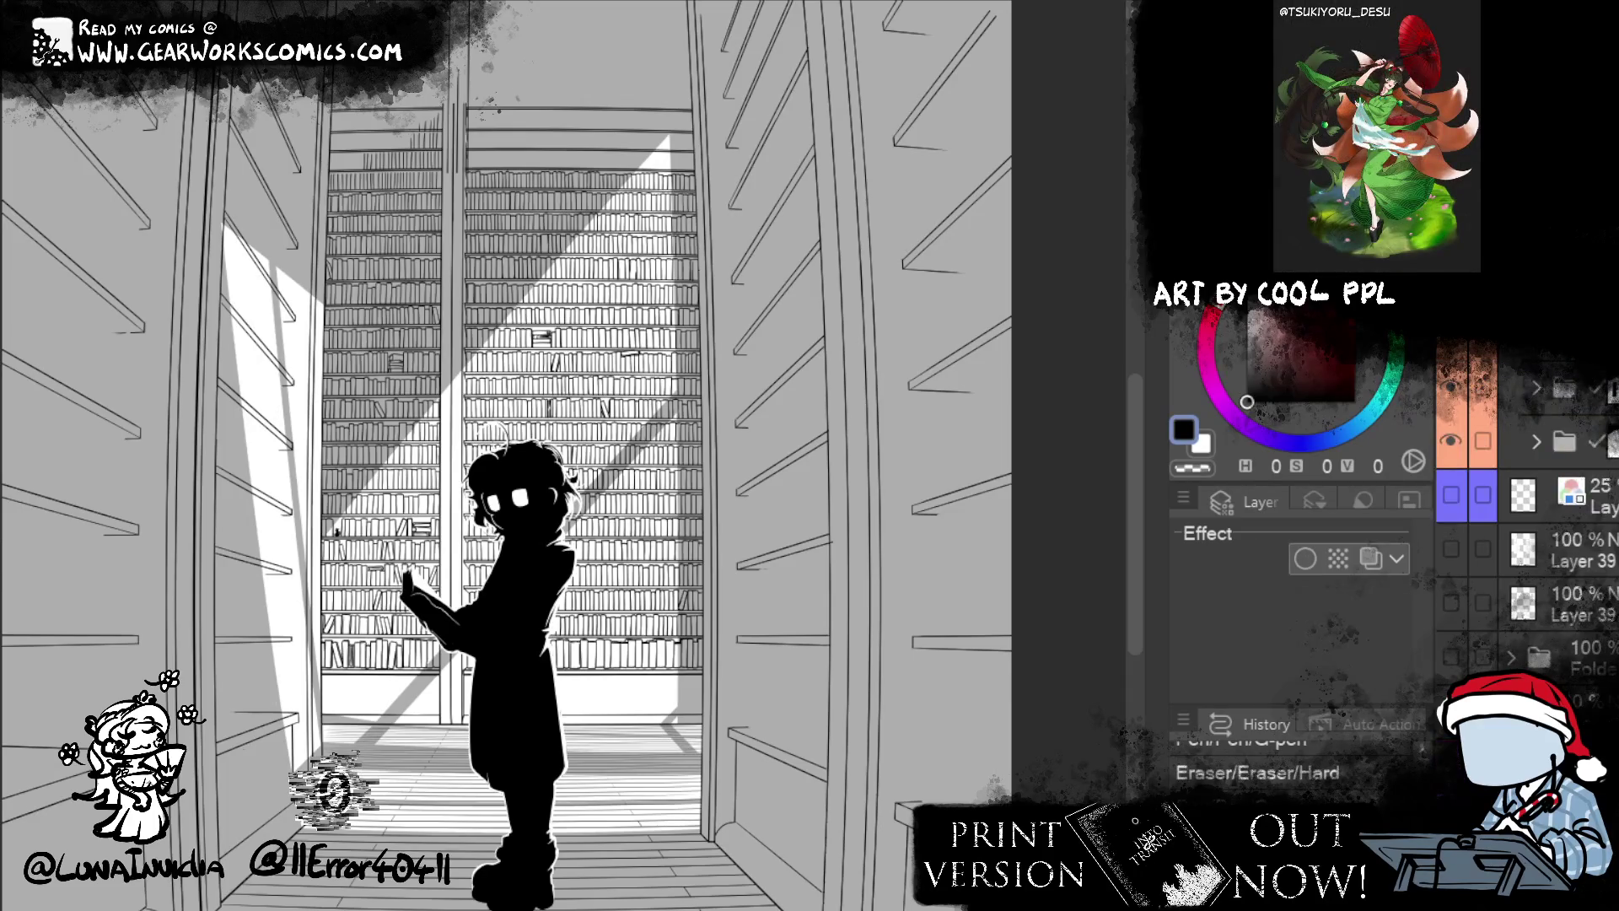
pyautogui.press('p')
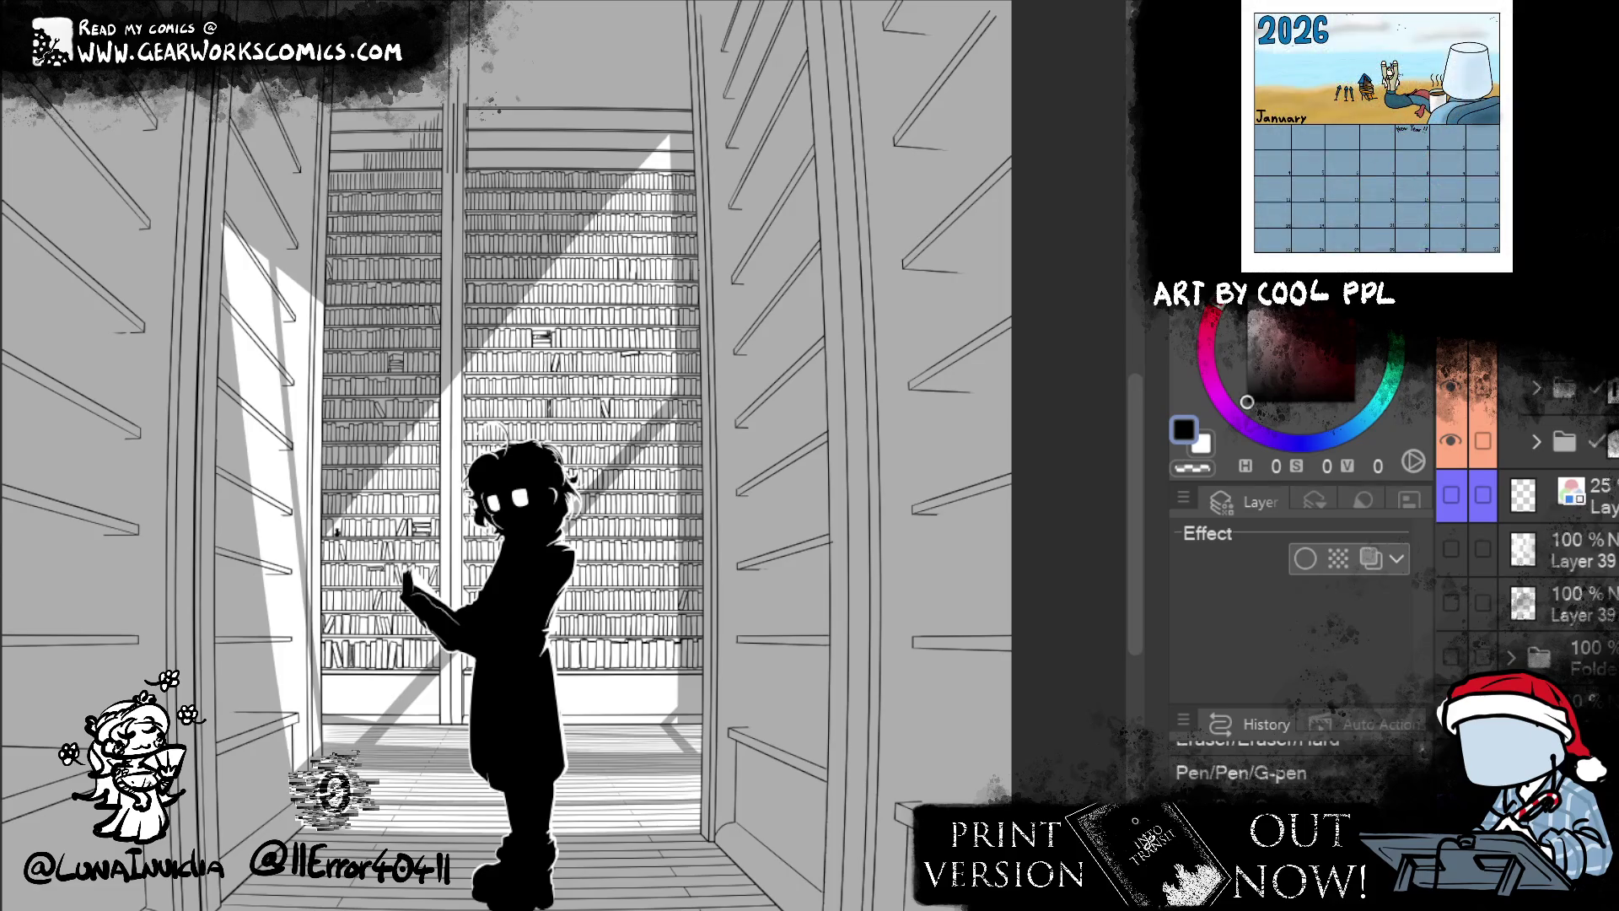
pyautogui.hotkey('ctrl', 'z')
pyautogui.hotkey('ctrl', '+')
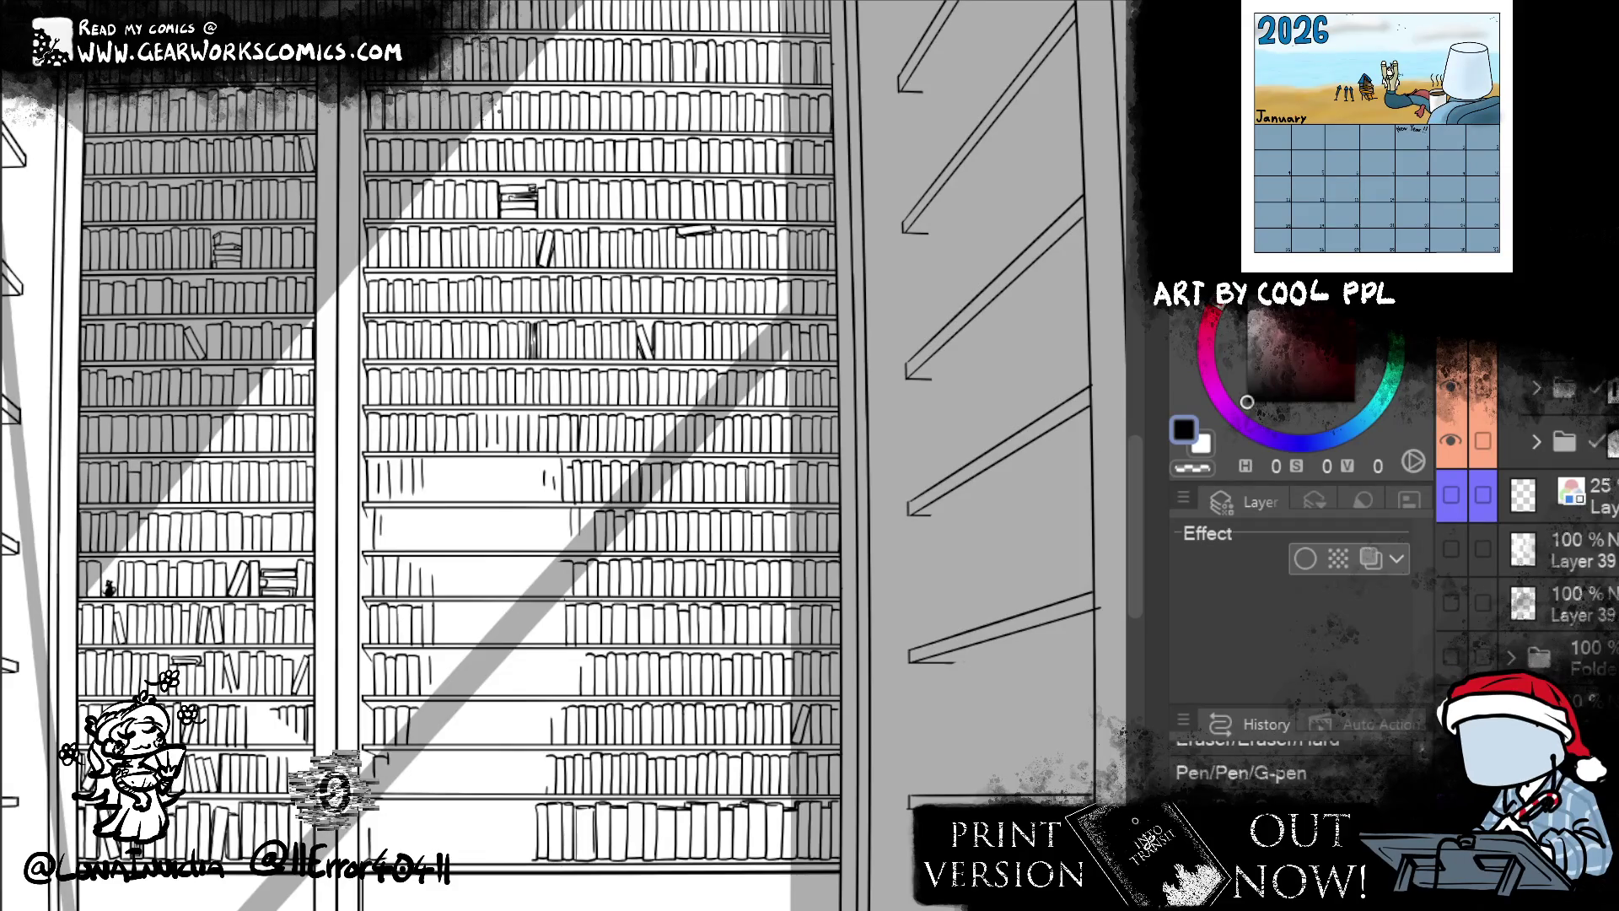
# - Pick the top folder's inking layer, ink and trim short strokes, and adjust its stack position and colour label
pyautogui.click(1537, 388)
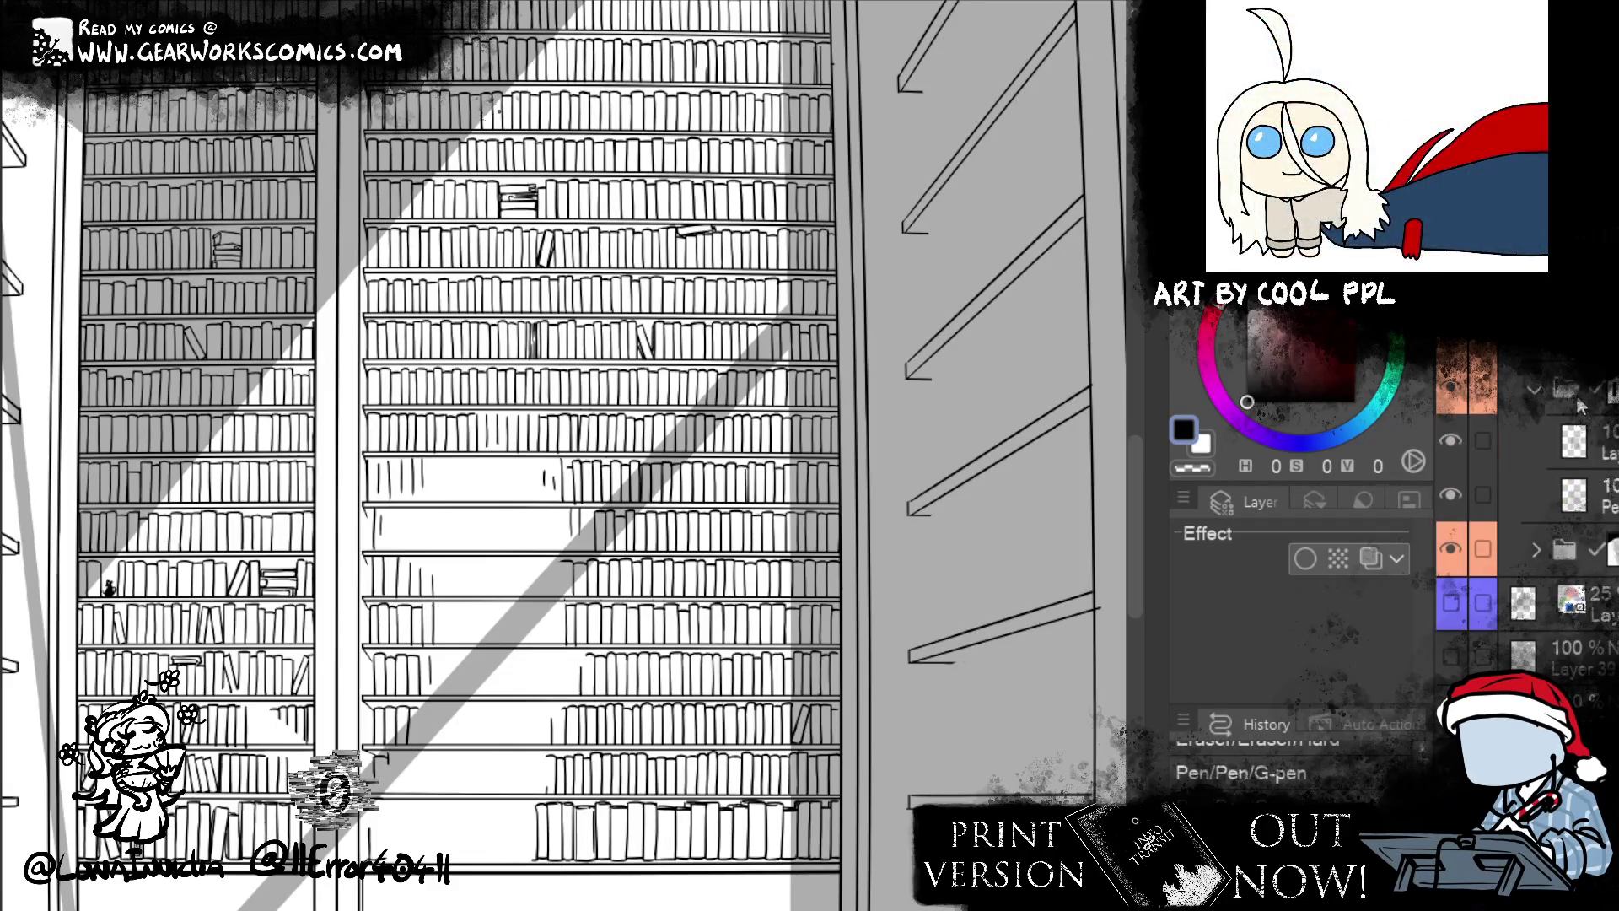
pyautogui.click(1461, 448)
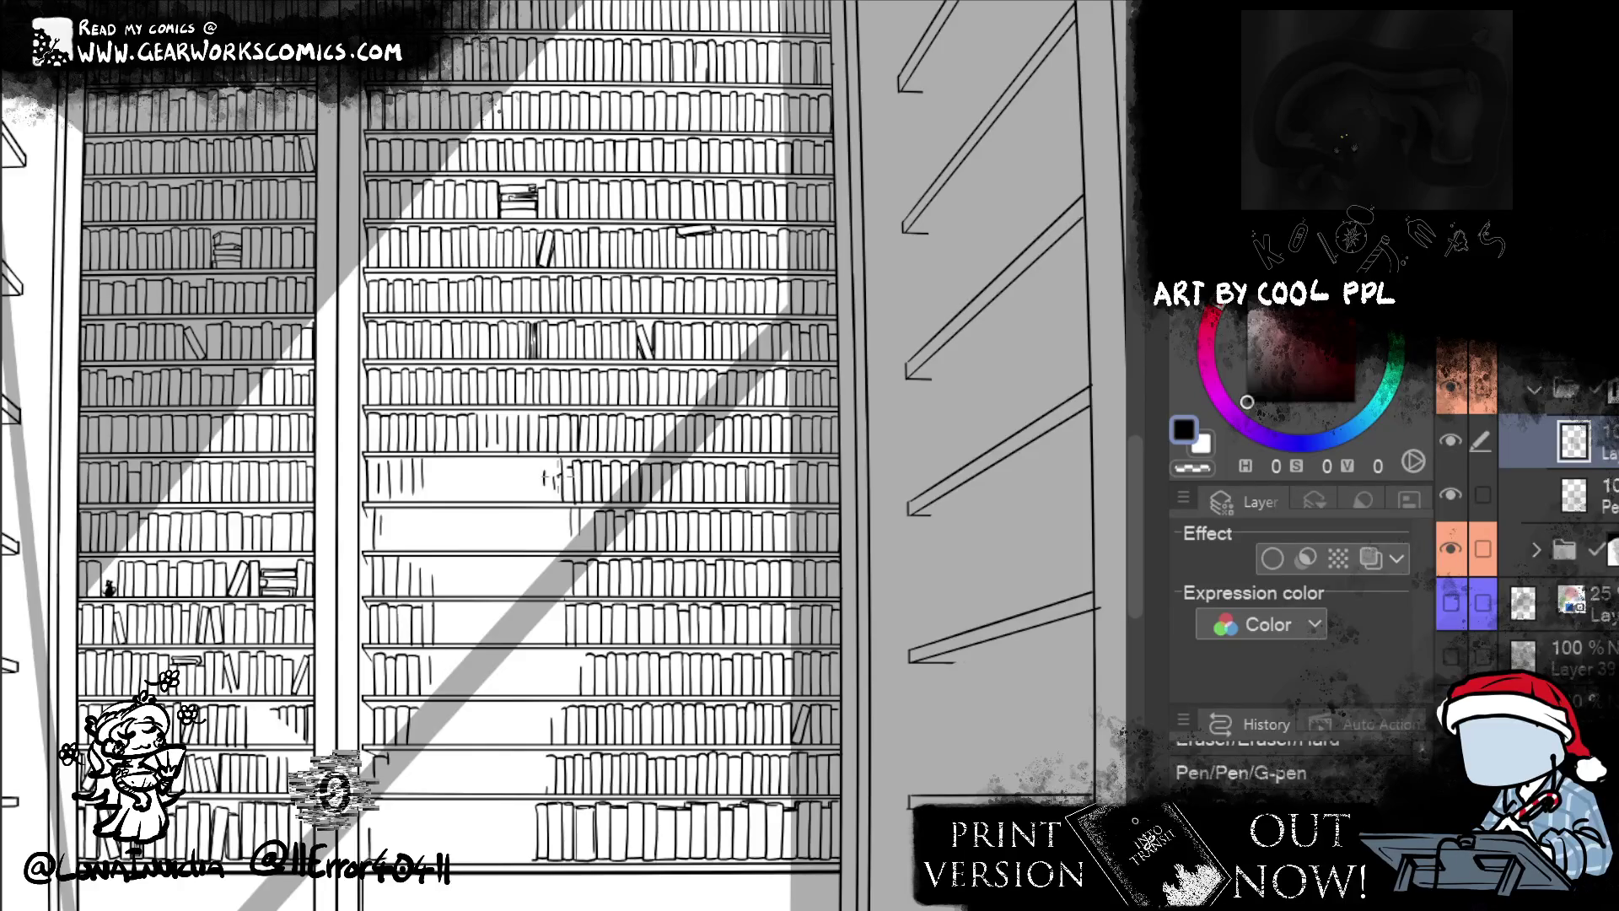
pyautogui.moveTo(523, 466); pyautogui.dragTo(560, 471)
pyautogui.moveTo(528, 452); pyautogui.dragTo(551, 465)
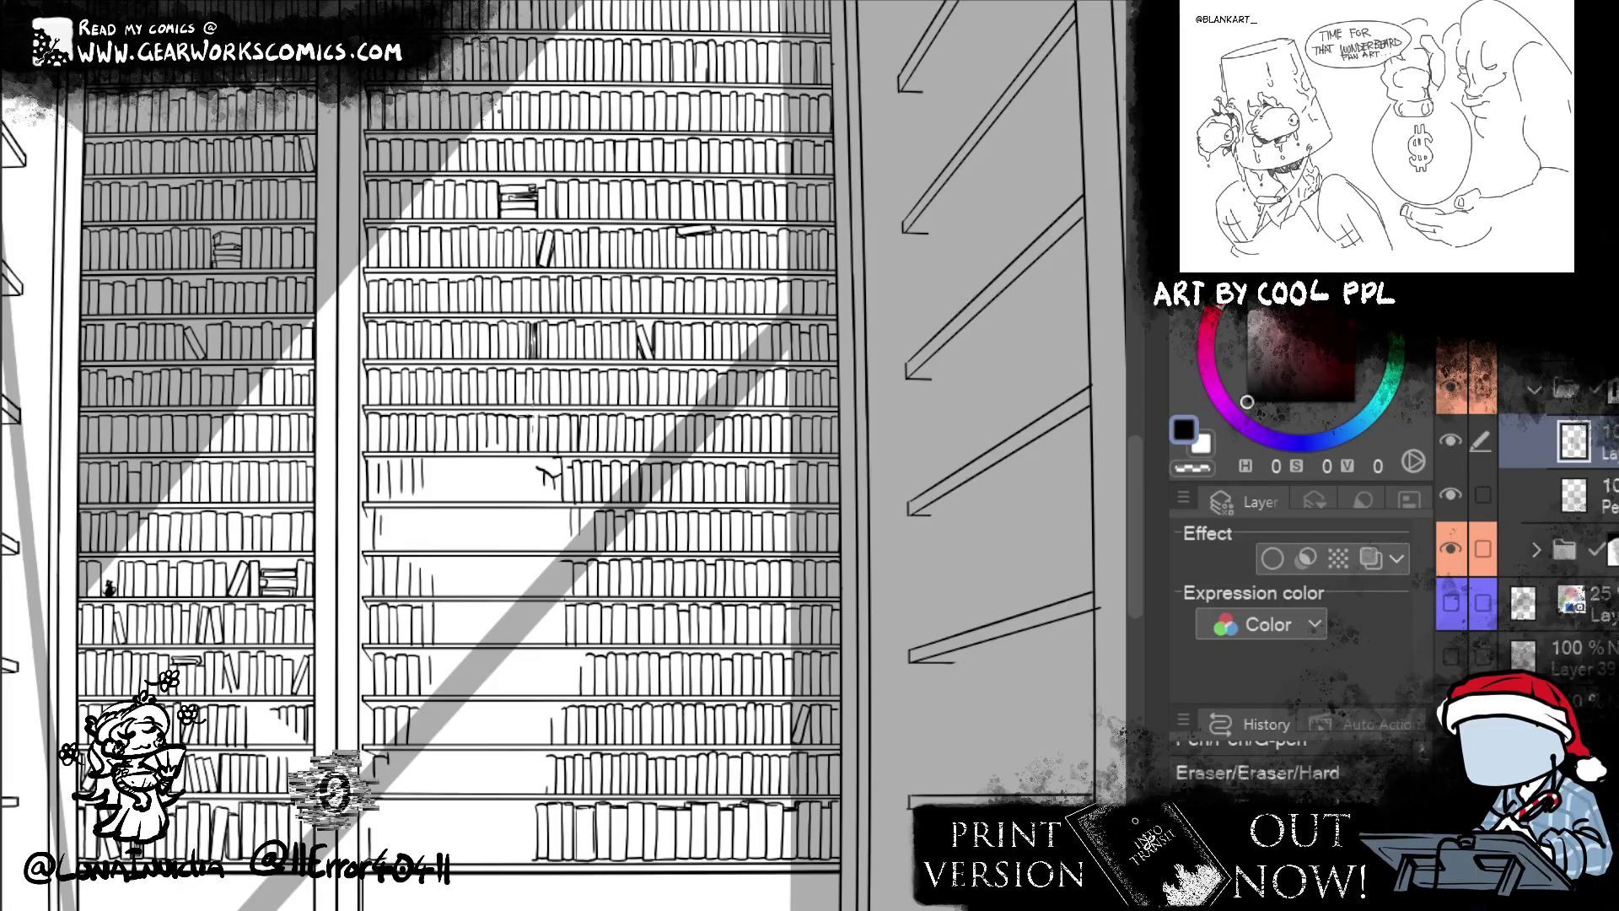
pyautogui.moveTo(396, 472); pyautogui.dragTo(413, 480)
pyautogui.hotkey('ctrl', ']')
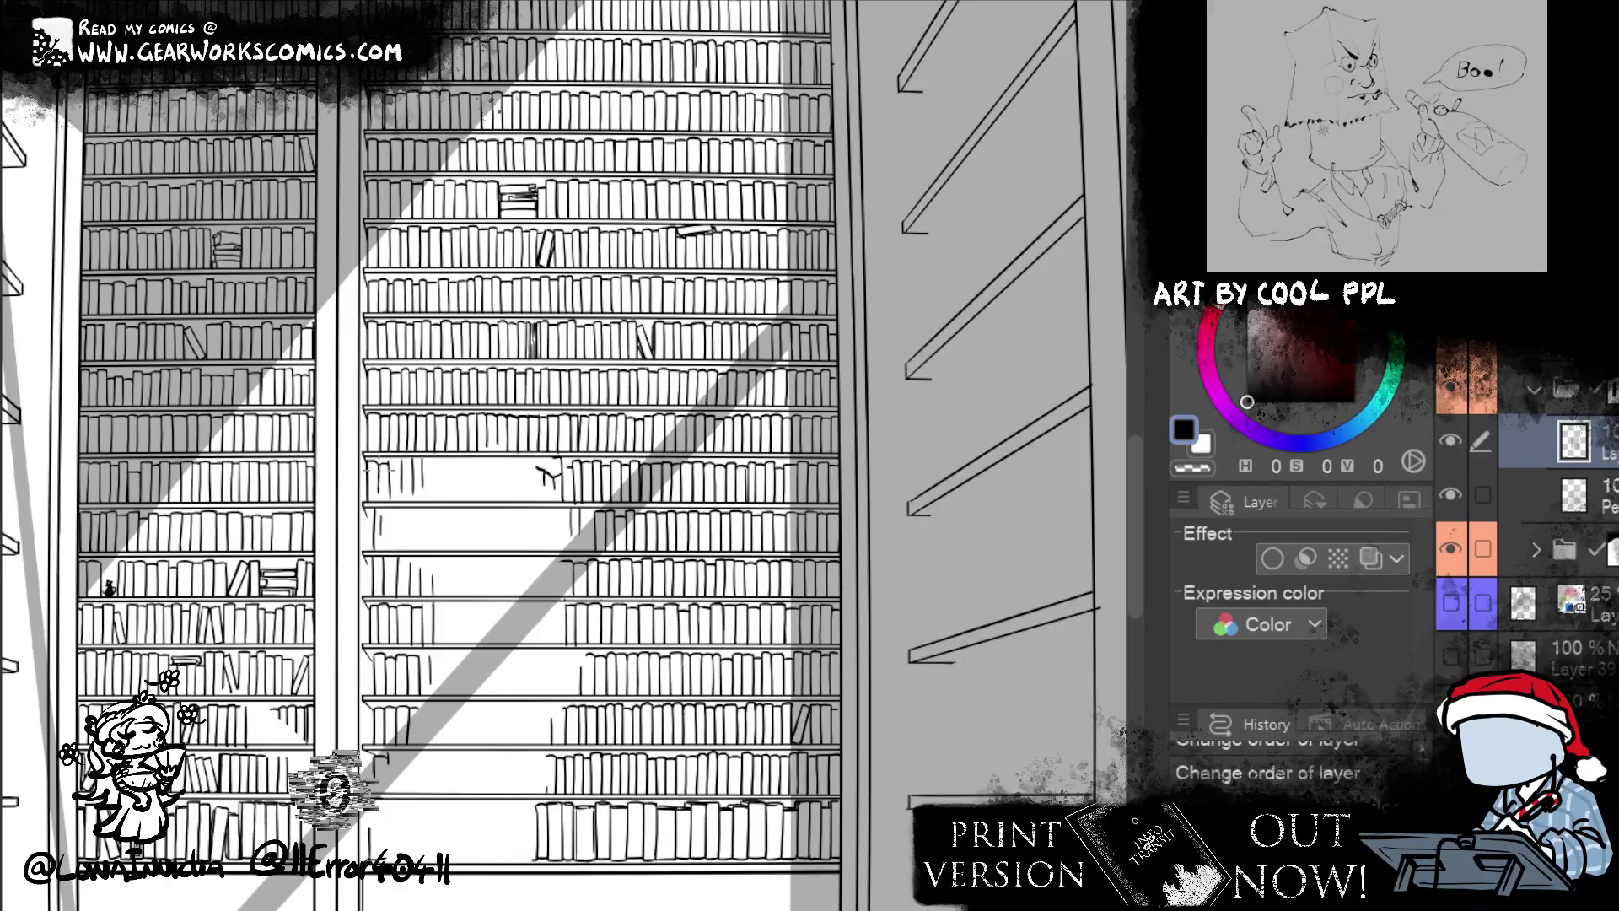
pyautogui.hotkey('ctrl', 'shift', 'c')
# - Ink small marks, a book edge and four horizontal shelf lines inside the light beam
pyautogui.click(391, 472)
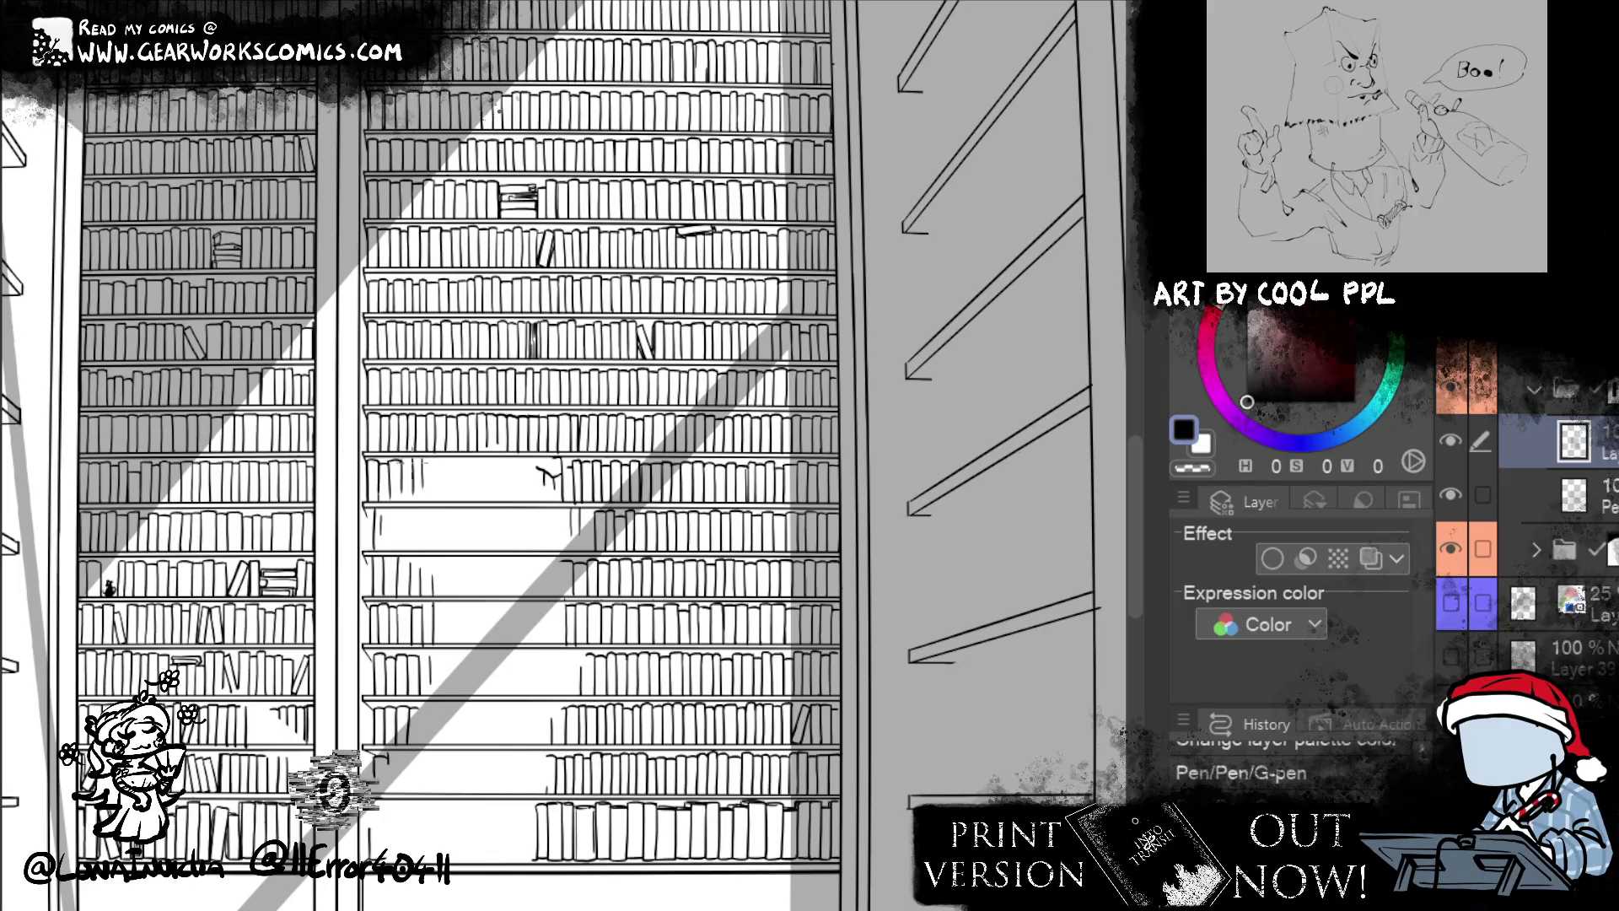
pyautogui.click(393, 471)
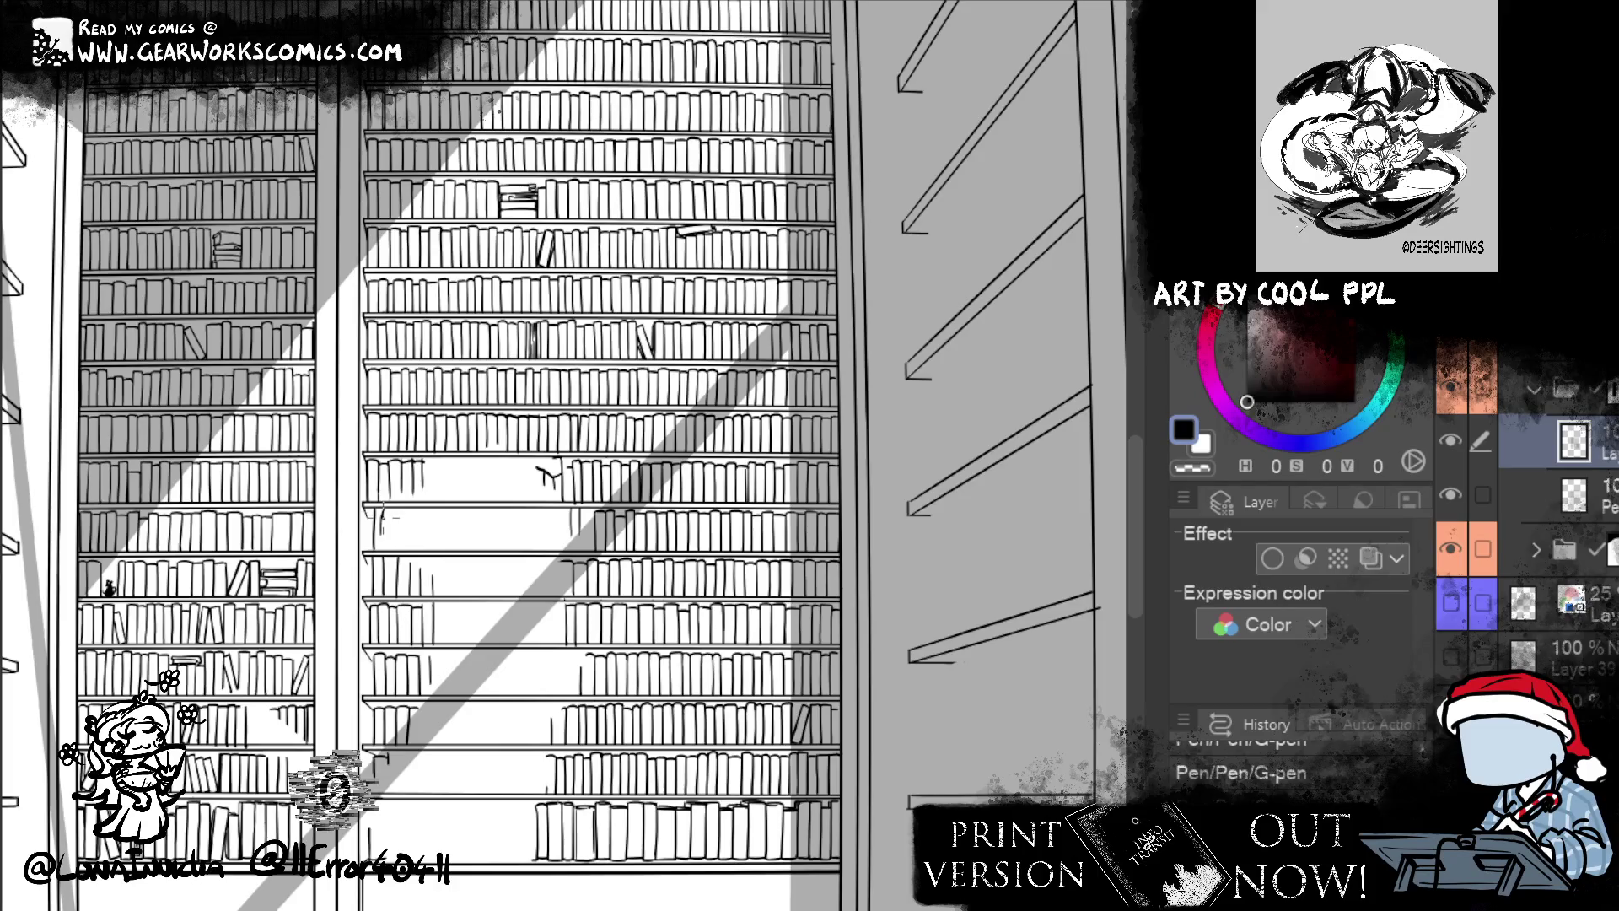
pyautogui.moveTo(381, 527); pyautogui.dragTo(398, 549)
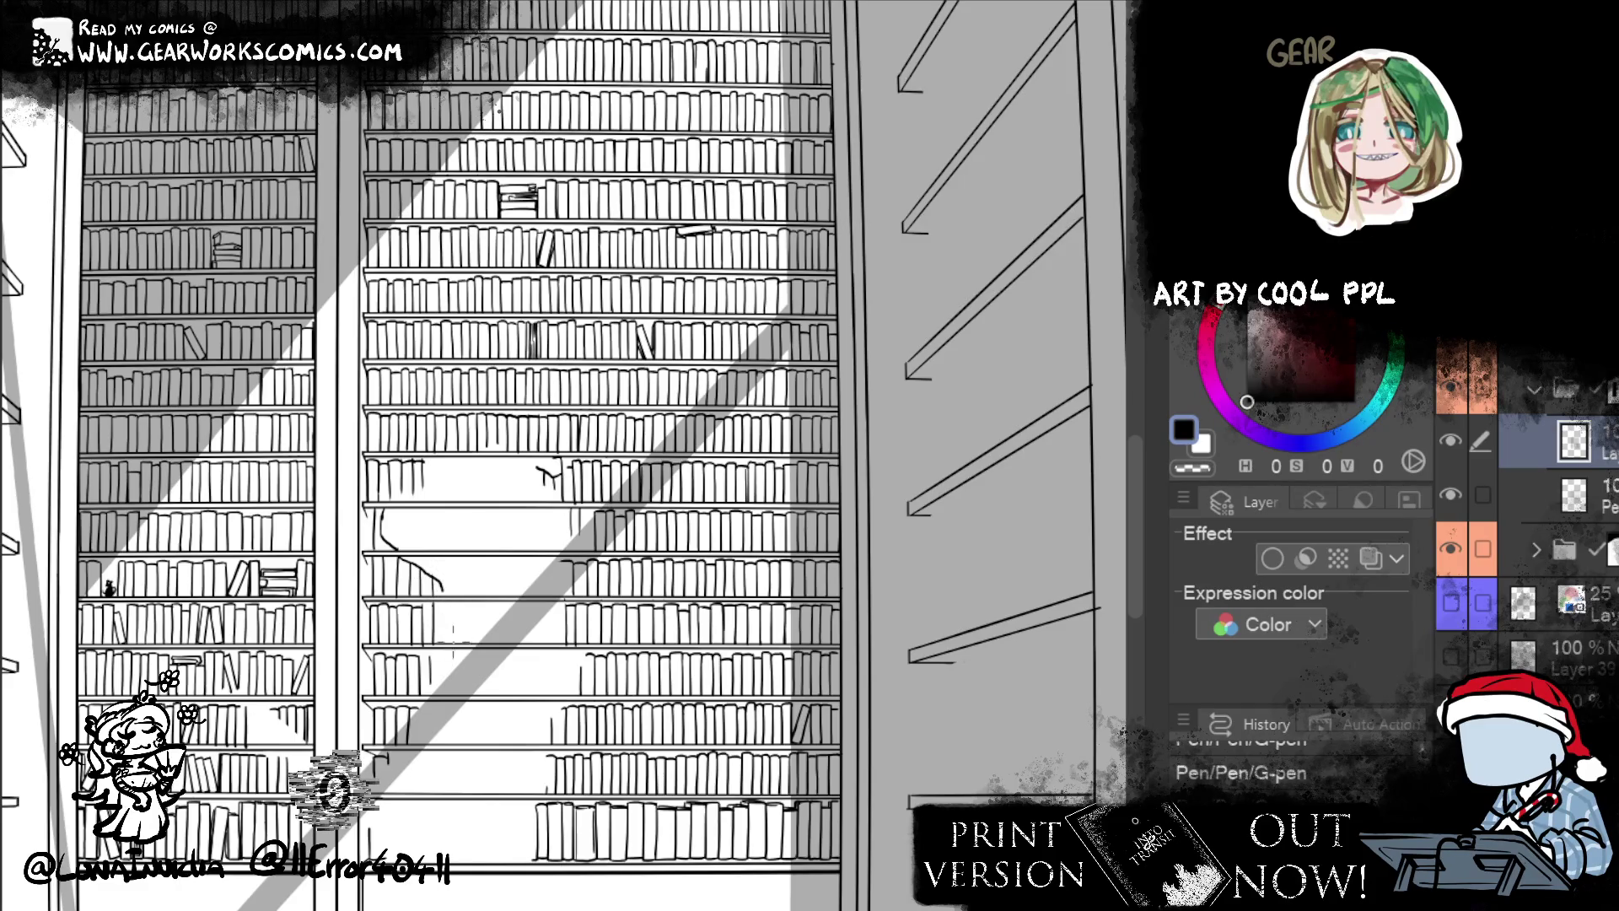
pyautogui.moveTo(424, 639); pyautogui.dragTo(436, 664)
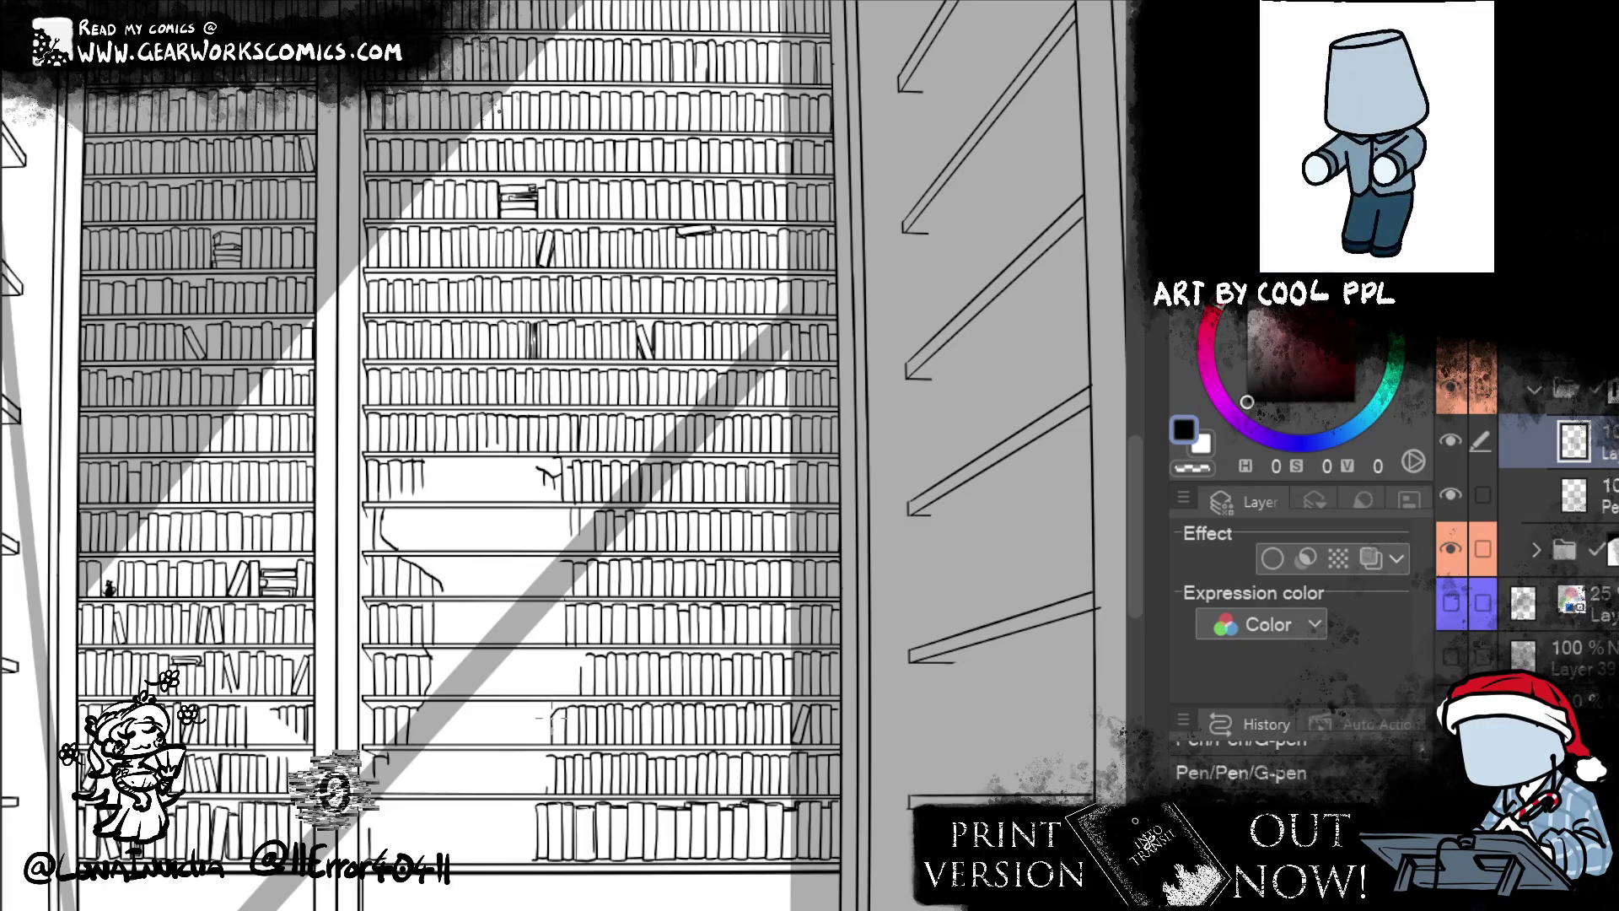
pyautogui.moveTo(548, 707); pyautogui.dragTo(419, 712)
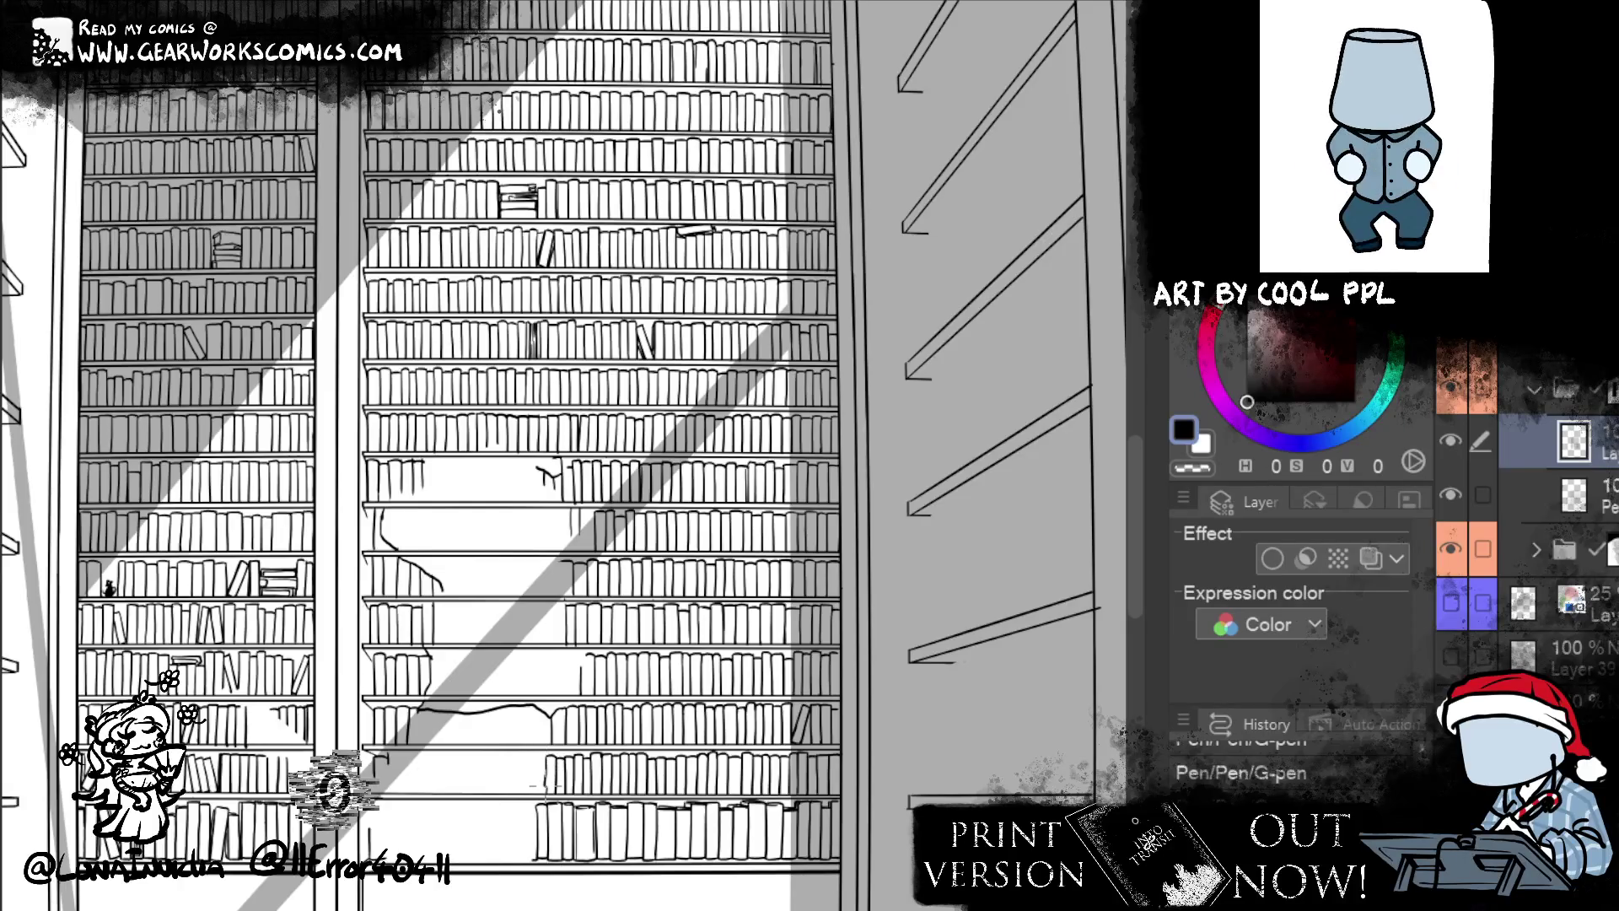
pyautogui.moveTo(546, 758); pyautogui.dragTo(433, 757)
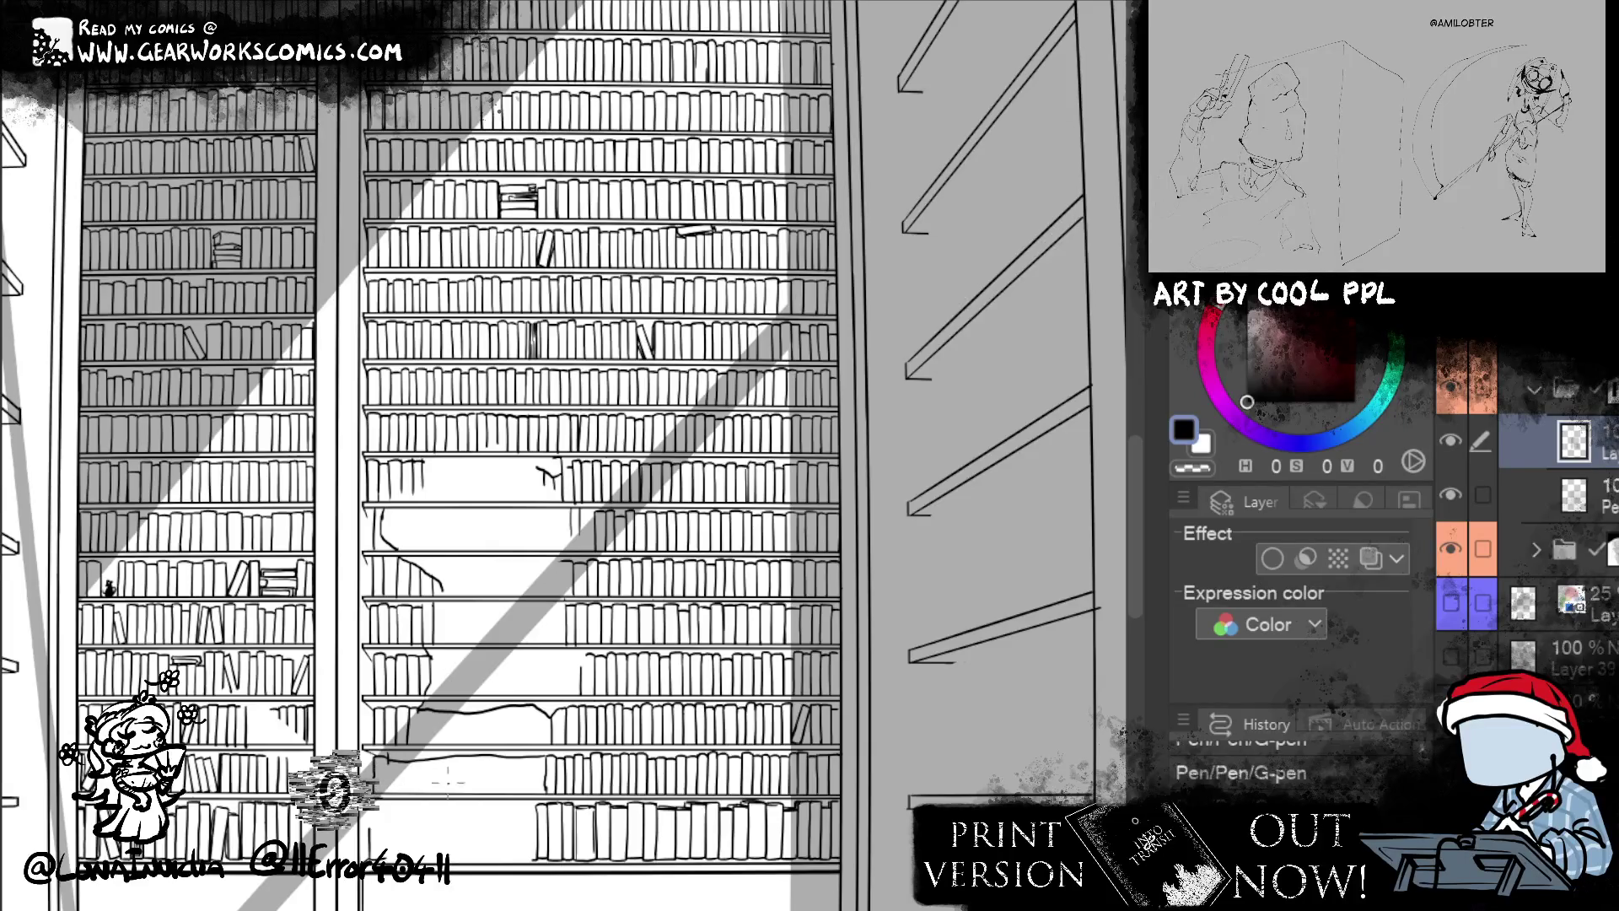
pyautogui.moveTo(368, 819); pyautogui.dragTo(516, 816)
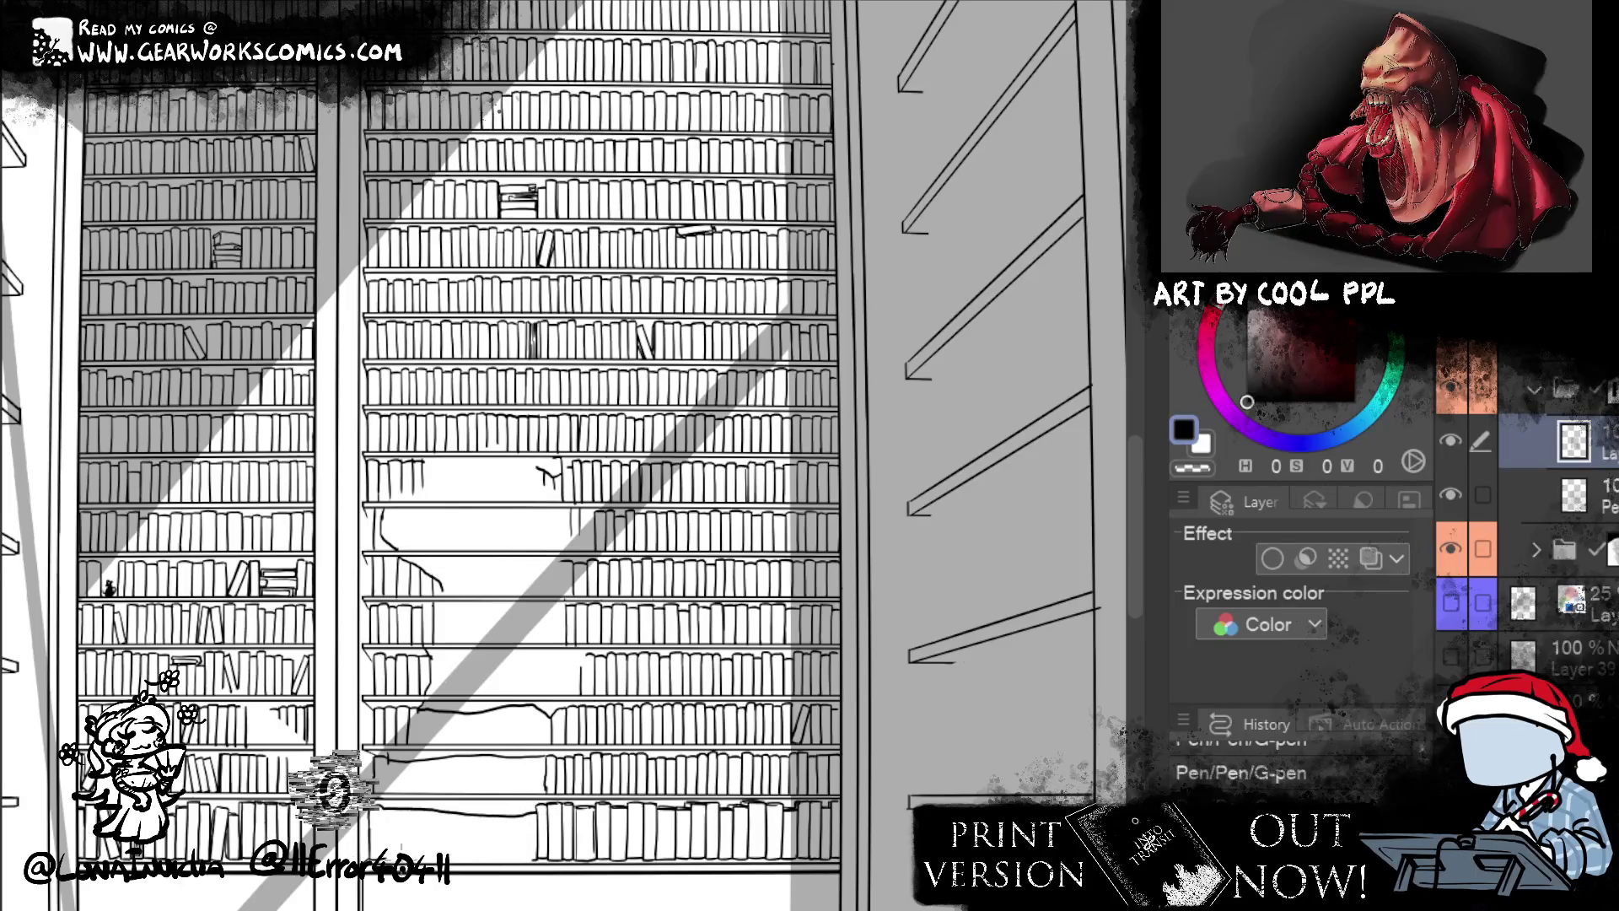
pyautogui.moveTo(410, 857); pyautogui.dragTo(526, 857)
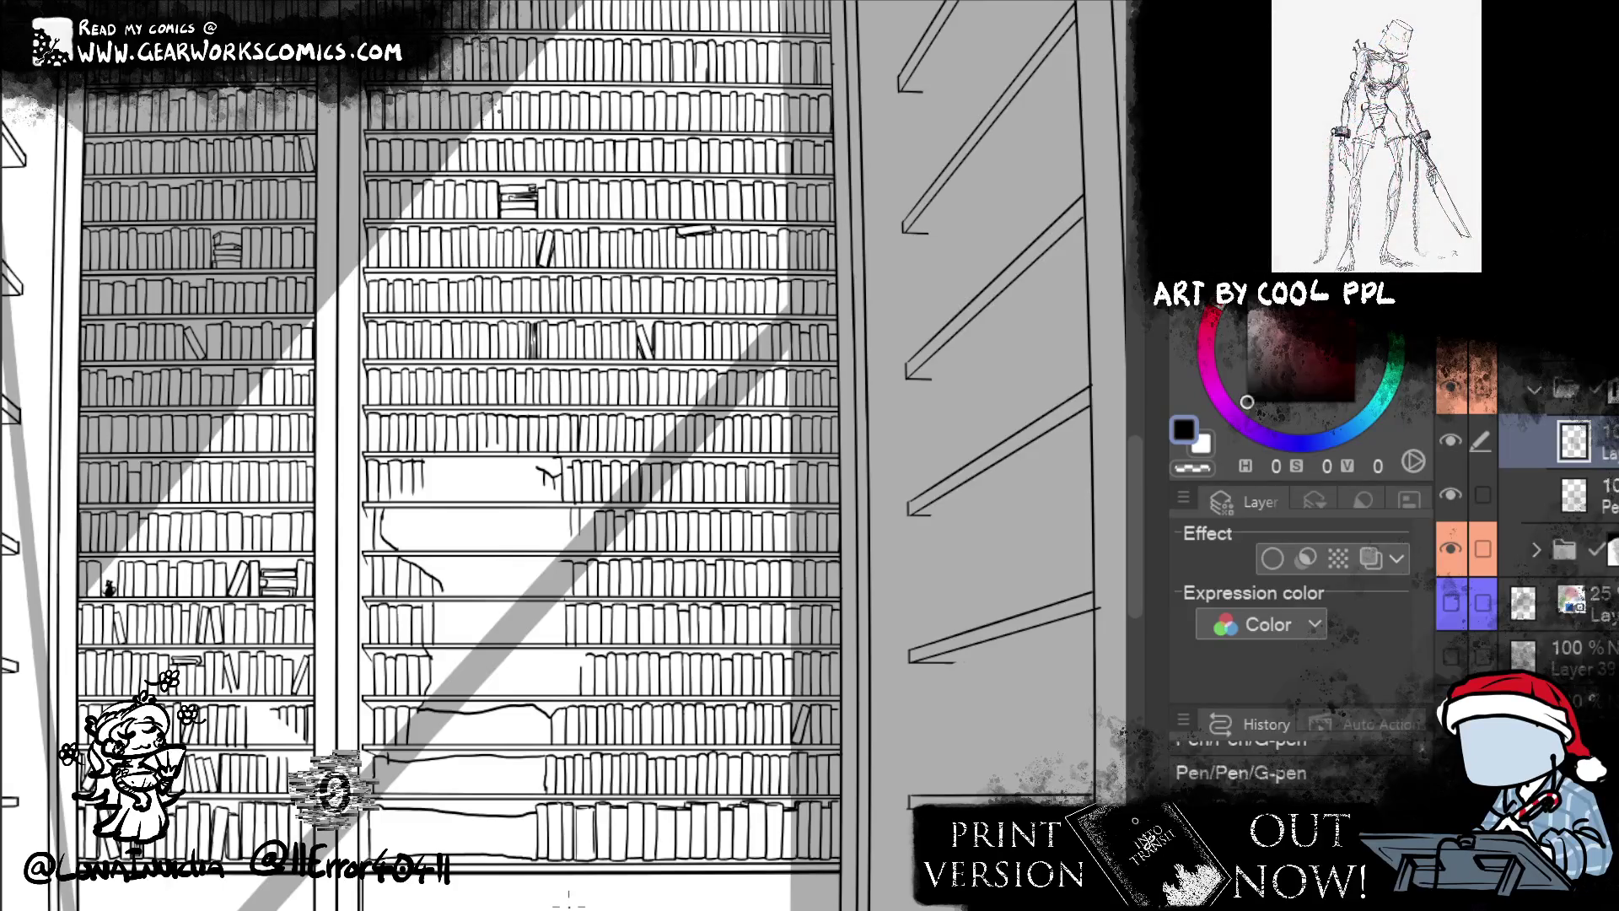
# - Show the silhouette figure to check the shelves, then hide it and select the top layer
pyautogui.hotkey('ctrl', 'z')
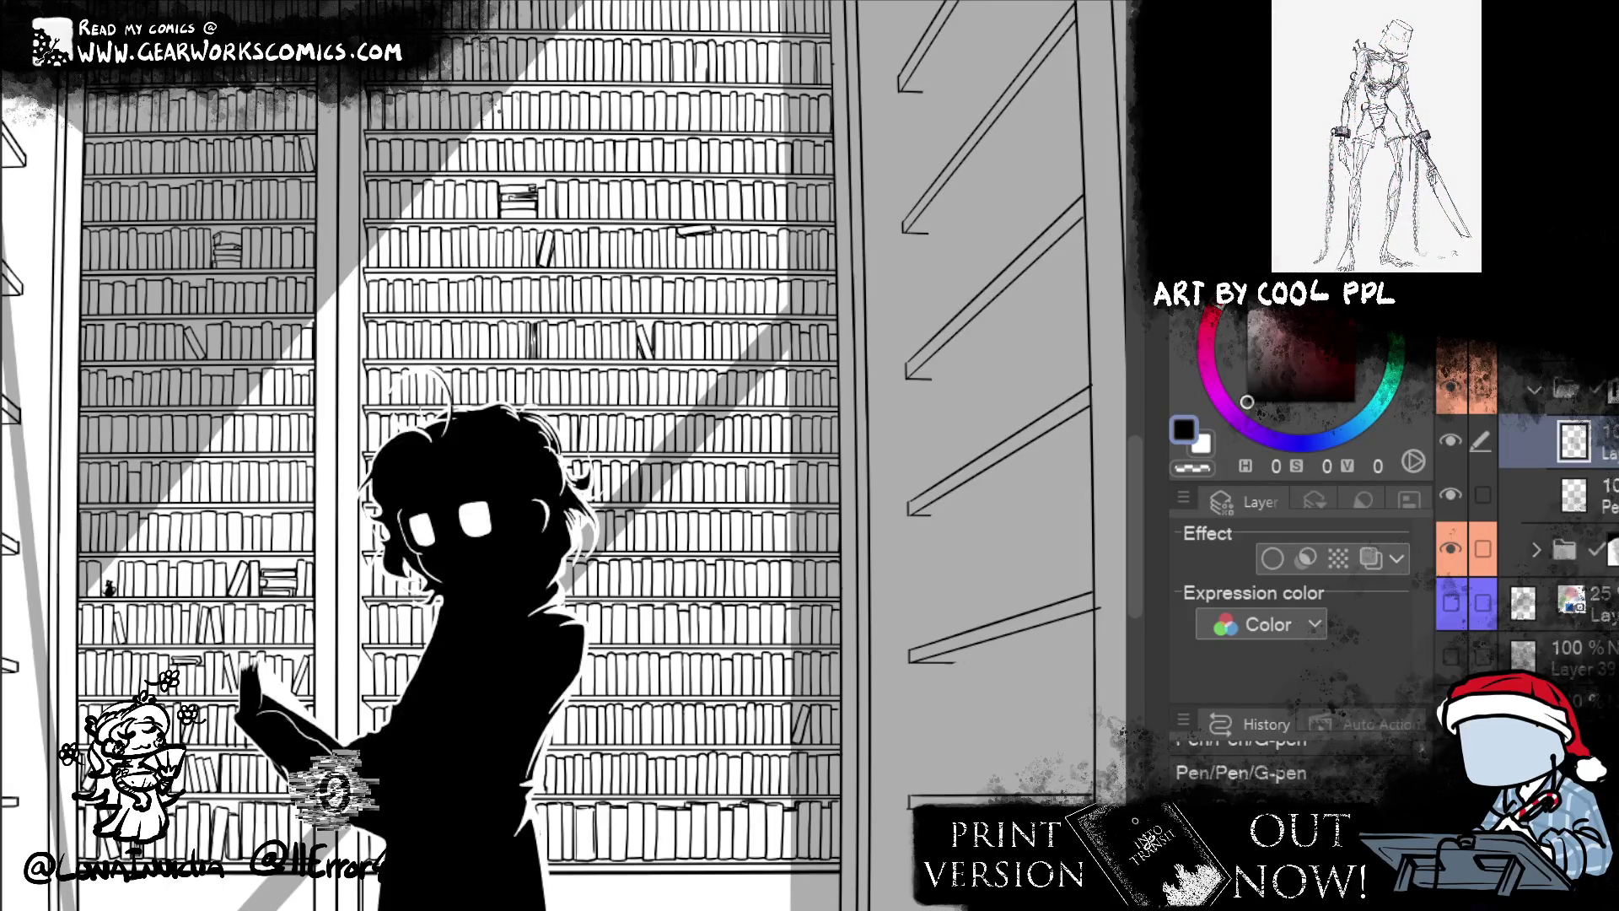
pyautogui.click(1451, 386)
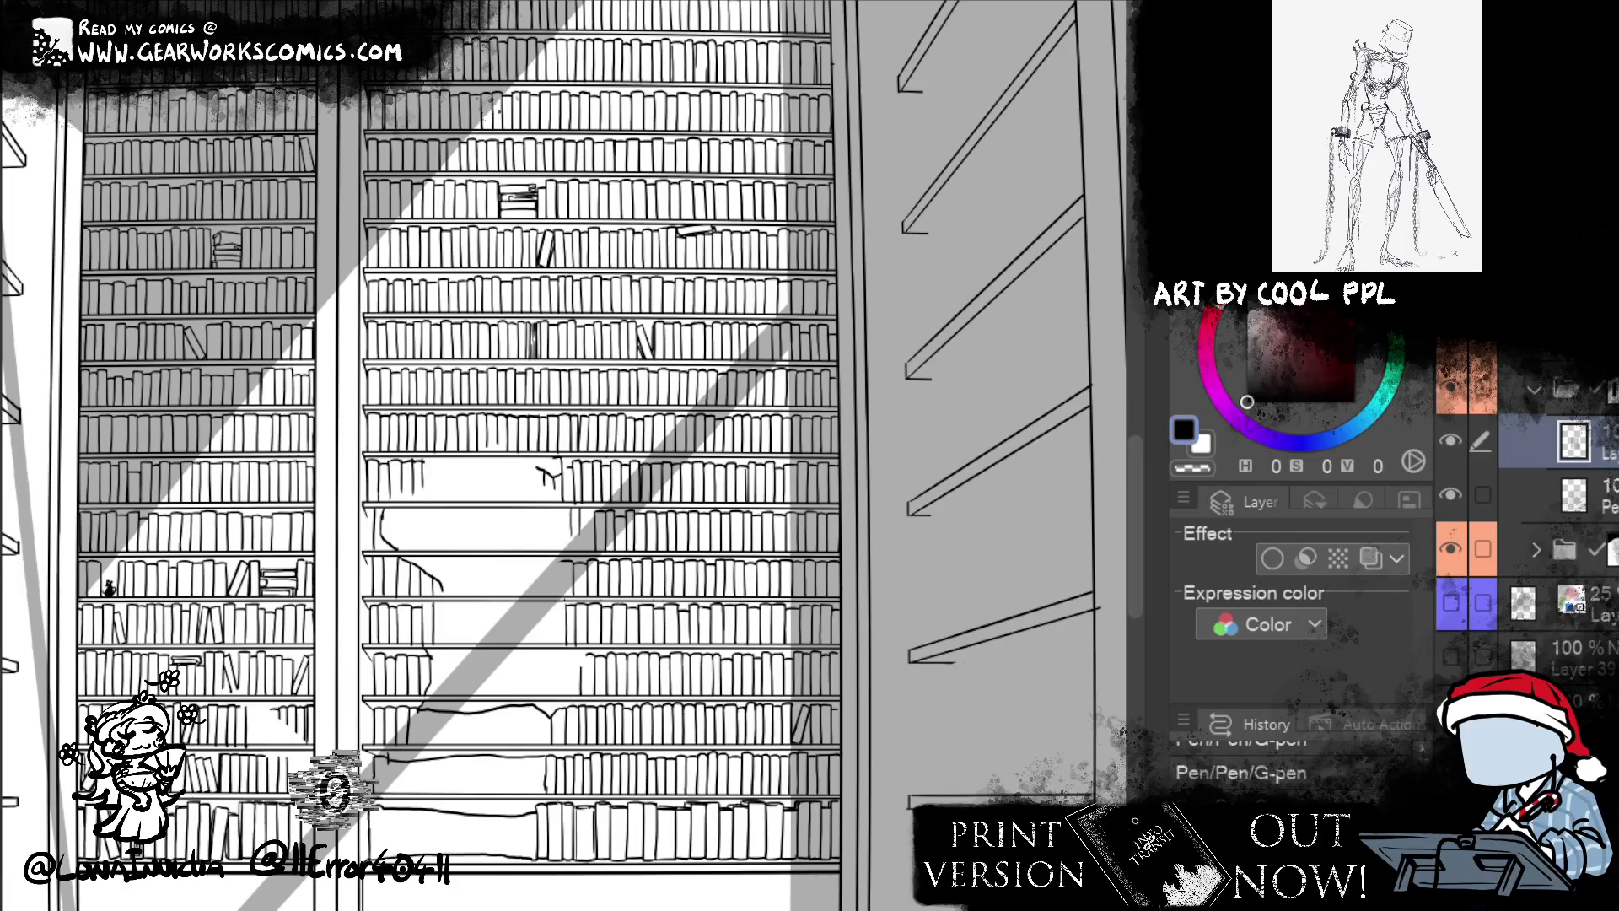
pyautogui.click(1570, 390)
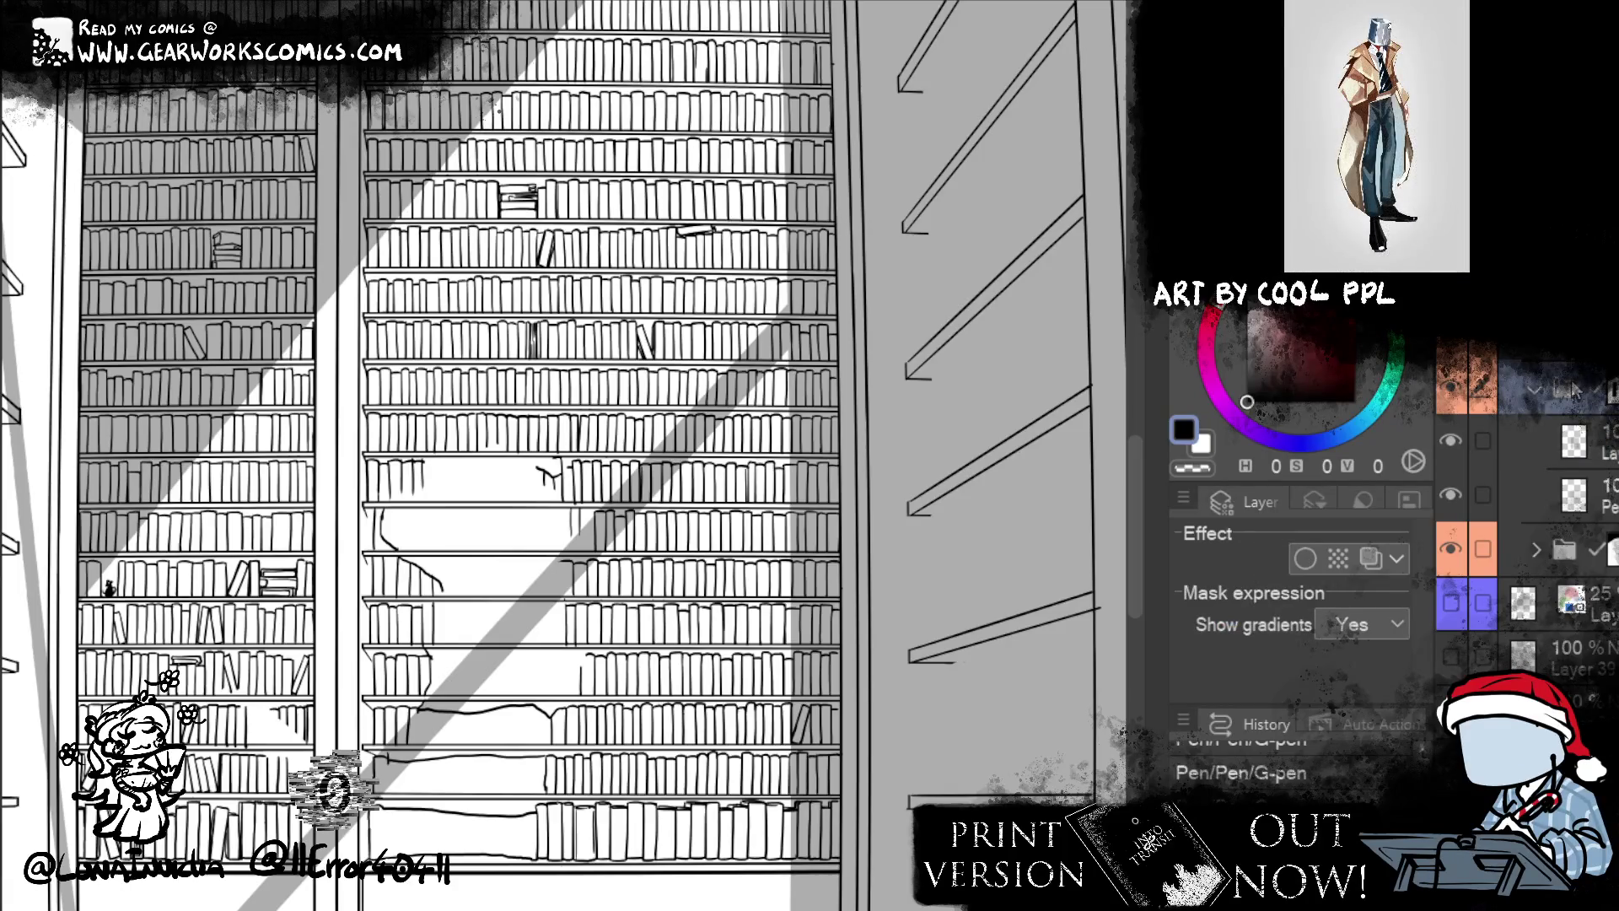
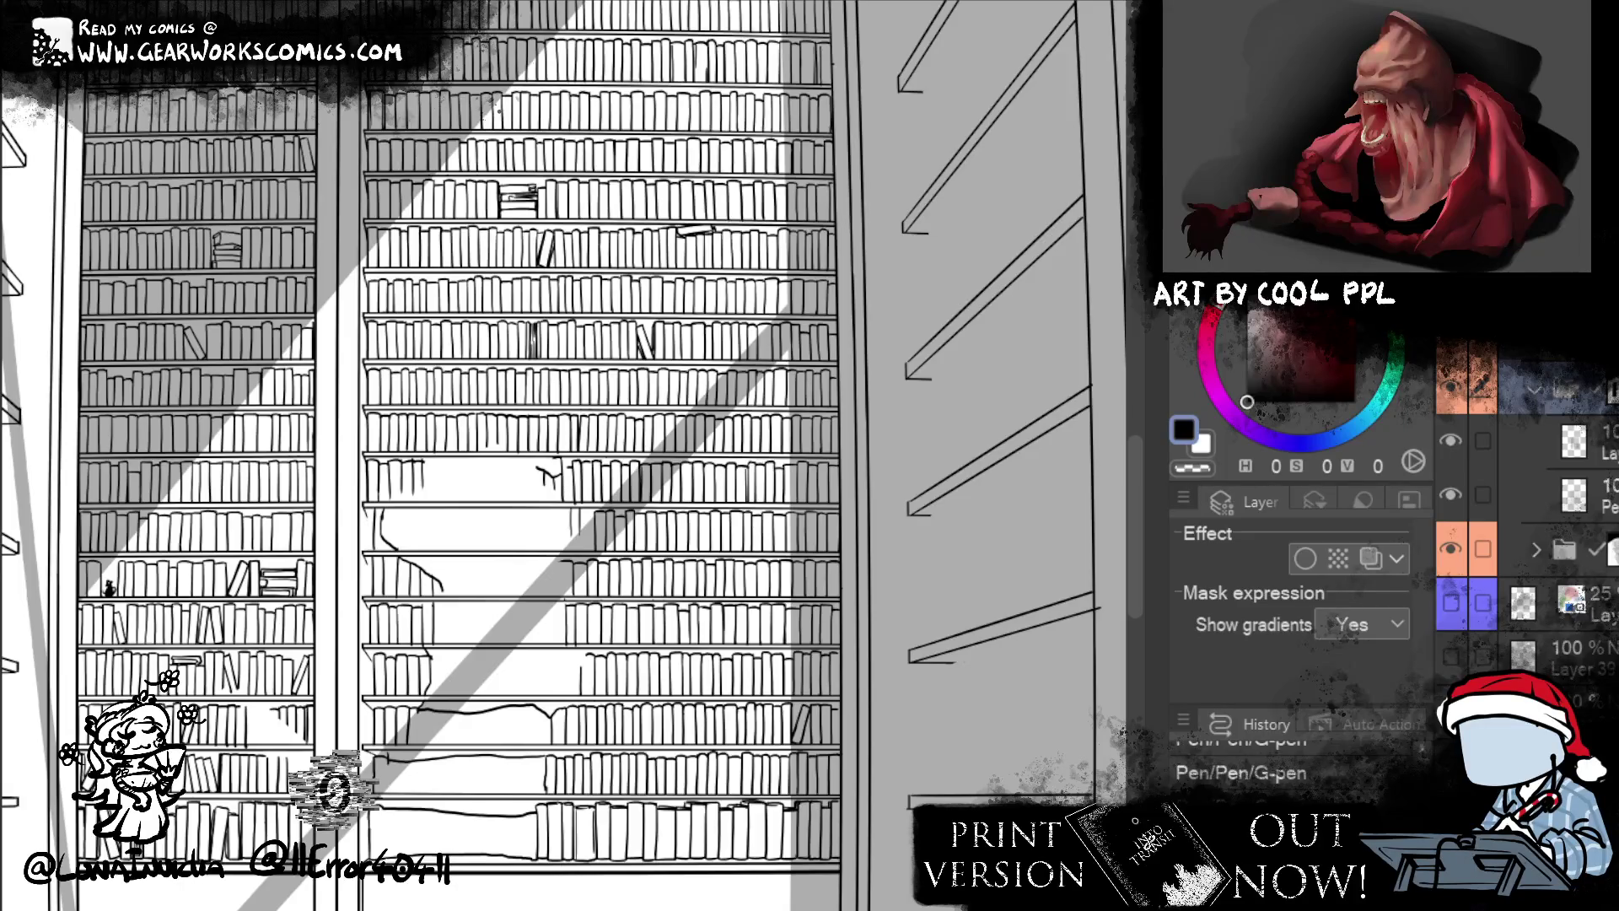
# - Collapse the top layer folder and bring the black reading silhouette back into view
pyautogui.click(885, 607)
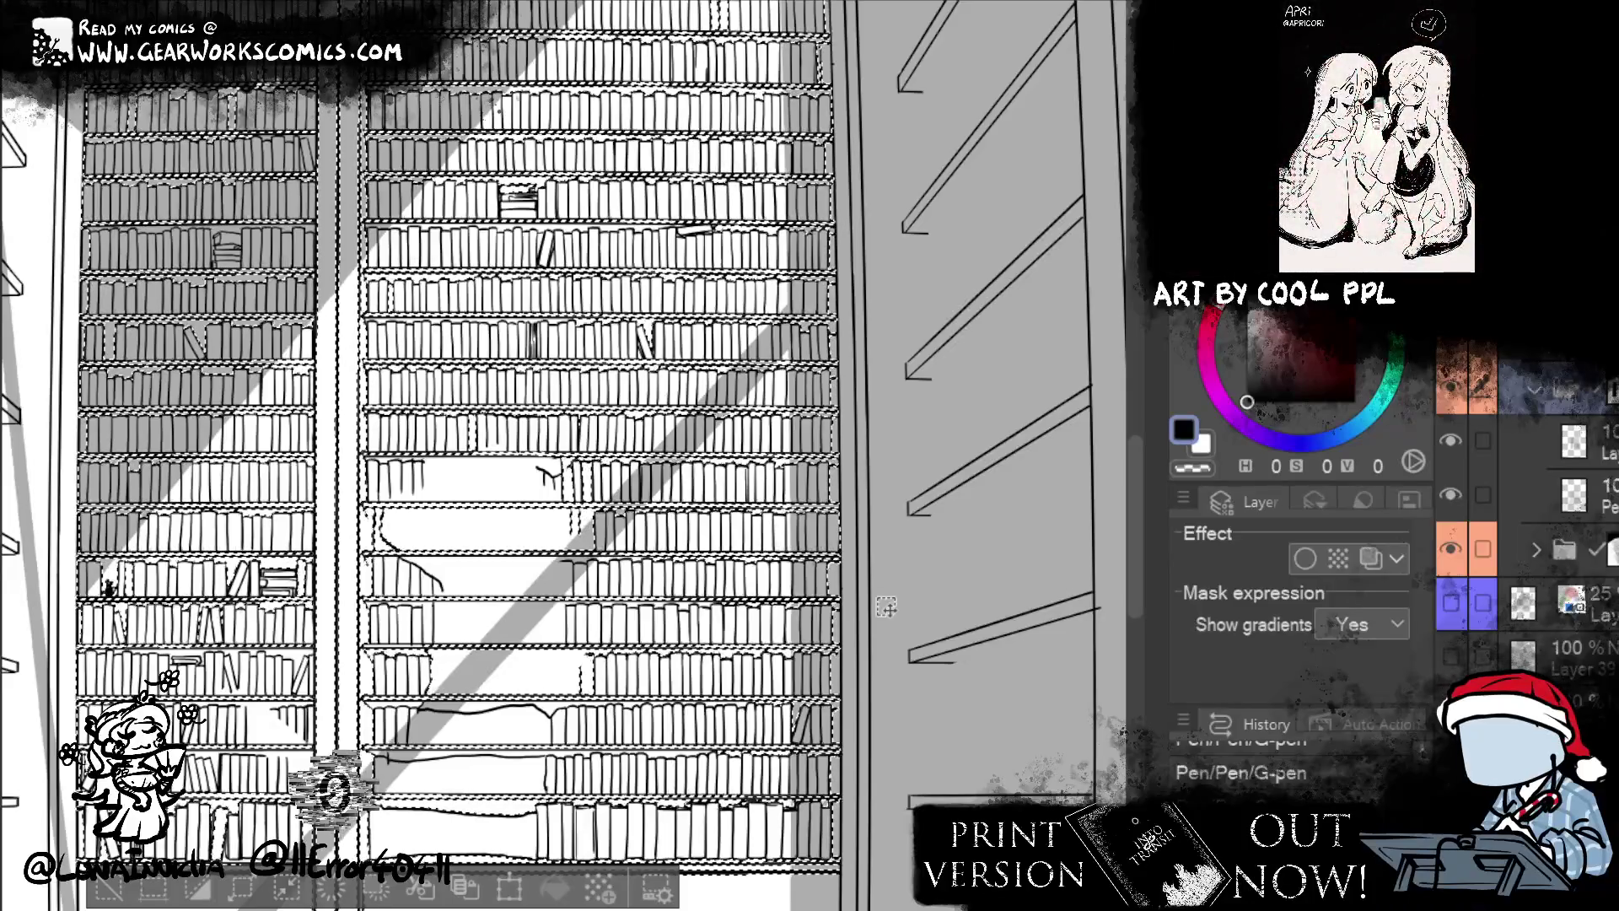
pyautogui.click(113, 892)
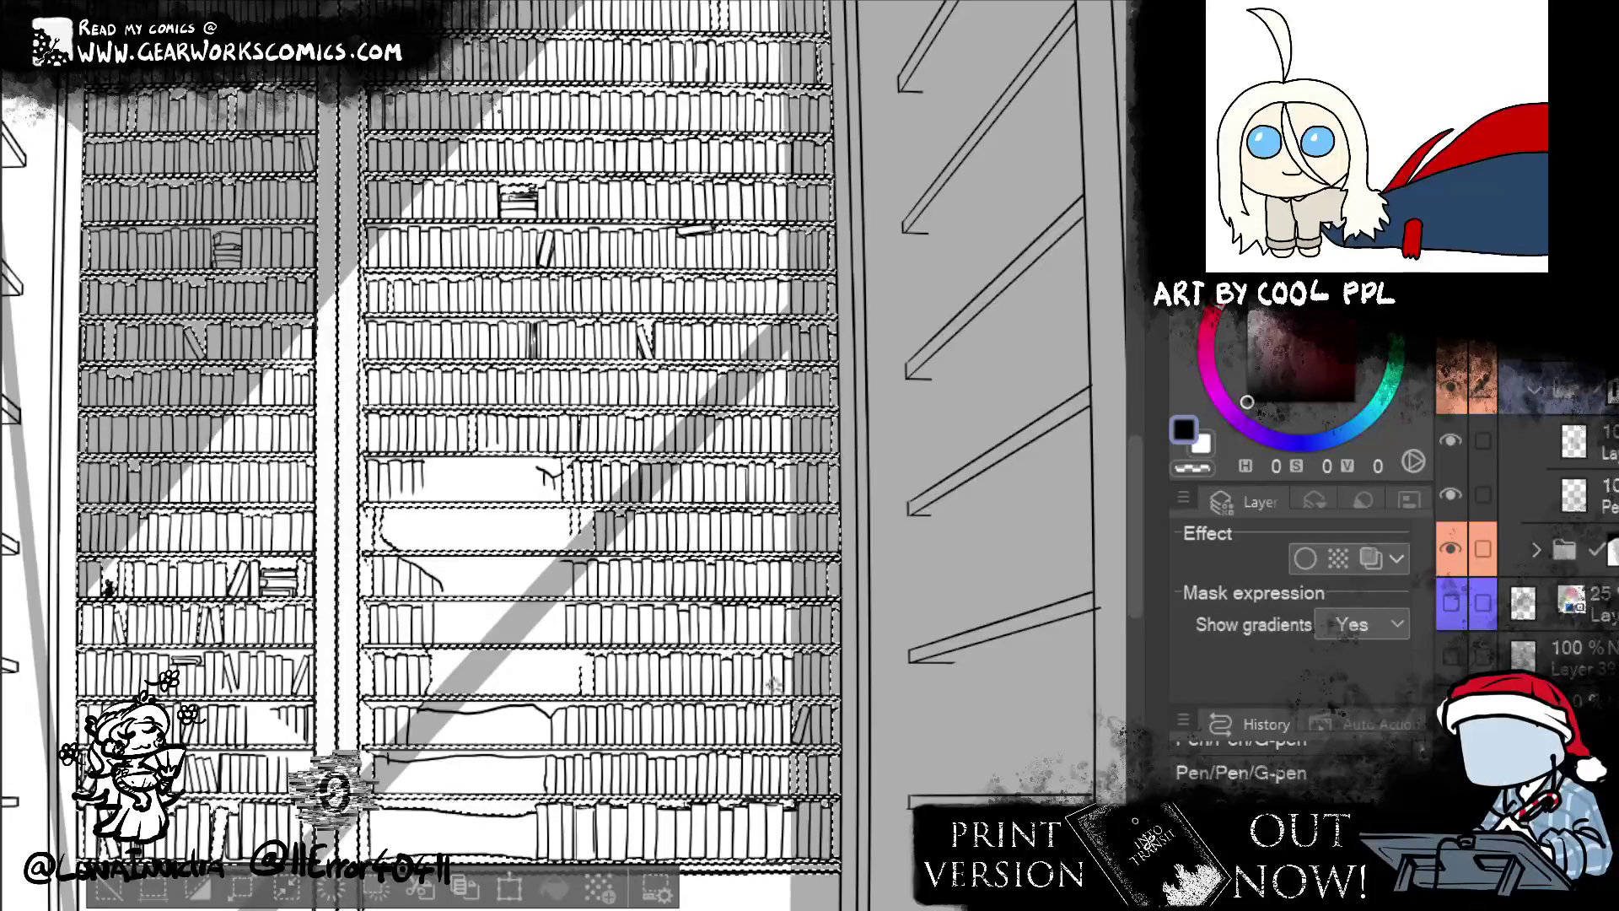
pyautogui.click(115, 899)
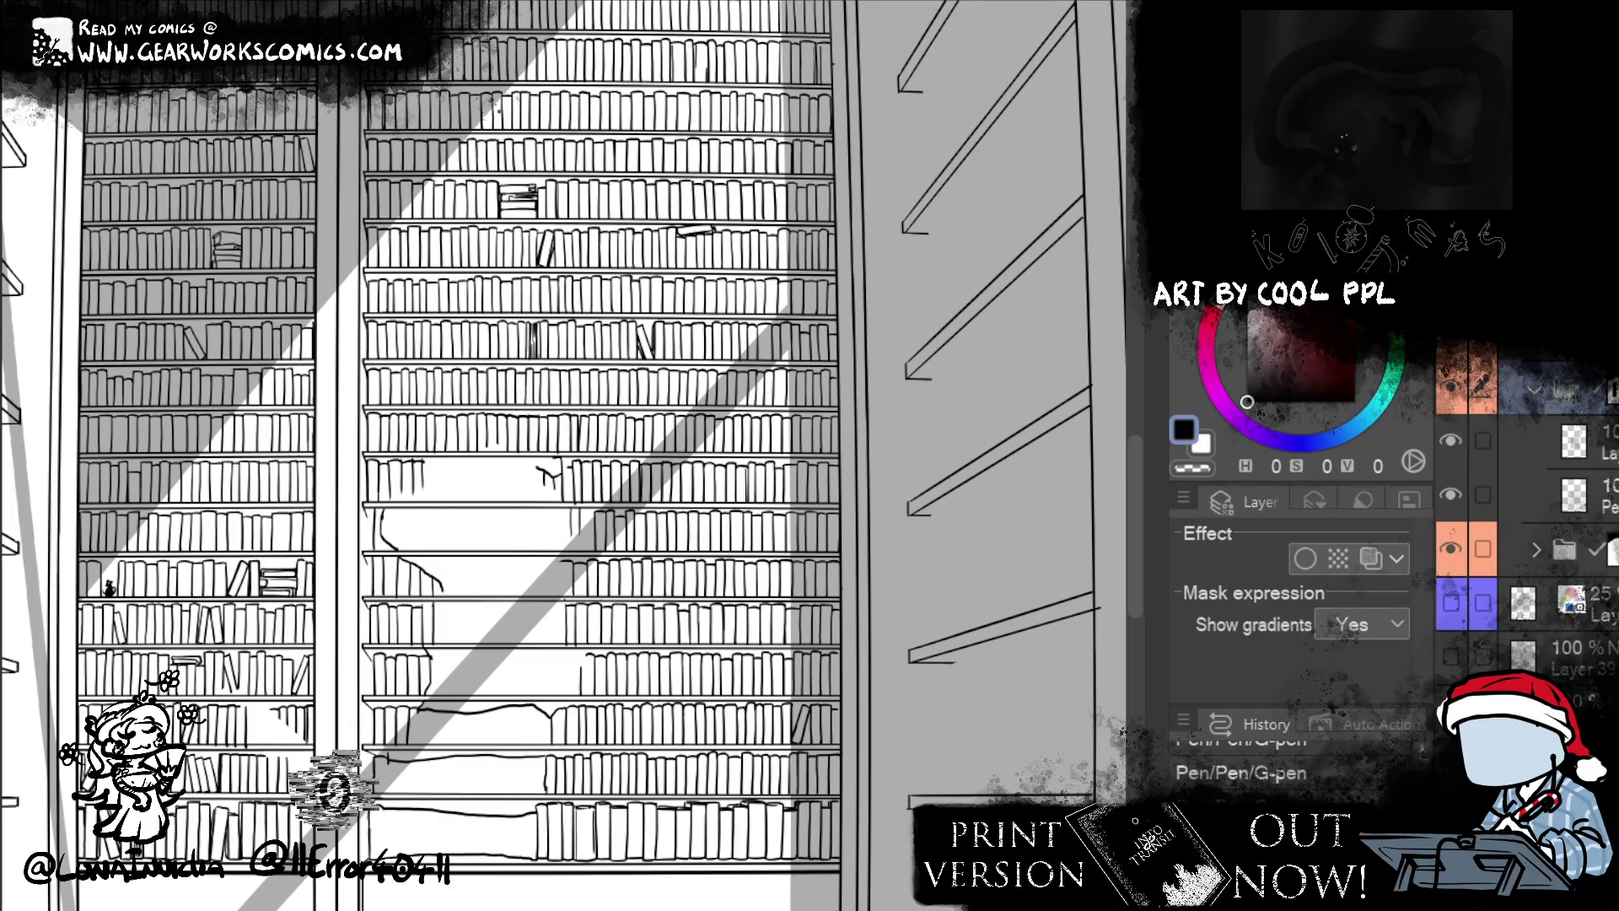
pyautogui.click(1534, 389)
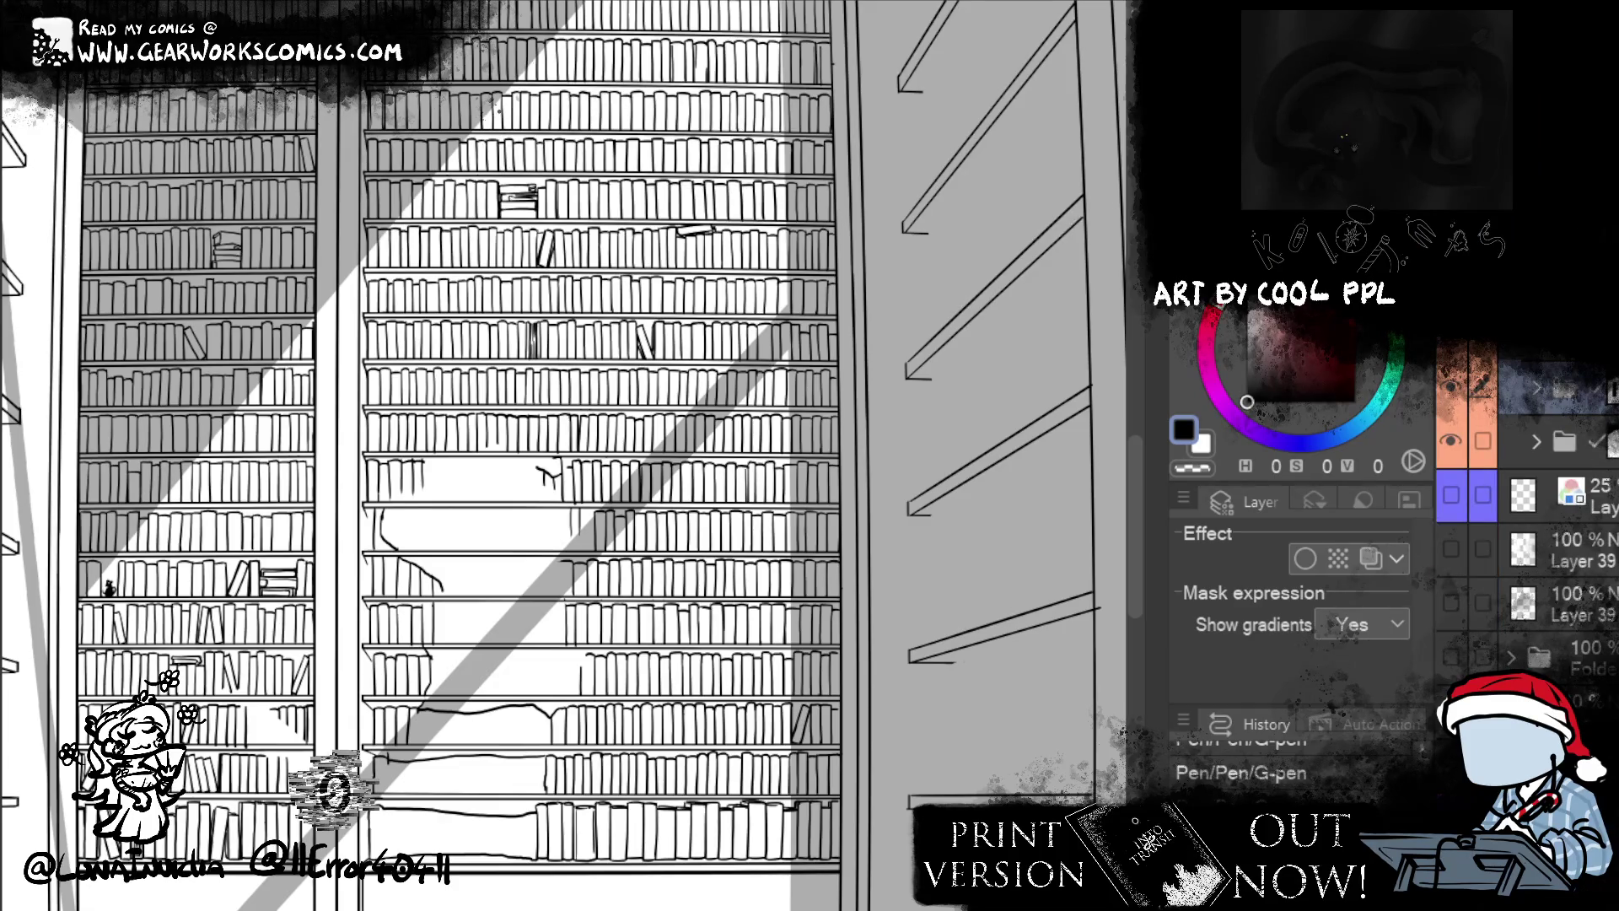
pyautogui.hotkey('ctrl', 'z')
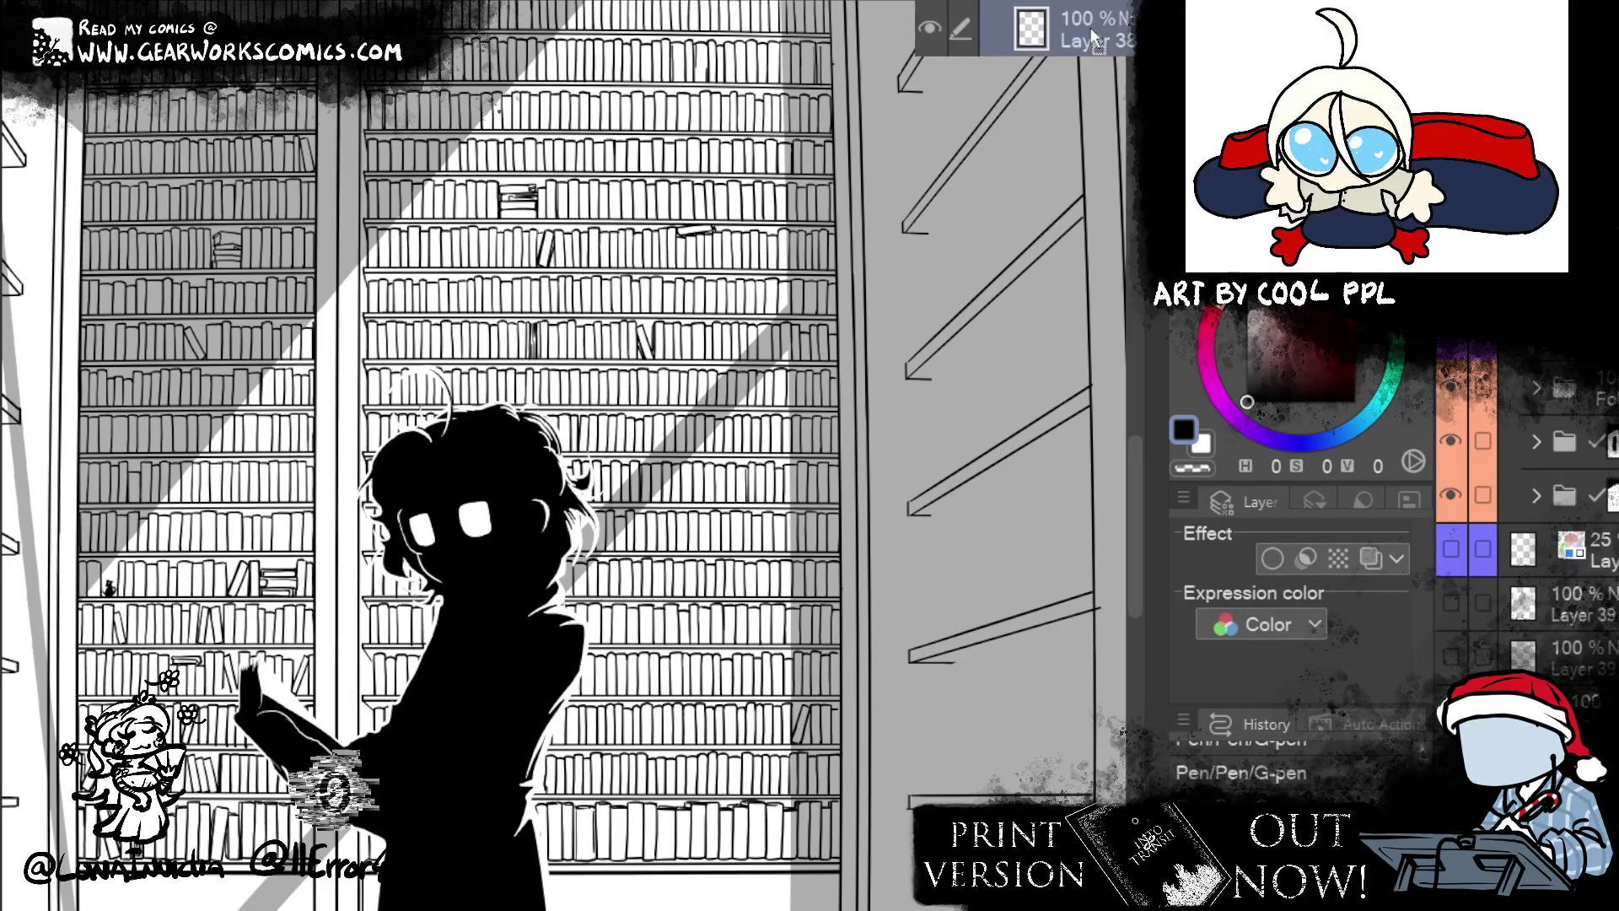
# - Set the layer colour to Blue, clear the selection and move Folder 7 in the stack
pyautogui.rightClick(354, 217)
pyautogui.click(420, 379)
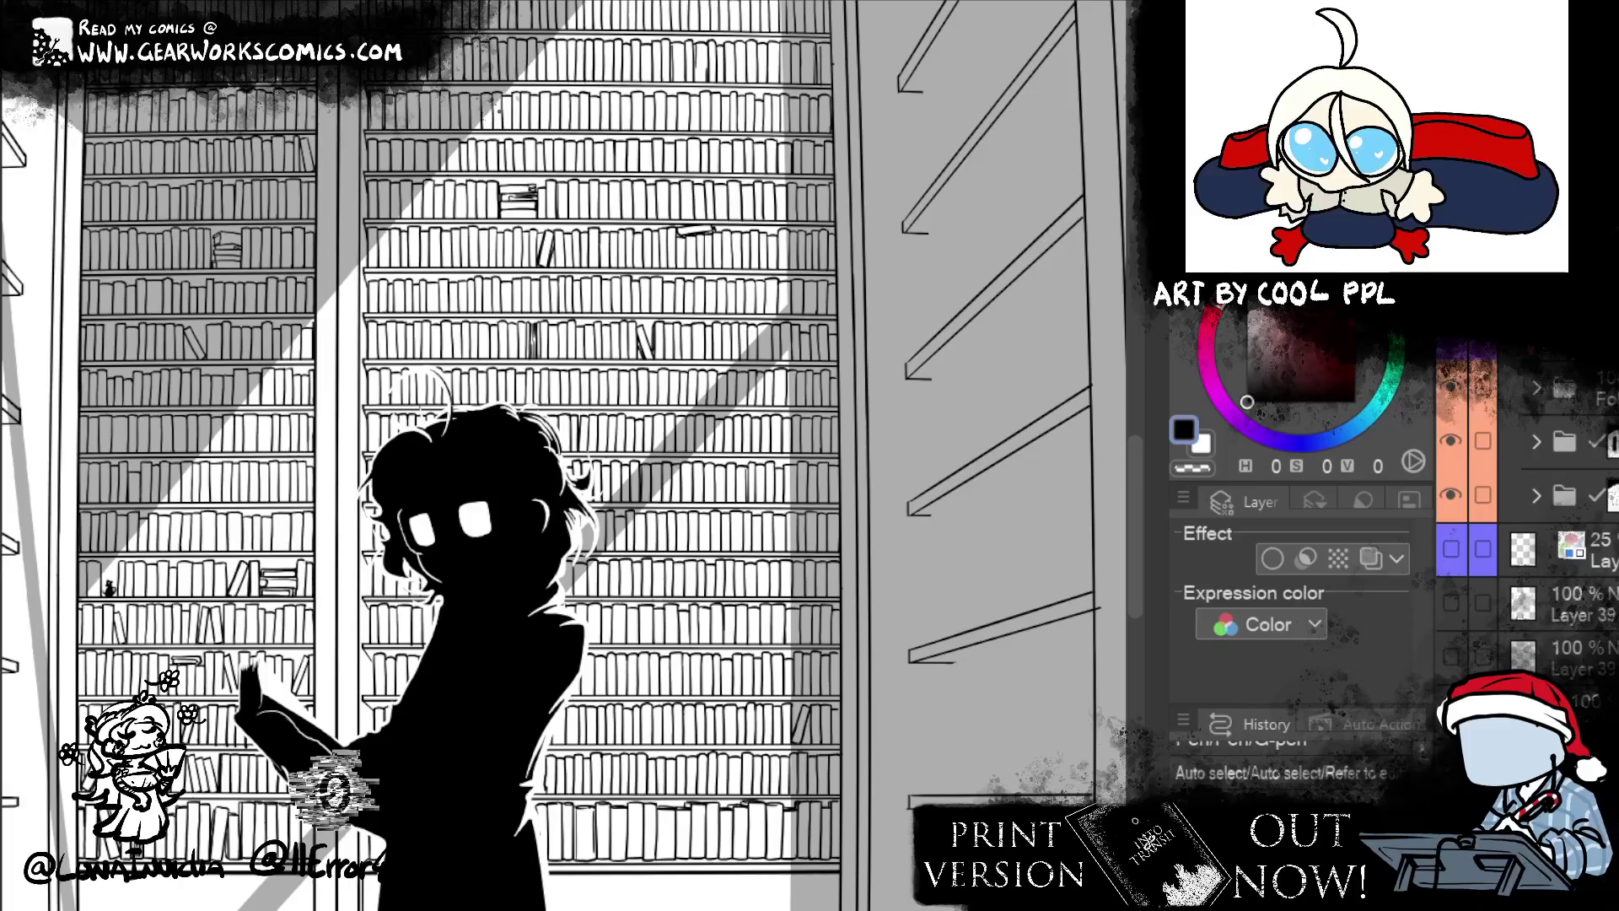
pyautogui.hotkey('ctrl', 'd')
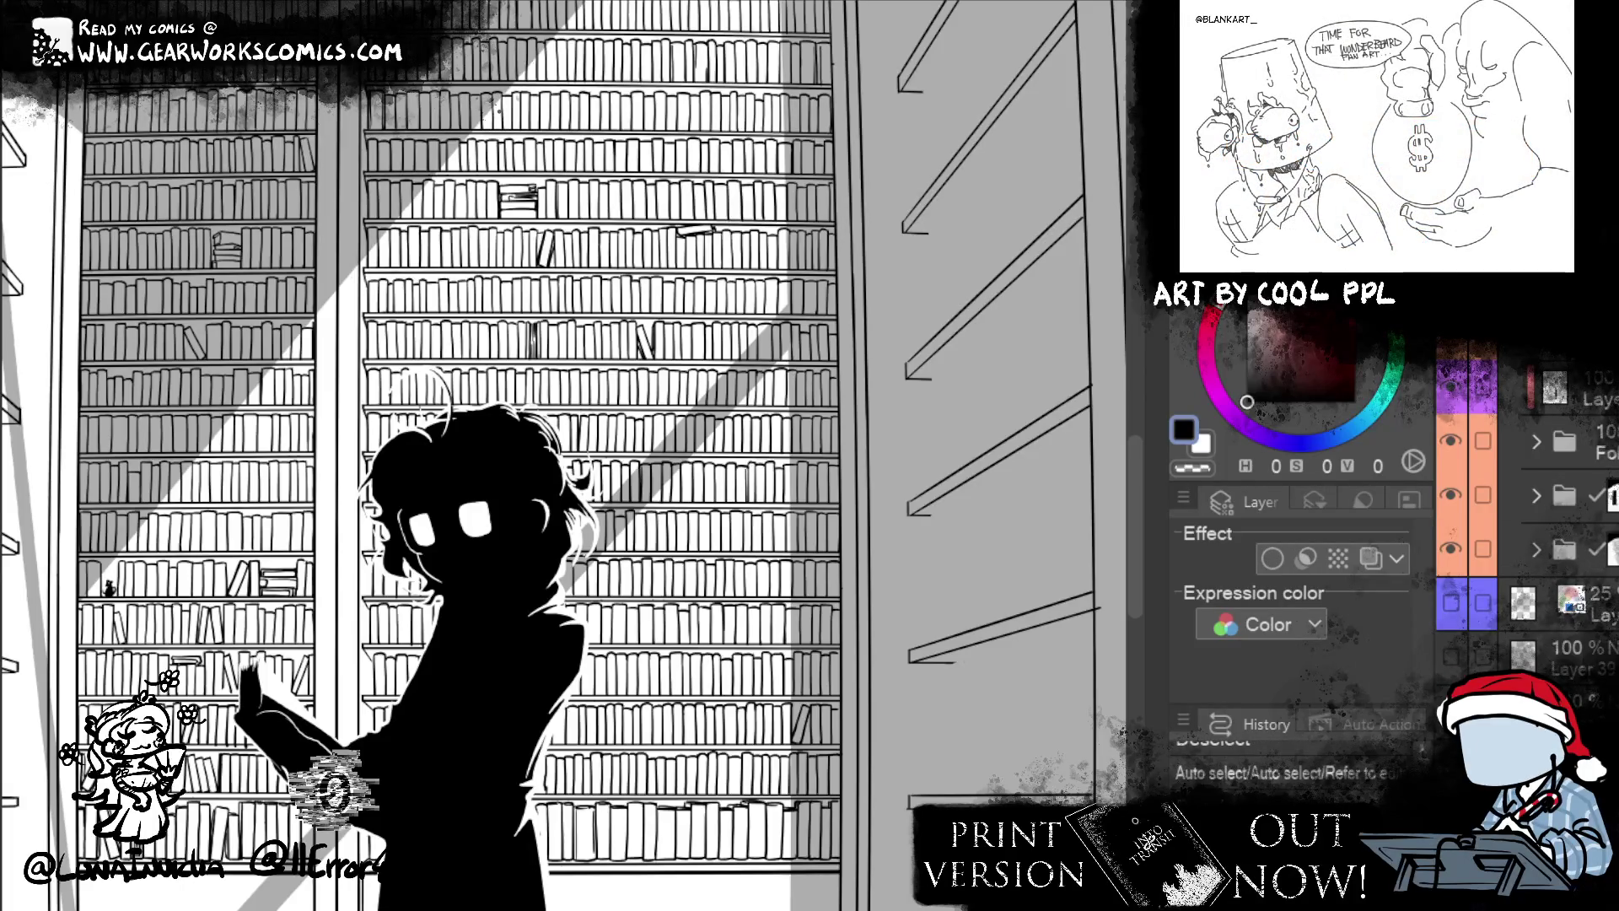
pyautogui.moveTo(1564, 549); pyautogui.dragTo(1109, 38)
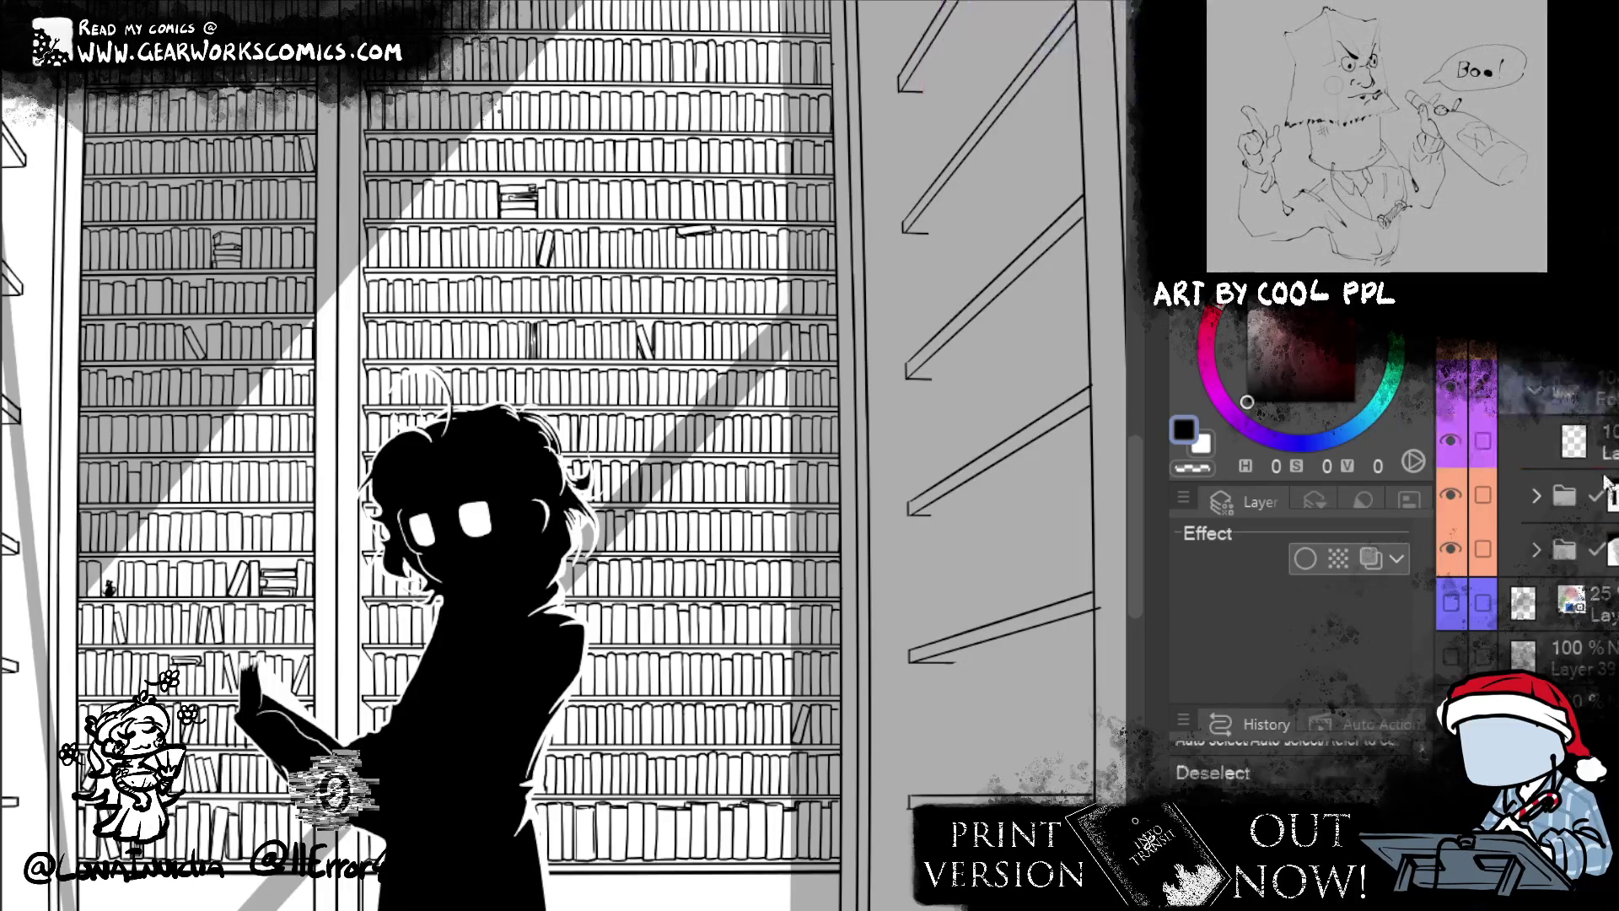
# - Select the target layer and add a new raster layer above it
pyautogui.click(1450, 493)
pyautogui.click(1450, 493)
pyautogui.click(1534, 441)
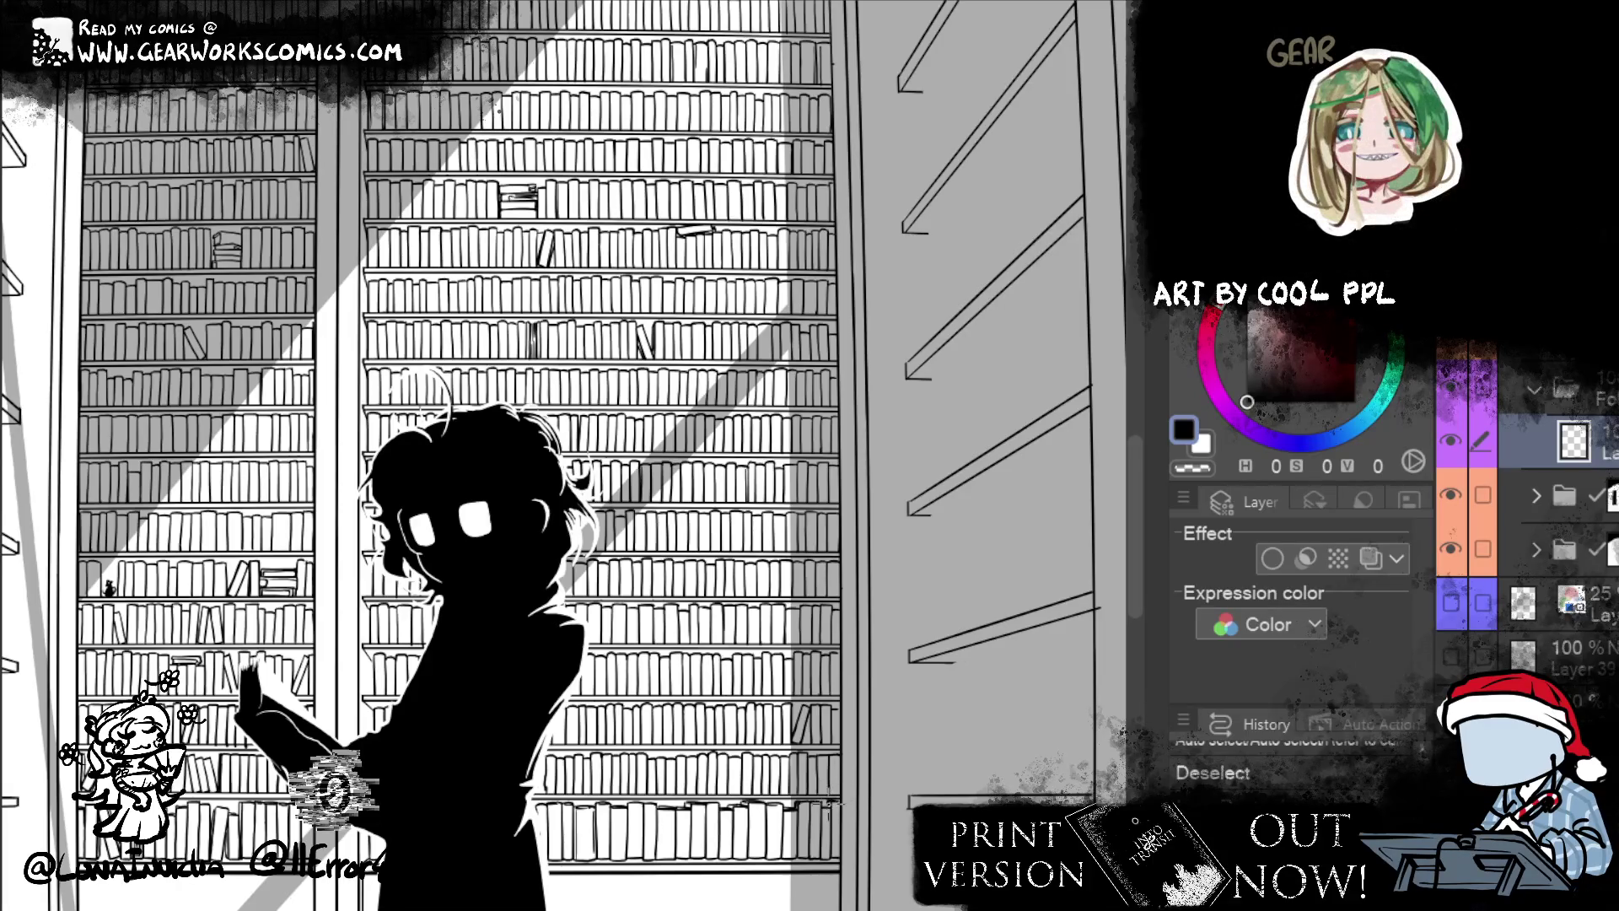
pyautogui.hotkey('ctrl', 'shift', 'n')
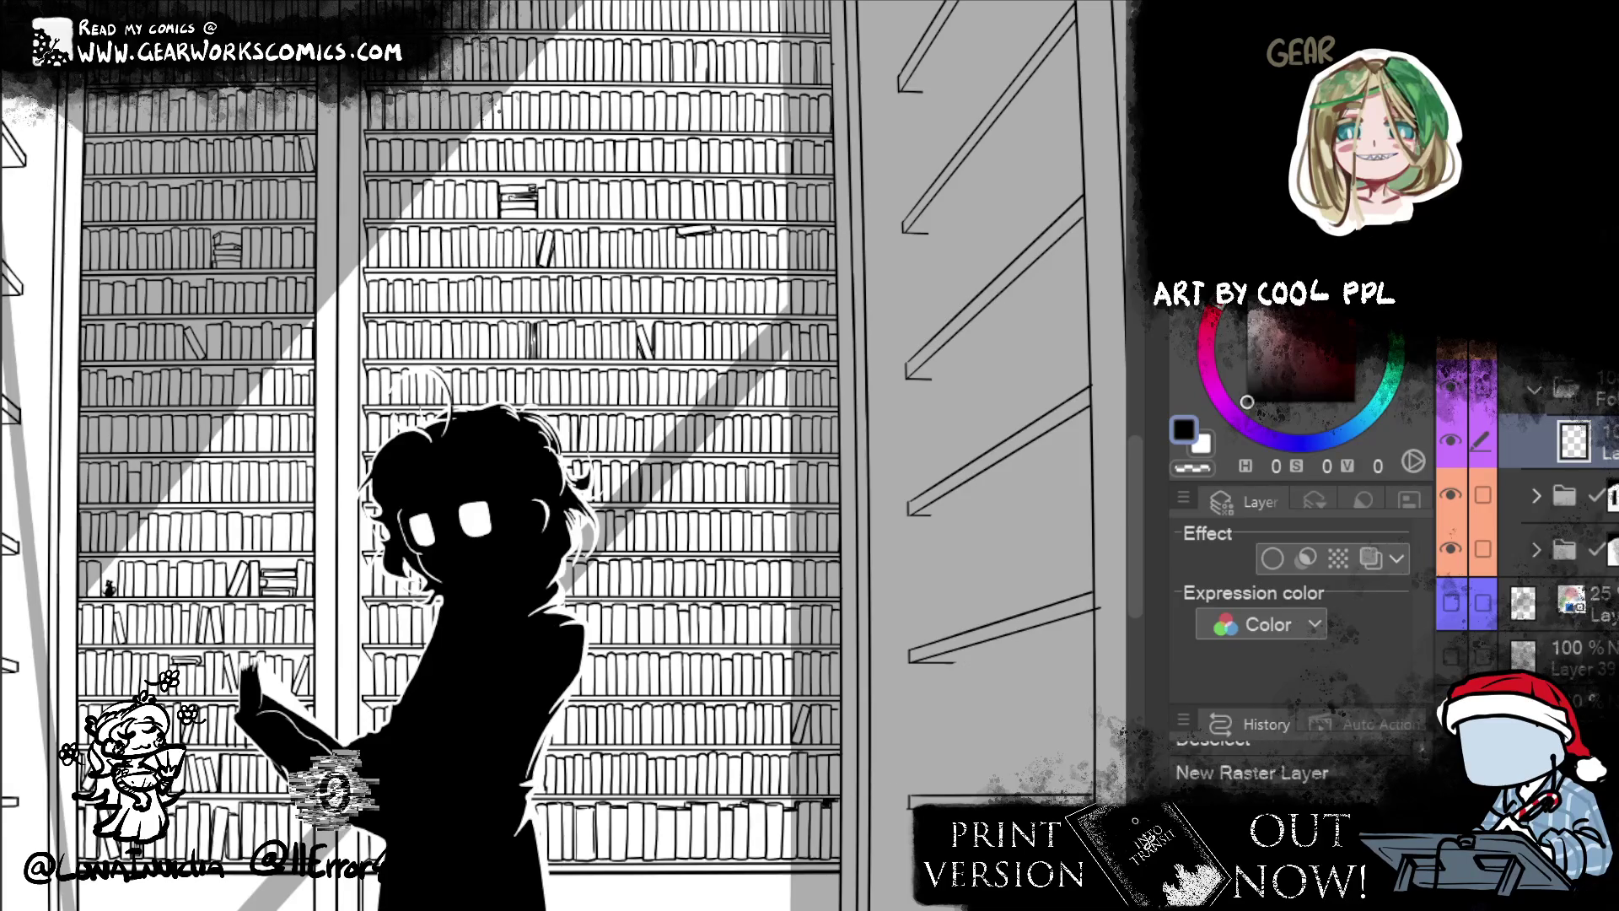
# - Turn on the blue layer colour and paint a blue stroke along the lowest shelf edge
pyautogui.scroll(4, 563, 456)
pyautogui.click(1371, 558)
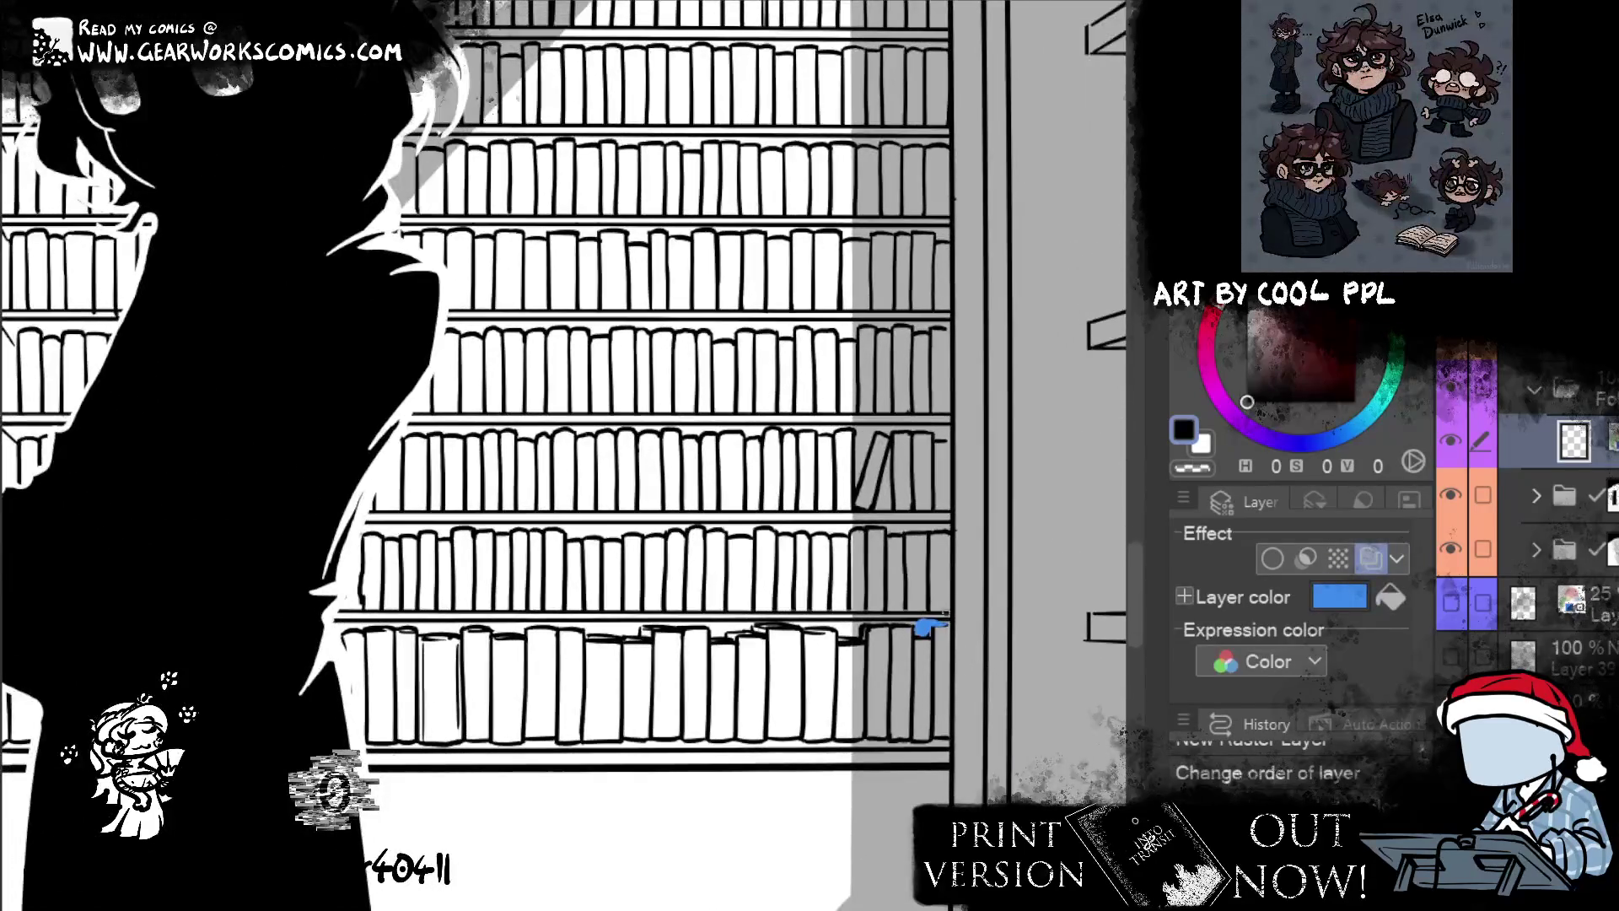
pyautogui.hotkey('ctrl', 'z')
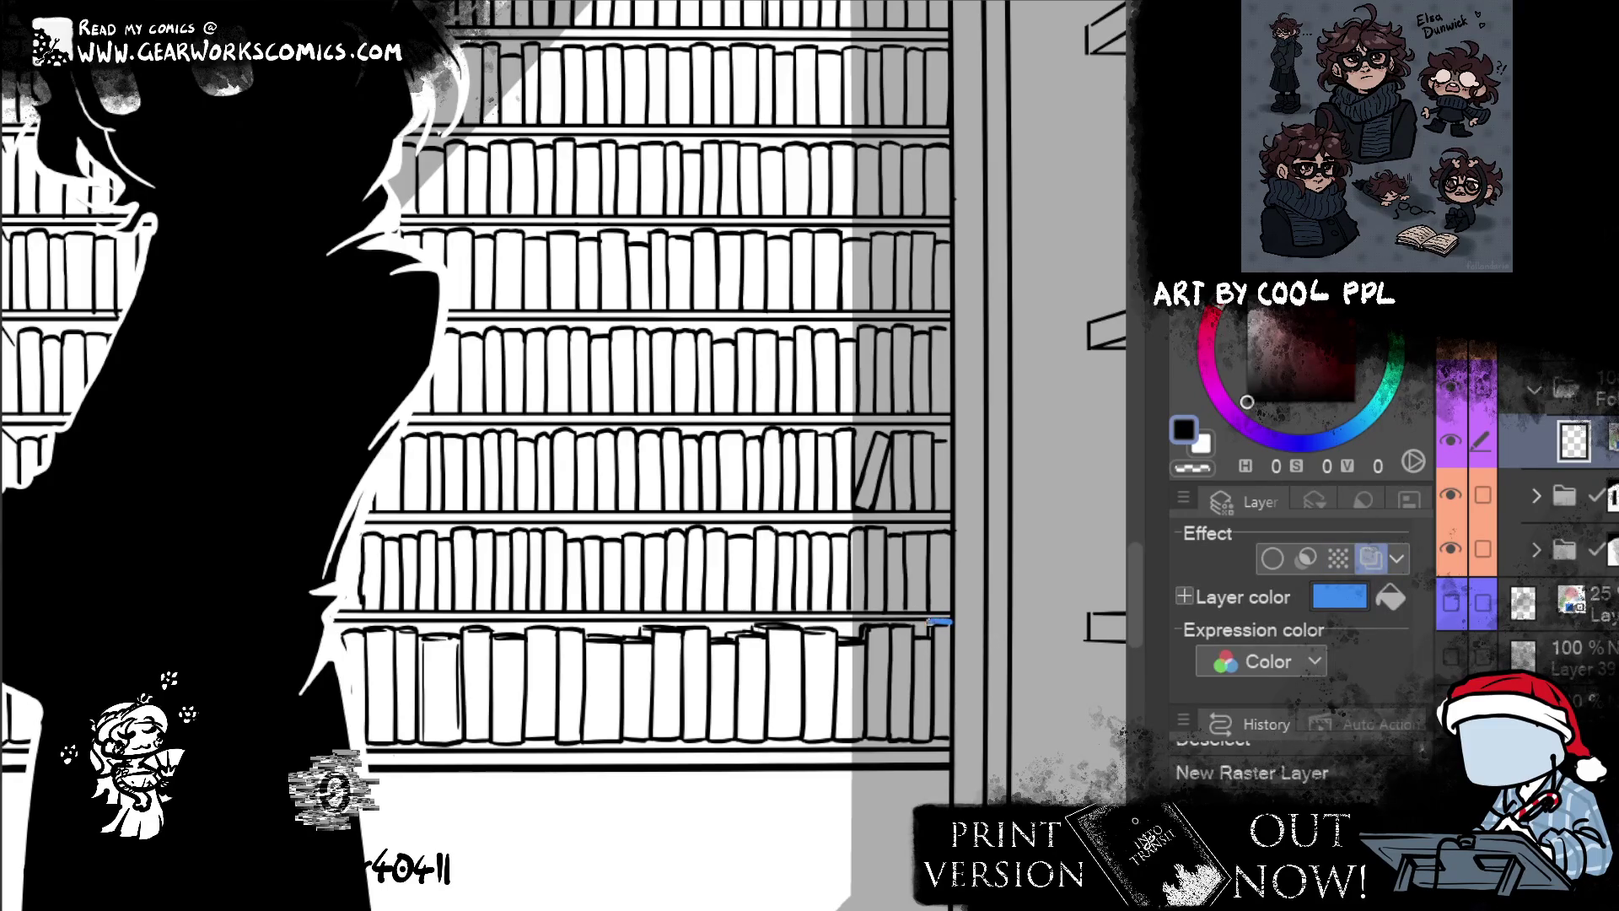
pyautogui.hotkey('ctrl', 'y')
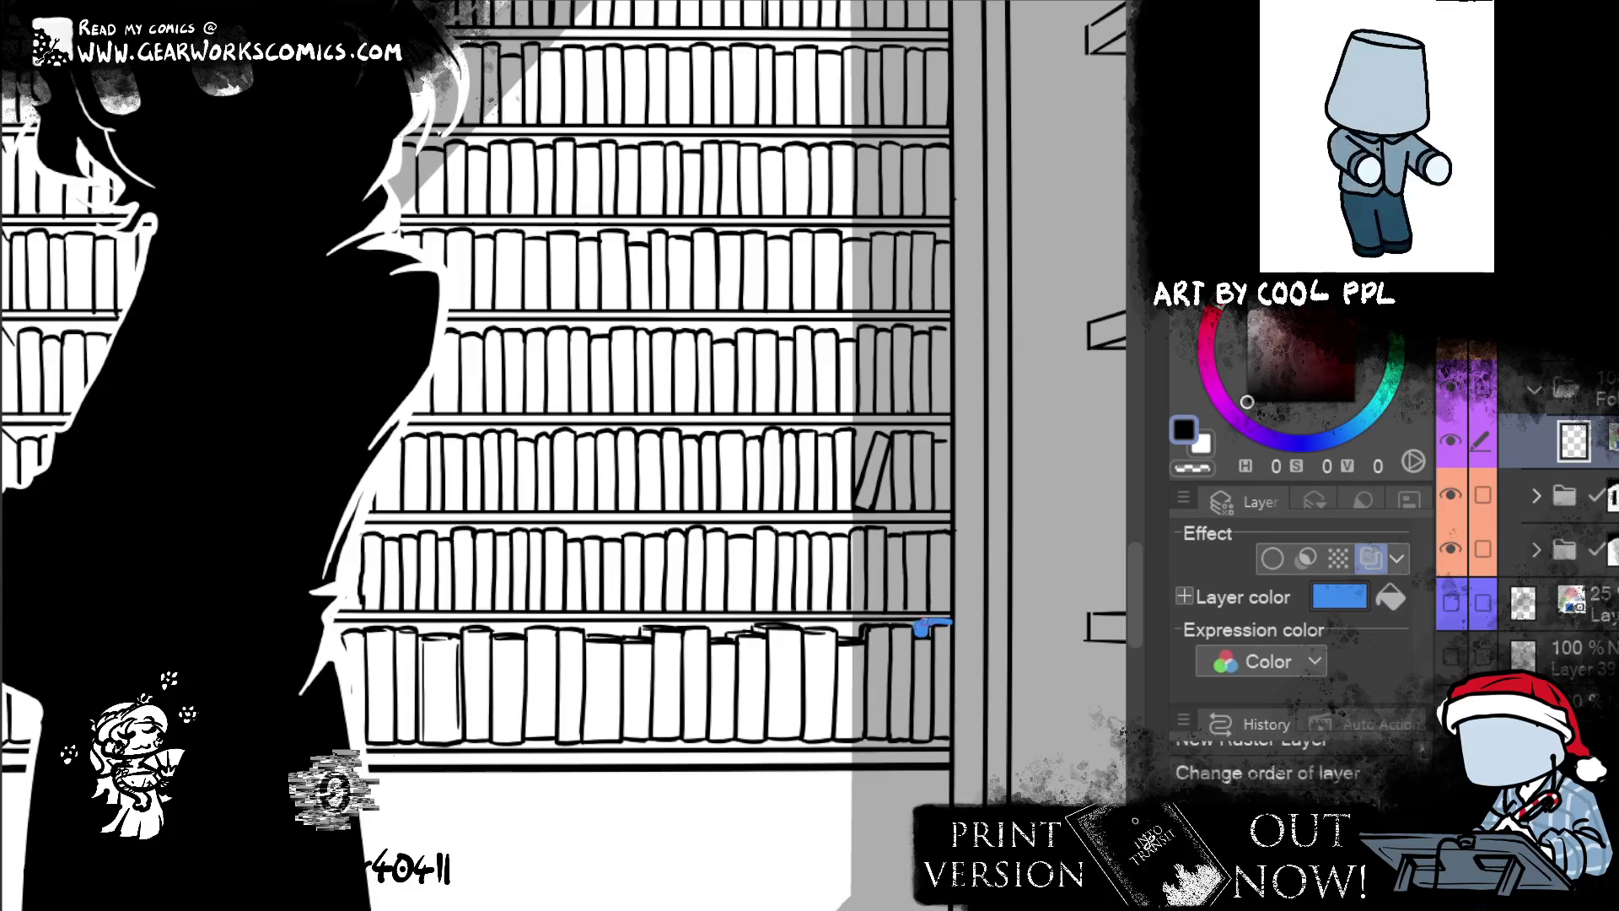
pyautogui.moveTo(909, 624)
pyautogui.mouseDown()
pyautogui.moveTo(584, 628)
pyautogui.moveTo(867, 645)
pyautogui.moveTo(622, 646)
pyautogui.mouseUp()
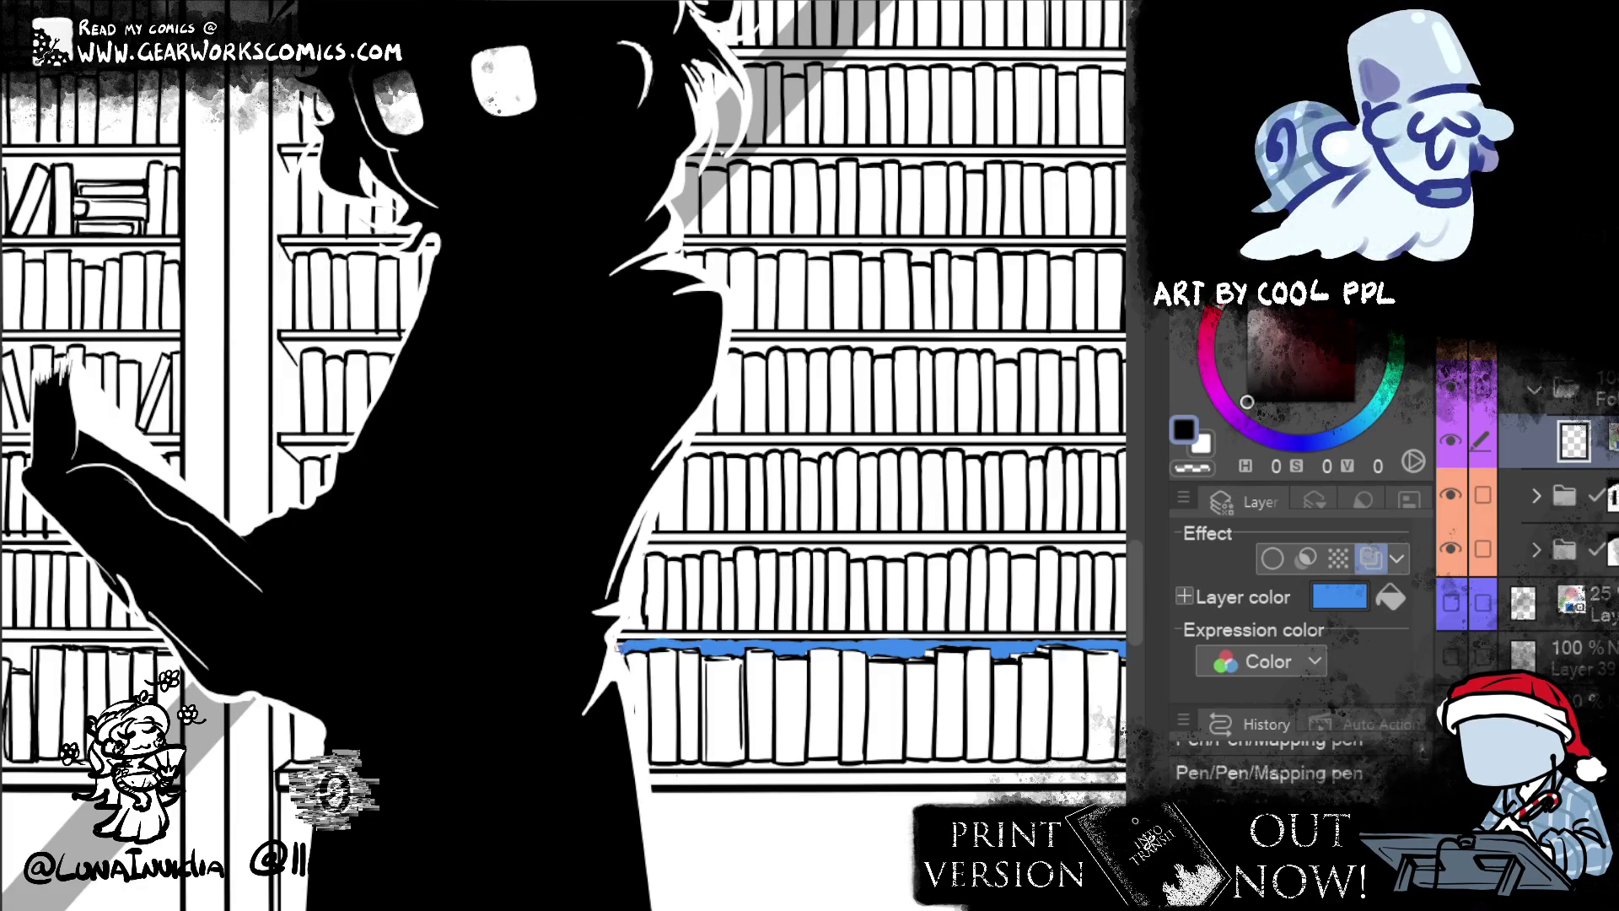
# - Paint a blue accent along the next shelf edge, extending it leftward
pyautogui.moveTo(885, 688)
pyautogui.mouseDown()
pyautogui.moveTo(349, 713)
pyautogui.moveTo(425, 729)
pyautogui.moveTo(475, 765)
pyautogui.mouseUp()
pyautogui.moveTo(861, 611); pyautogui.dragTo(676, 611)
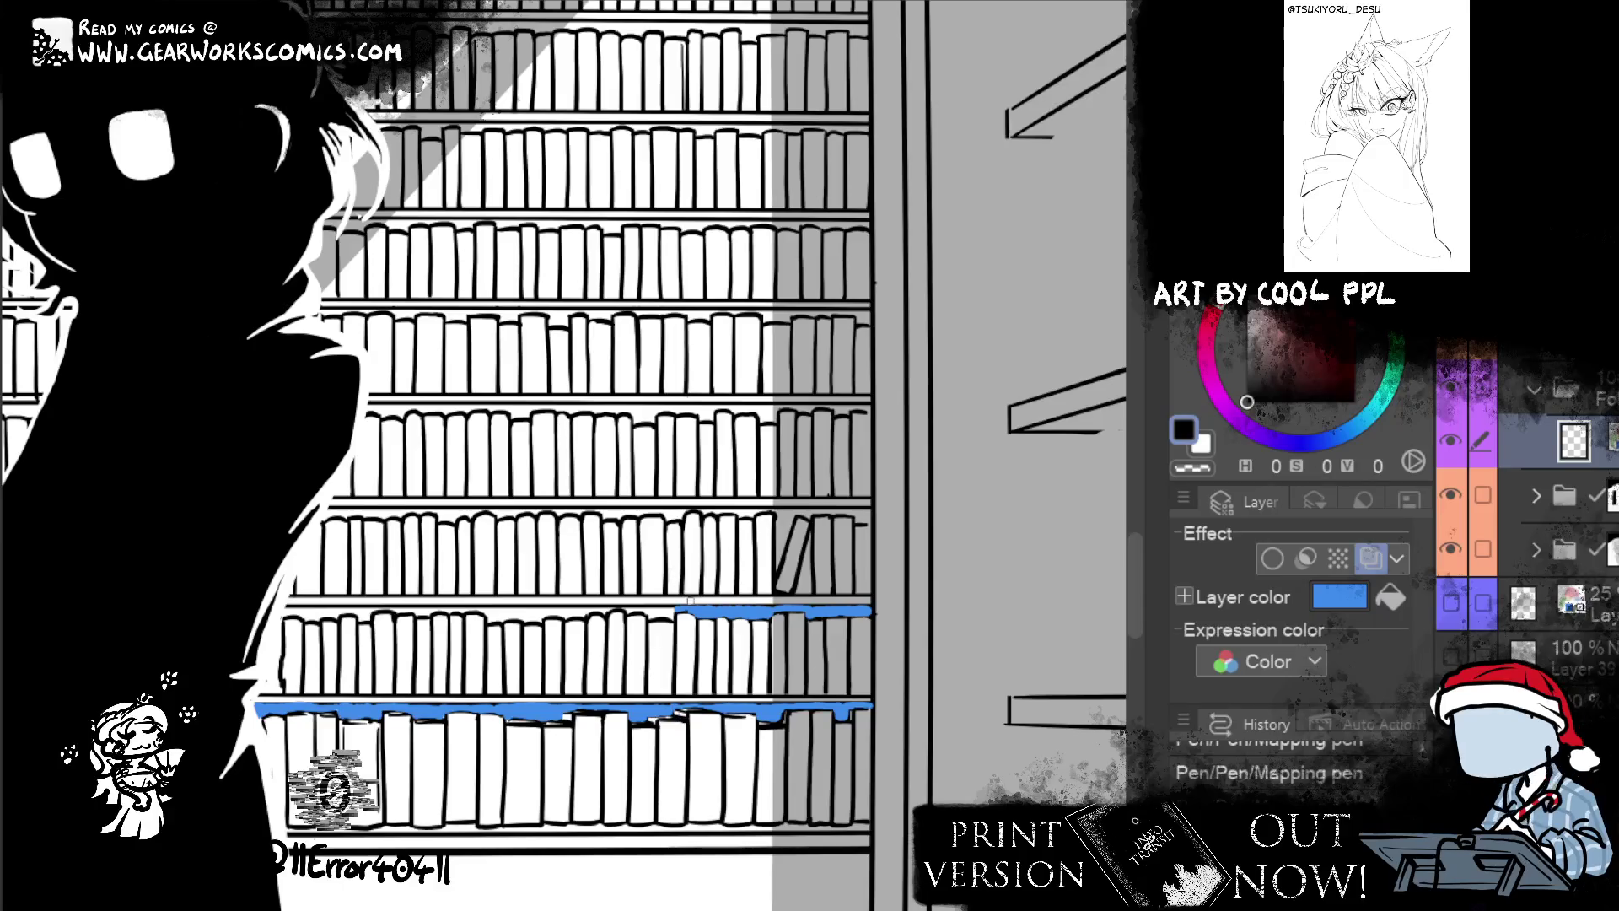
pyautogui.moveTo(684, 612); pyautogui.dragTo(668, 611)
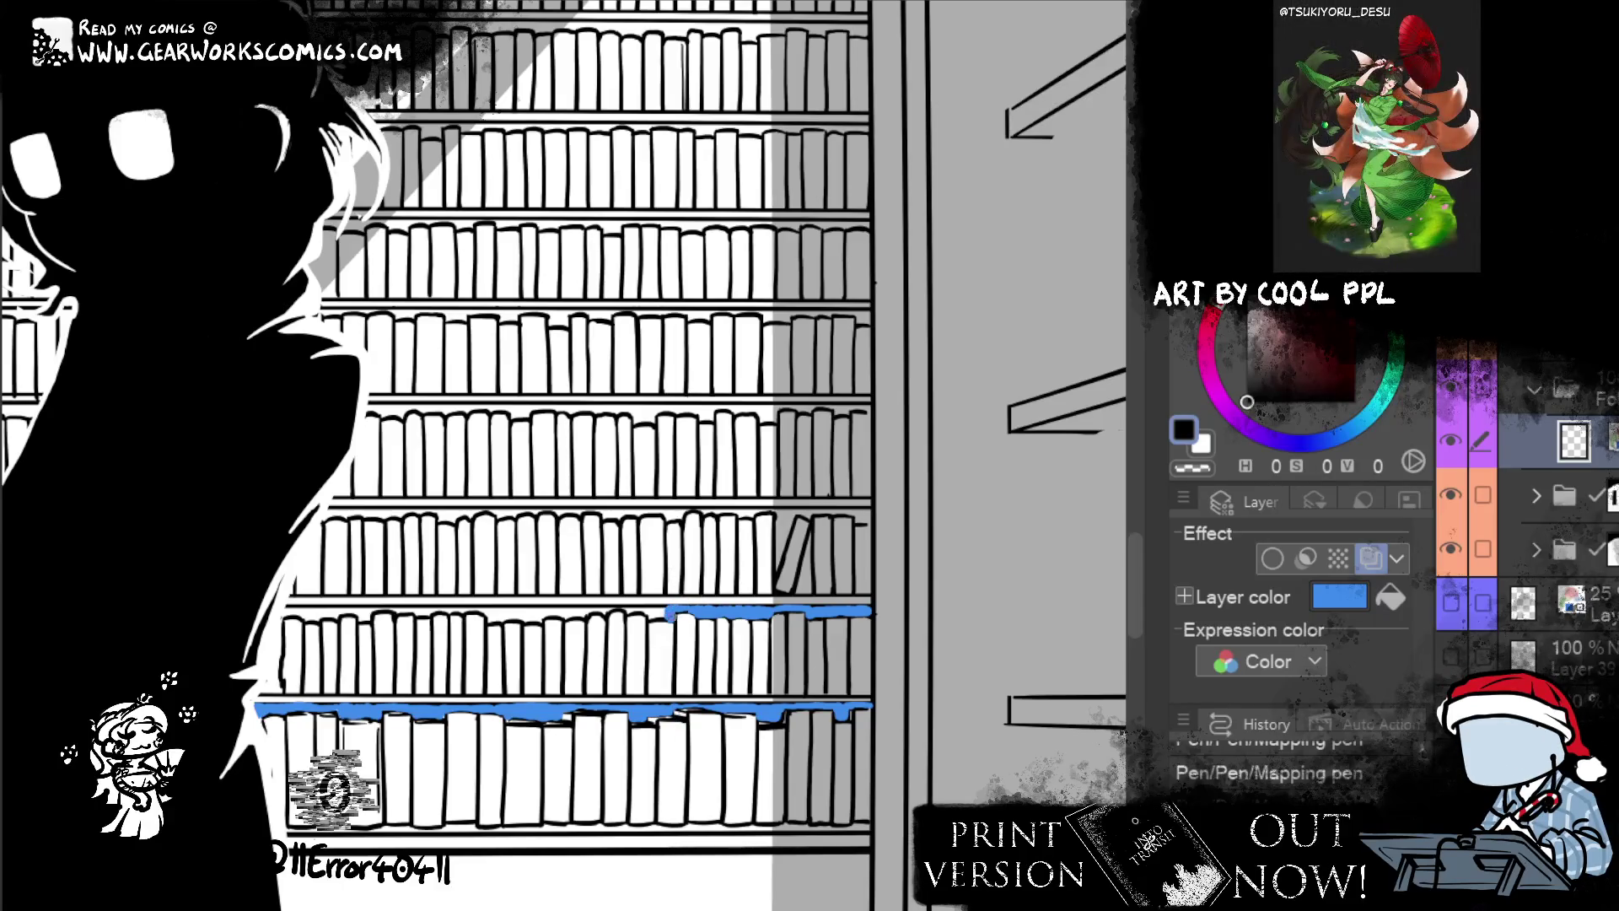
pyautogui.moveTo(668, 613)
pyautogui.mouseDown()
pyautogui.moveTo(592, 611)
pyautogui.moveTo(617, 608)
pyautogui.mouseUp()
# - Erase a stray bit, then run a blue accent leftward along the upper shelf edge
pyautogui.press('e')
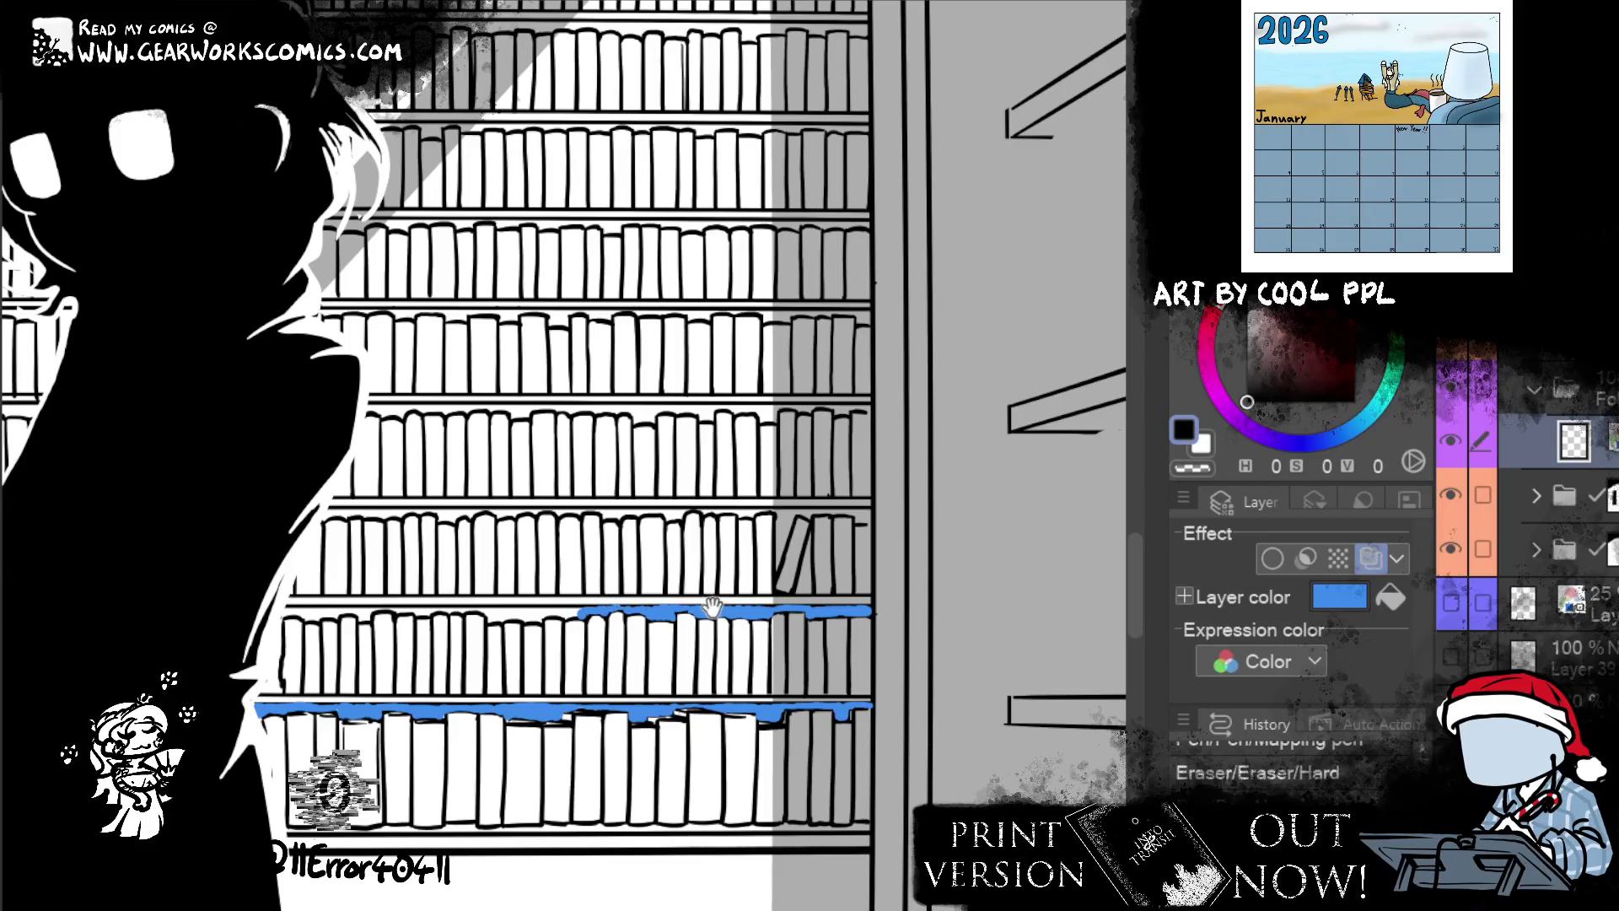
pyautogui.moveTo(772, 693)
pyautogui.mouseDown()
pyautogui.moveTo(998, 693)
pyautogui.moveTo(1099, 645)
pyautogui.mouseUp()
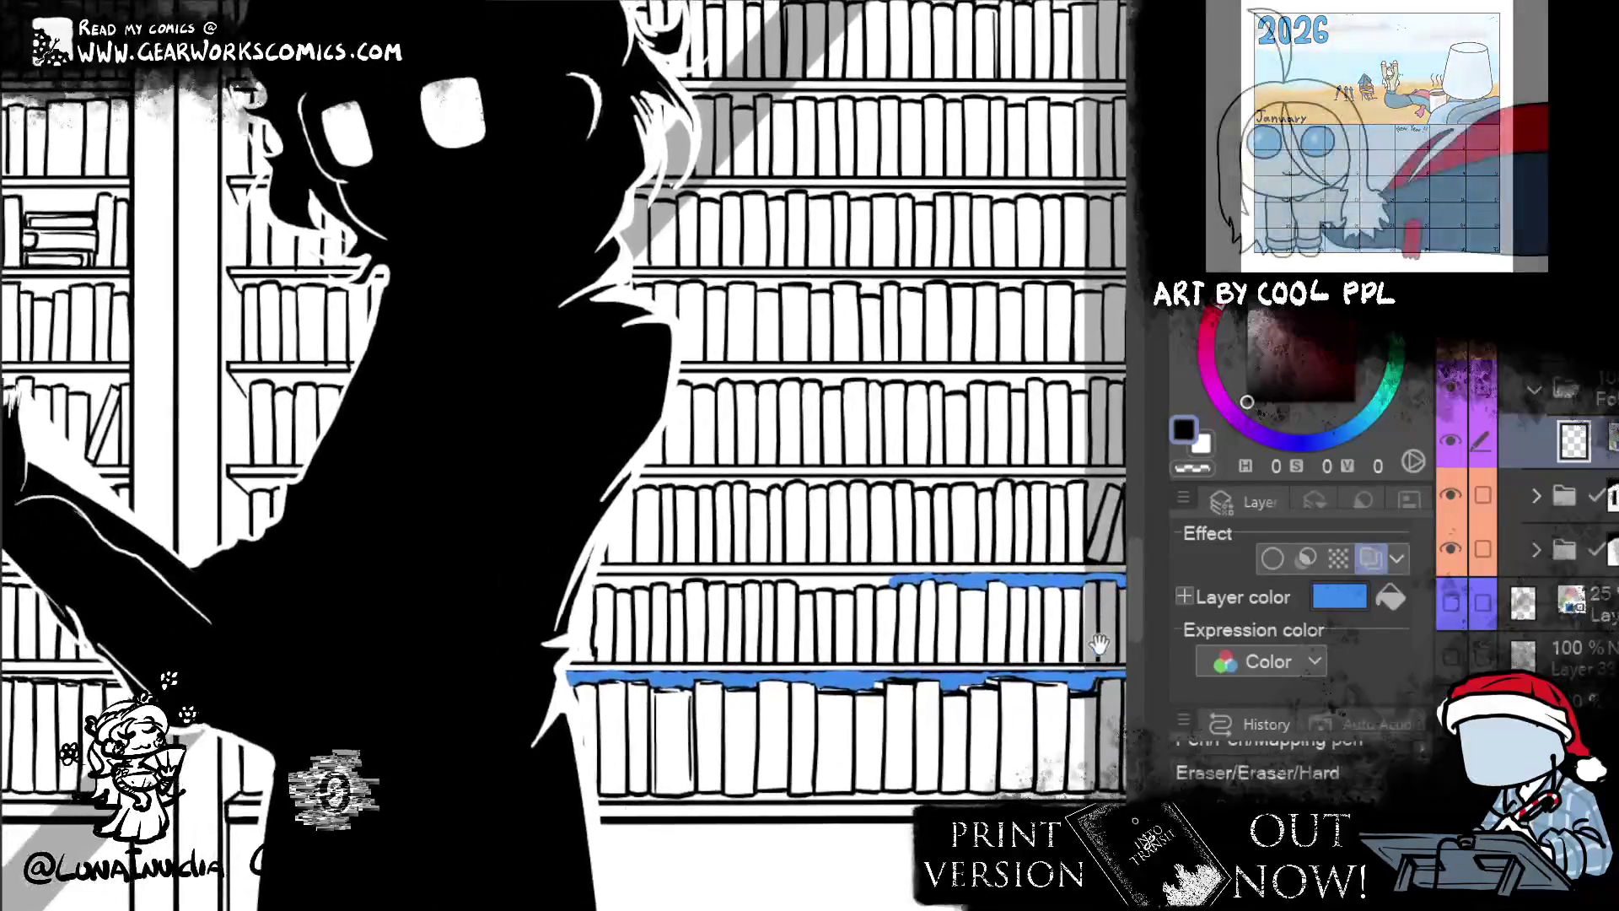
pyautogui.moveTo(892, 580); pyautogui.dragTo(767, 580)
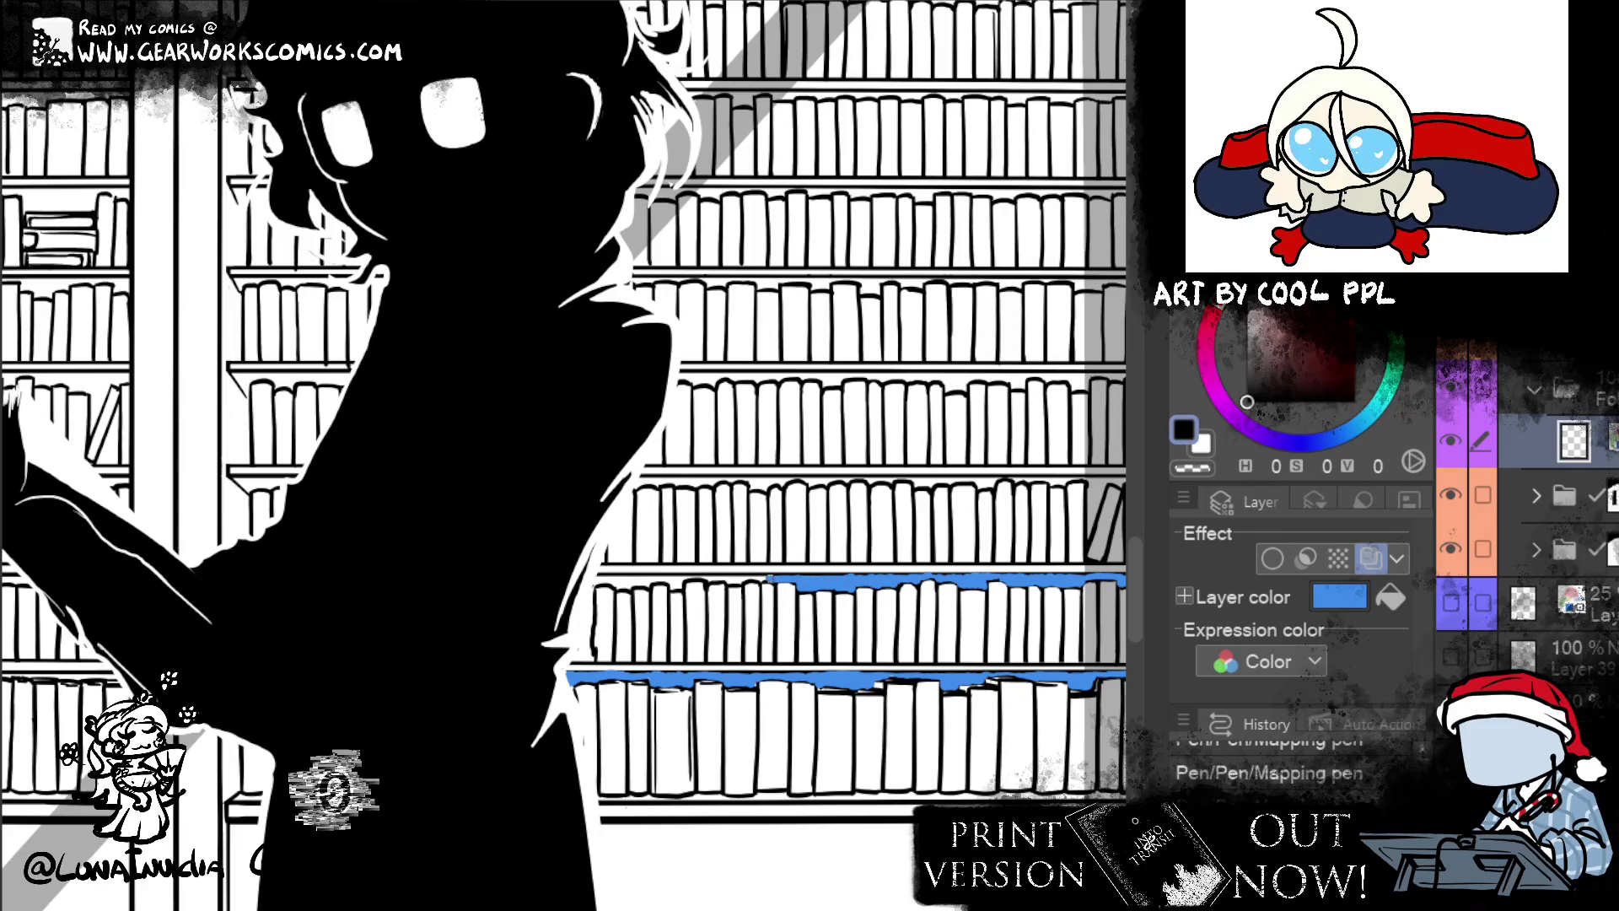
pyautogui.moveTo(759, 579); pyautogui.dragTo(736, 580)
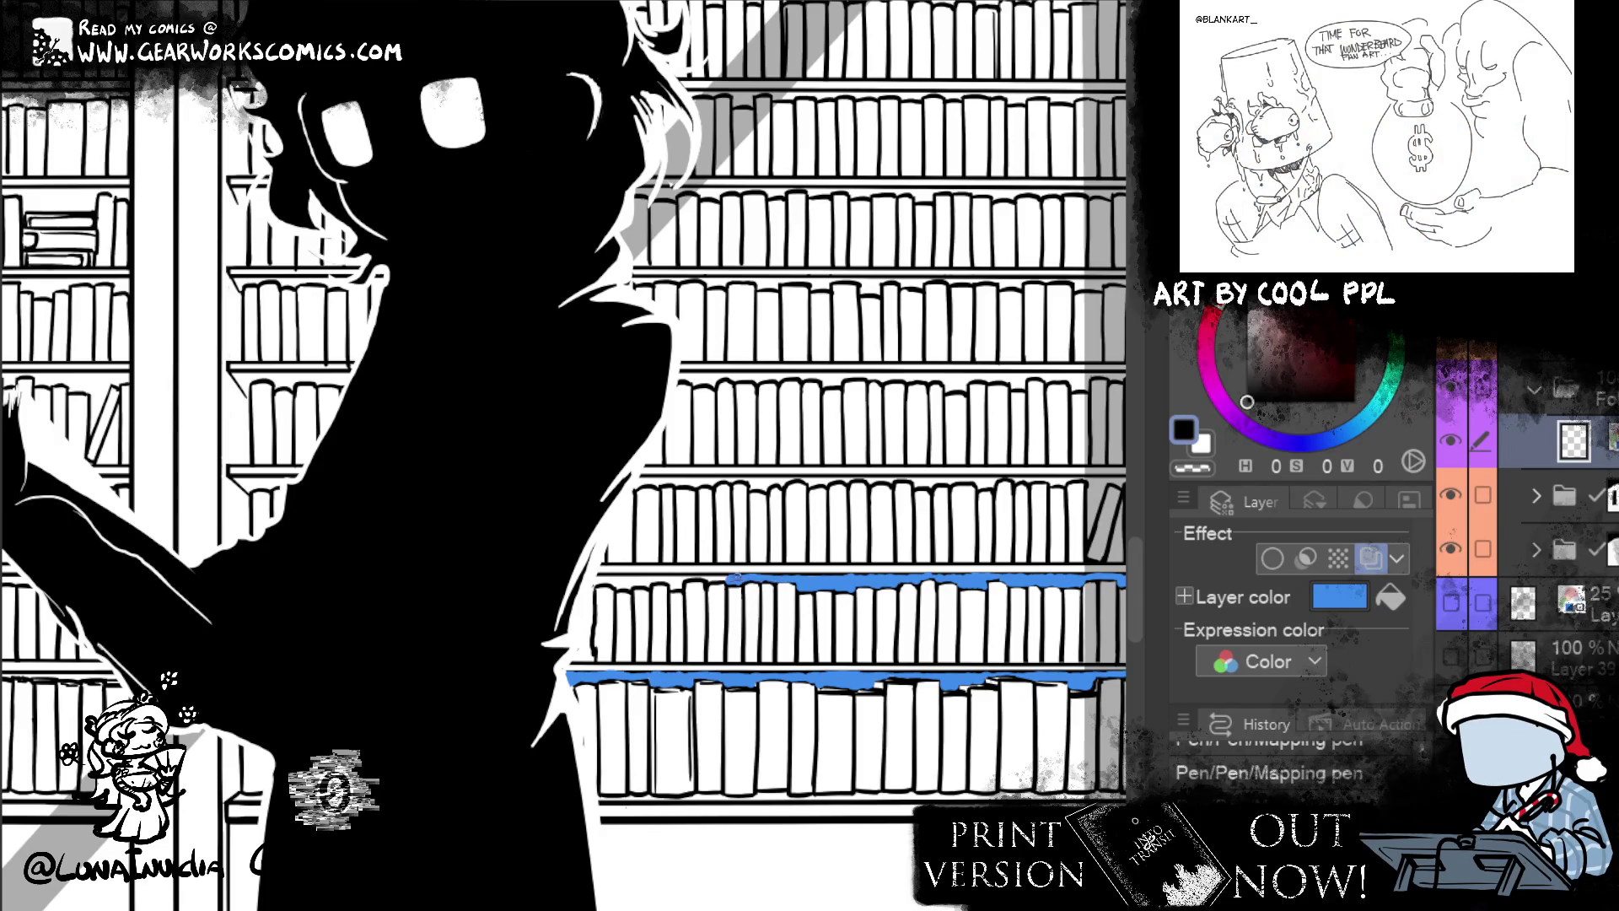
pyautogui.moveTo(725, 580); pyautogui.dragTo(666, 580)
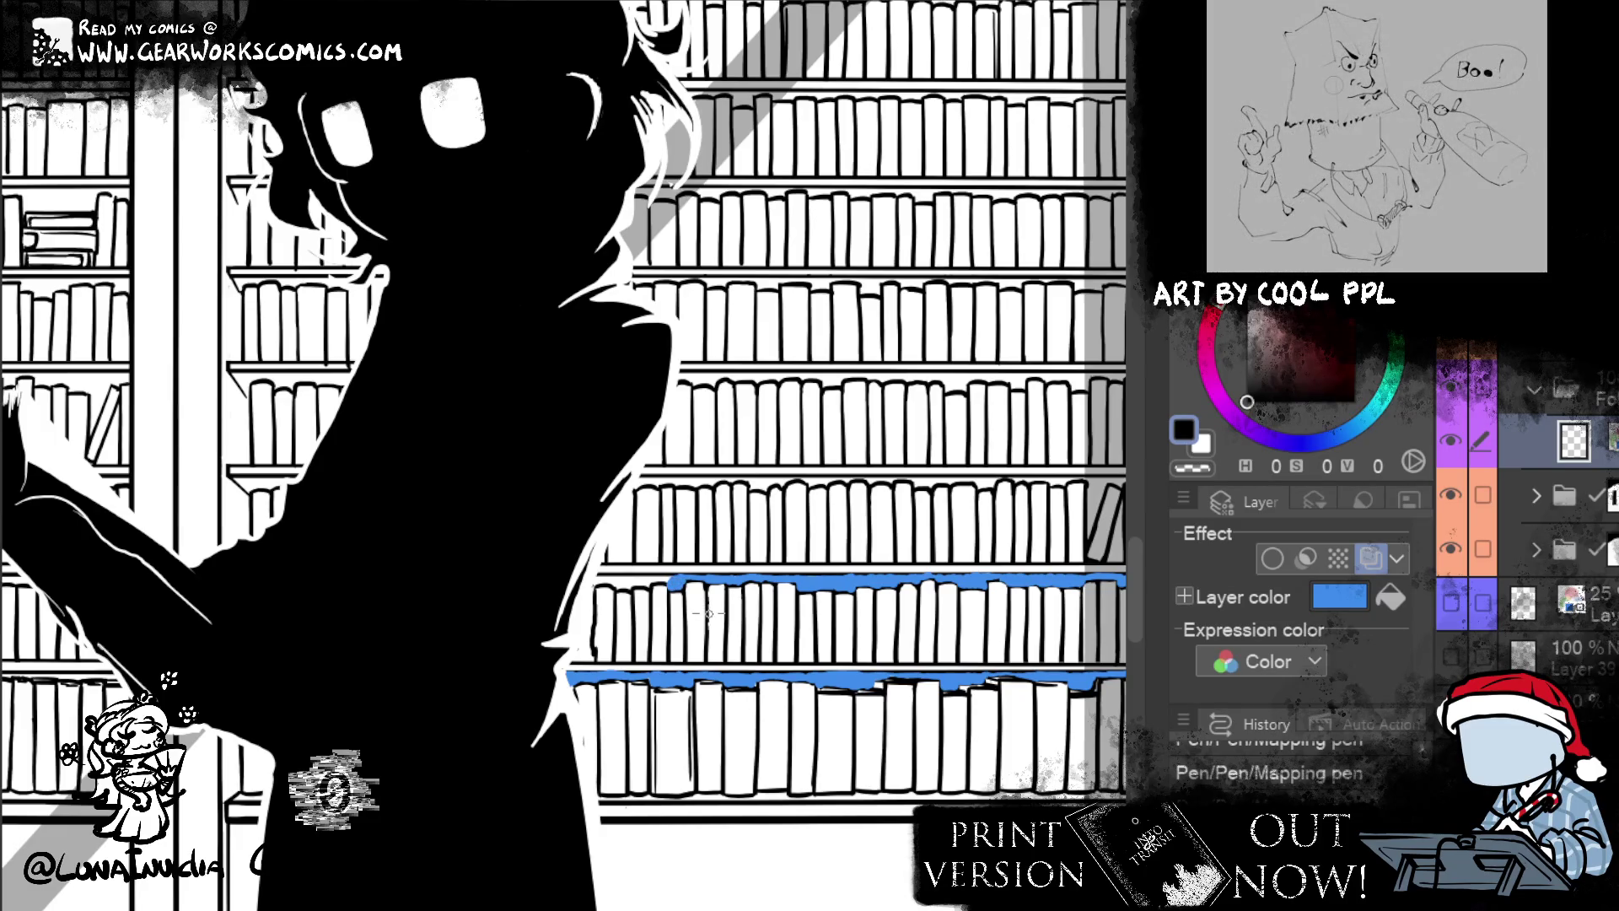
pyautogui.moveTo(667, 580); pyautogui.dragTo(607, 581)
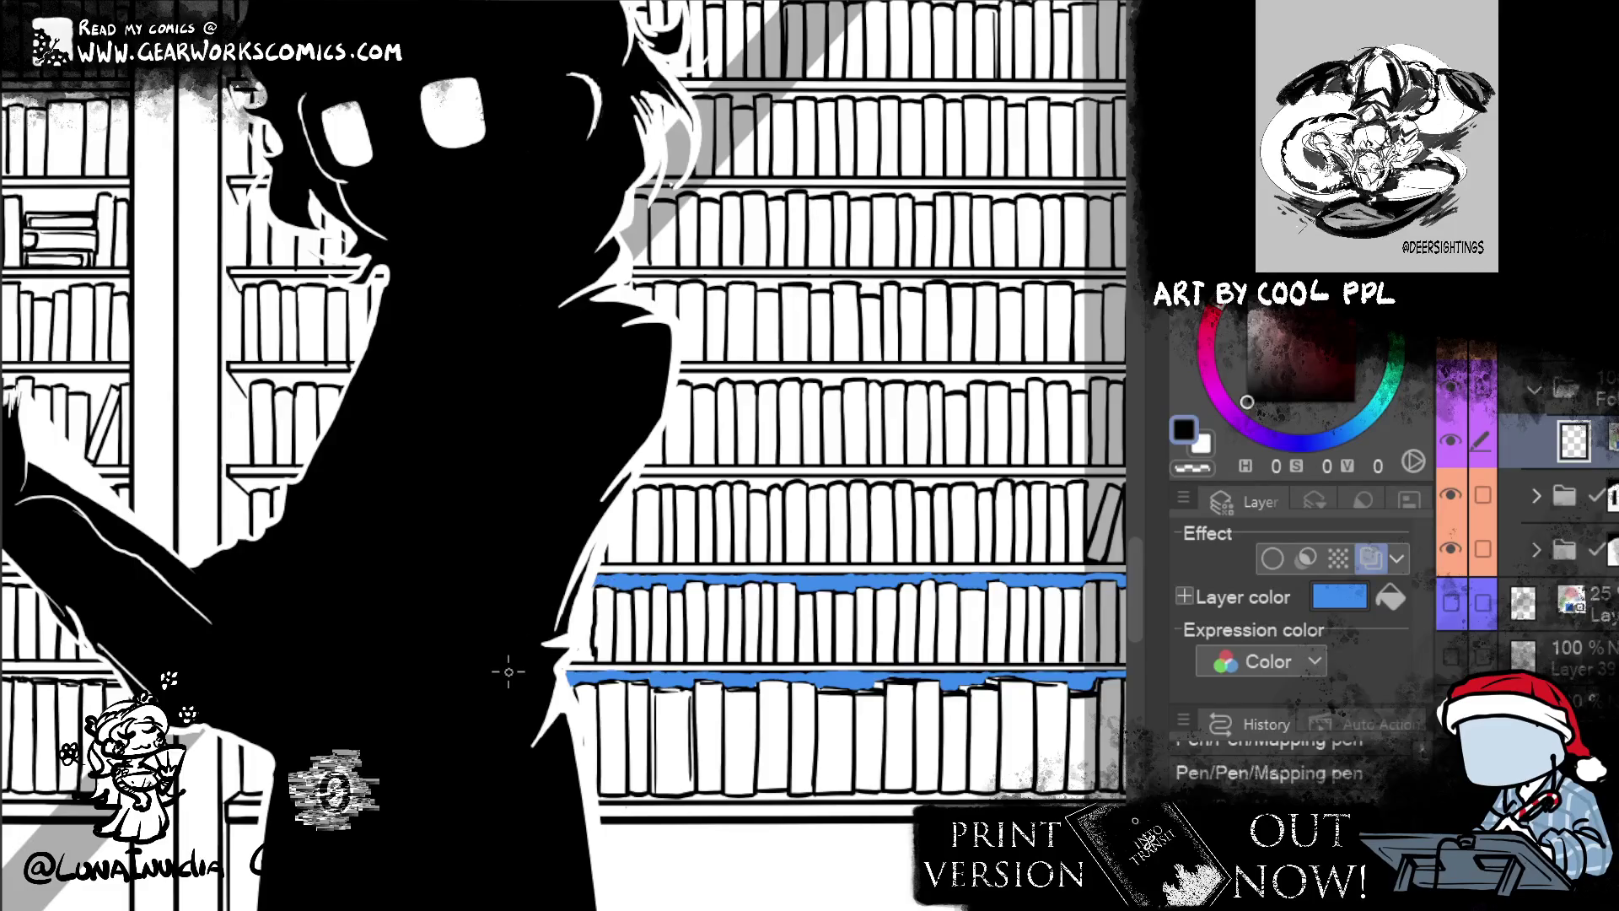
# - Paint blue along the tilted book's edges and the shelf top beside it
pyautogui.moveTo(508, 672); pyautogui.dragTo(365, 682)
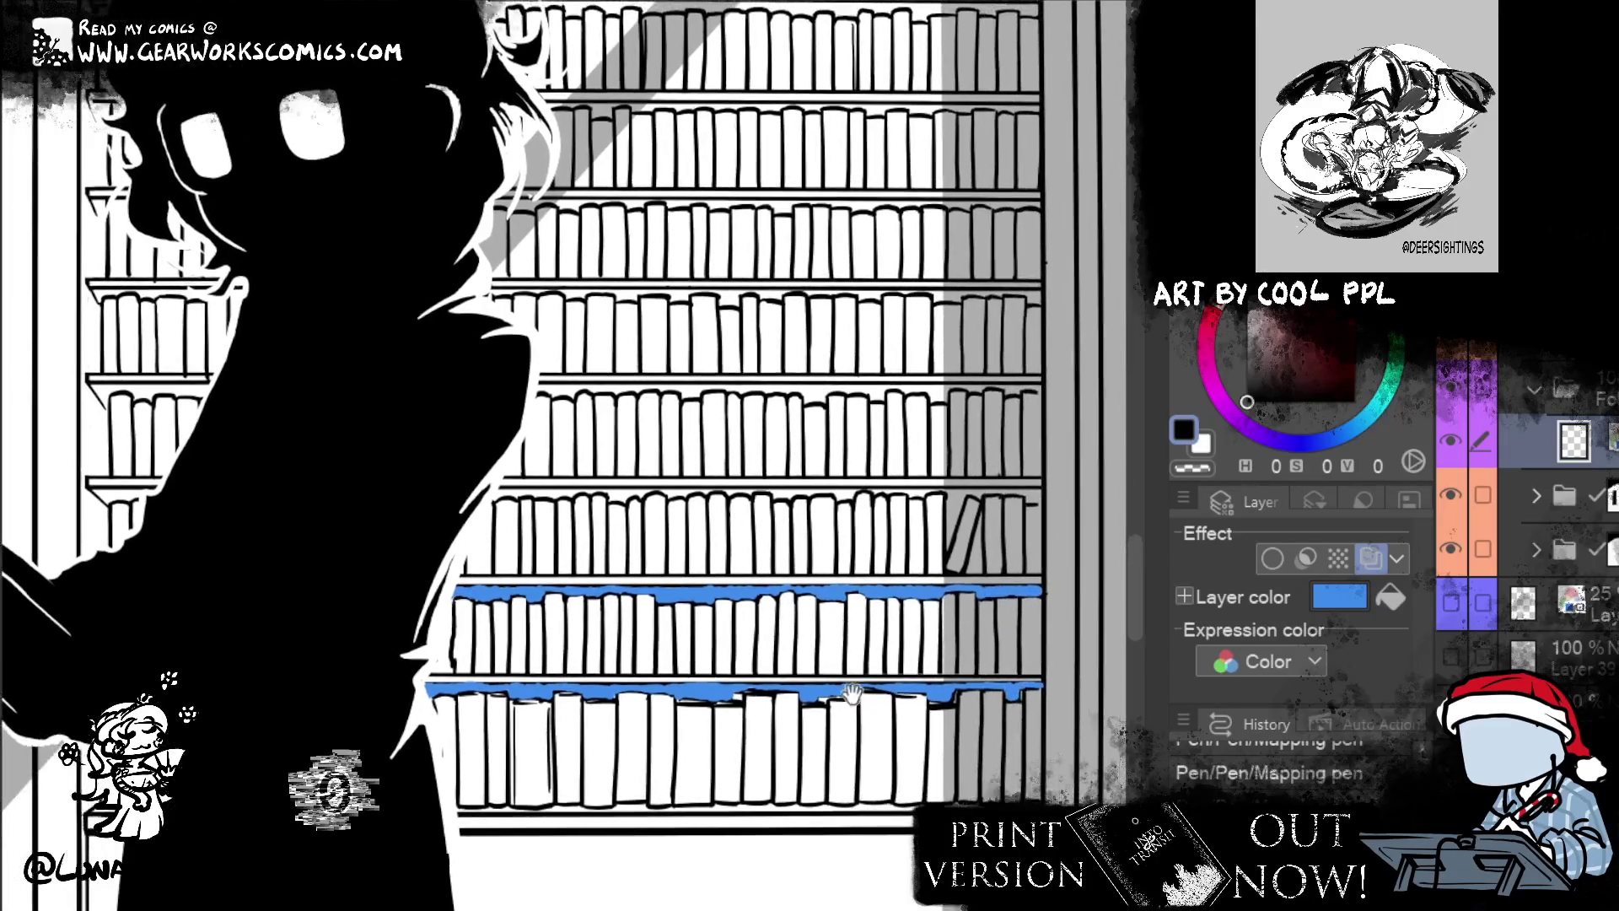
pyautogui.moveTo(980, 513); pyautogui.dragTo(977, 567)
pyautogui.moveTo(968, 494); pyautogui.dragTo(945, 552)
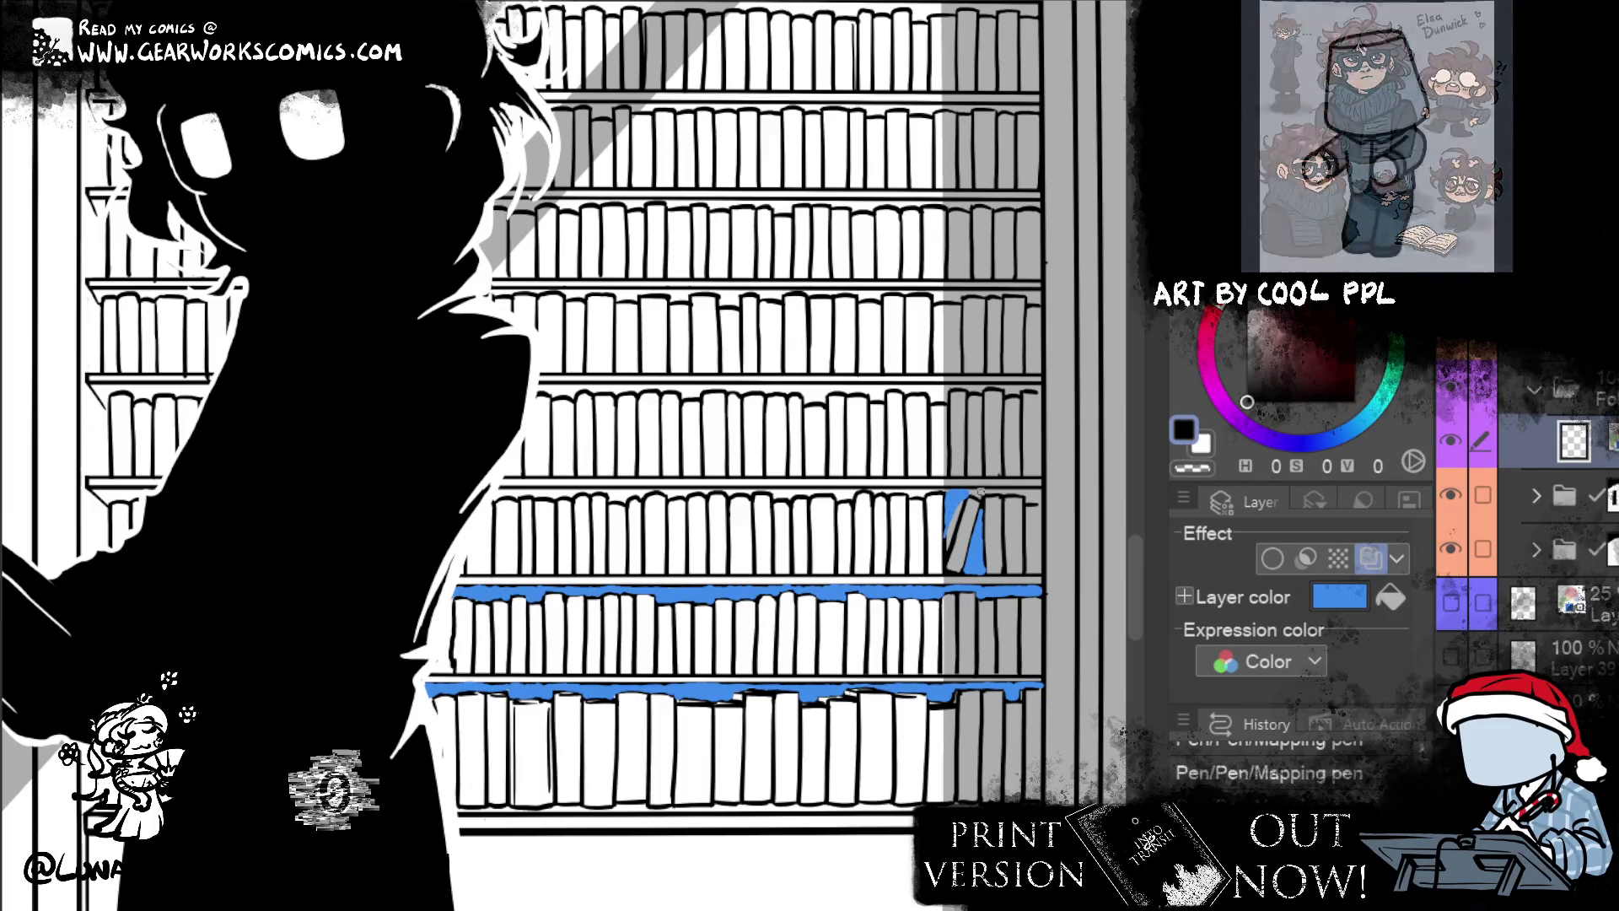
pyautogui.moveTo(988, 493); pyautogui.dragTo(1030, 498)
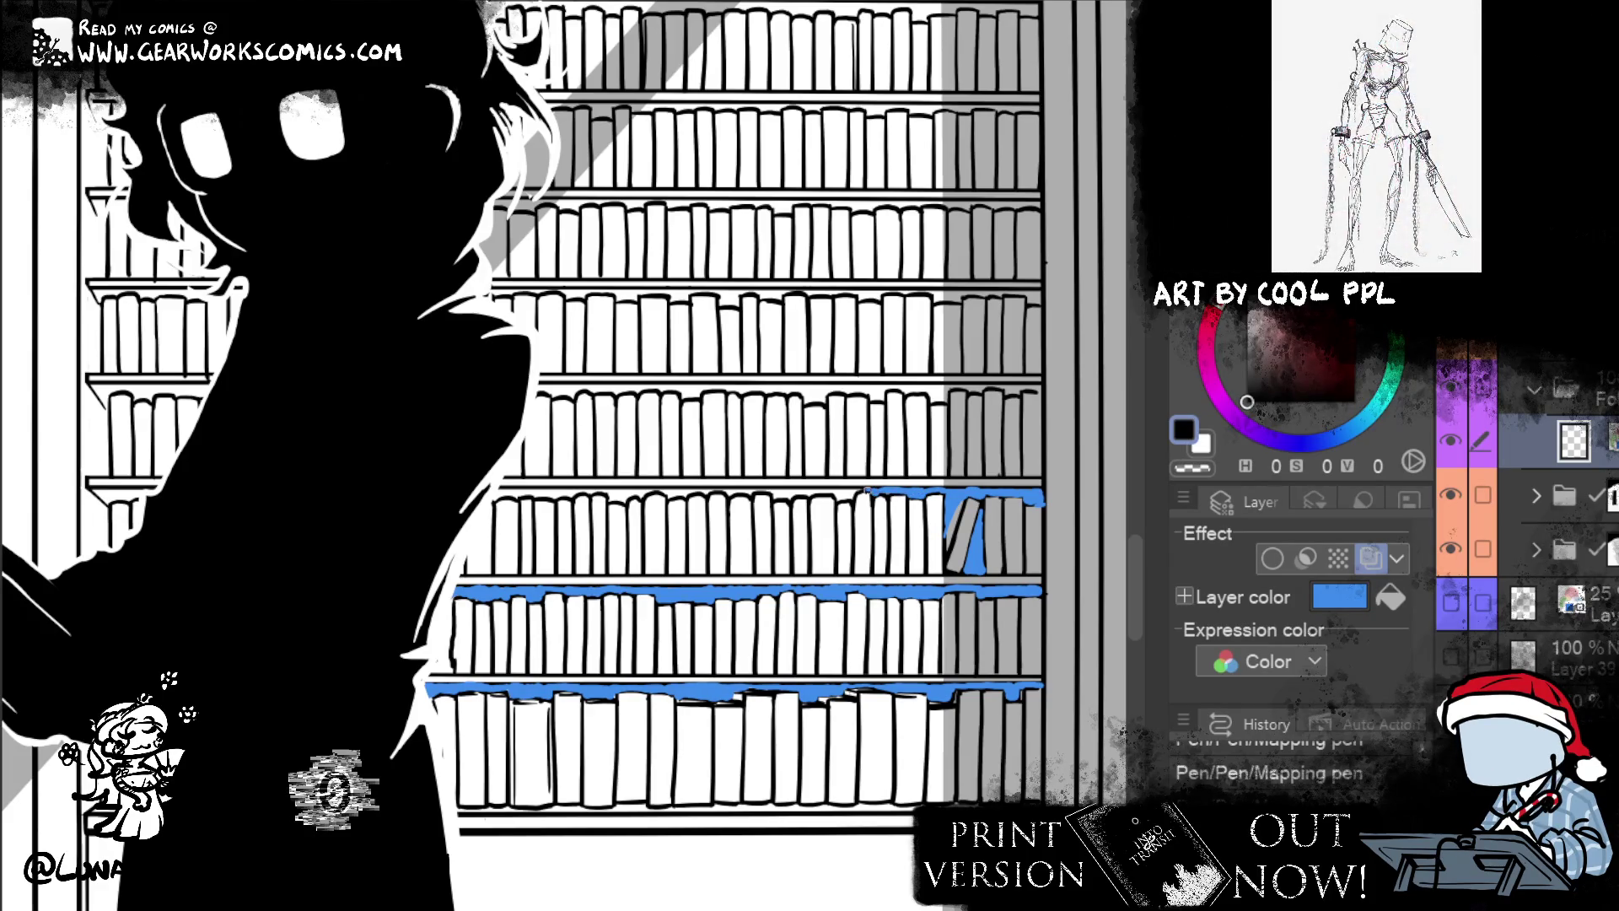
pyautogui.moveTo(852, 494); pyautogui.dragTo(780, 493)
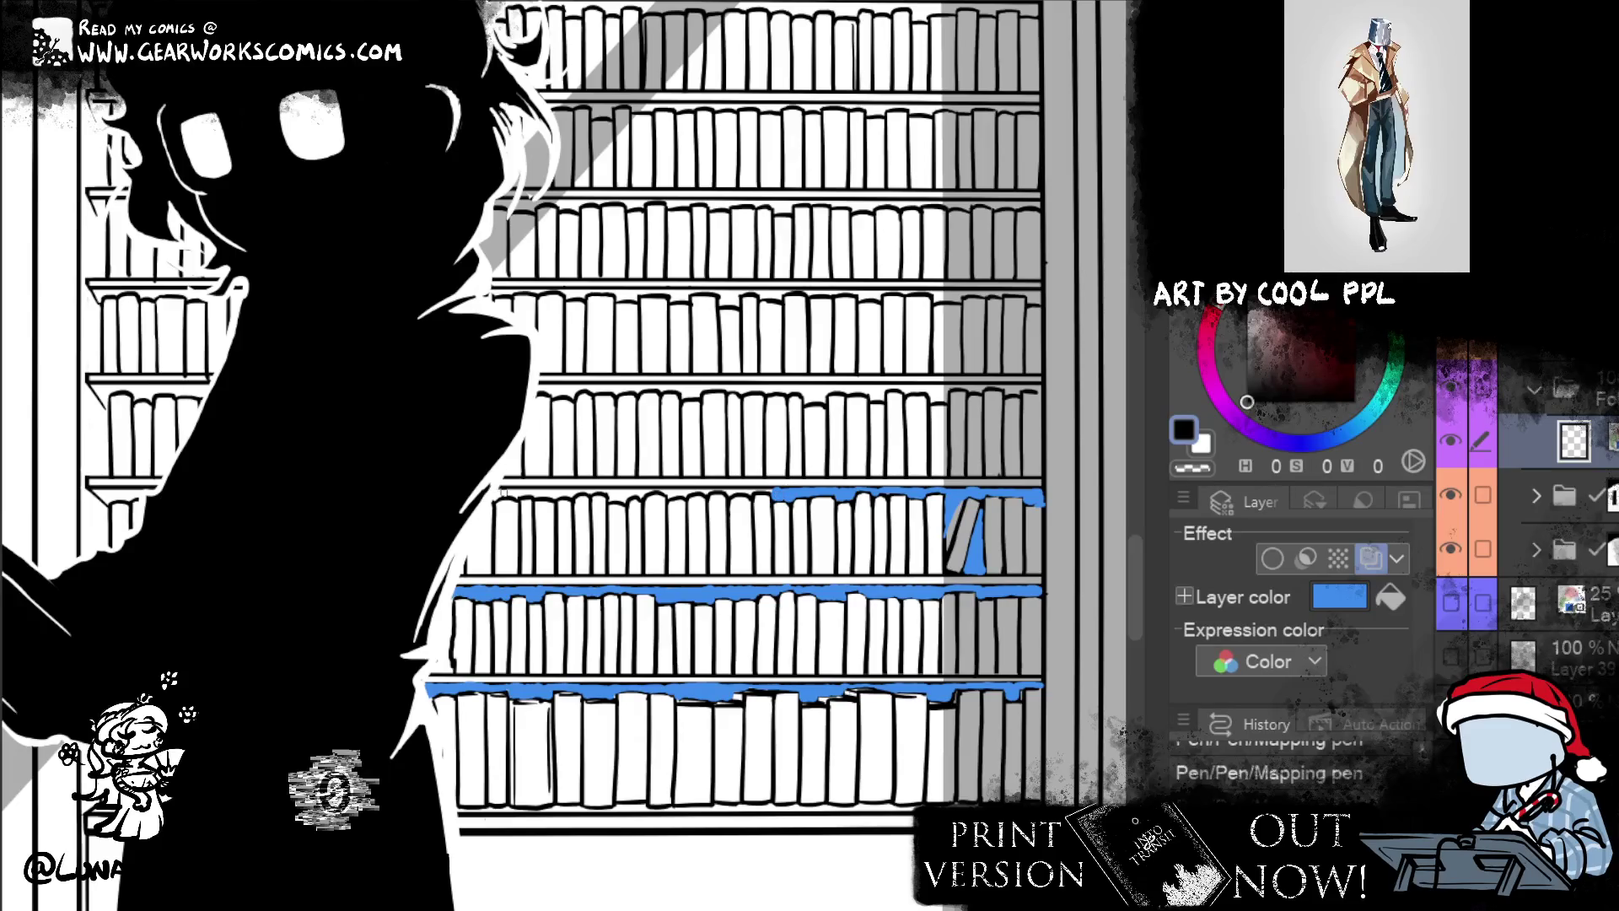
# - Add blue strokes along the left bookcase's shelf top and up its vertical edge
pyautogui.moveTo(518, 492); pyautogui.dragTo(646, 494)
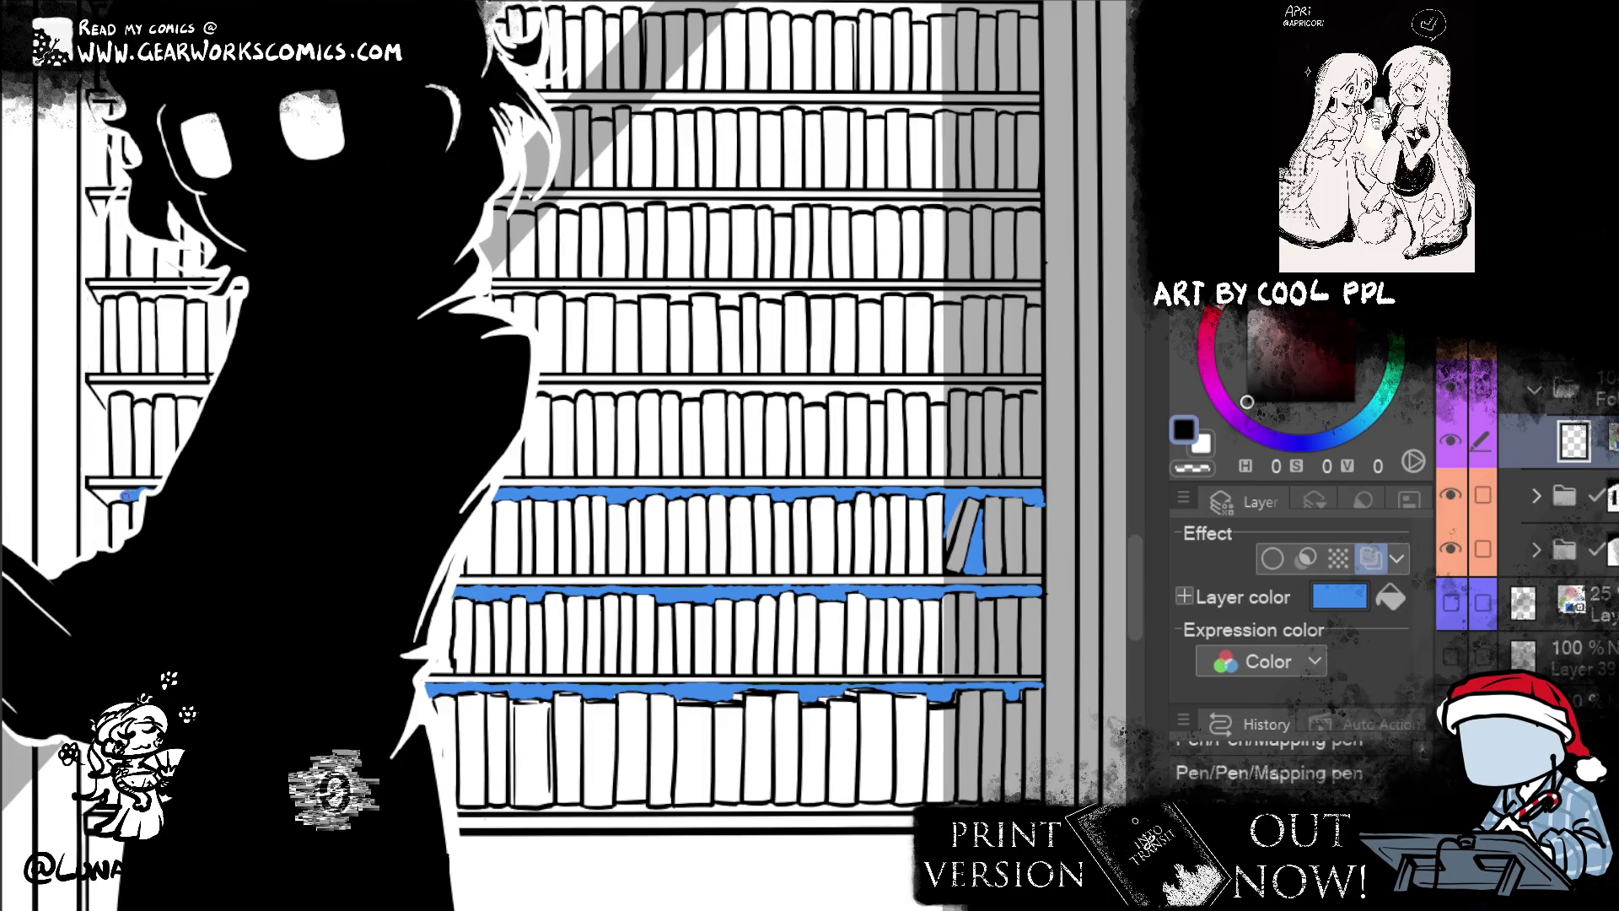
pyautogui.moveTo(130, 493); pyautogui.dragTo(96, 493)
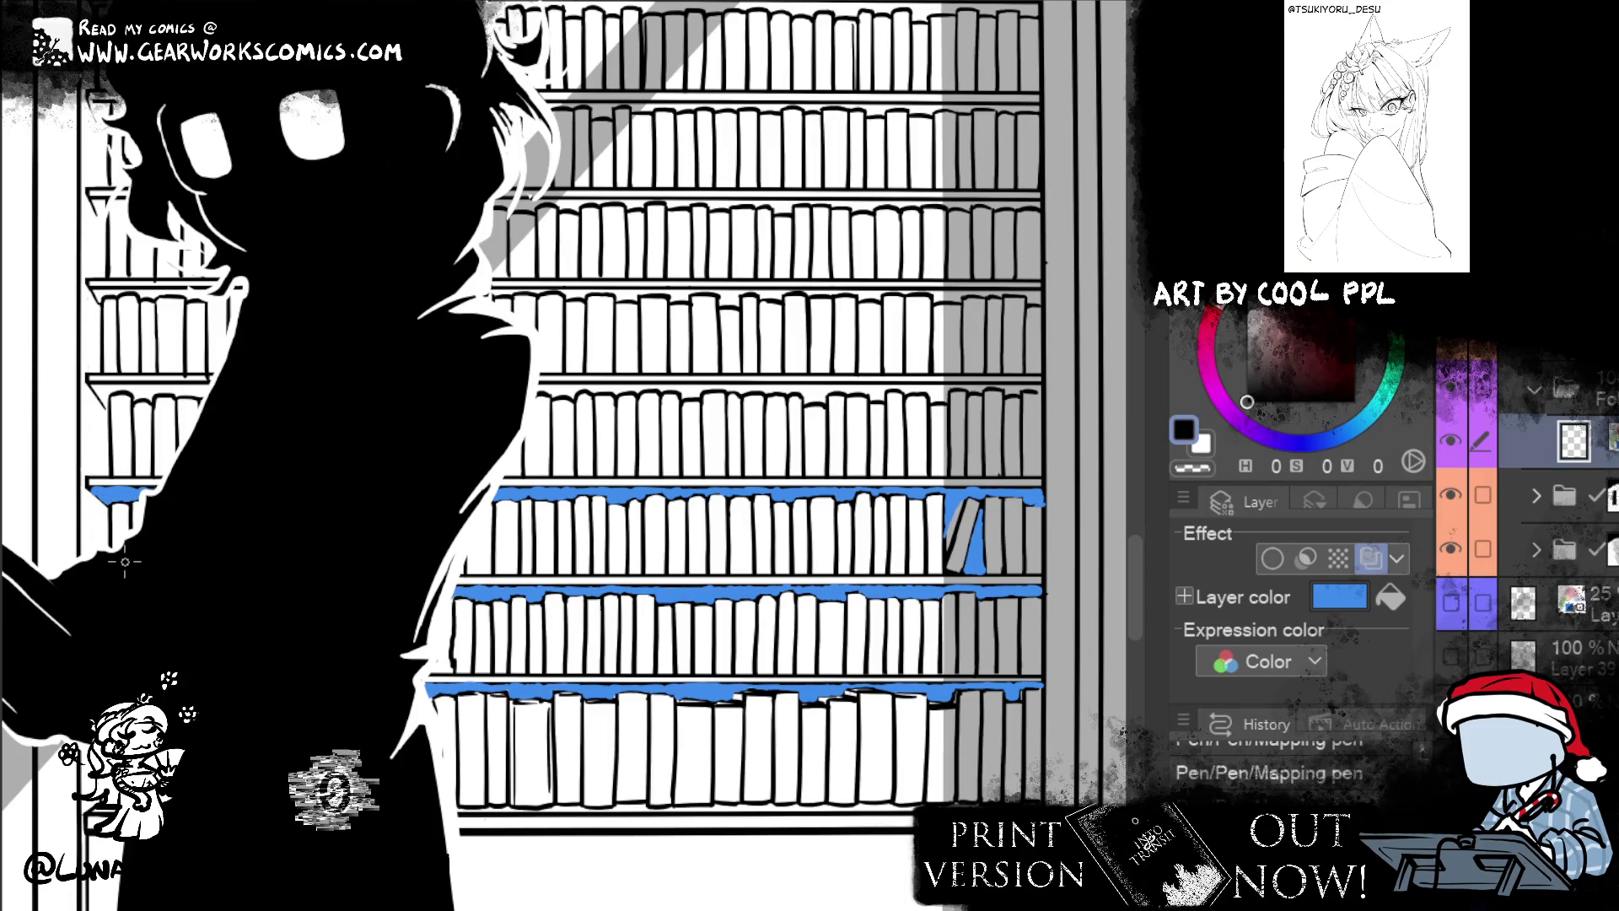
pyautogui.moveTo(91, 499); pyautogui.dragTo(110, 545)
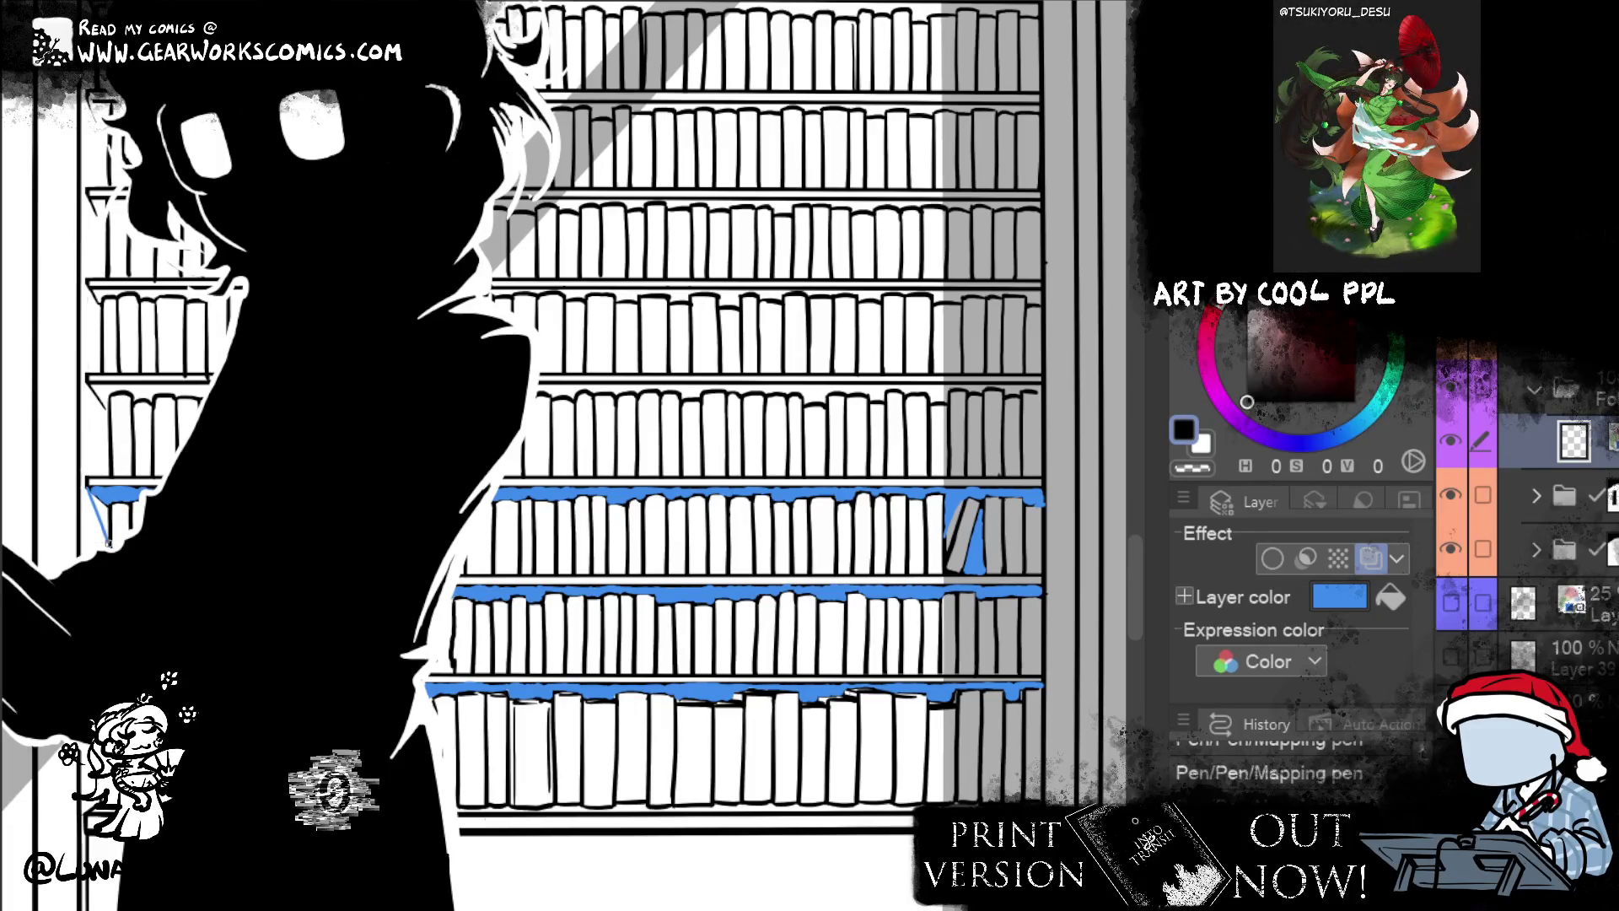
pyautogui.moveTo(110, 516); pyautogui.dragTo(104, 534)
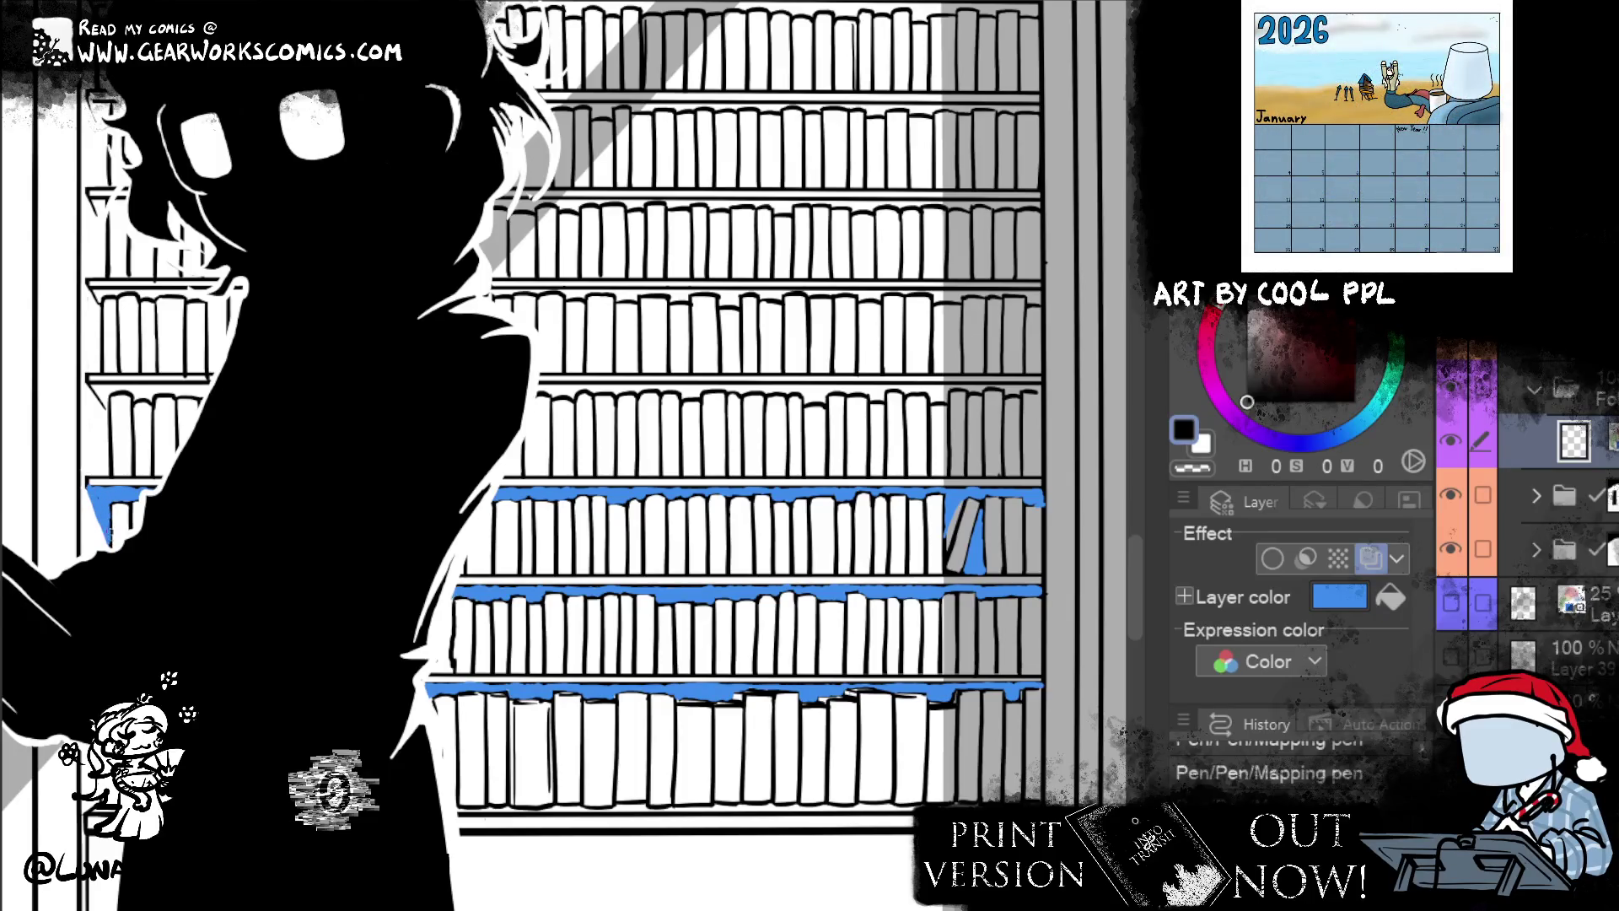
pyautogui.scroll(2, 554, 438)
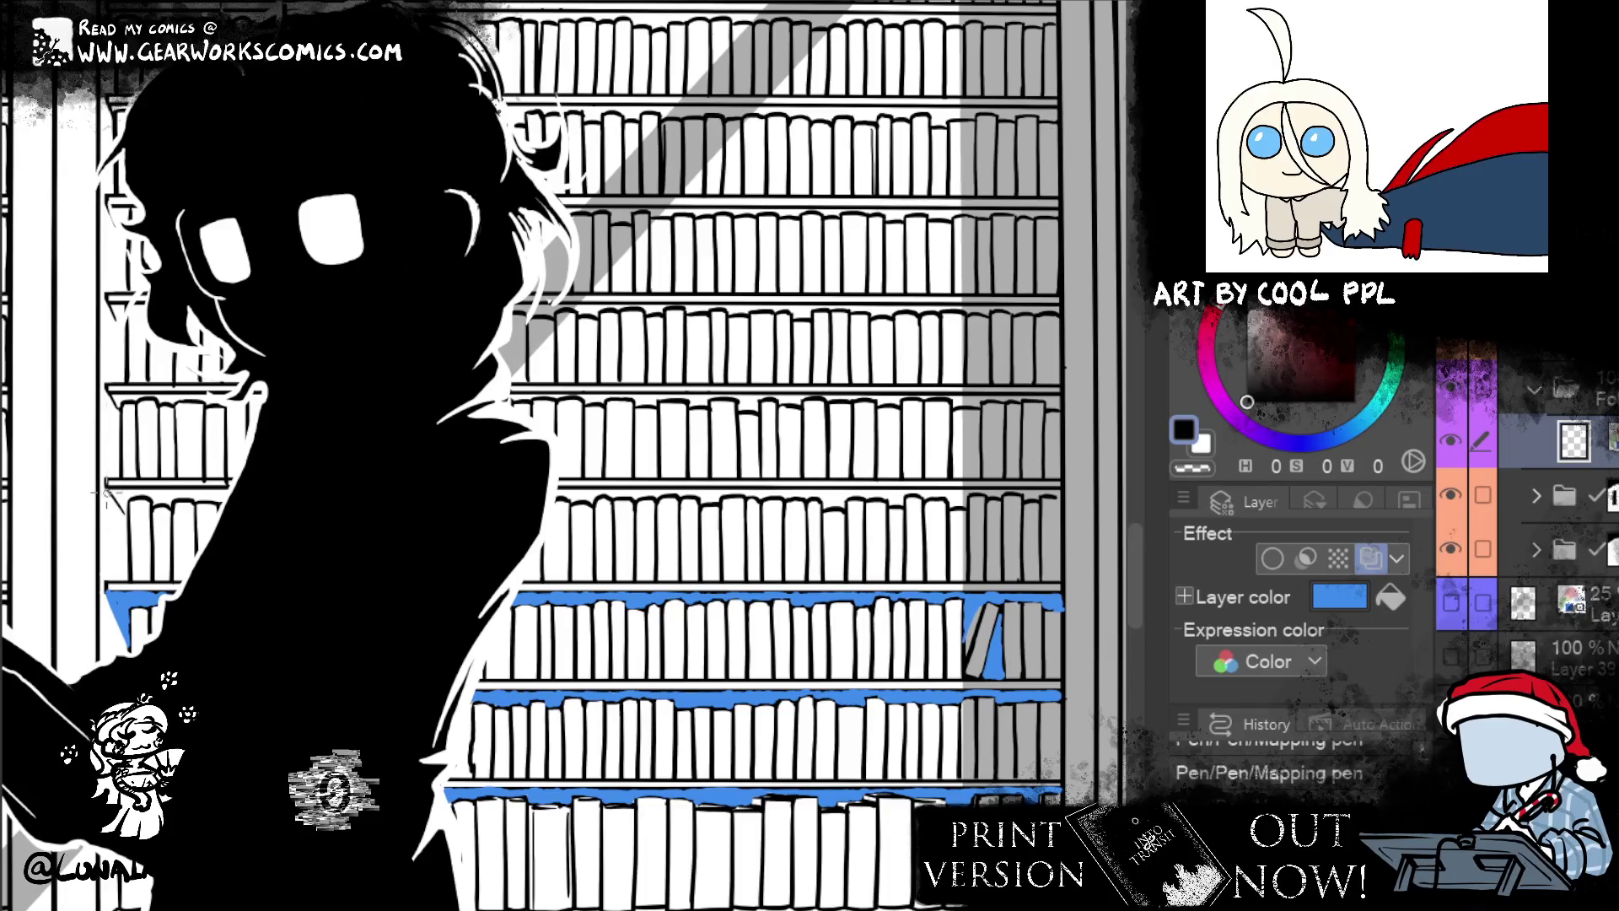
pyautogui.moveTo(106, 487); pyautogui.dragTo(129, 571)
pyautogui.moveTo(106, 387); pyautogui.dragTo(117, 449)
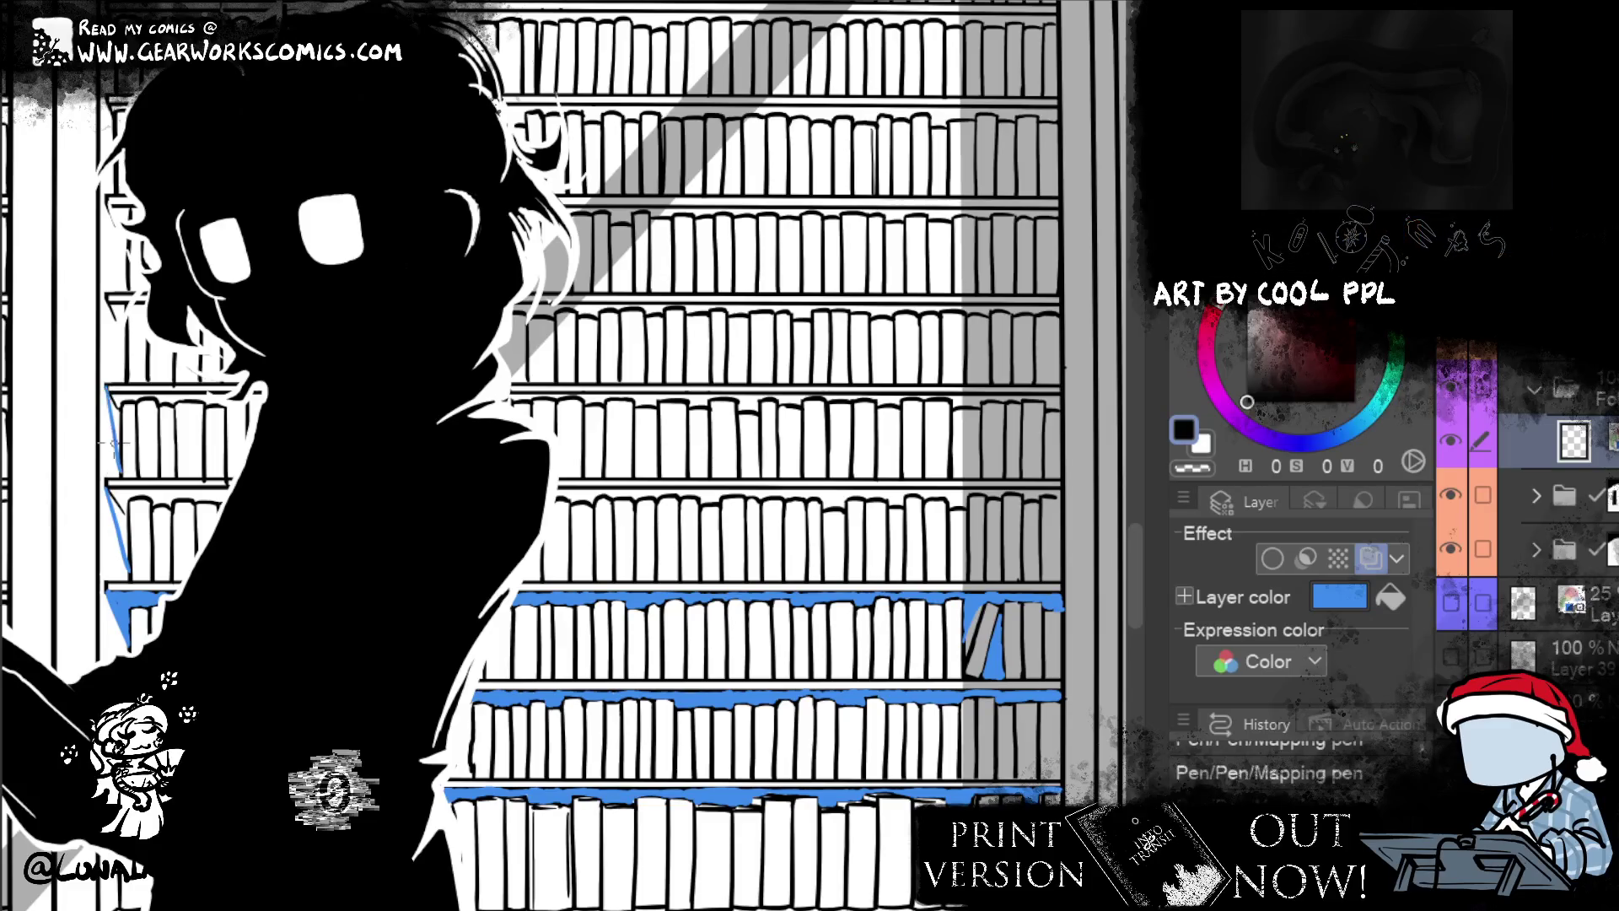
# - Fill the shelf gap beside the figure with blue and add a diagonal stroke
pyautogui.moveTo(328, 348); pyautogui.dragTo(391, 514)
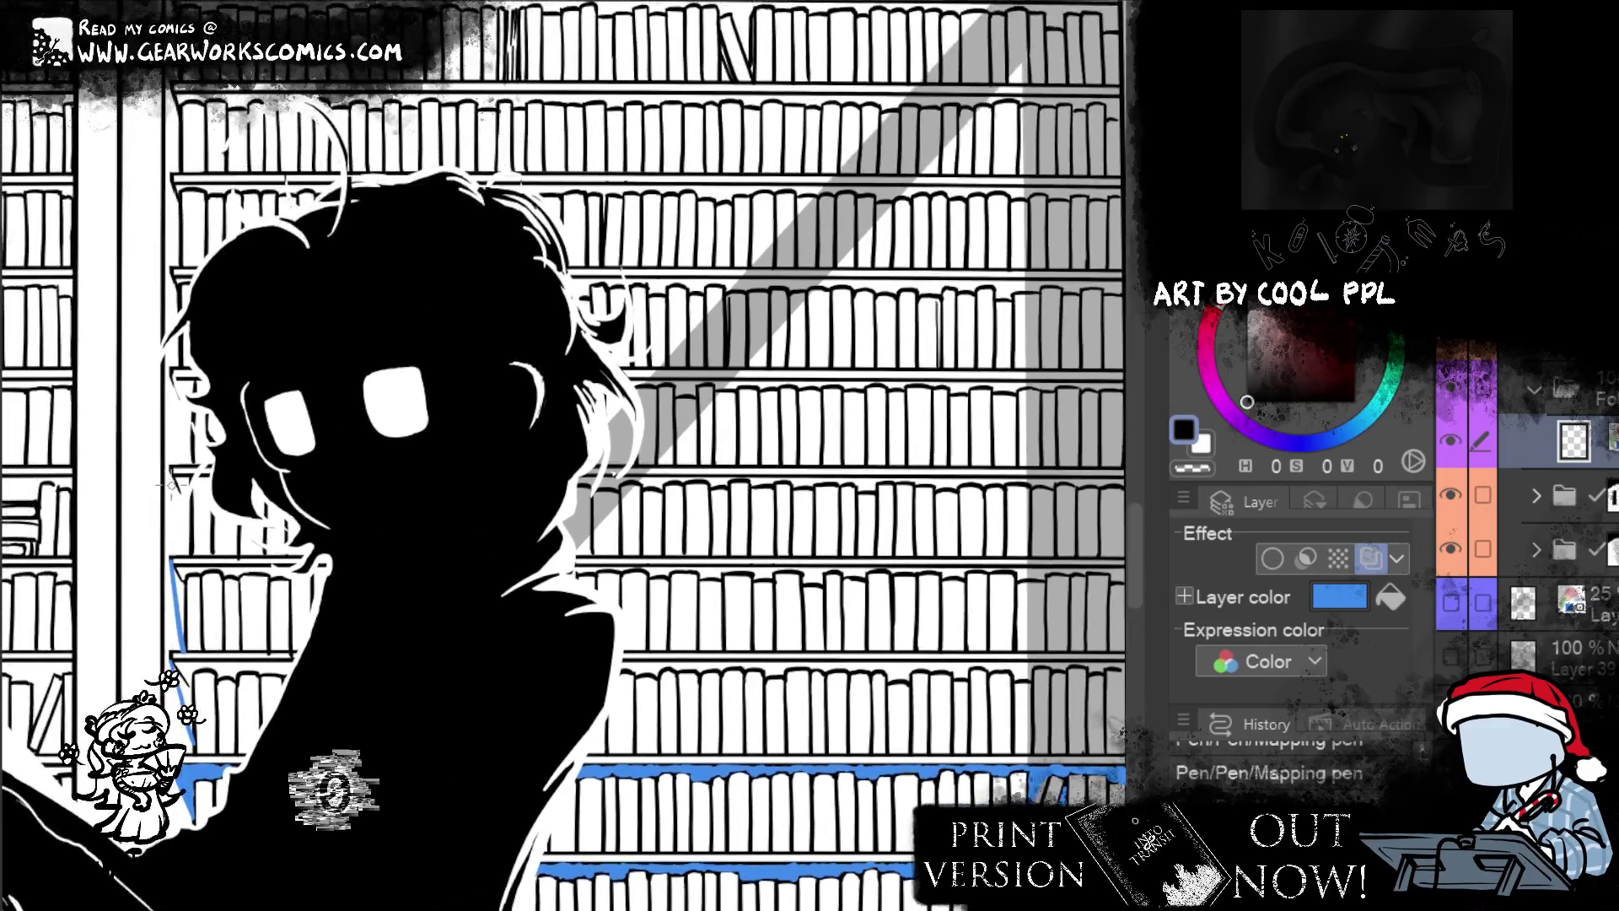
pyautogui.scroll(-3, 187, 512)
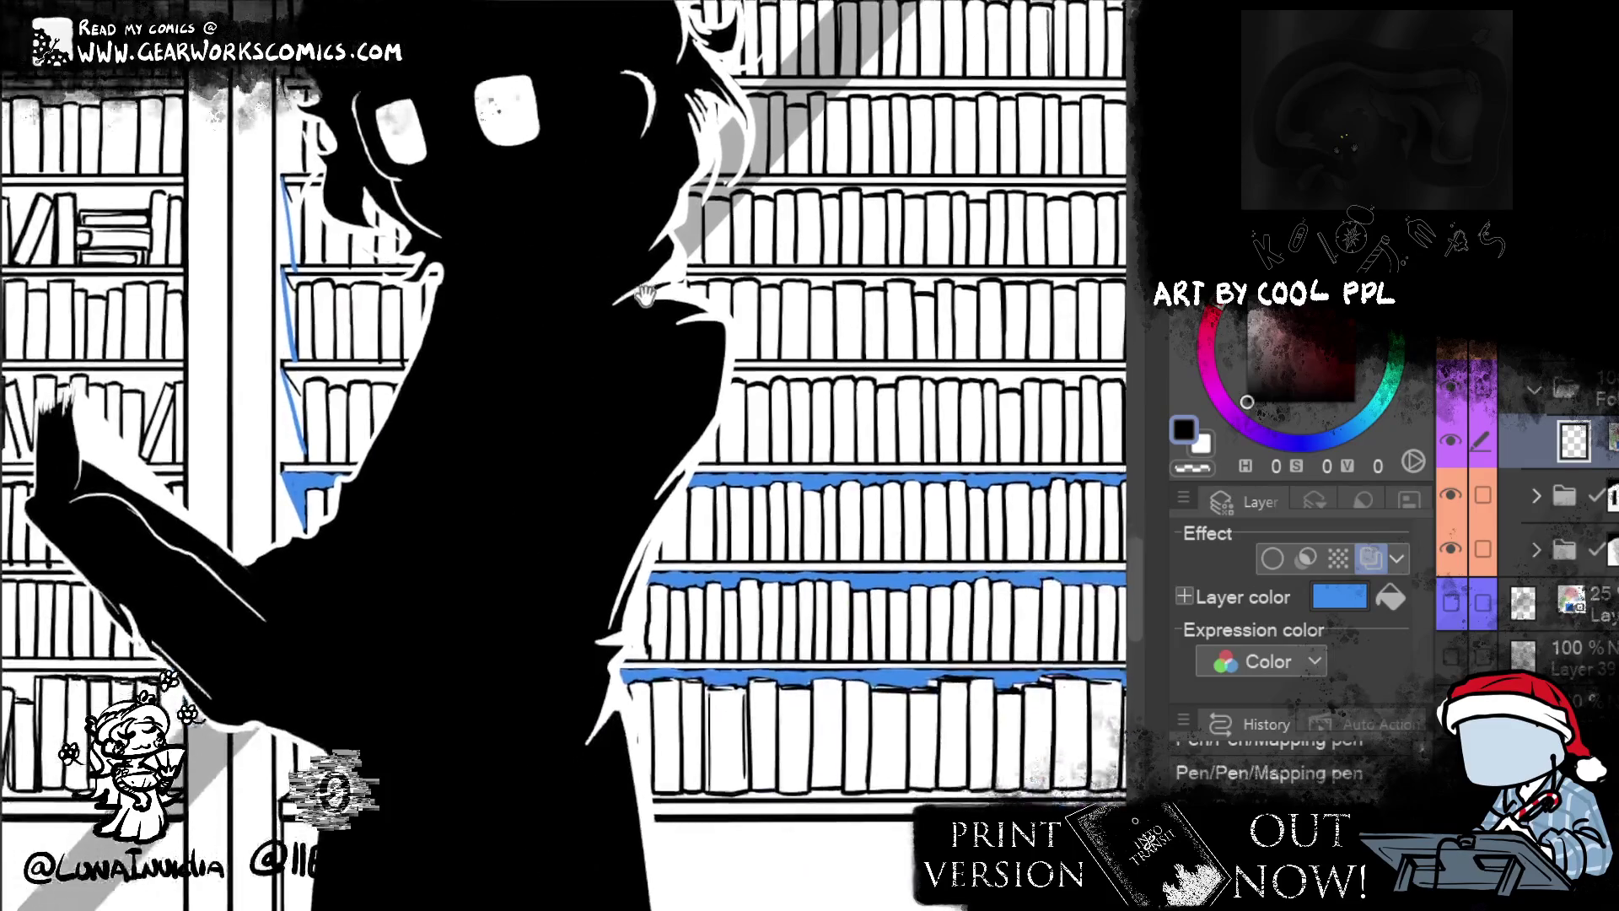
pyautogui.scroll(5, 615, 431)
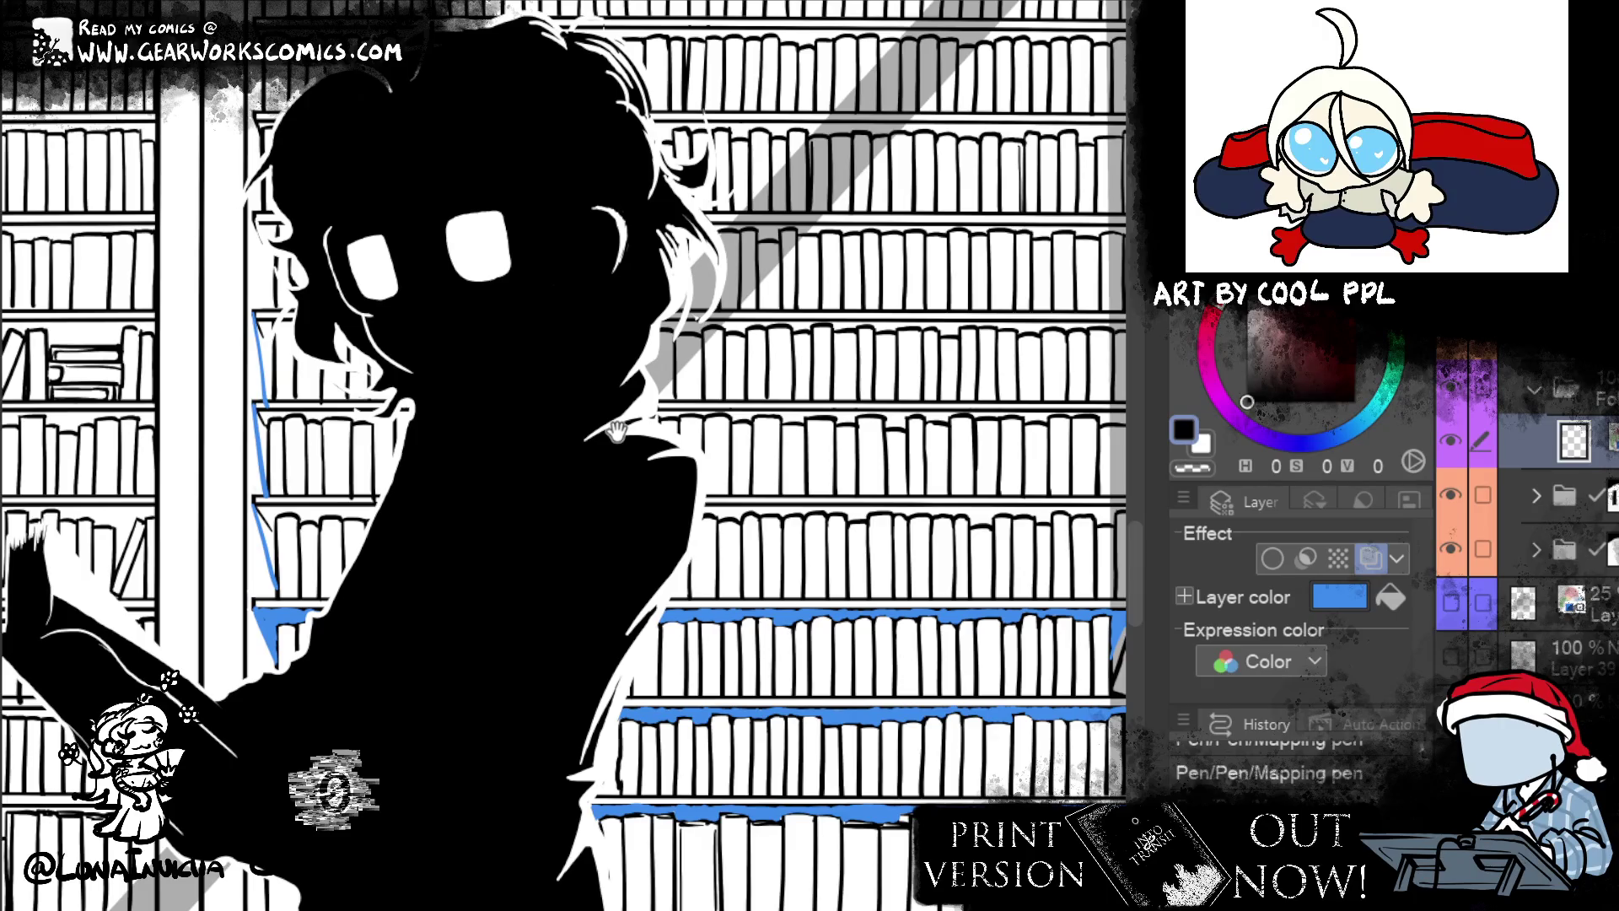
pyautogui.moveTo(616, 431); pyautogui.dragTo(625, 422)
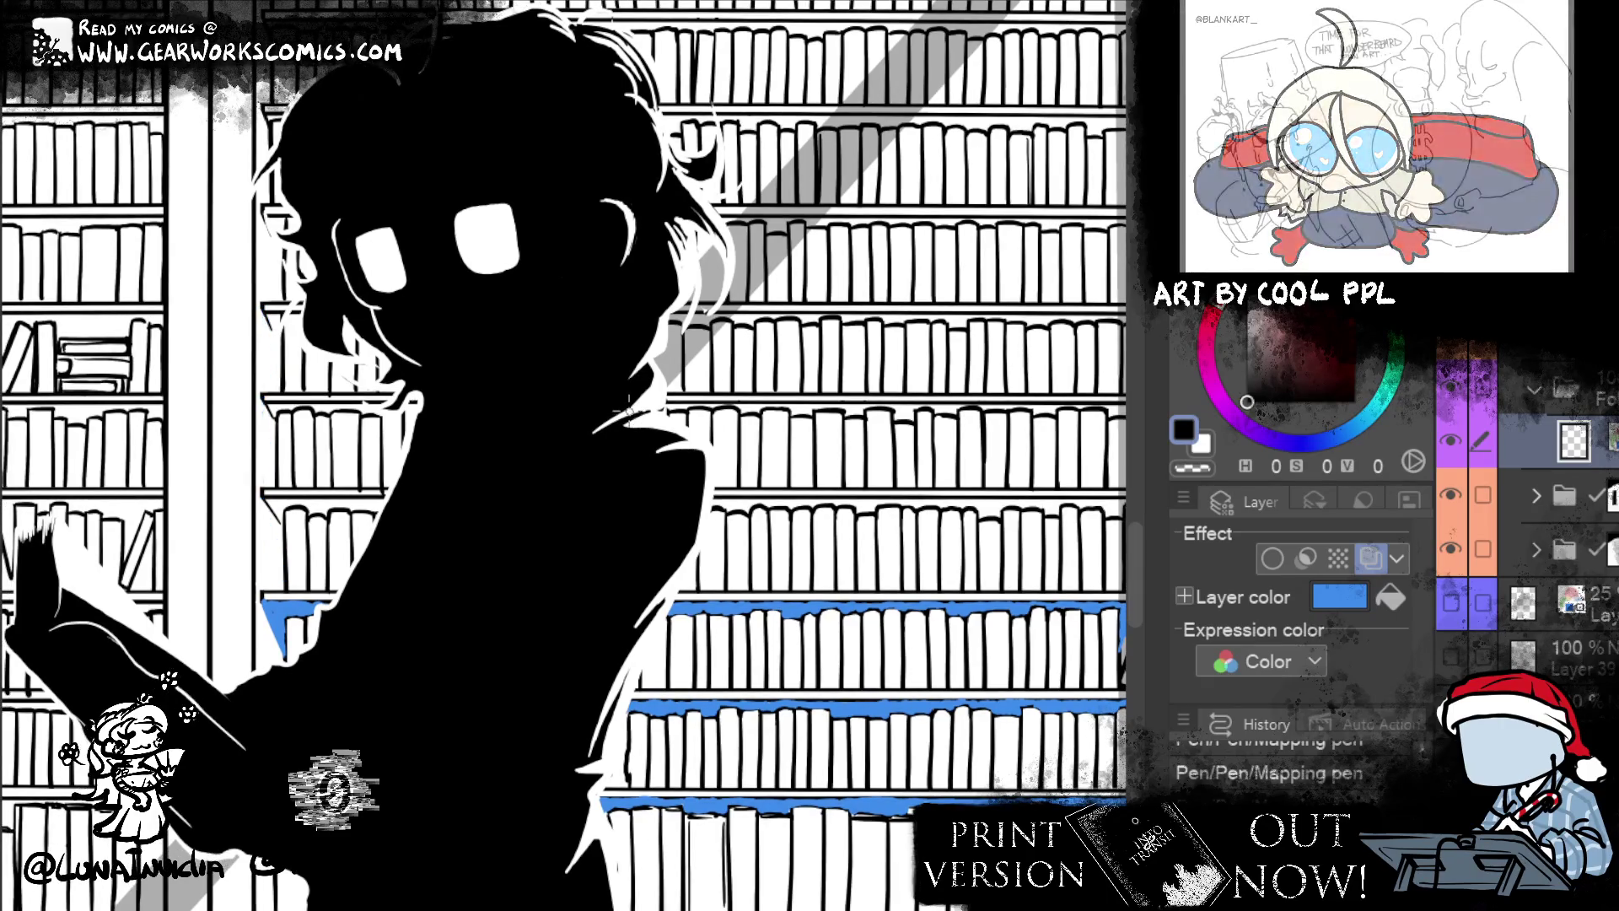
pyautogui.click(263, 616)
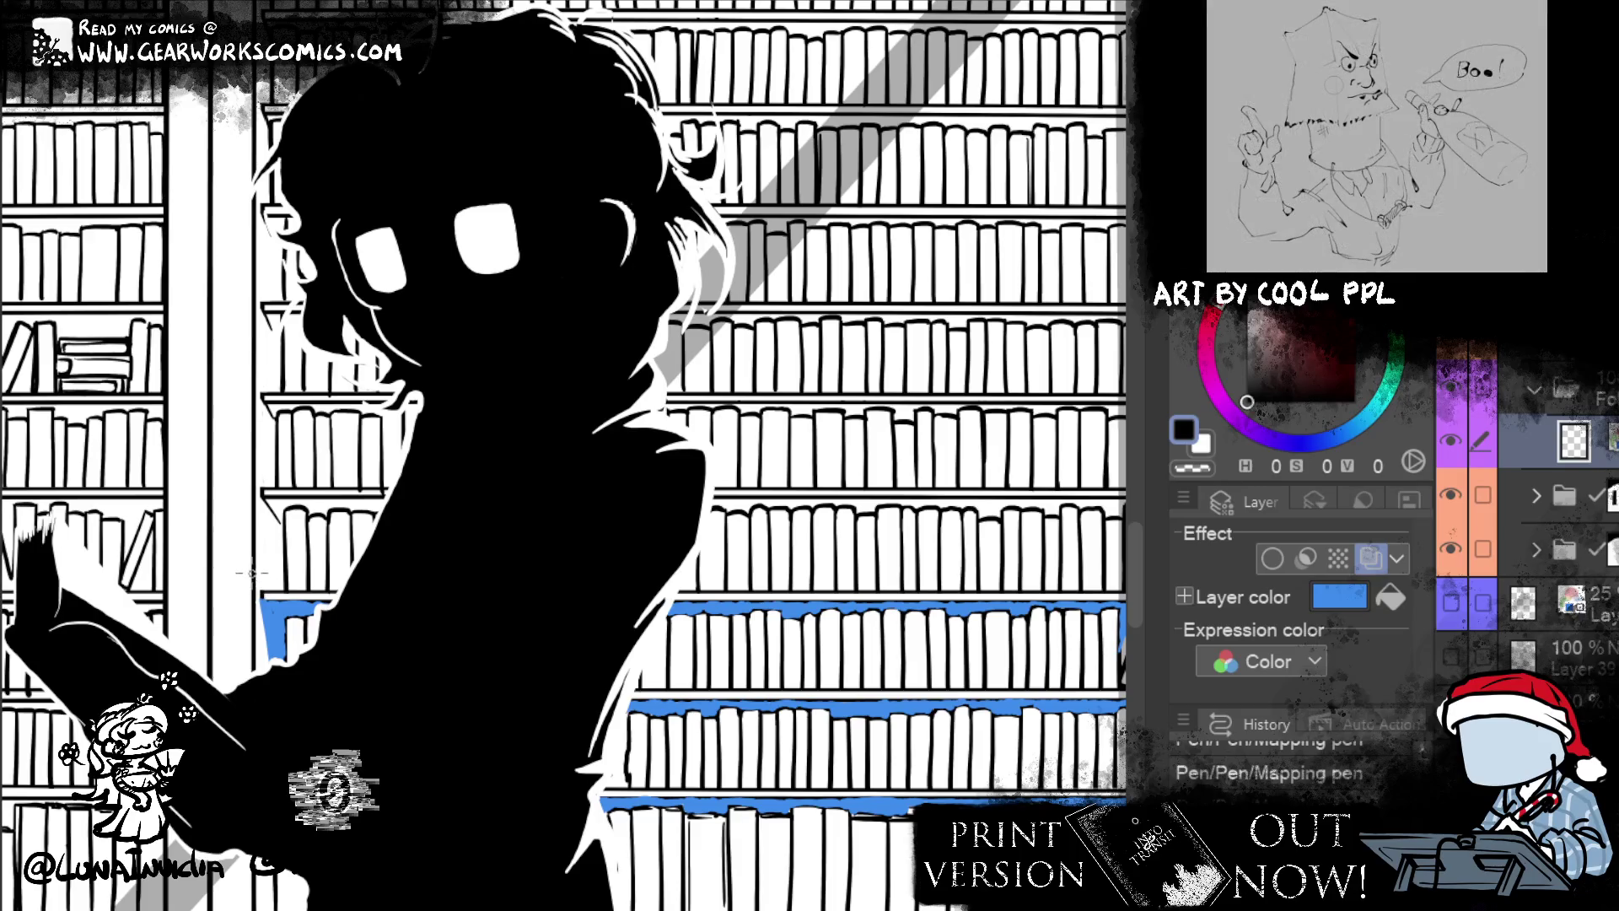
pyautogui.moveTo(261, 494); pyautogui.dragTo(284, 597)
pyautogui.press('e')
pyautogui.moveTo(268, 506); pyautogui.dragTo(282, 582)
pyautogui.hotkey('ctrl', 'z')
# - Erase the blue fill near the figure's arm and draw a thin shelf-edge line
pyautogui.moveTo(534, 471); pyautogui.dragTo(565, 504)
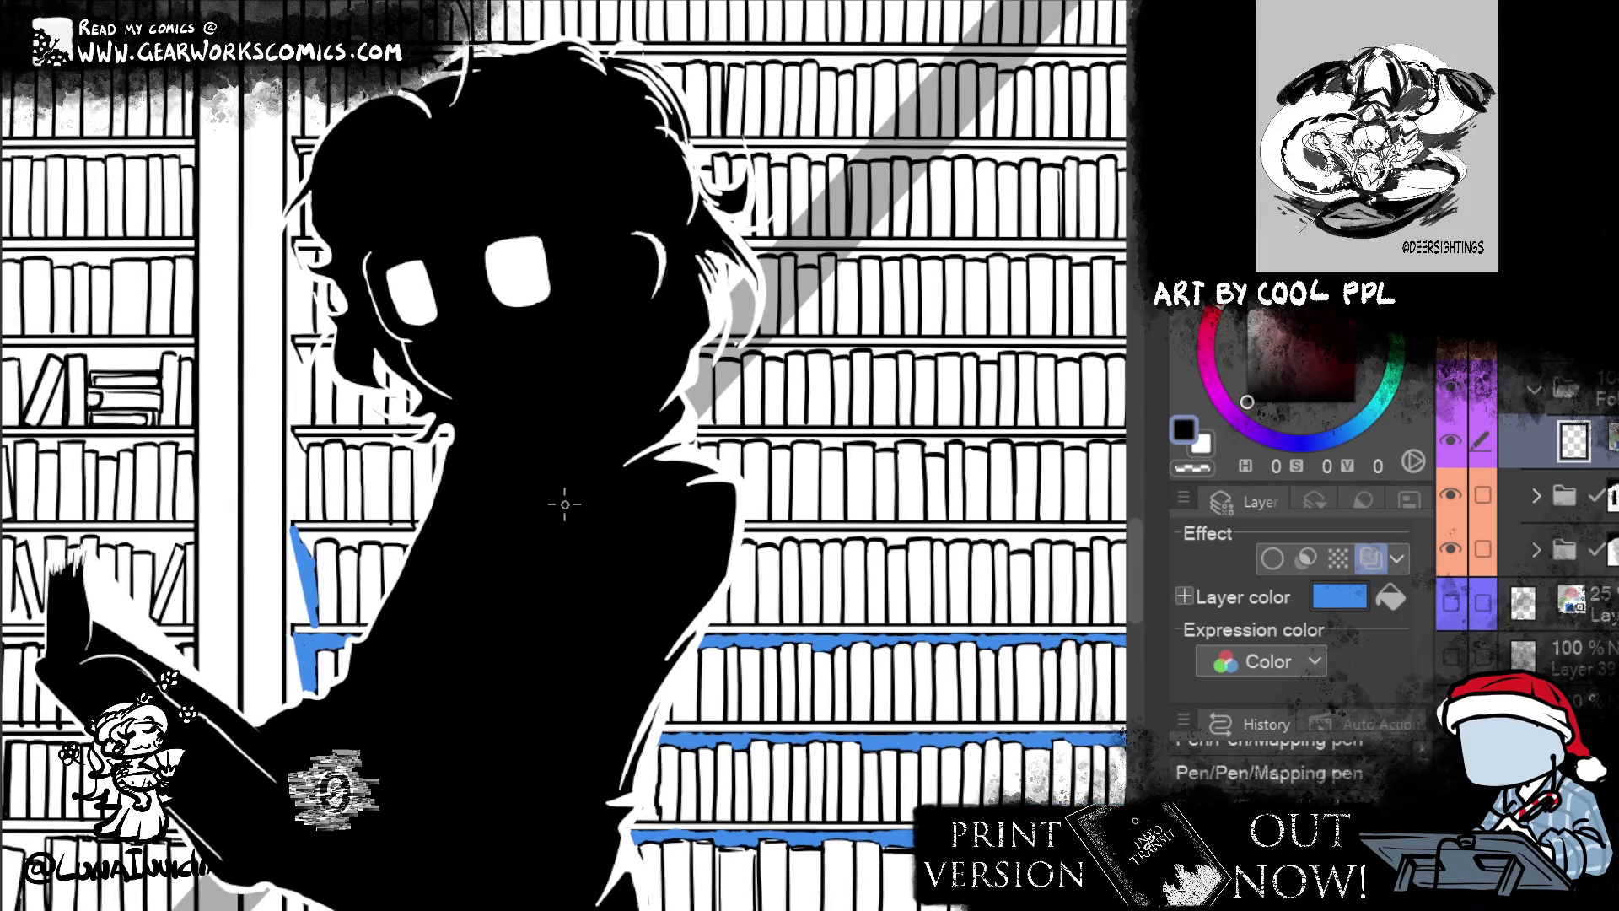
pyautogui.press('e')
pyautogui.moveTo(343, 623); pyautogui.dragTo(359, 629)
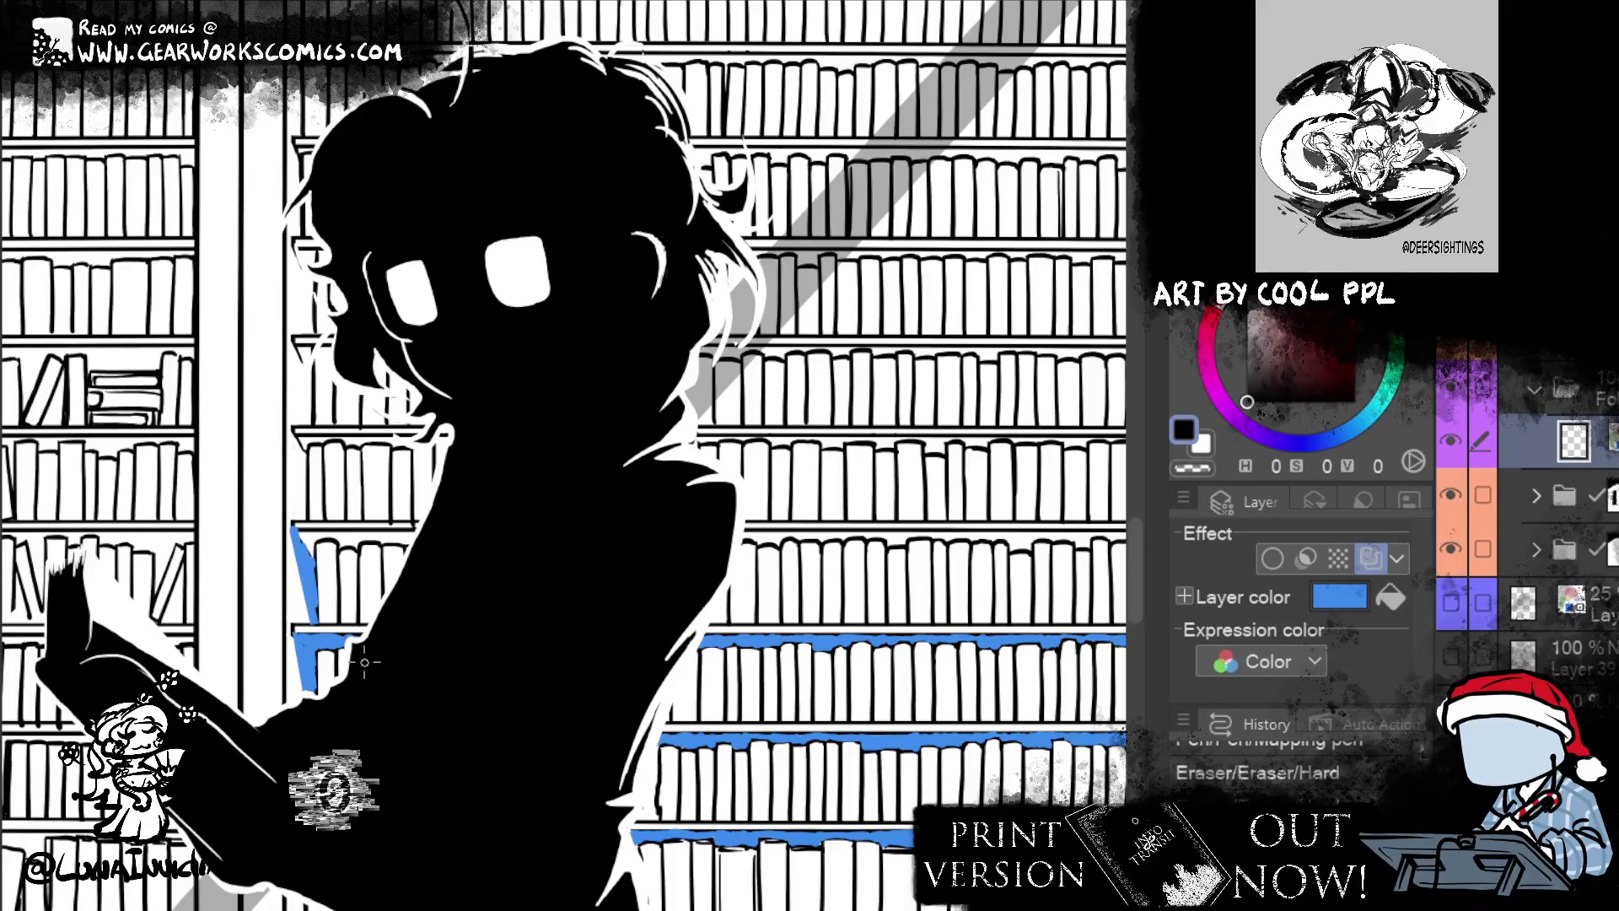
pyautogui.press('p')
pyautogui.moveTo(292, 426); pyautogui.dragTo(310, 521)
pyautogui.moveTo(292, 426); pyautogui.dragTo(310, 522)
pyautogui.hotkey('ctrl', 'z')
pyautogui.hotkey('ctrl', 'z')
pyautogui.moveTo(291, 419); pyautogui.dragTo(305, 517)
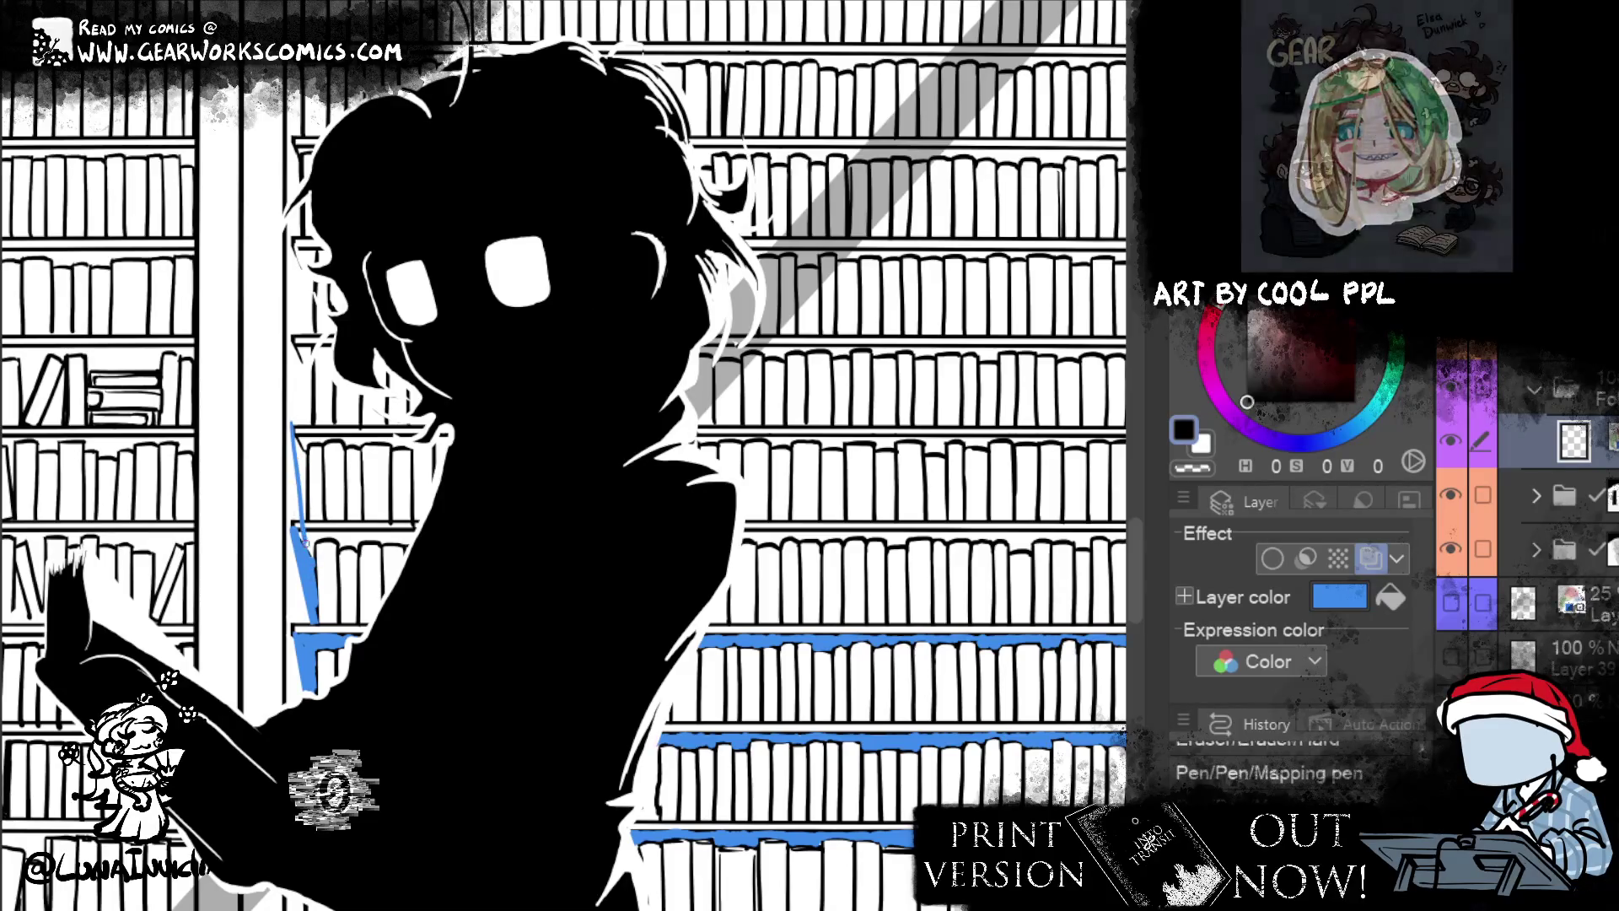
pyautogui.moveTo(288, 414); pyautogui.dragTo(310, 540)
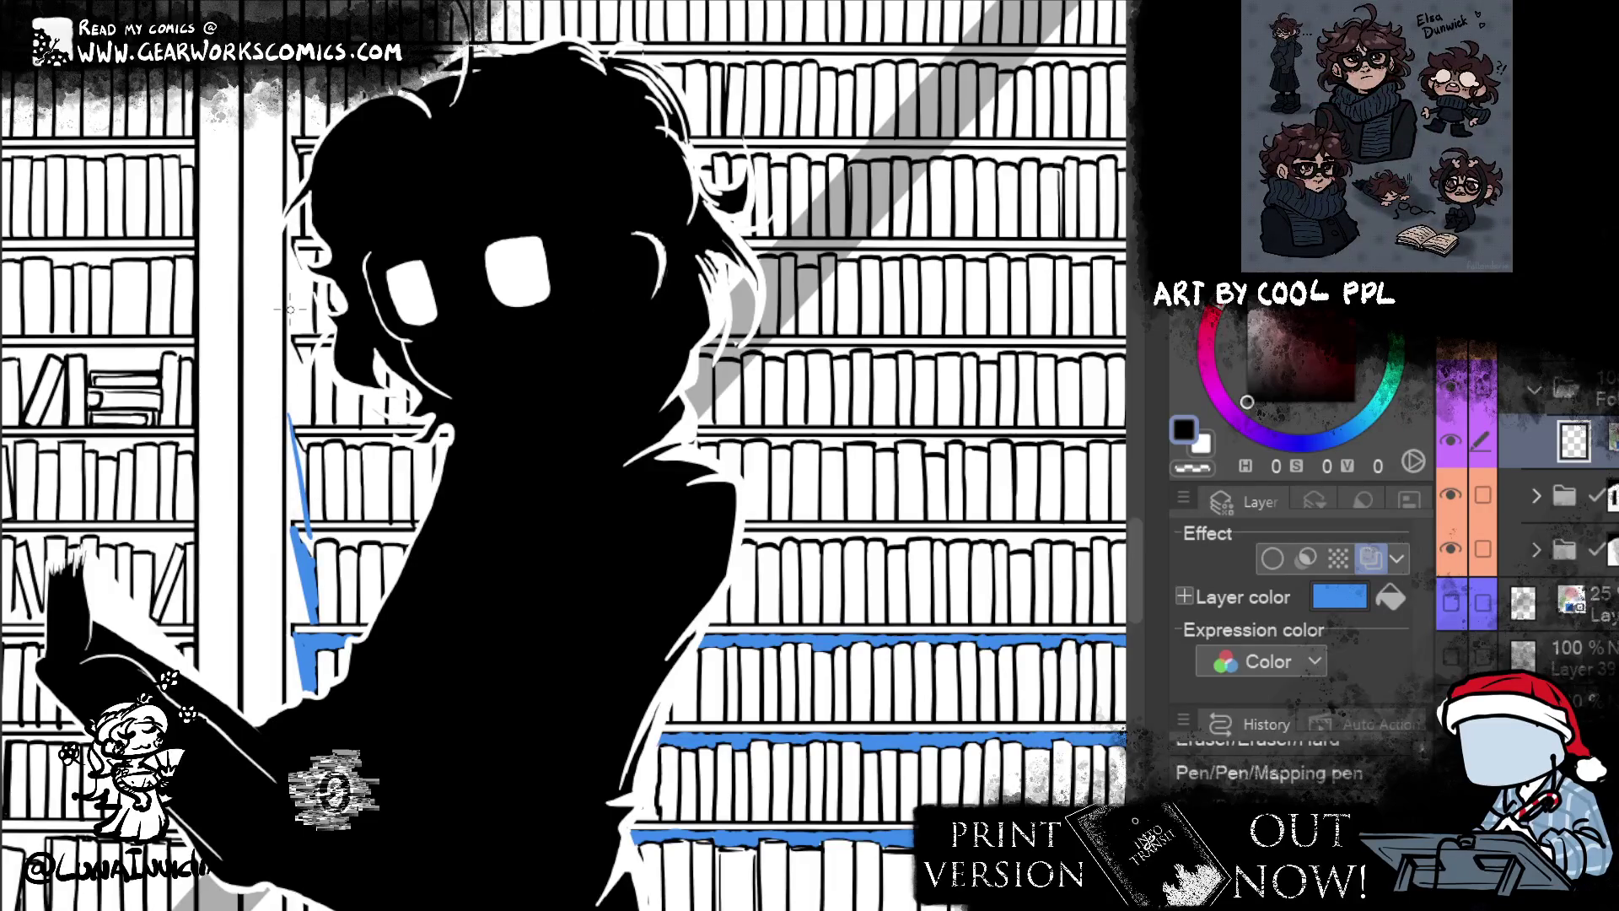
# - Continue blue strokes up and down the shelf edge, redrawing mistakes and erasing stray bits
pyautogui.moveTo(291, 325); pyautogui.dragTo(316, 441)
pyautogui.moveTo(591, 338); pyautogui.dragTo(583, 466)
pyautogui.moveTo(285, 381); pyautogui.dragTo(311, 493)
pyautogui.moveTo(515, 282); pyautogui.dragTo(512, 416)
pyautogui.moveTo(282, 381); pyautogui.dragTo(291, 434)
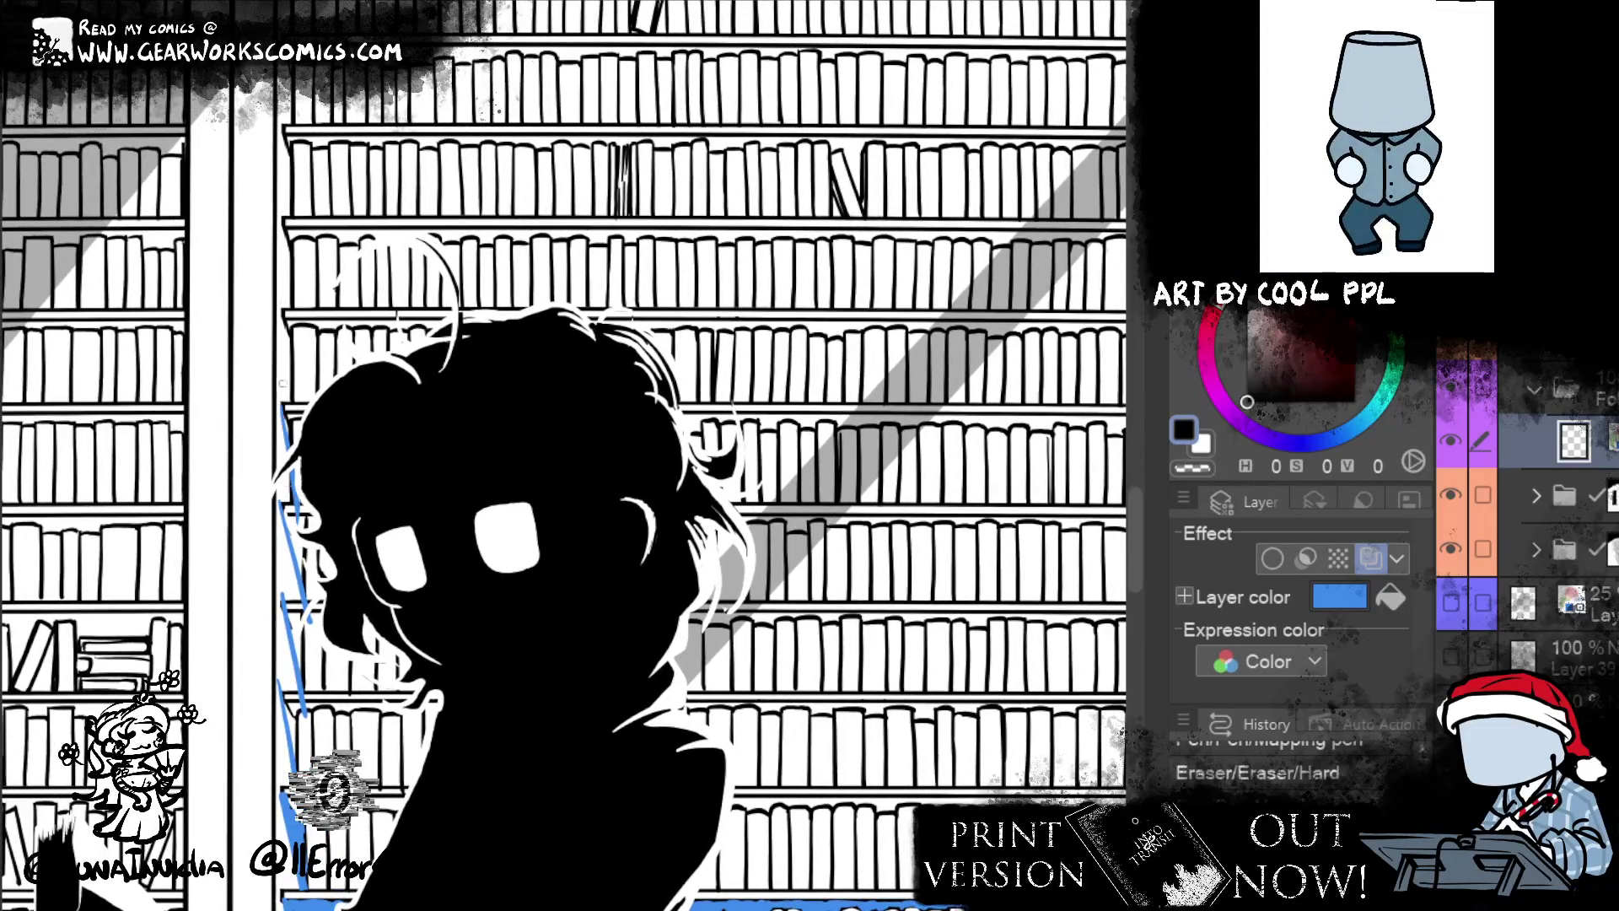
pyautogui.moveTo(284, 314); pyautogui.dragTo(304, 491)
pyautogui.moveTo(281, 361); pyautogui.dragTo(290, 459)
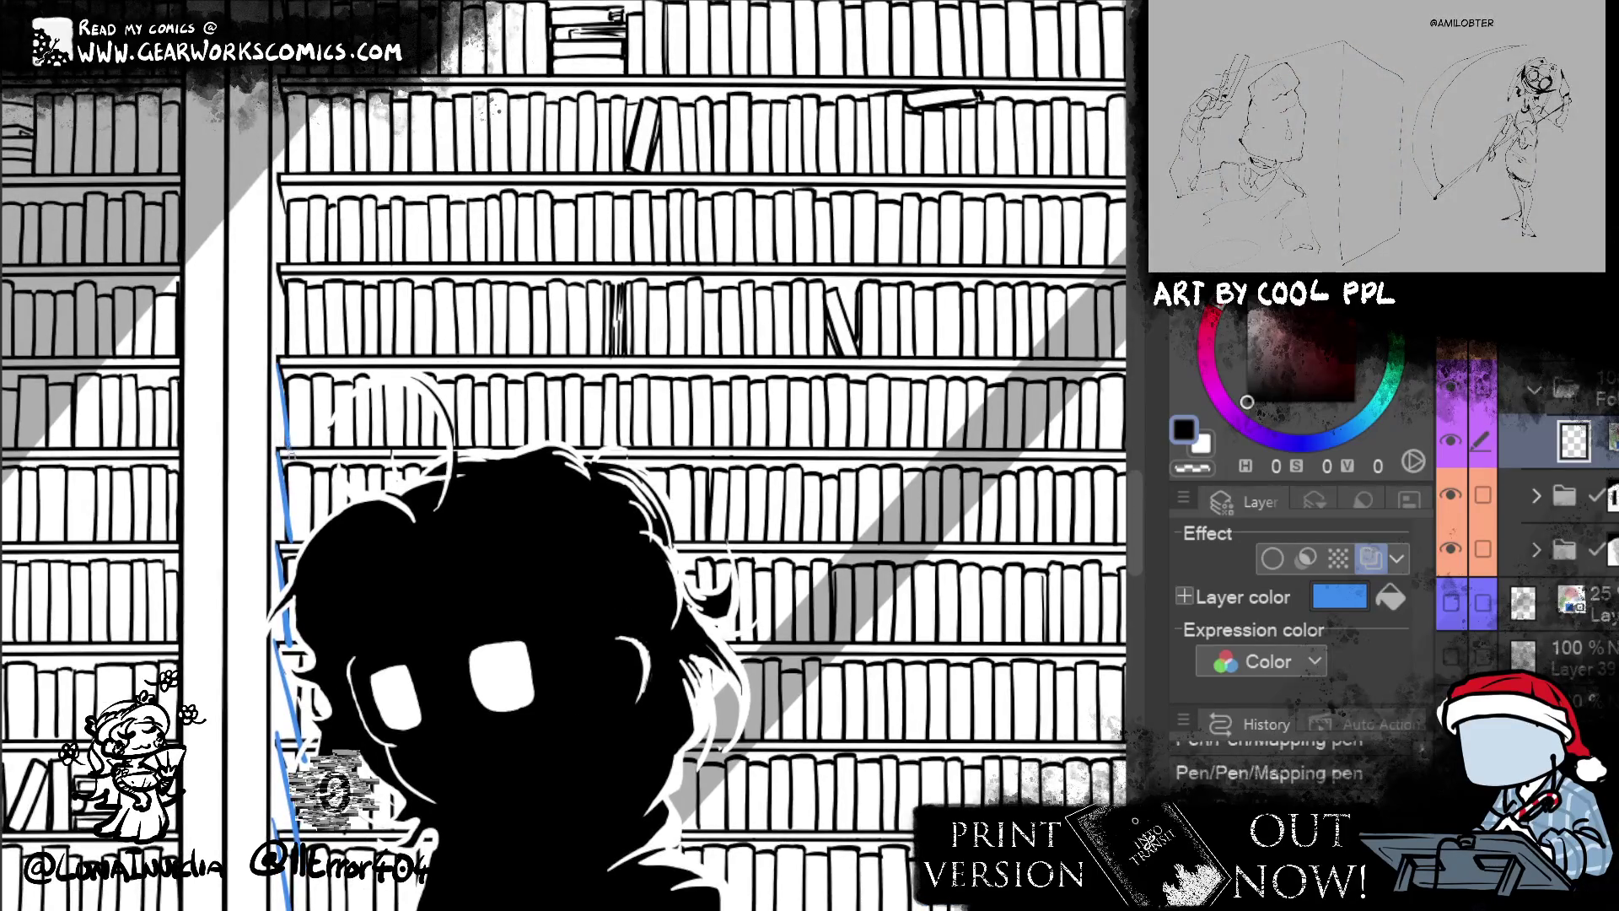
pyautogui.moveTo(278, 270); pyautogui.dragTo(294, 371)
pyautogui.moveTo(278, 182); pyautogui.dragTo(292, 275)
pyautogui.hotkey('ctrl', 'z')
pyautogui.moveTo(278, 180); pyautogui.dragTo(293, 271)
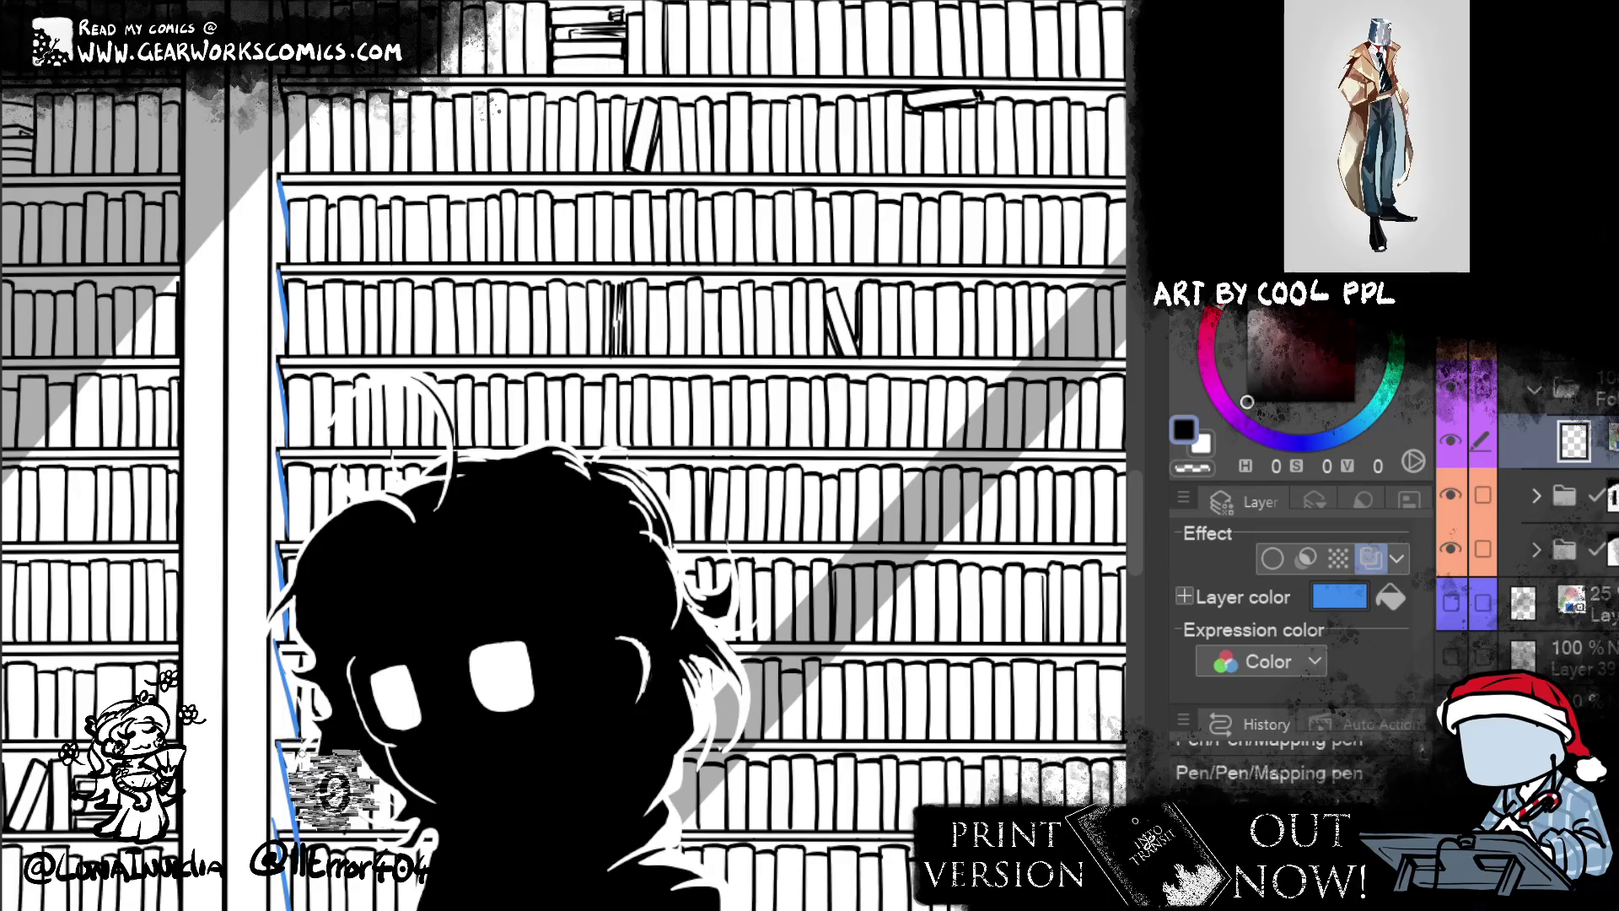
pyautogui.moveTo(279, 809); pyautogui.dragTo(287, 828)
# - Lasso the blue shelf line and reshape it with Scale/Rotate, then deselect
pyautogui.scroll(2, 623, 421)
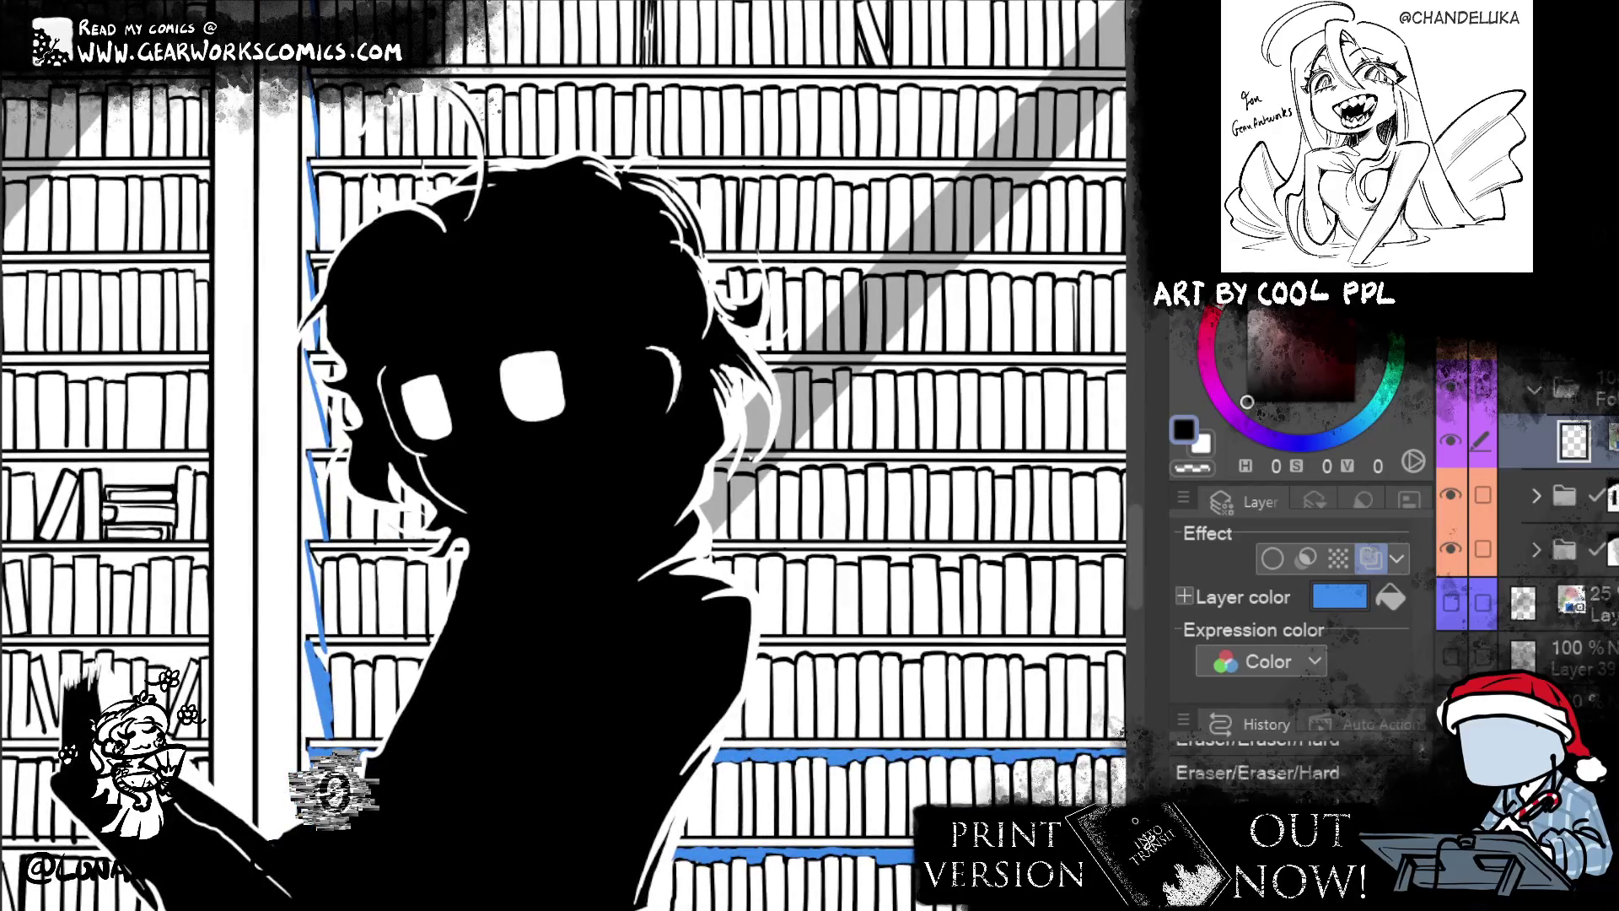
pyautogui.moveTo(320, 549)
pyautogui.mouseDown()
pyautogui.moveTo(294, 529)
pyautogui.moveTo(323, 629)
pyautogui.mouseUp()
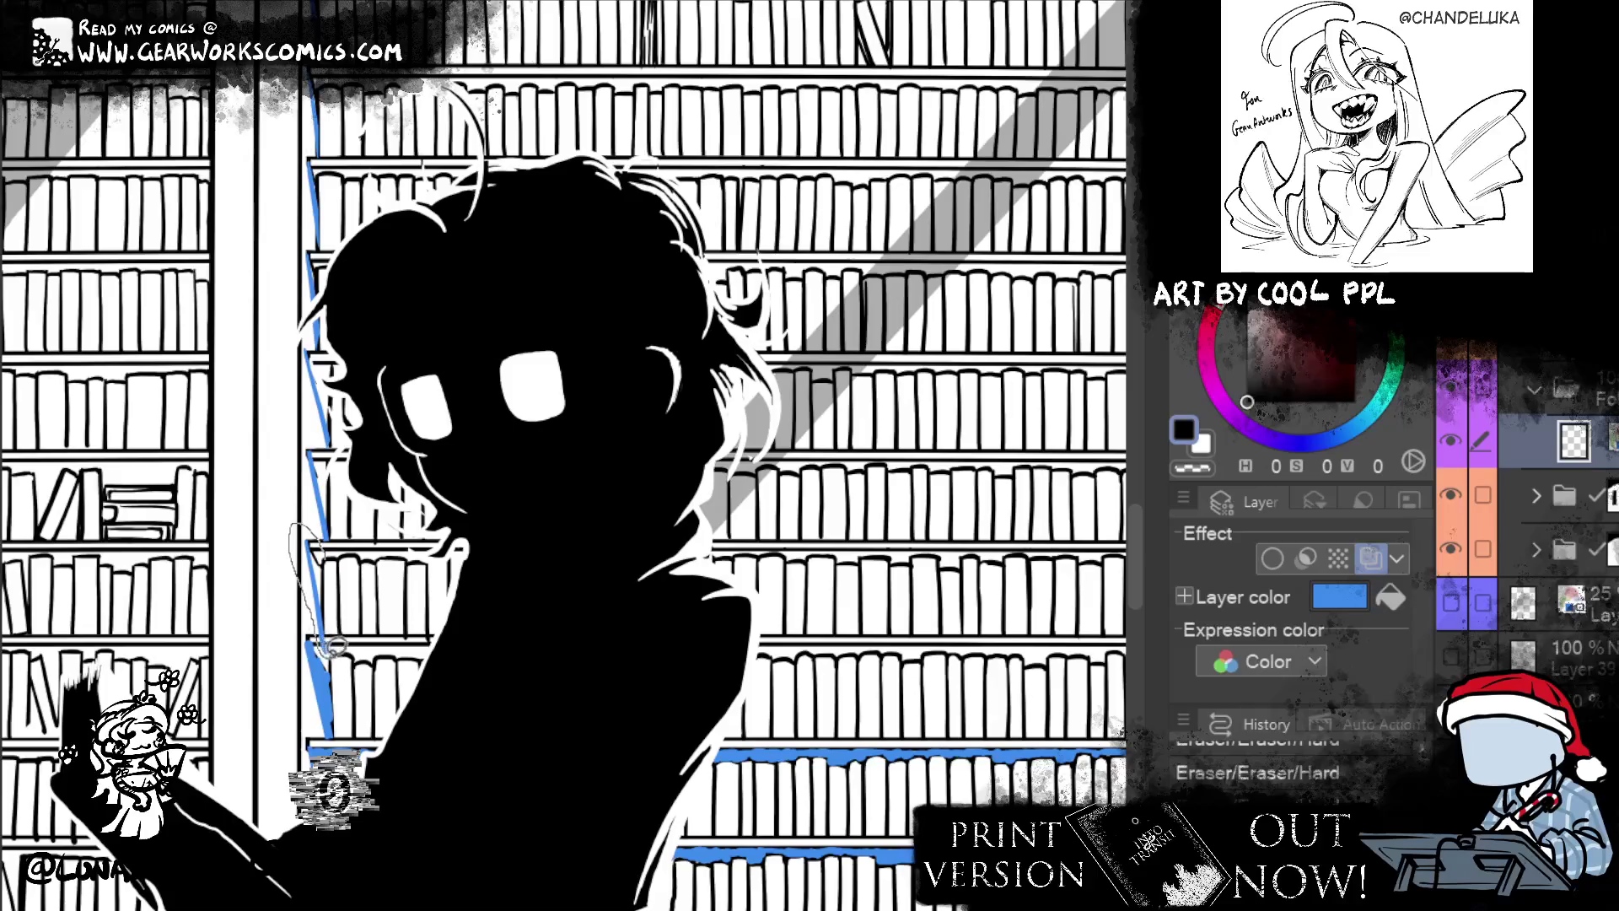
pyautogui.hotkey('ctrl', 't')
pyautogui.click(421, 708)
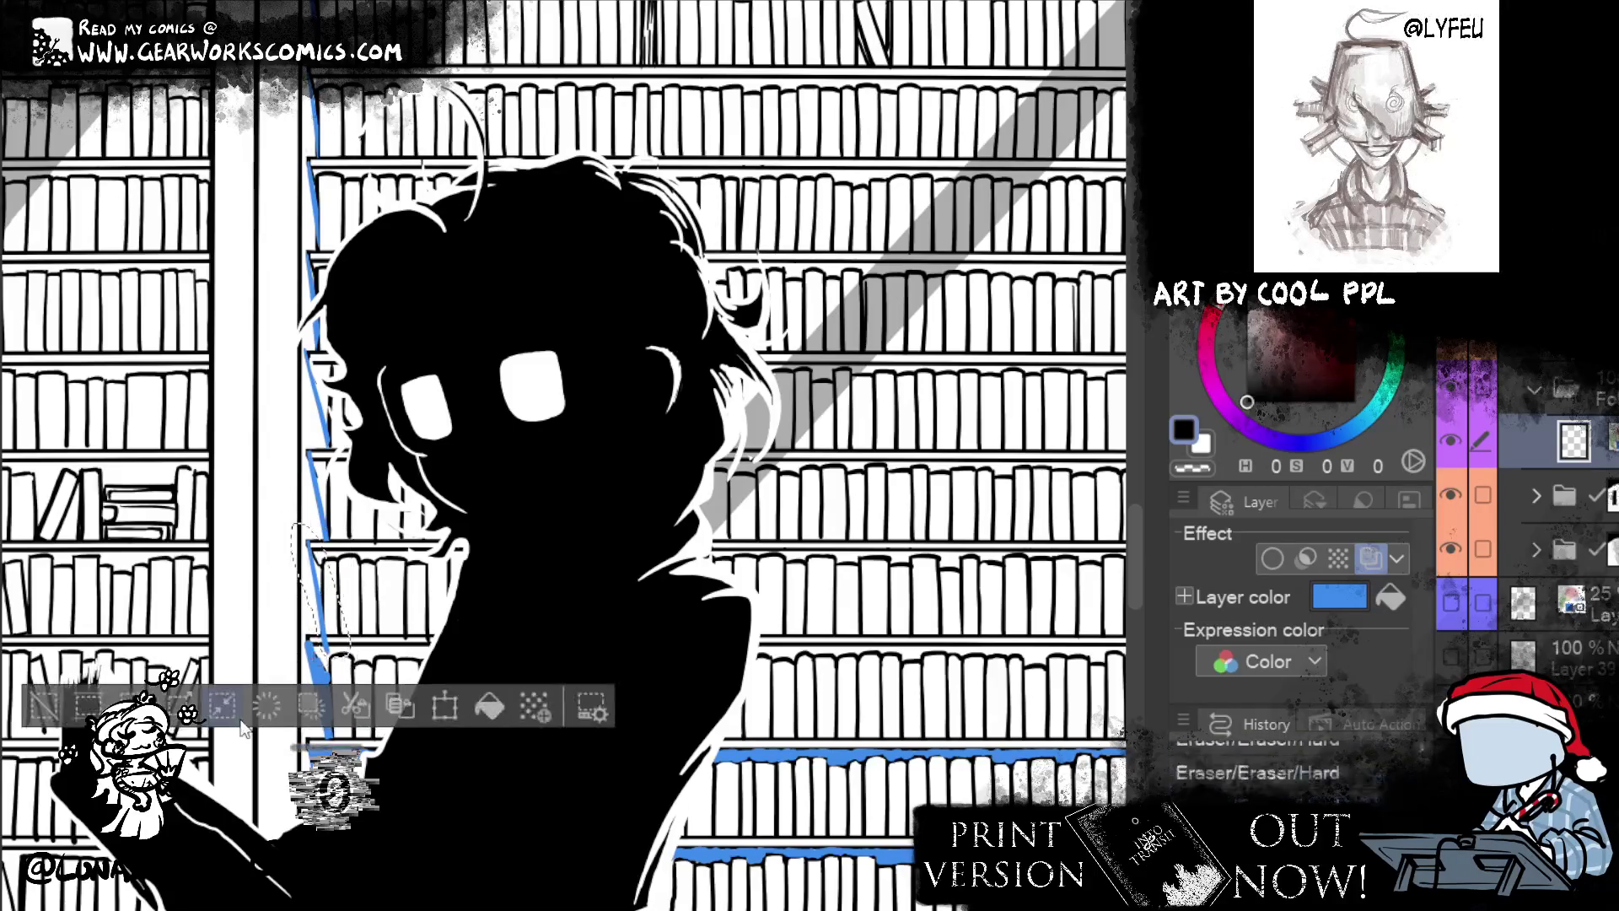
pyautogui.click(52, 700)
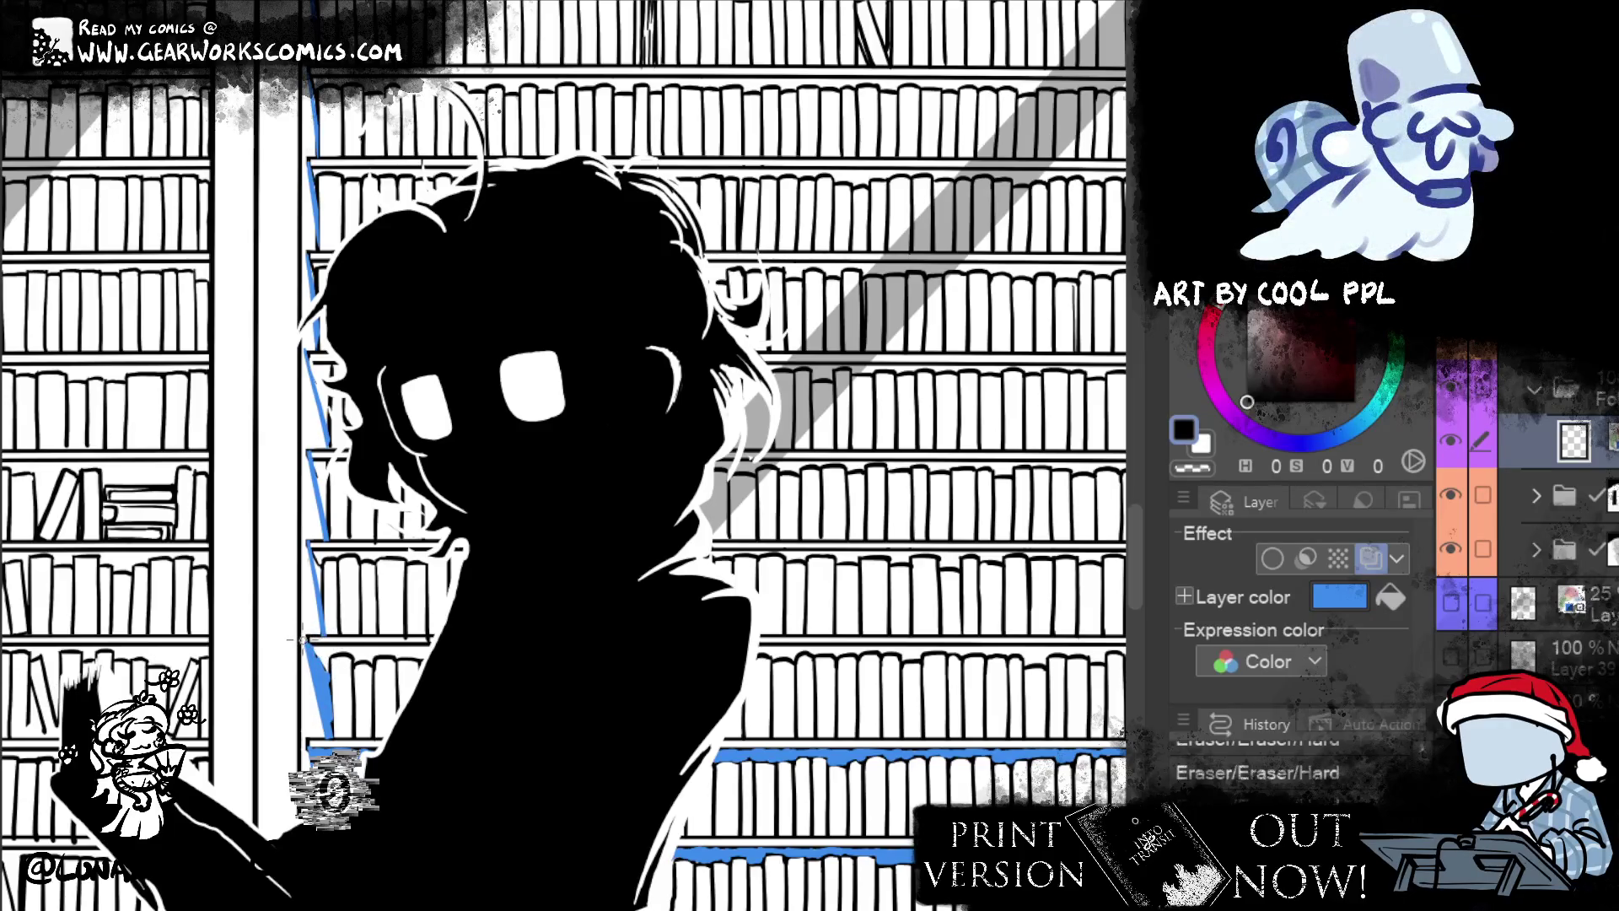
pyautogui.moveTo(299, 633); pyautogui.dragTo(313, 654)
pyautogui.hotkey('ctrl', 't')
pyautogui.press('Return')
pyautogui.hotkey('ctrl', 'd')
# - Erase the lower part of the blue line and turn off the layer's blue colour
pyautogui.click(300, 665)
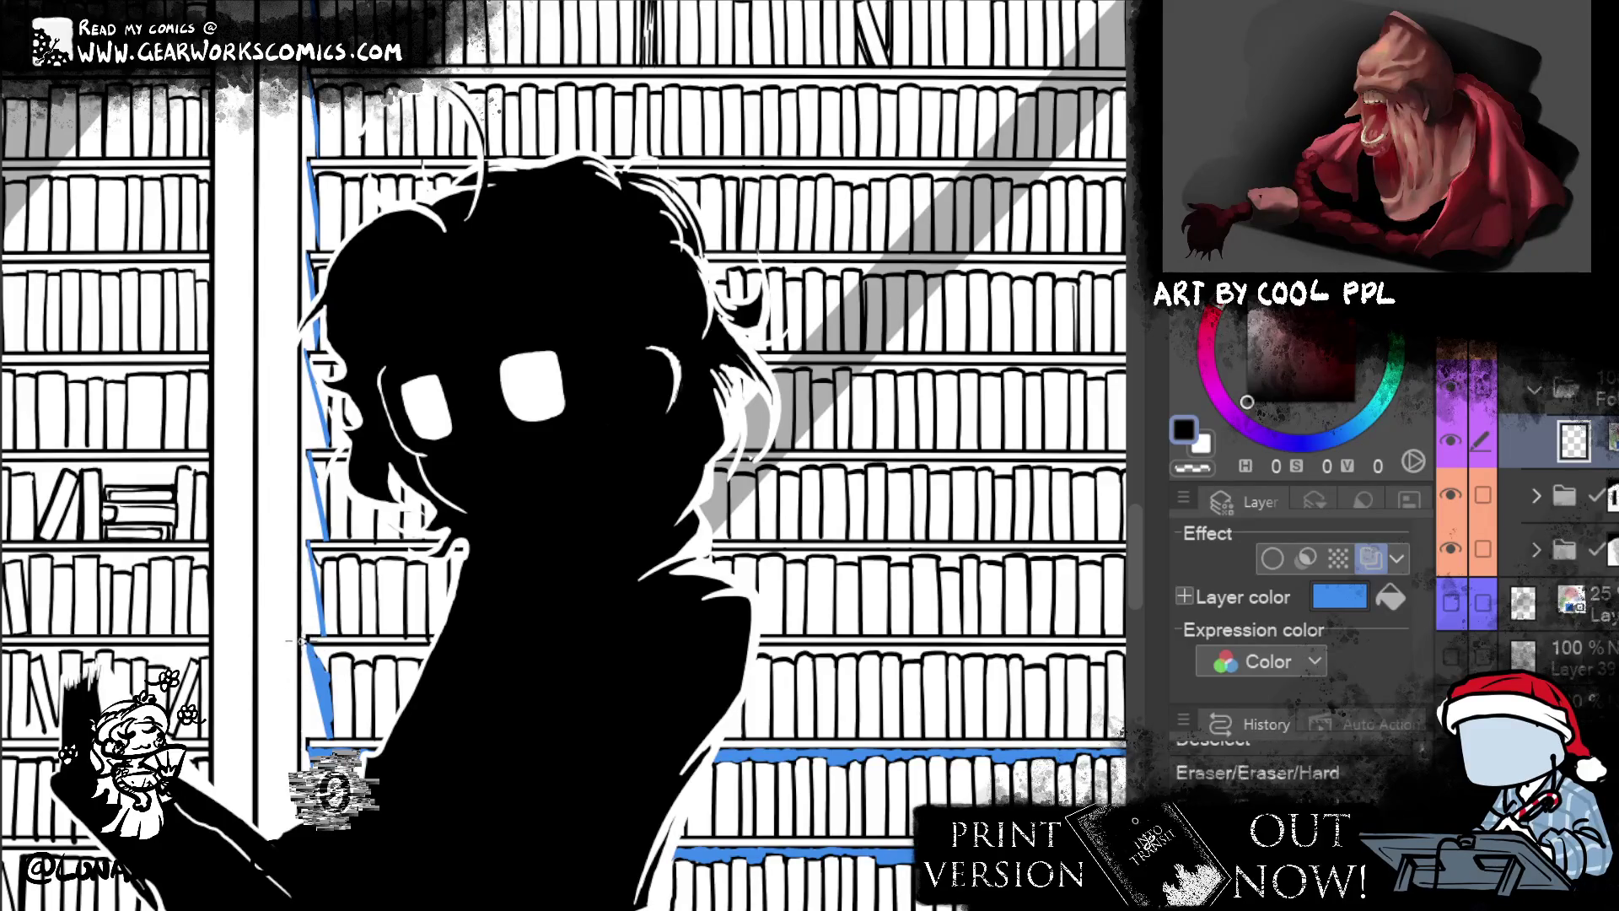
pyautogui.moveTo(302, 659); pyautogui.dragTo(325, 742)
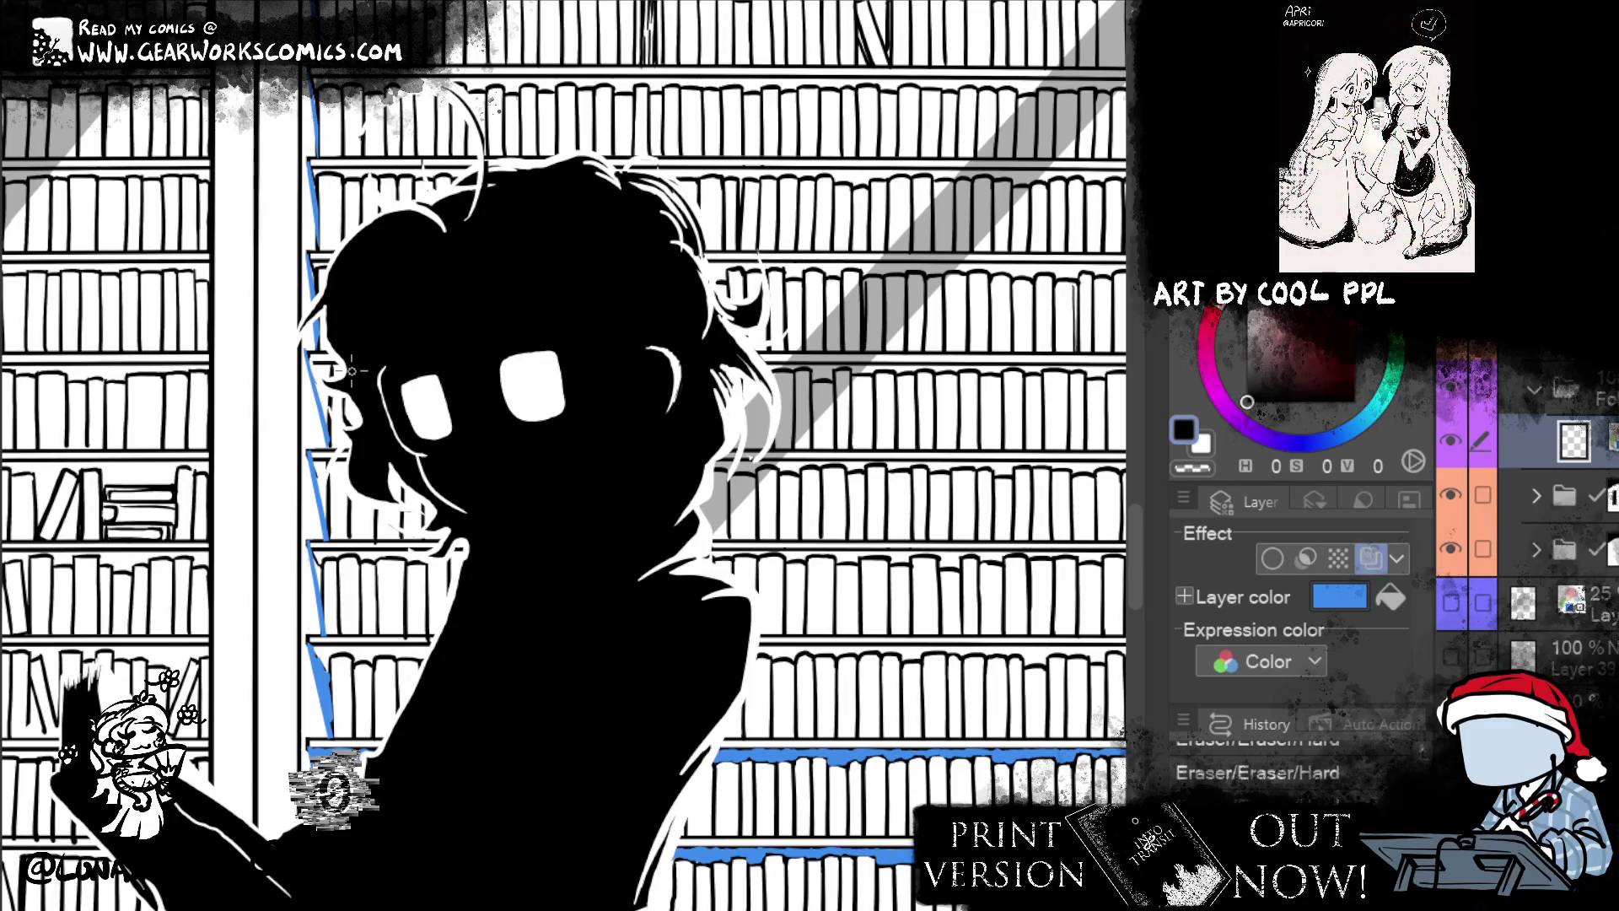
pyautogui.hotkey('ctrl', 'a')
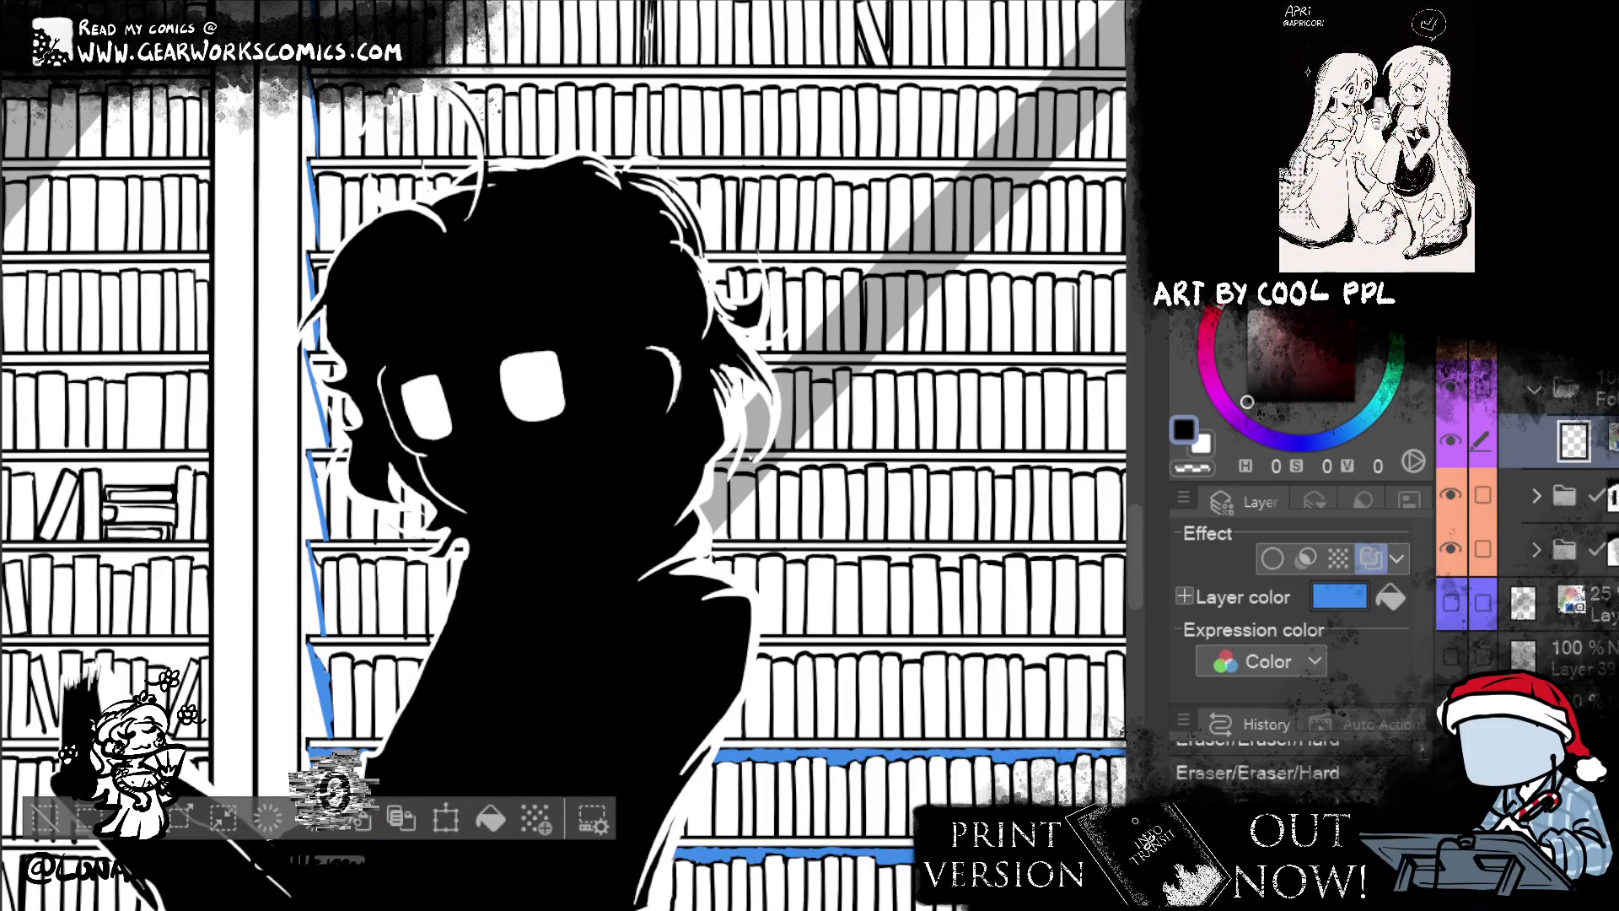
pyautogui.hotkey('ctrl', 'd')
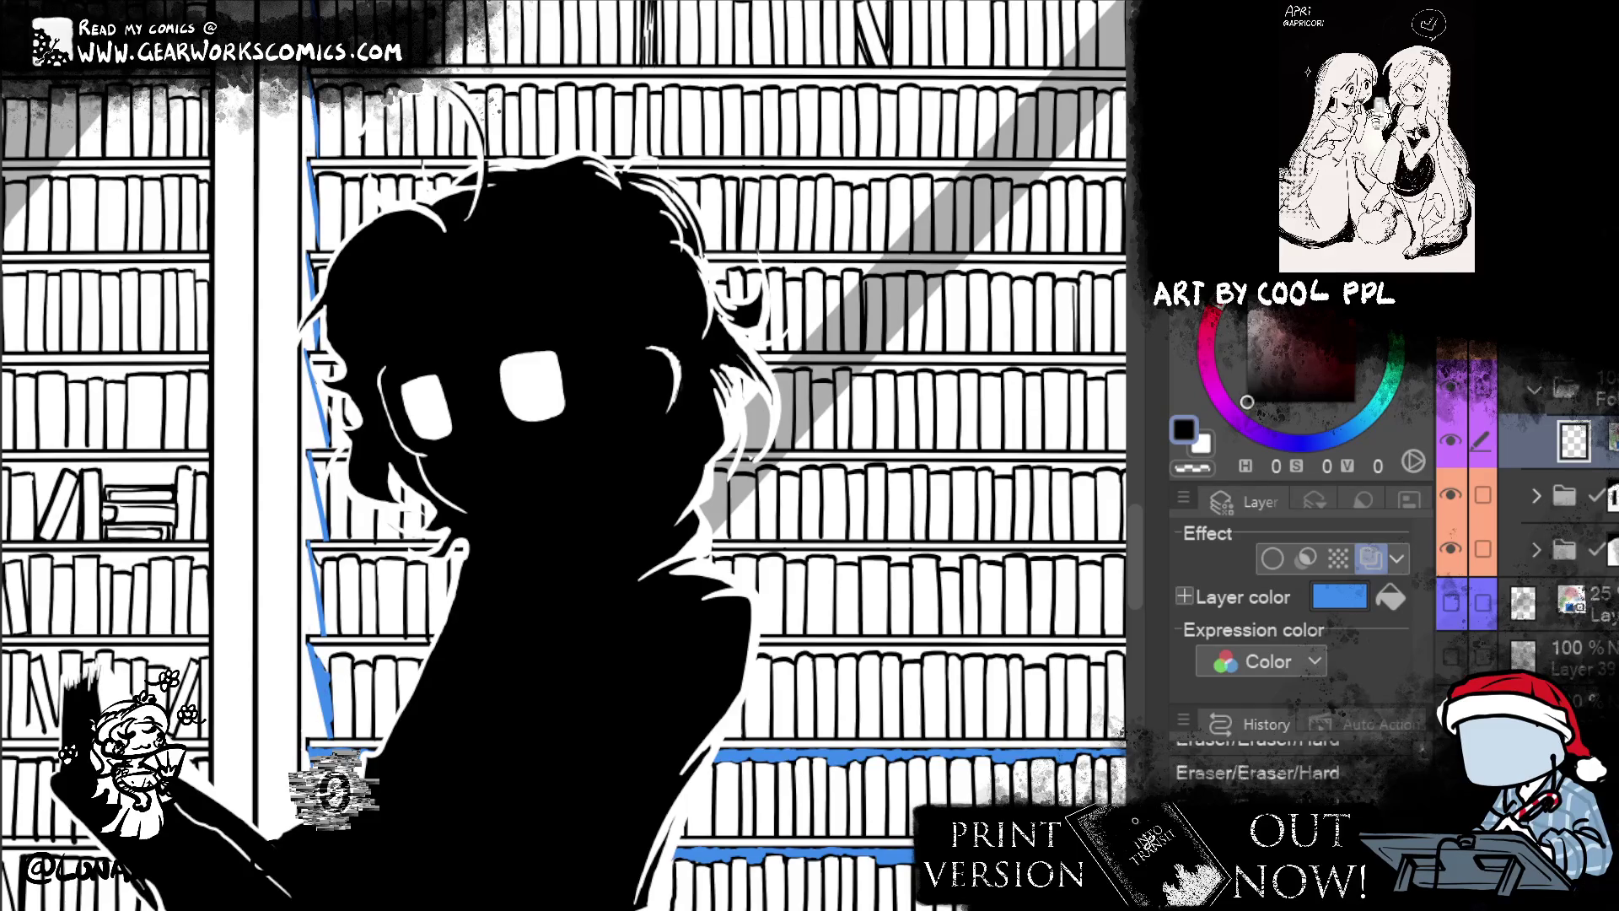
pyautogui.click(1364, 562)
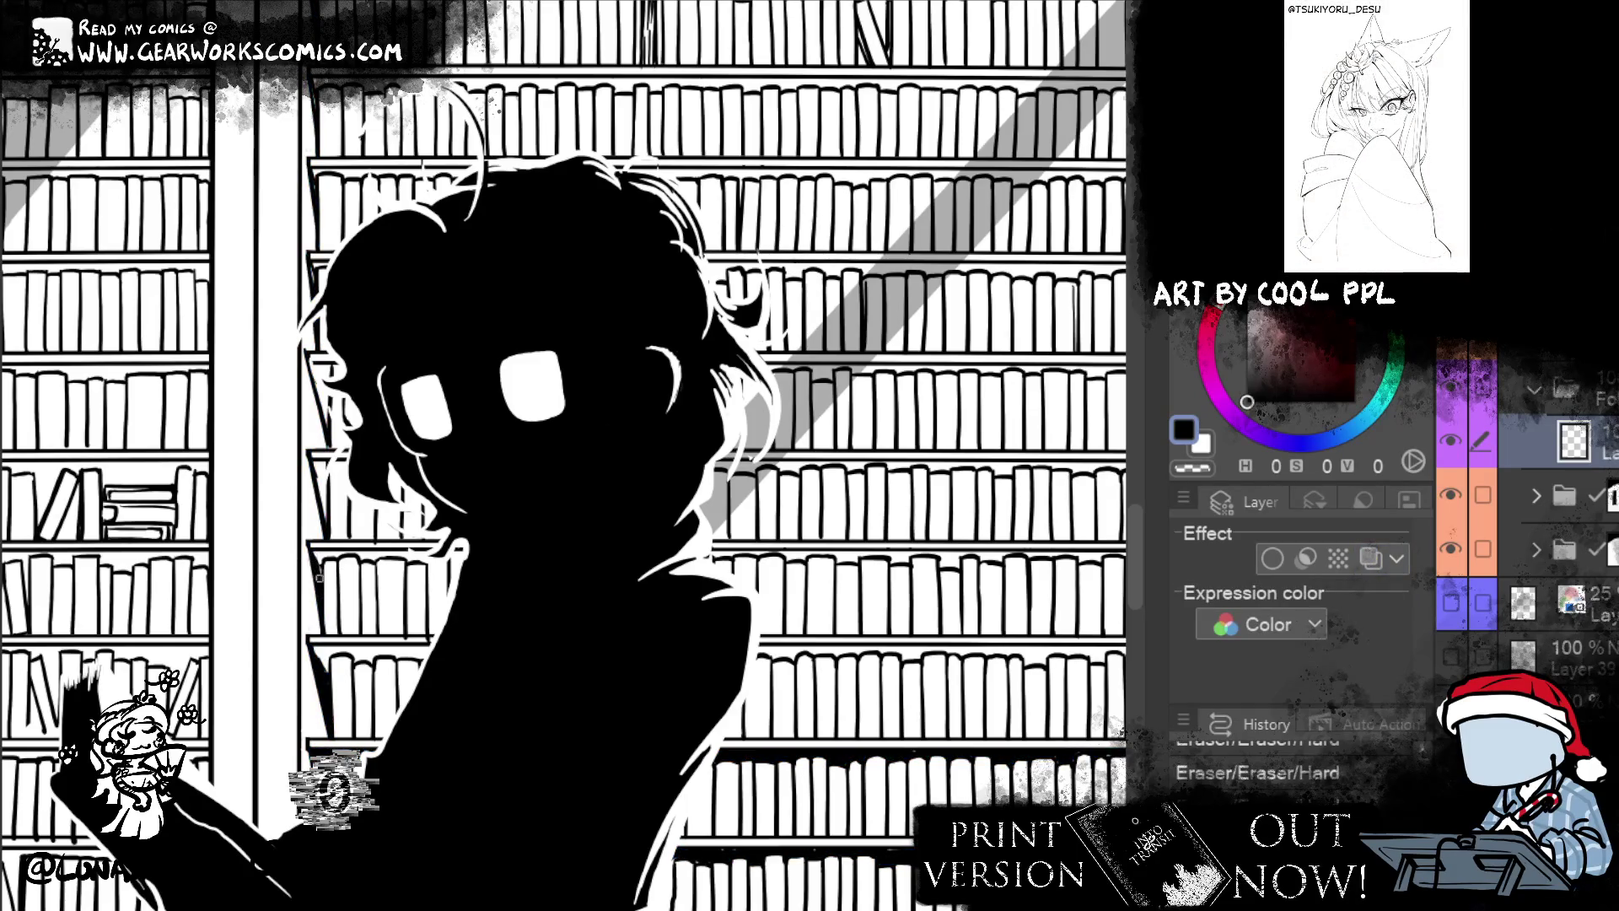
# - Clear a stray selection and draw a small ink stroke on the figure's hair
pyautogui.scroll(-5, 568, 482)
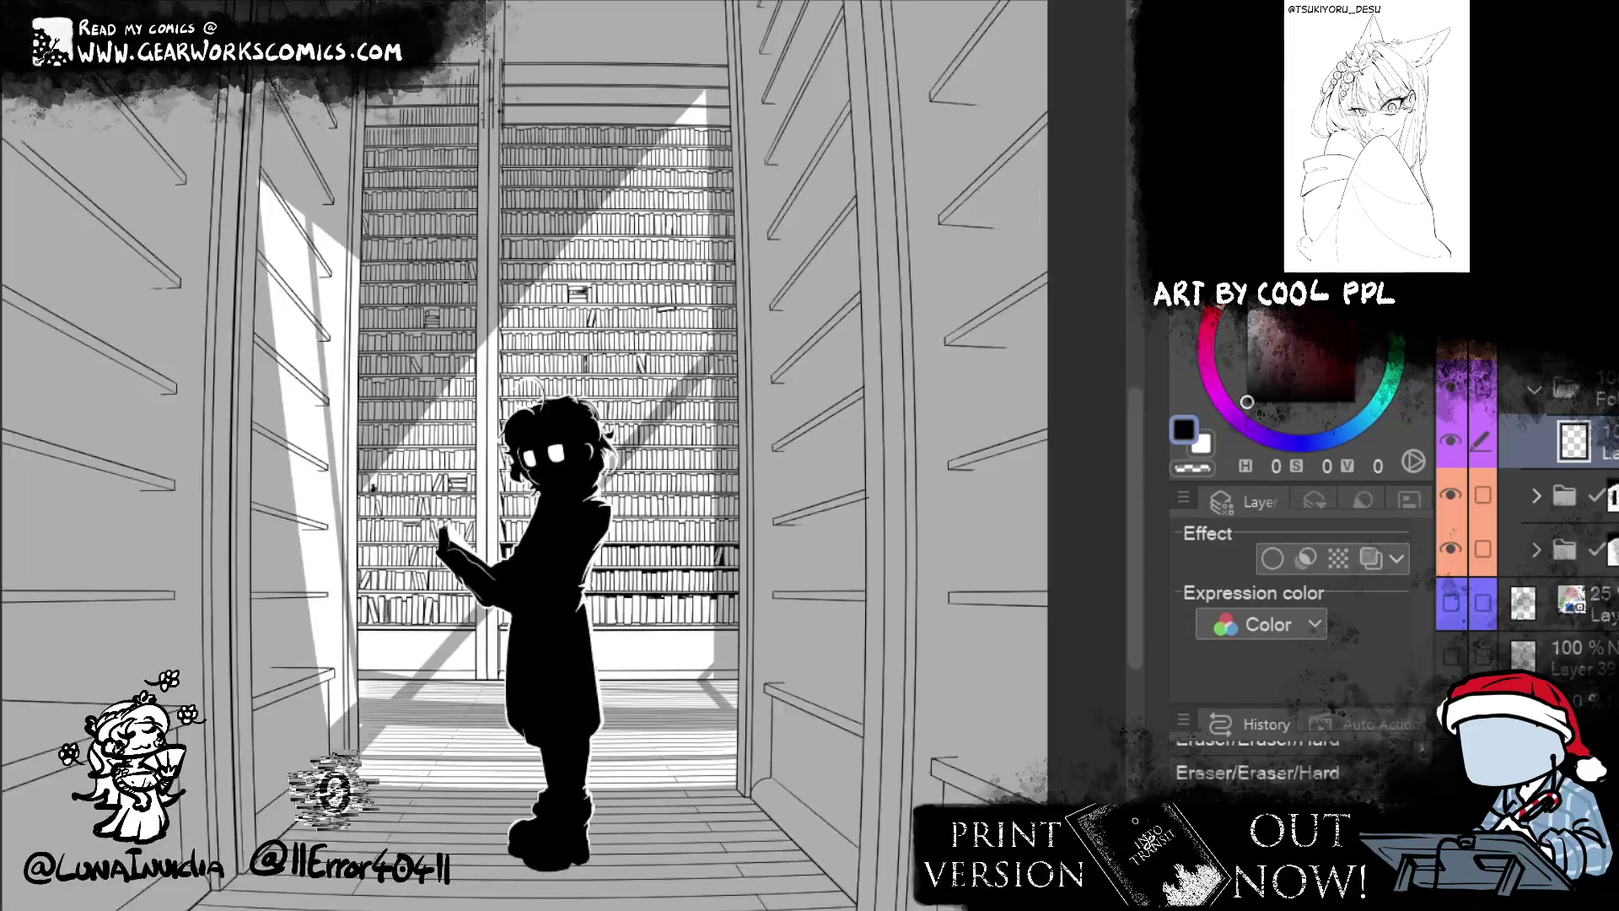
pyautogui.scroll(5, 564, 474)
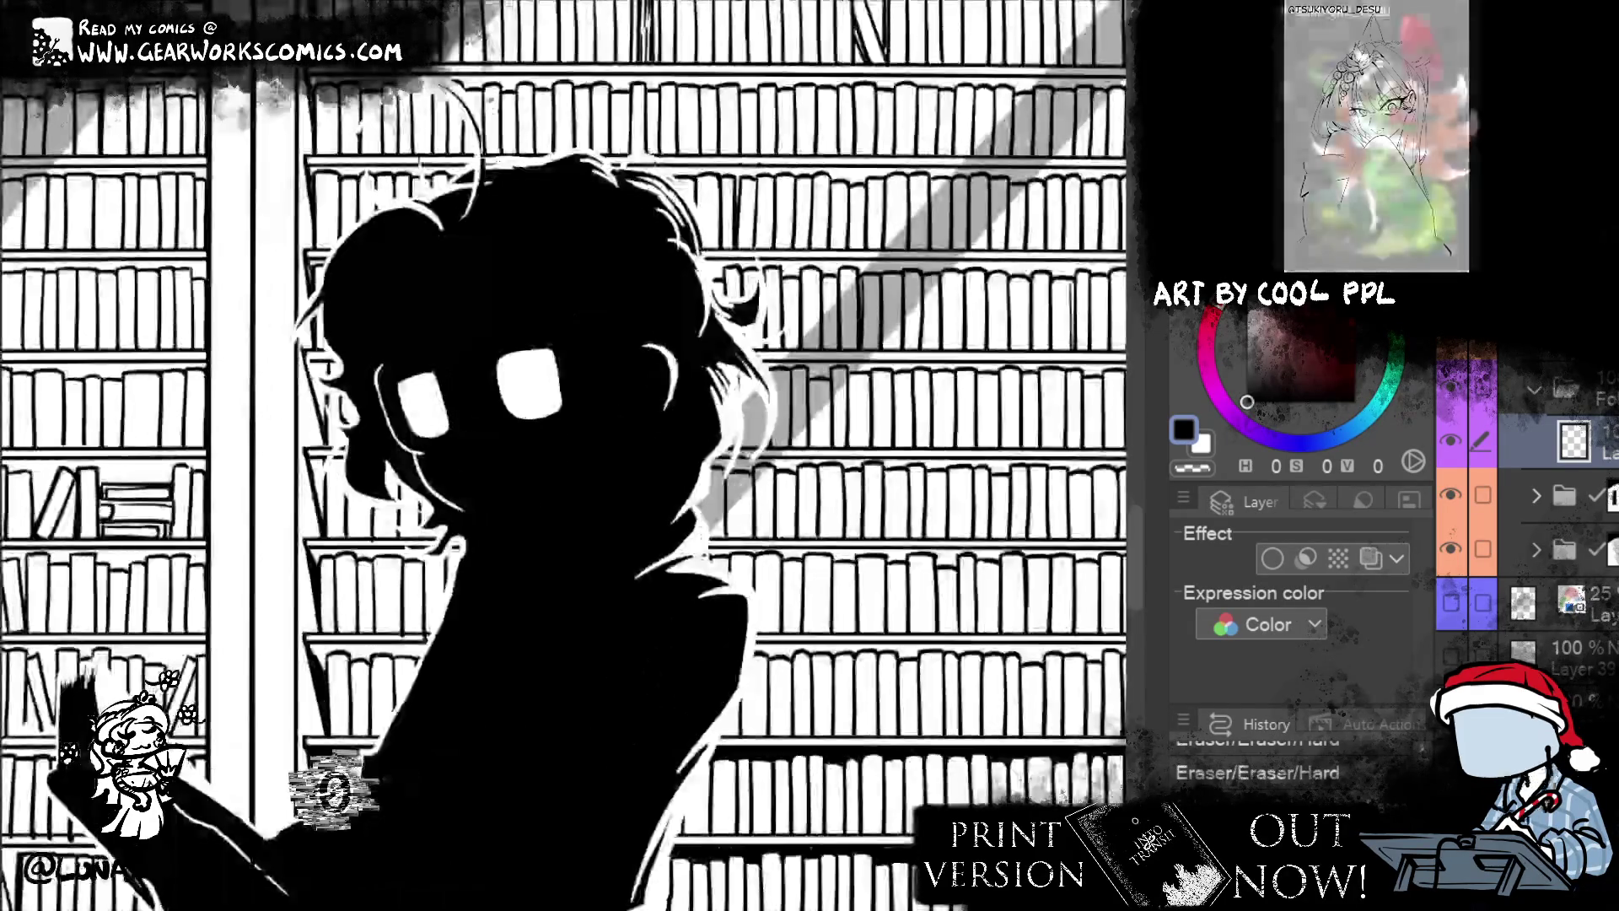
pyautogui.moveTo(314, 463); pyautogui.dragTo(317, 472)
pyautogui.hotkey('ctrl', 'd')
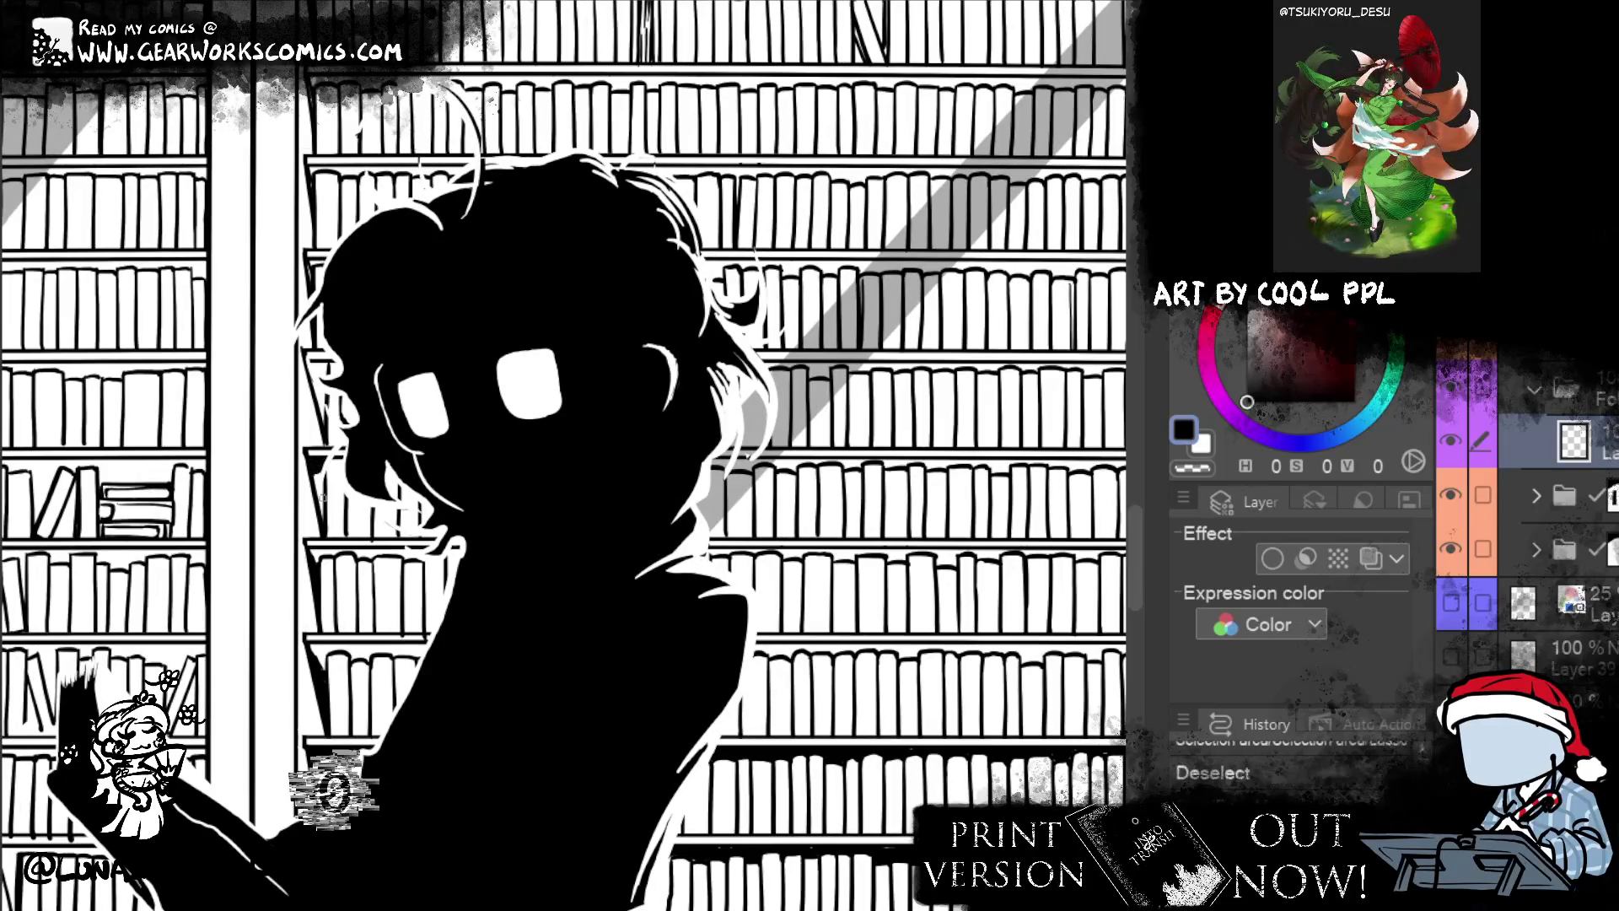
pyautogui.press('p')
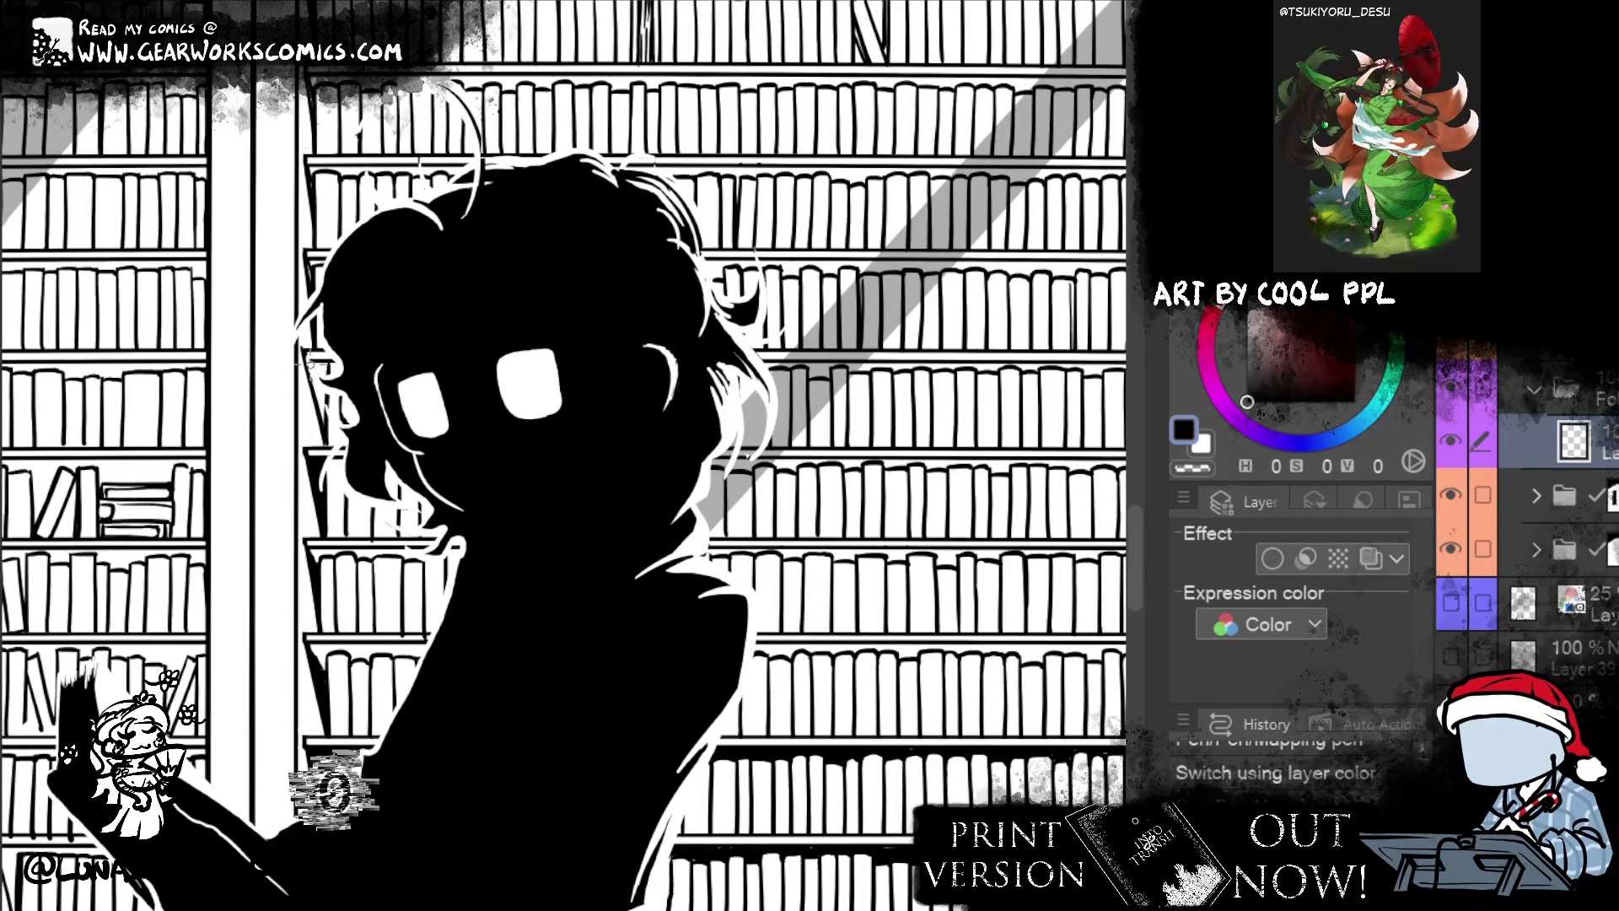
pyautogui.moveTo(322, 400); pyautogui.dragTo(321, 383)
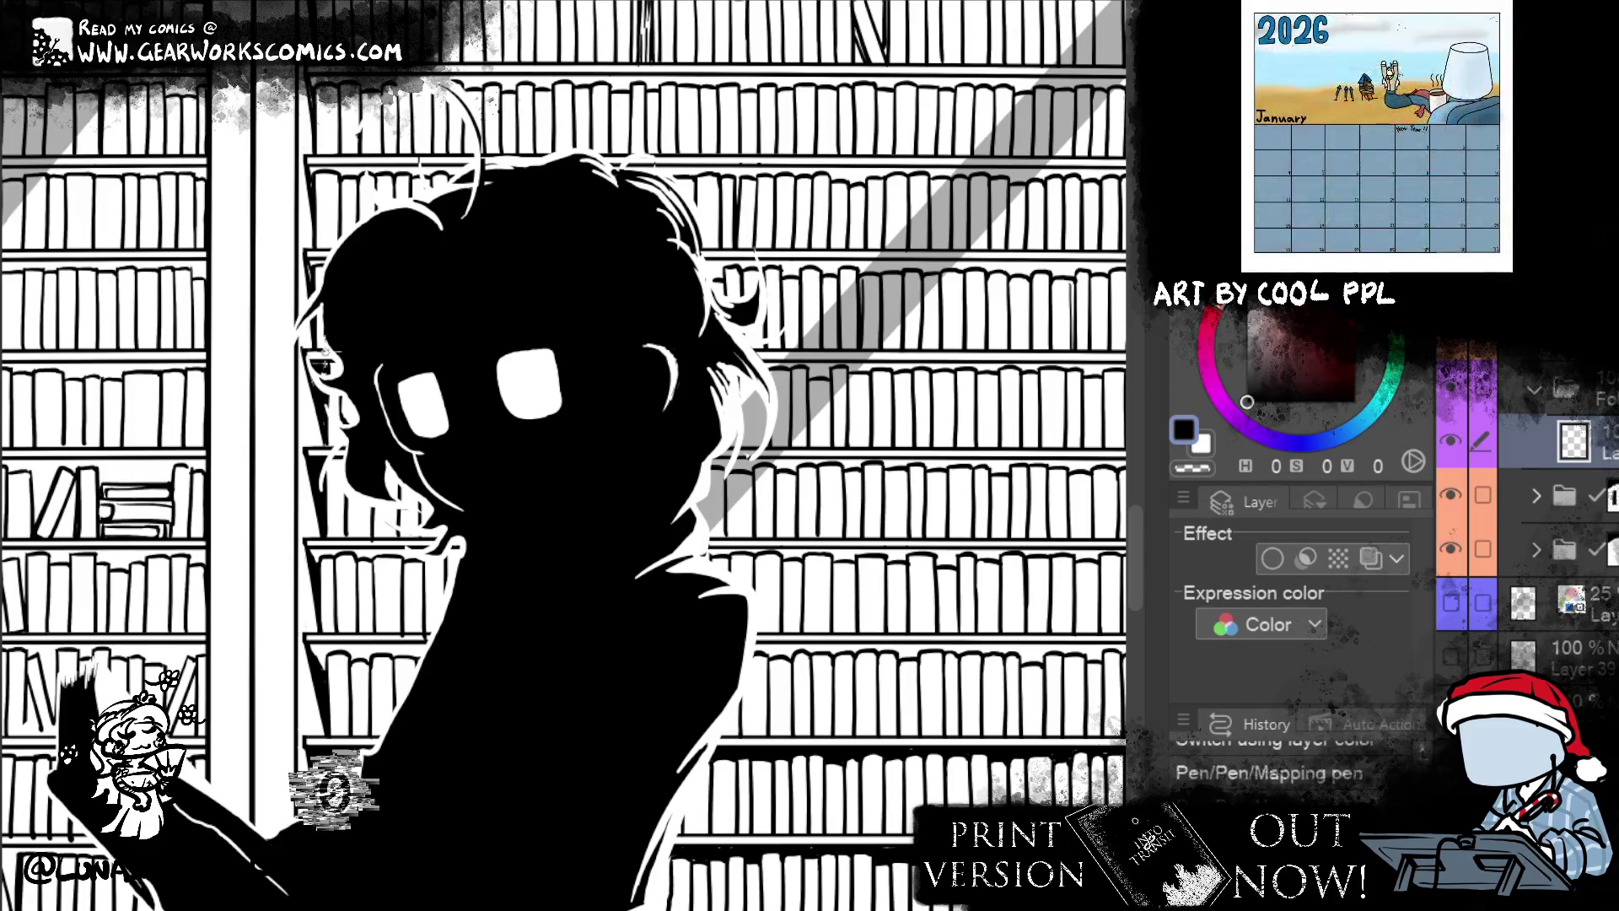
# - Zoom out and dab three ink touches onto the reader's silhouette
pyautogui.moveTo(530, 260); pyautogui.dragTo(614, 365)
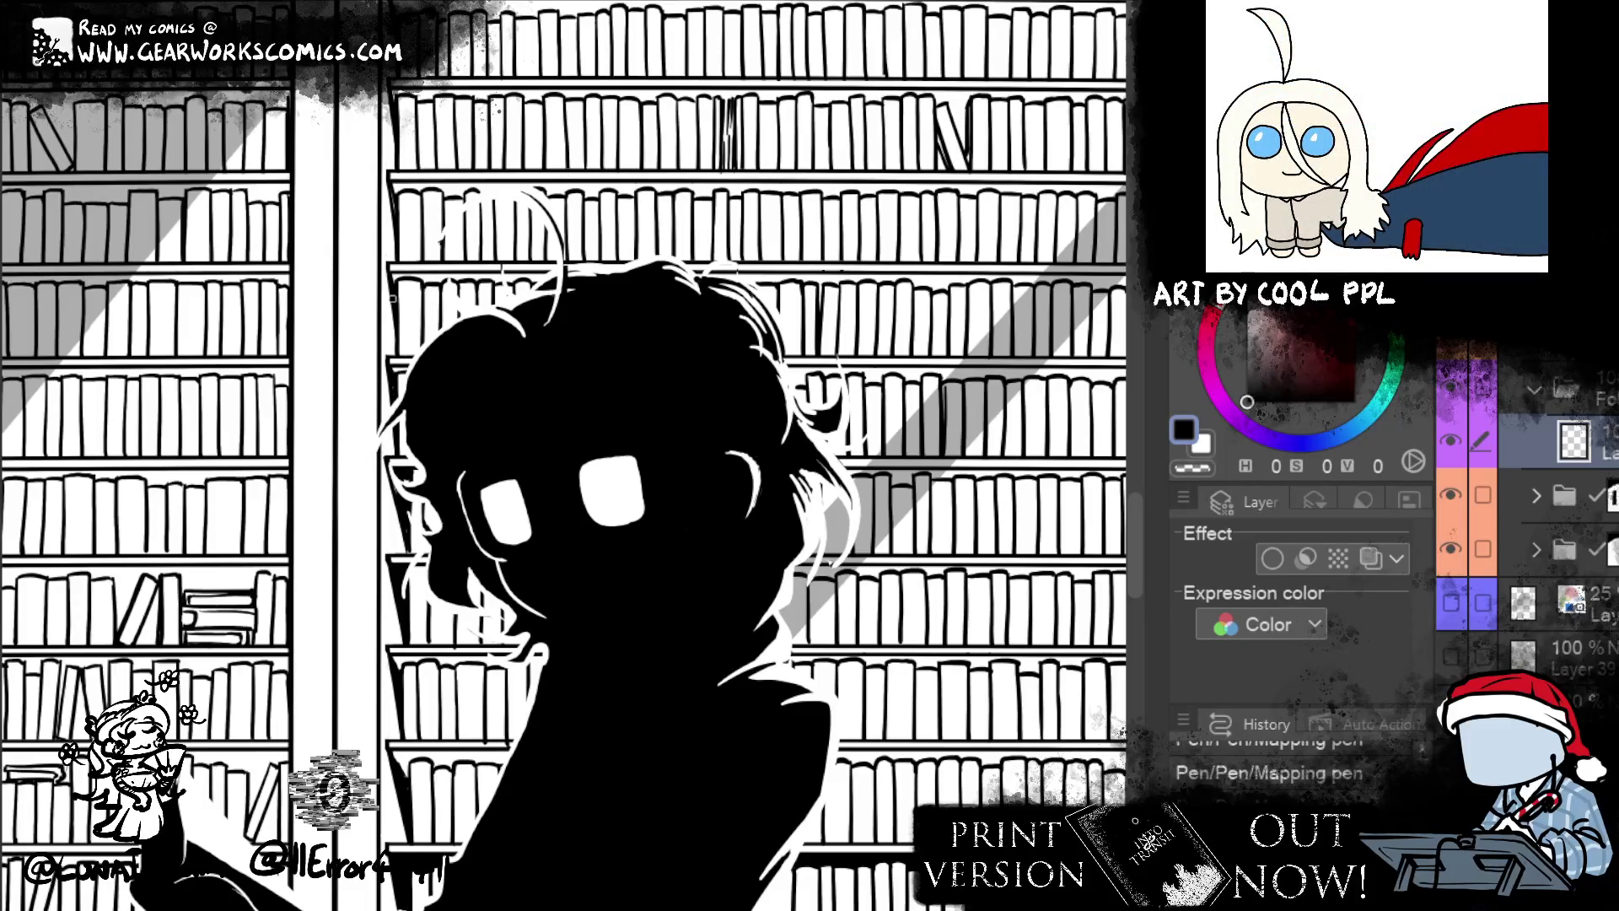
pyautogui.moveTo(537, 144); pyautogui.dragTo(548, 293)
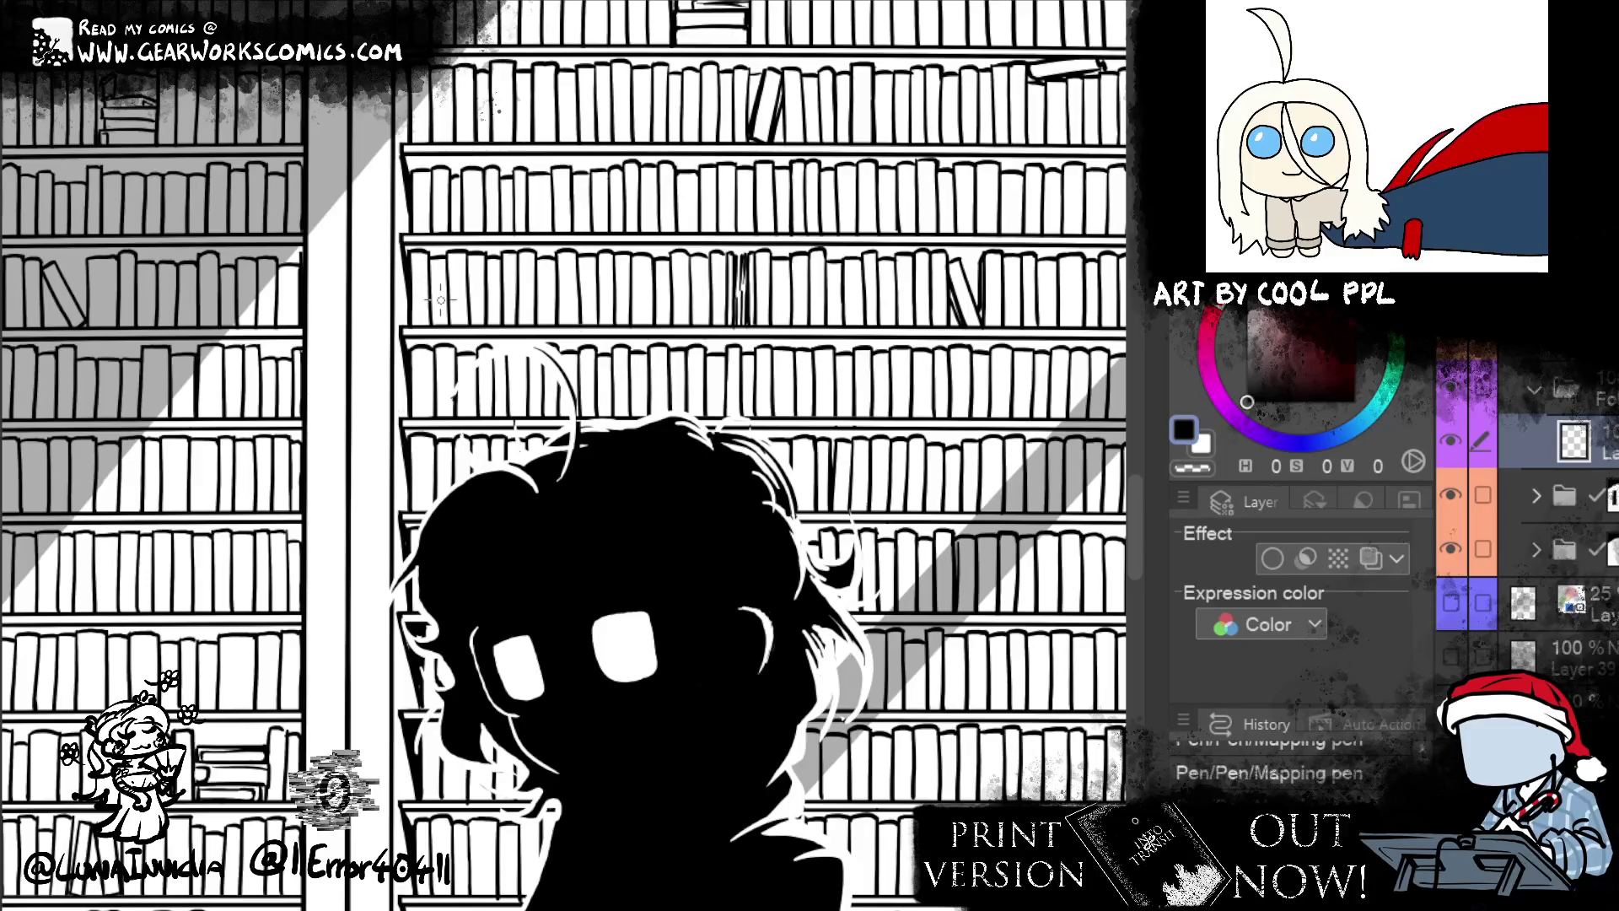
pyautogui.hotkey('ctrl', '-')
pyautogui.hotkey('ctrl', '-')
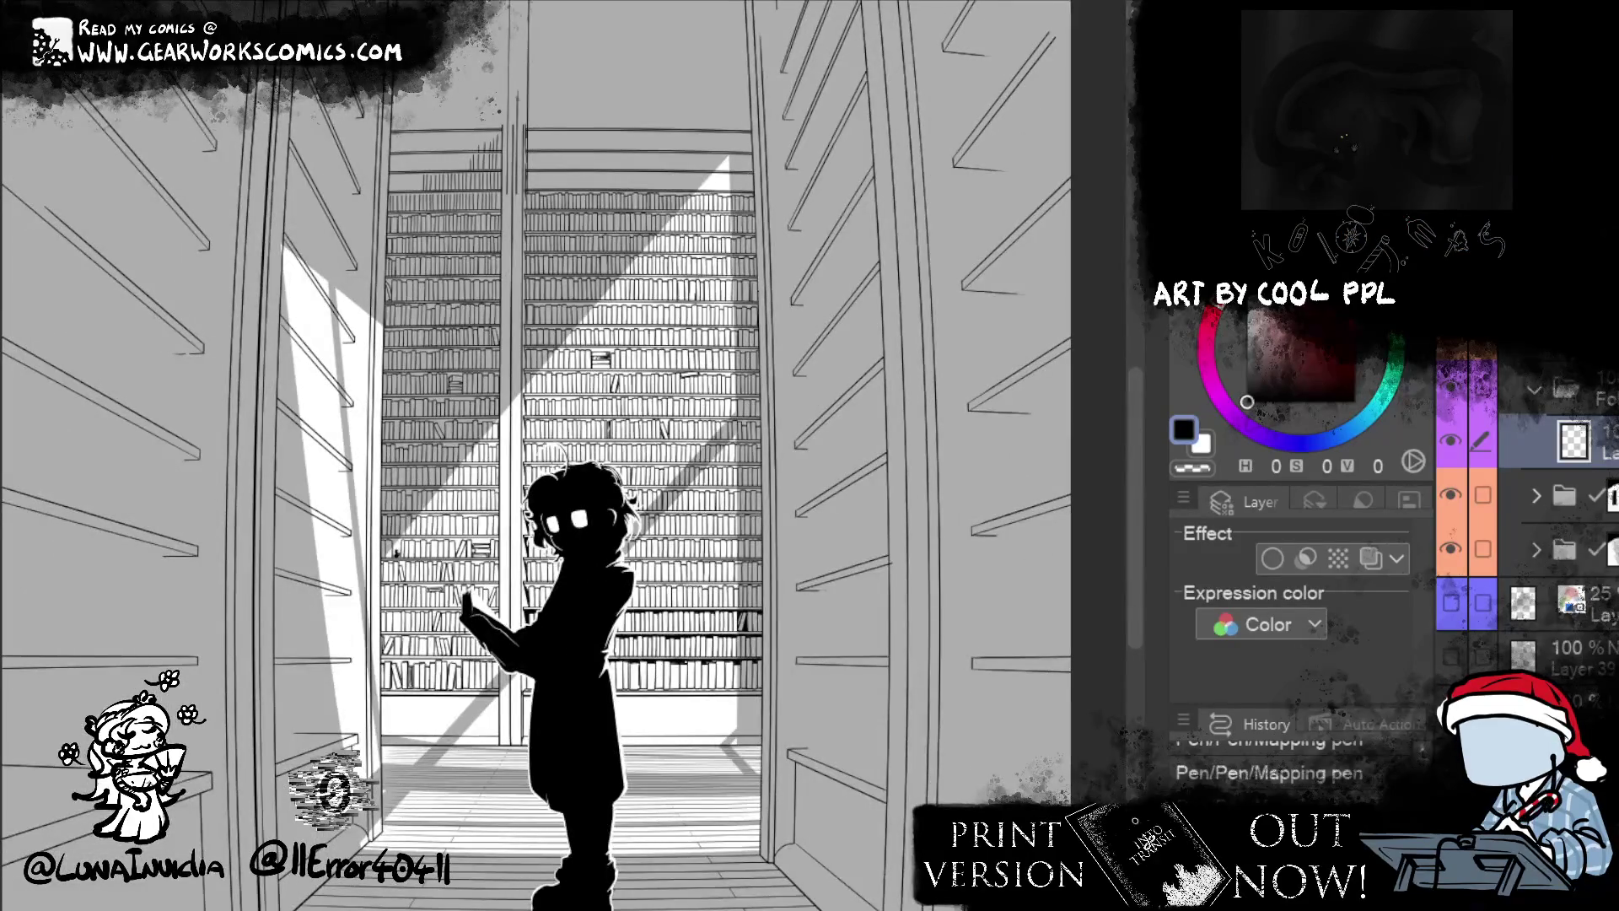
pyautogui.scroll(5, 528, 563)
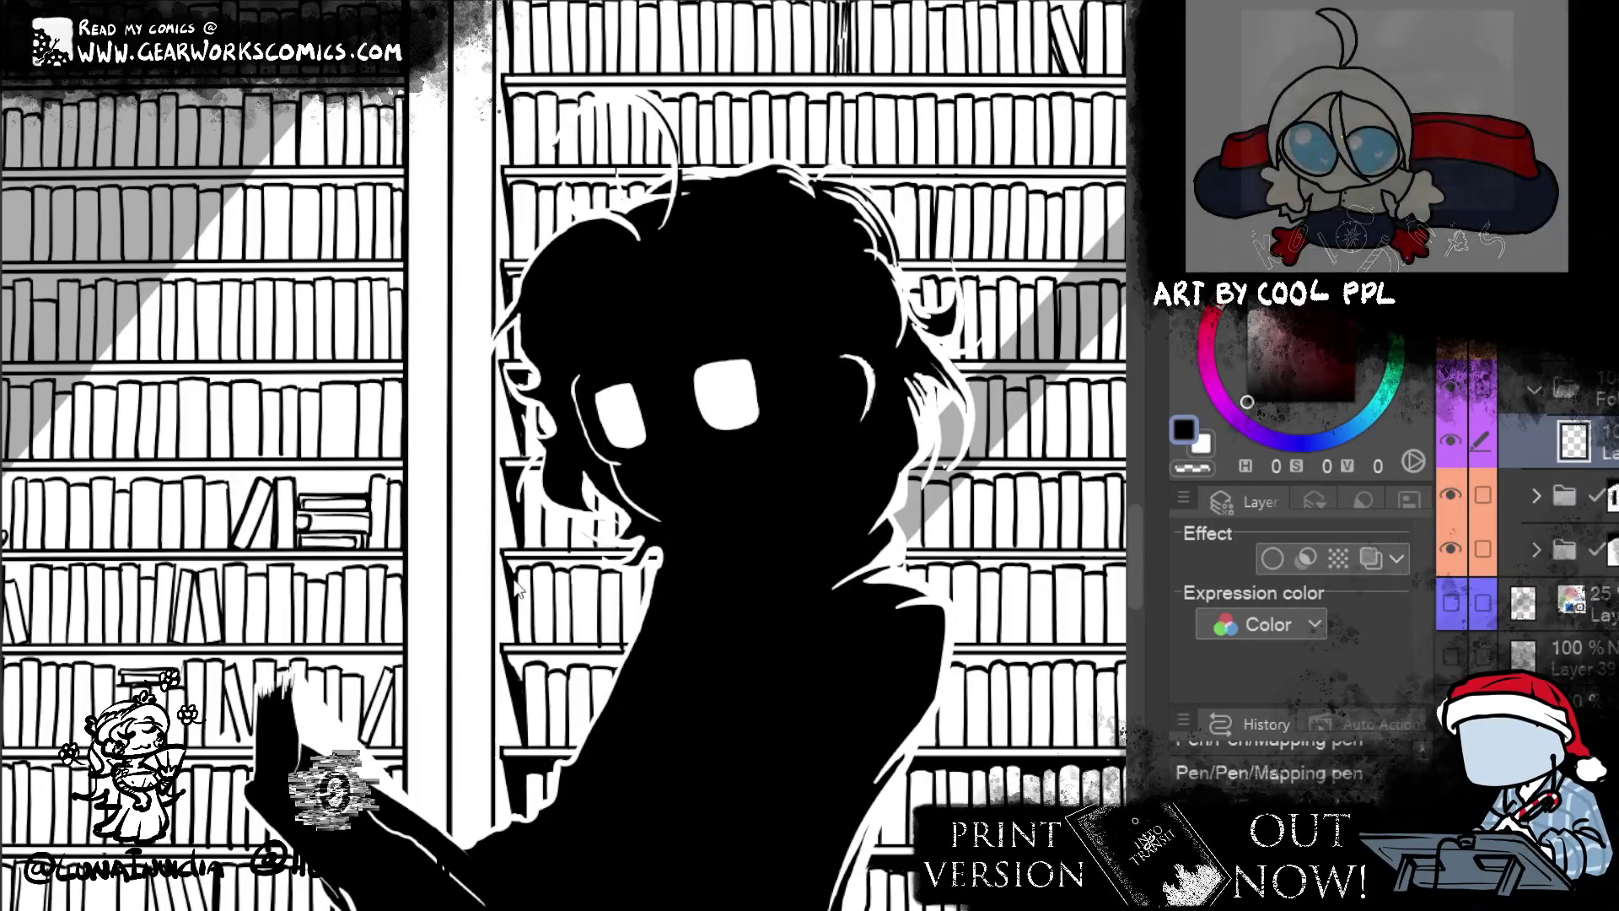
pyautogui.click(512, 567)
pyautogui.click(513, 619)
pyautogui.click(514, 641)
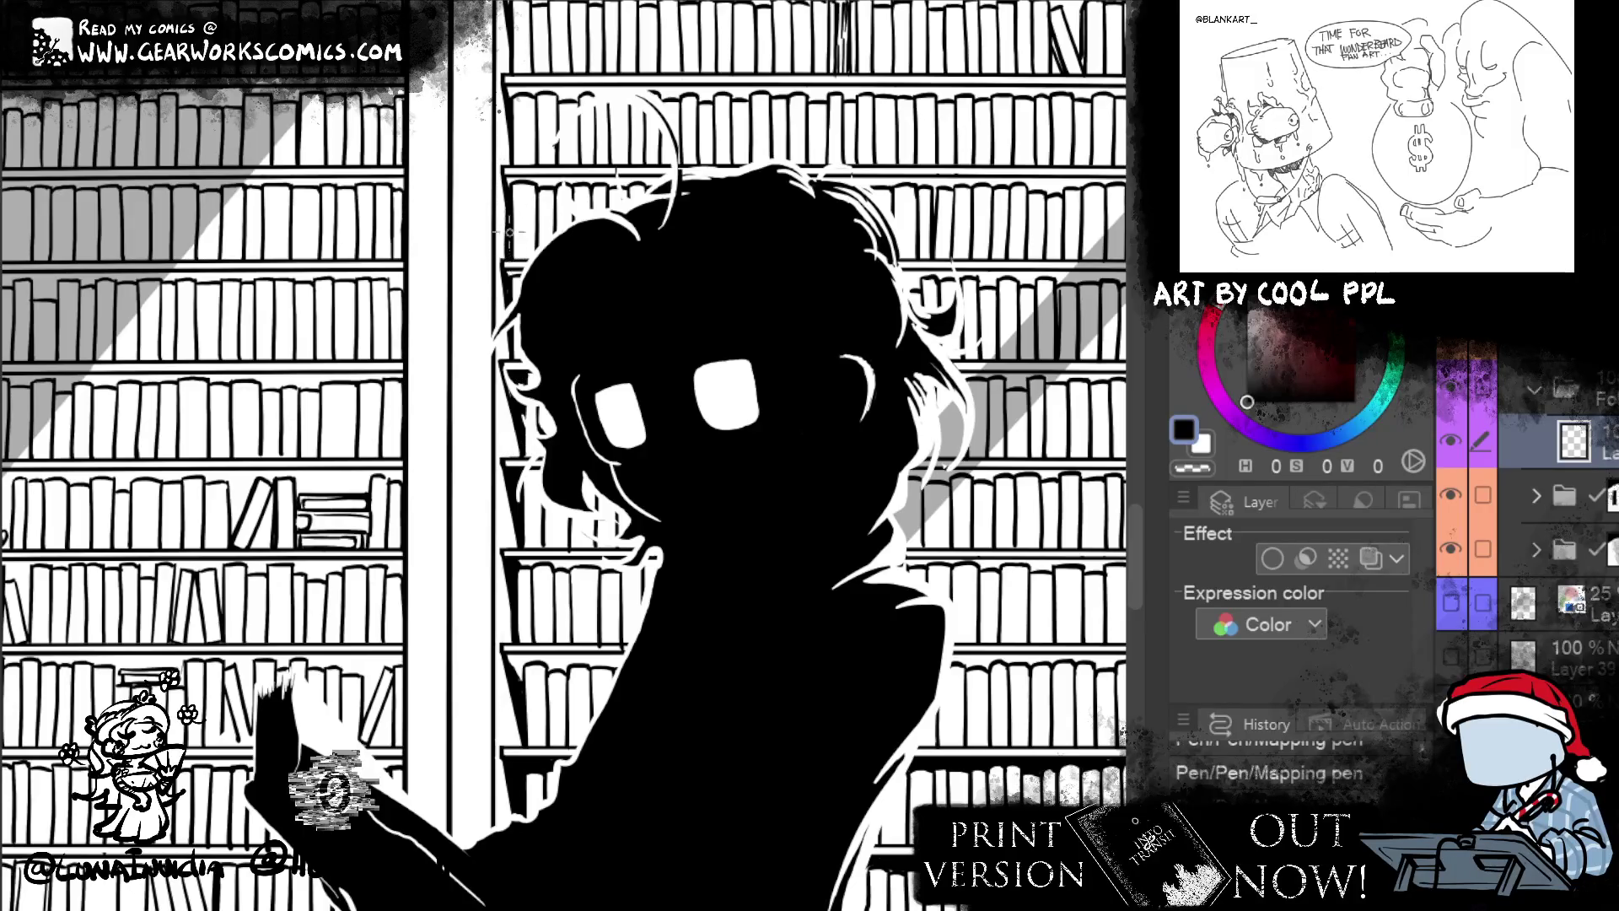
# - Recentre the whole library panel in view and select the shadow layer
pyautogui.scroll(5, 687, 390)
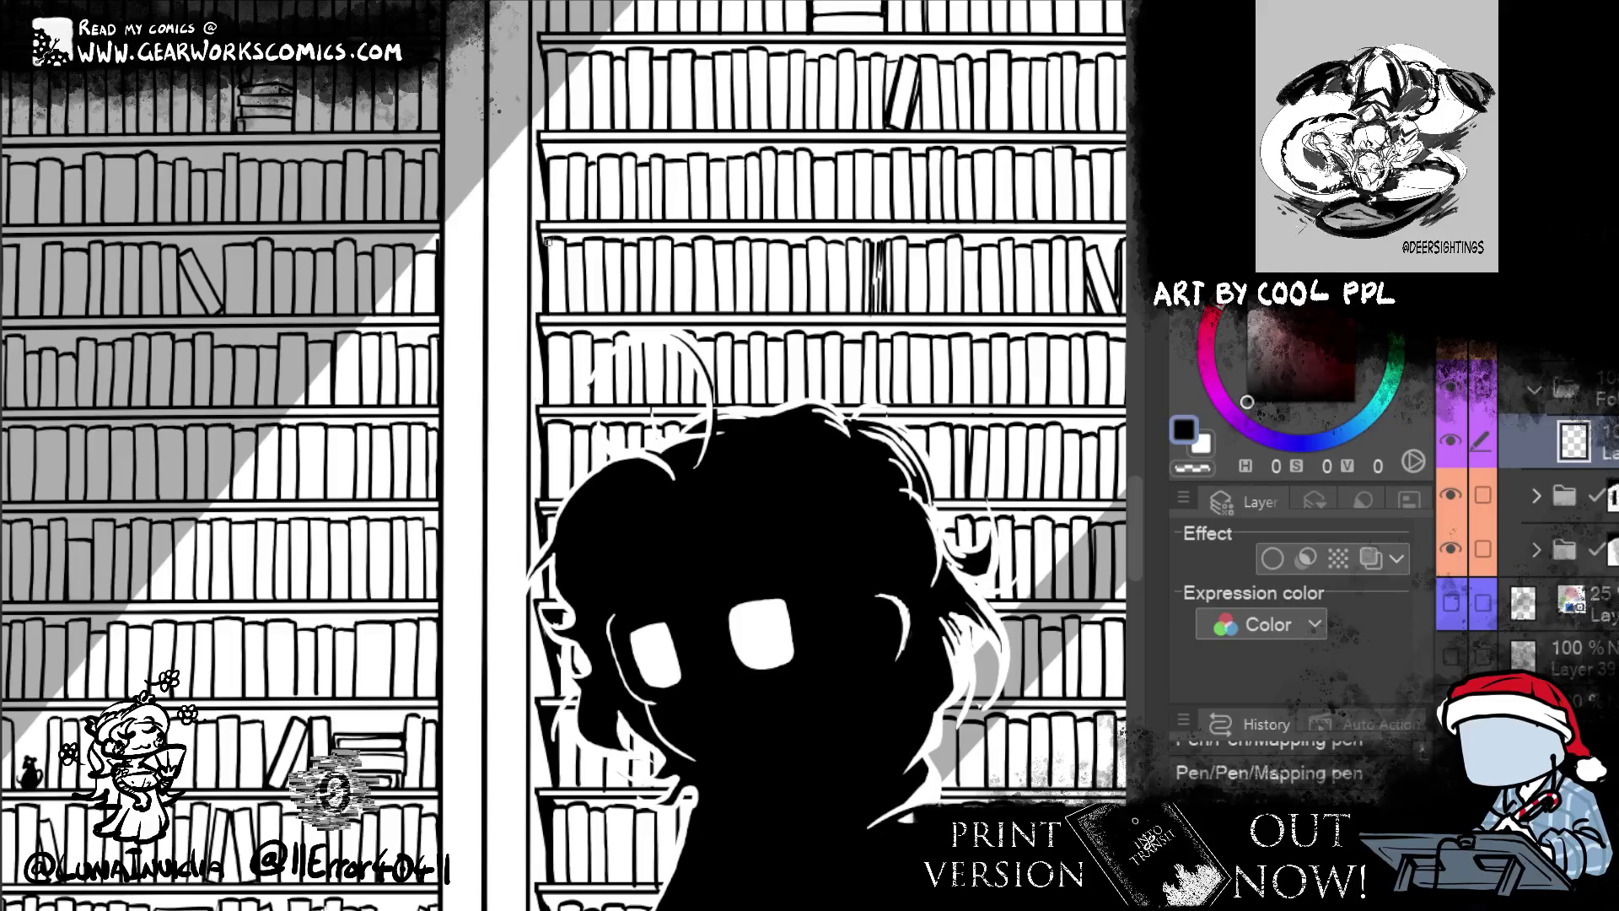
pyautogui.scroll(3, 547, 242)
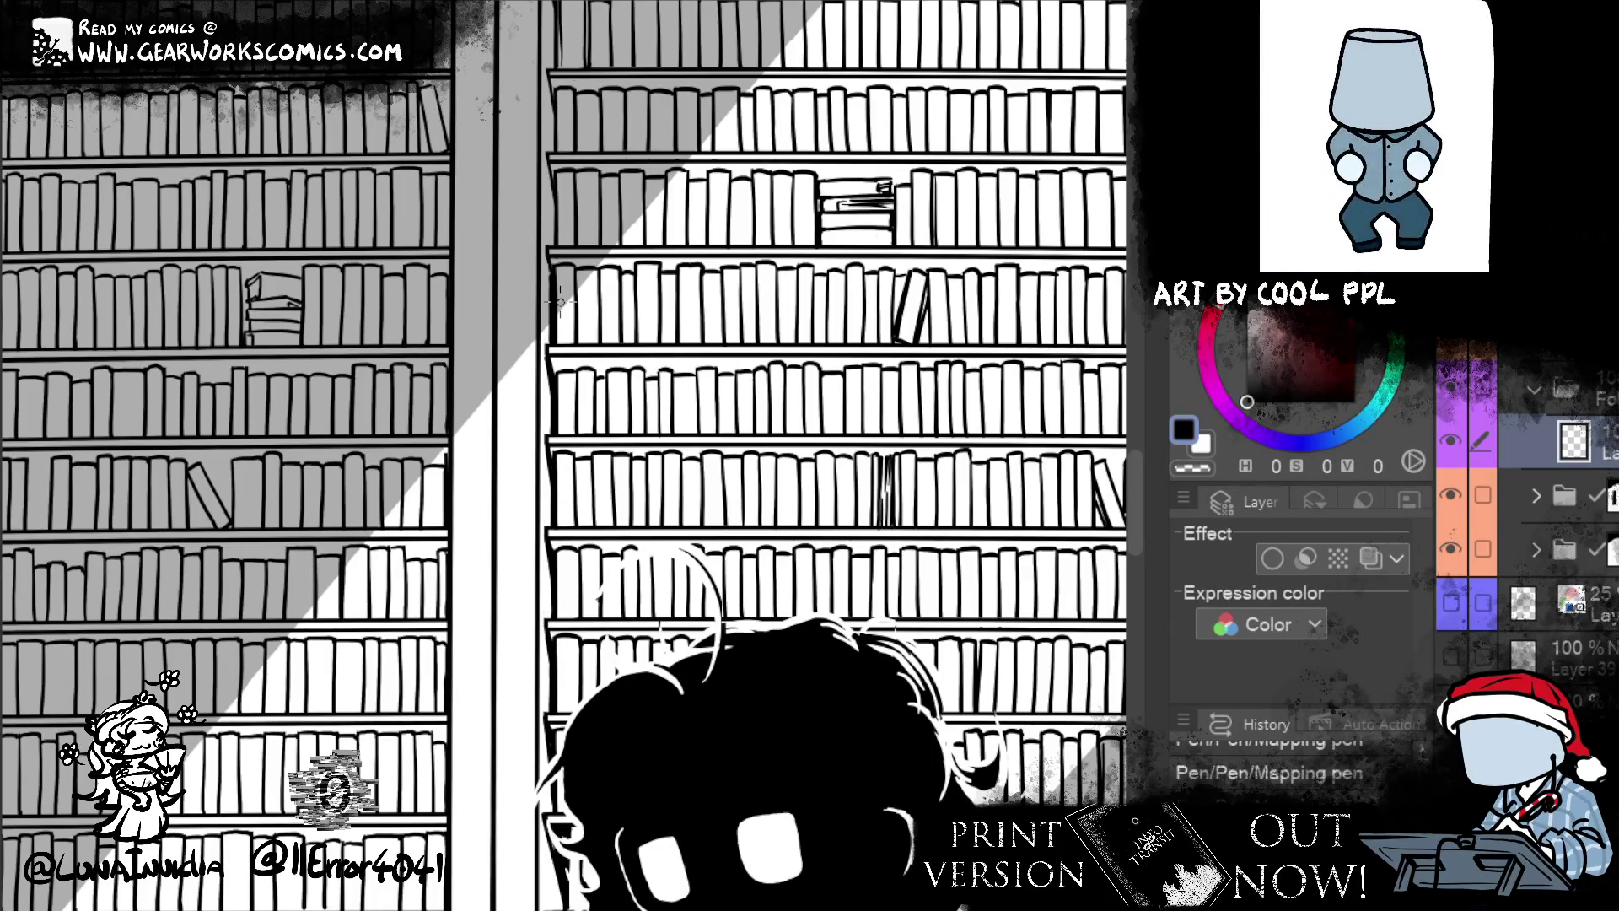
pyautogui.moveTo(727, 439)
pyautogui.mouseDown()
pyautogui.moveTo(642, 299)
pyautogui.moveTo(921, 365)
pyautogui.mouseUp()
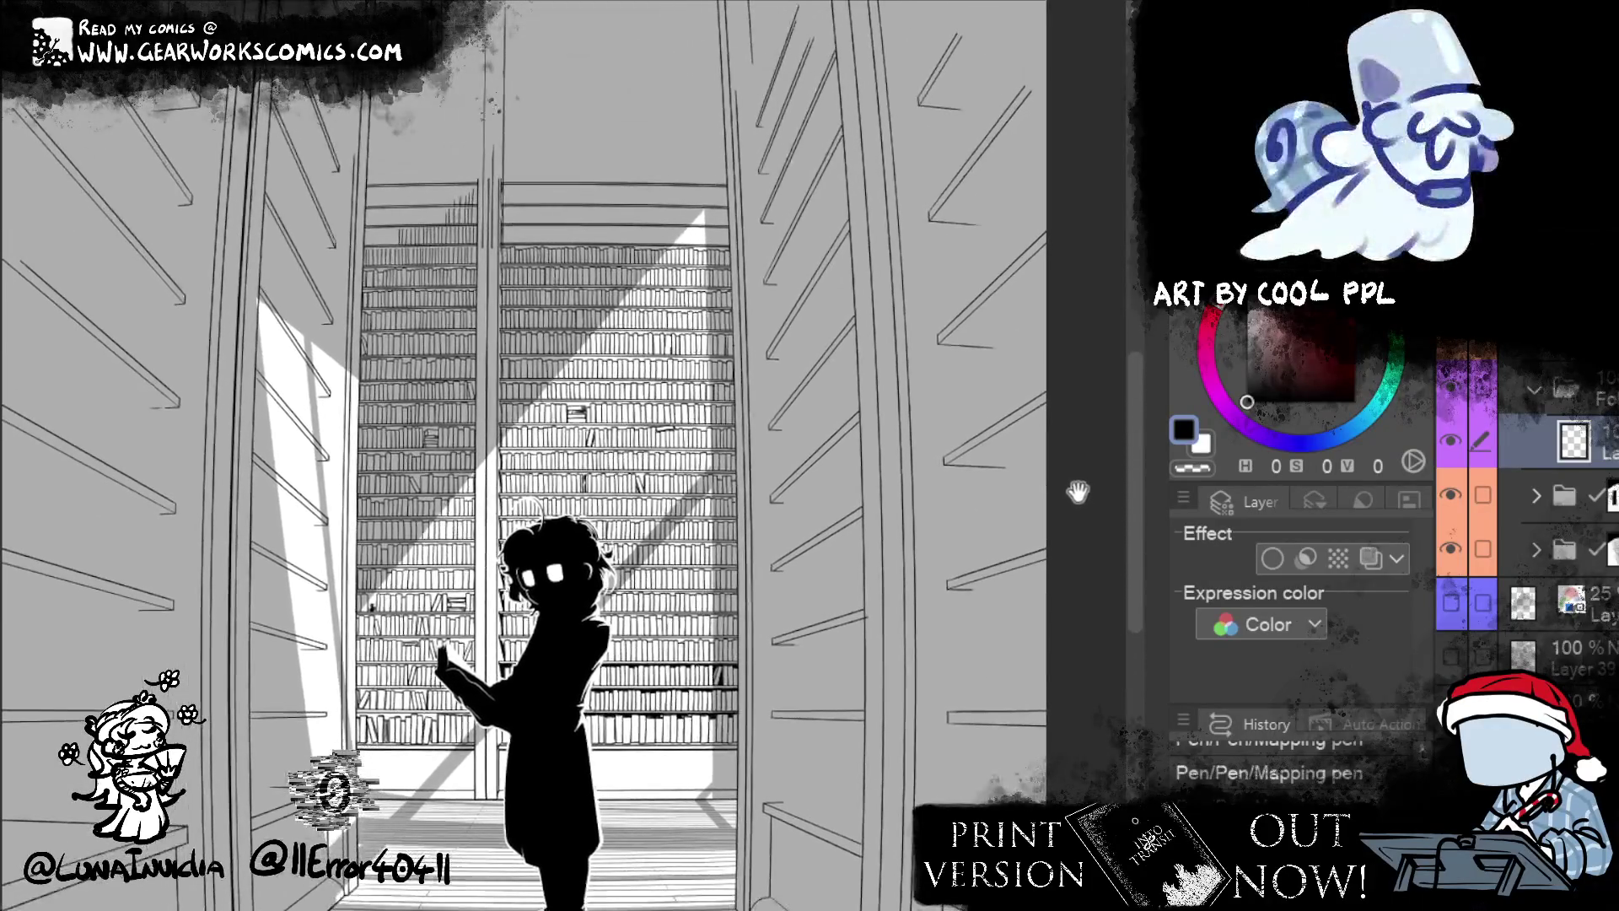
pyautogui.moveTo(1069, 341); pyautogui.dragTo(1054, 276)
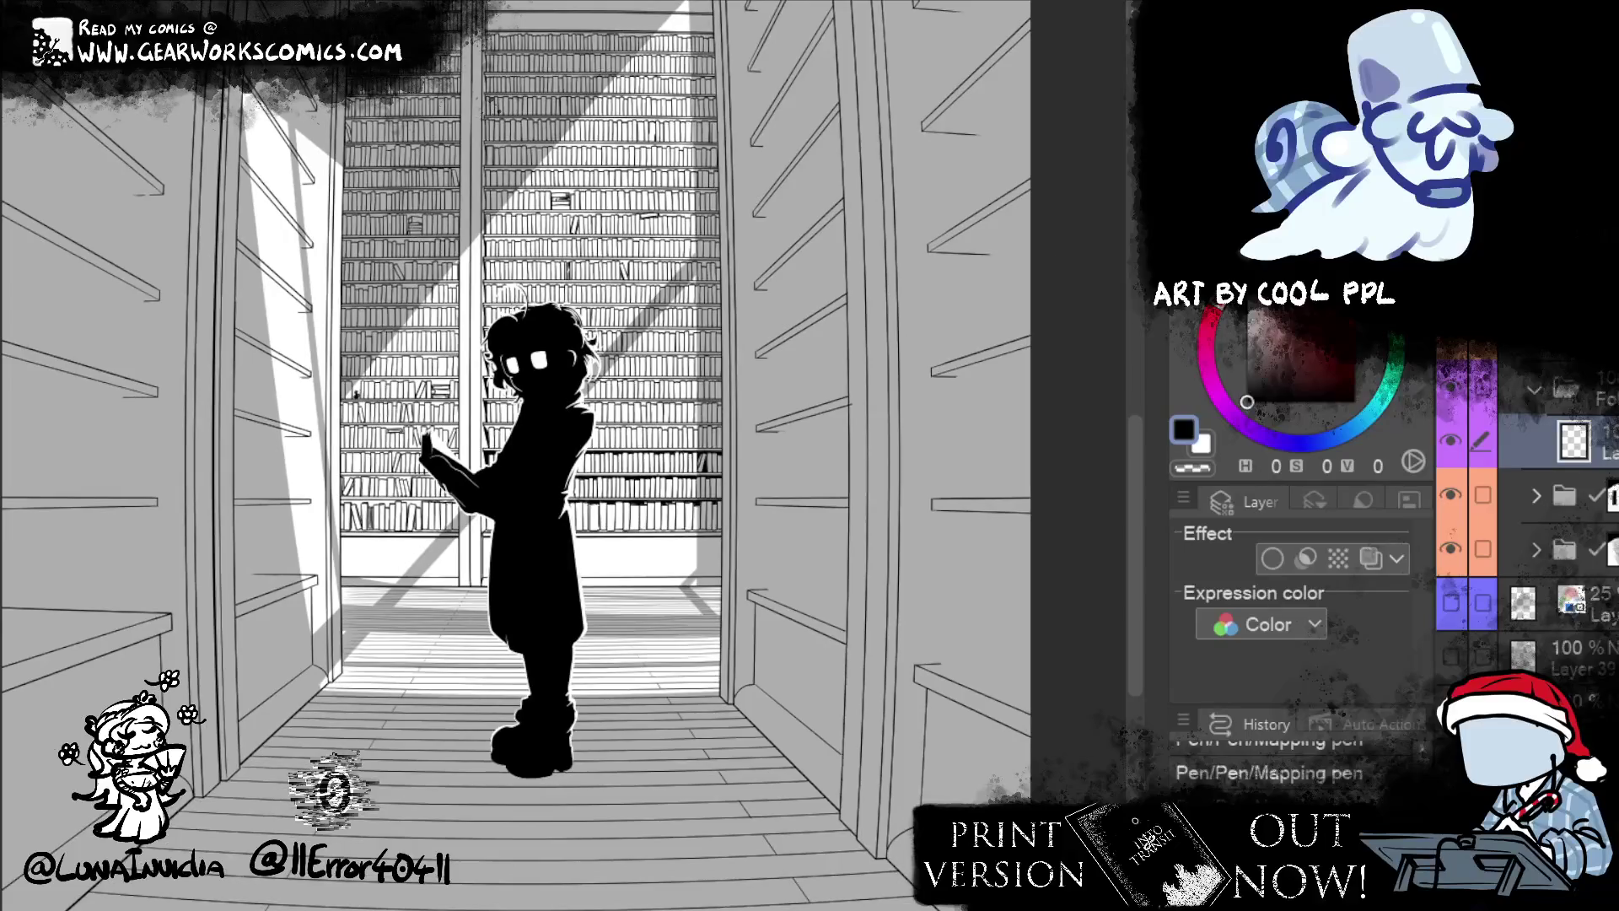
pyautogui.scroll(-3, 1526, 506)
pyautogui.click(1560, 640)
pyautogui.click(1450, 641)
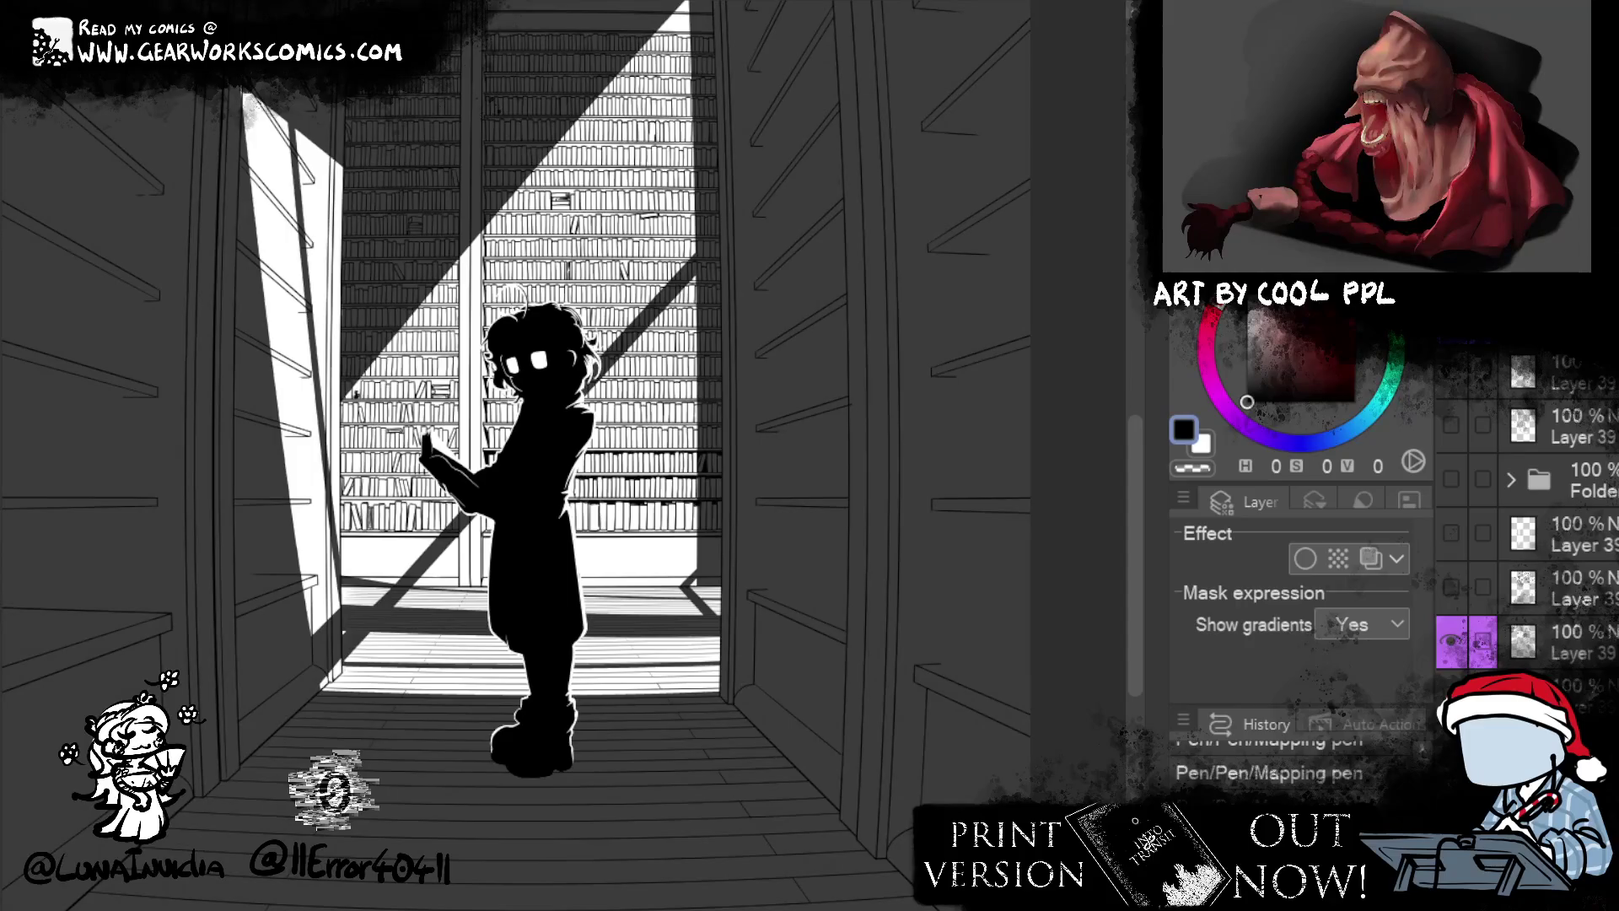
# - Ink a line along the book tops on the shelf edge and erase the excess
pyautogui.scroll(5, 561, 397)
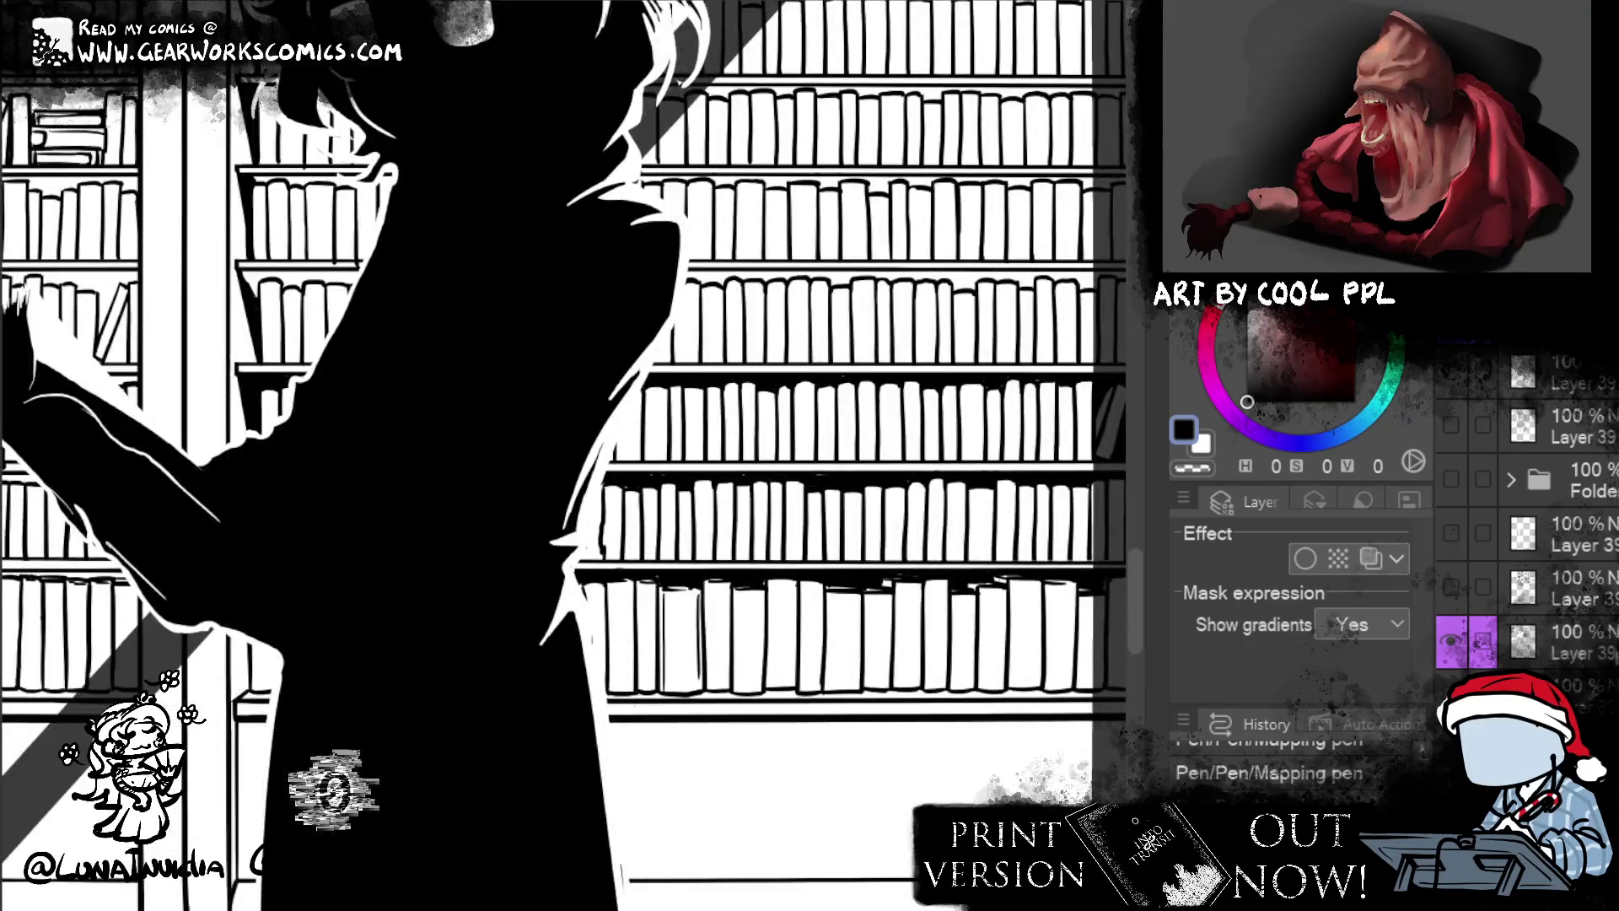
pyautogui.moveTo(903, 321)
pyautogui.mouseDown()
pyautogui.moveTo(877, 338)
pyautogui.moveTo(877, 458)
pyautogui.moveTo(729, 645)
pyautogui.moveTo(732, 688)
pyautogui.moveTo(750, 629)
pyautogui.moveTo(736, 594)
pyautogui.moveTo(695, 780)
pyautogui.mouseUp()
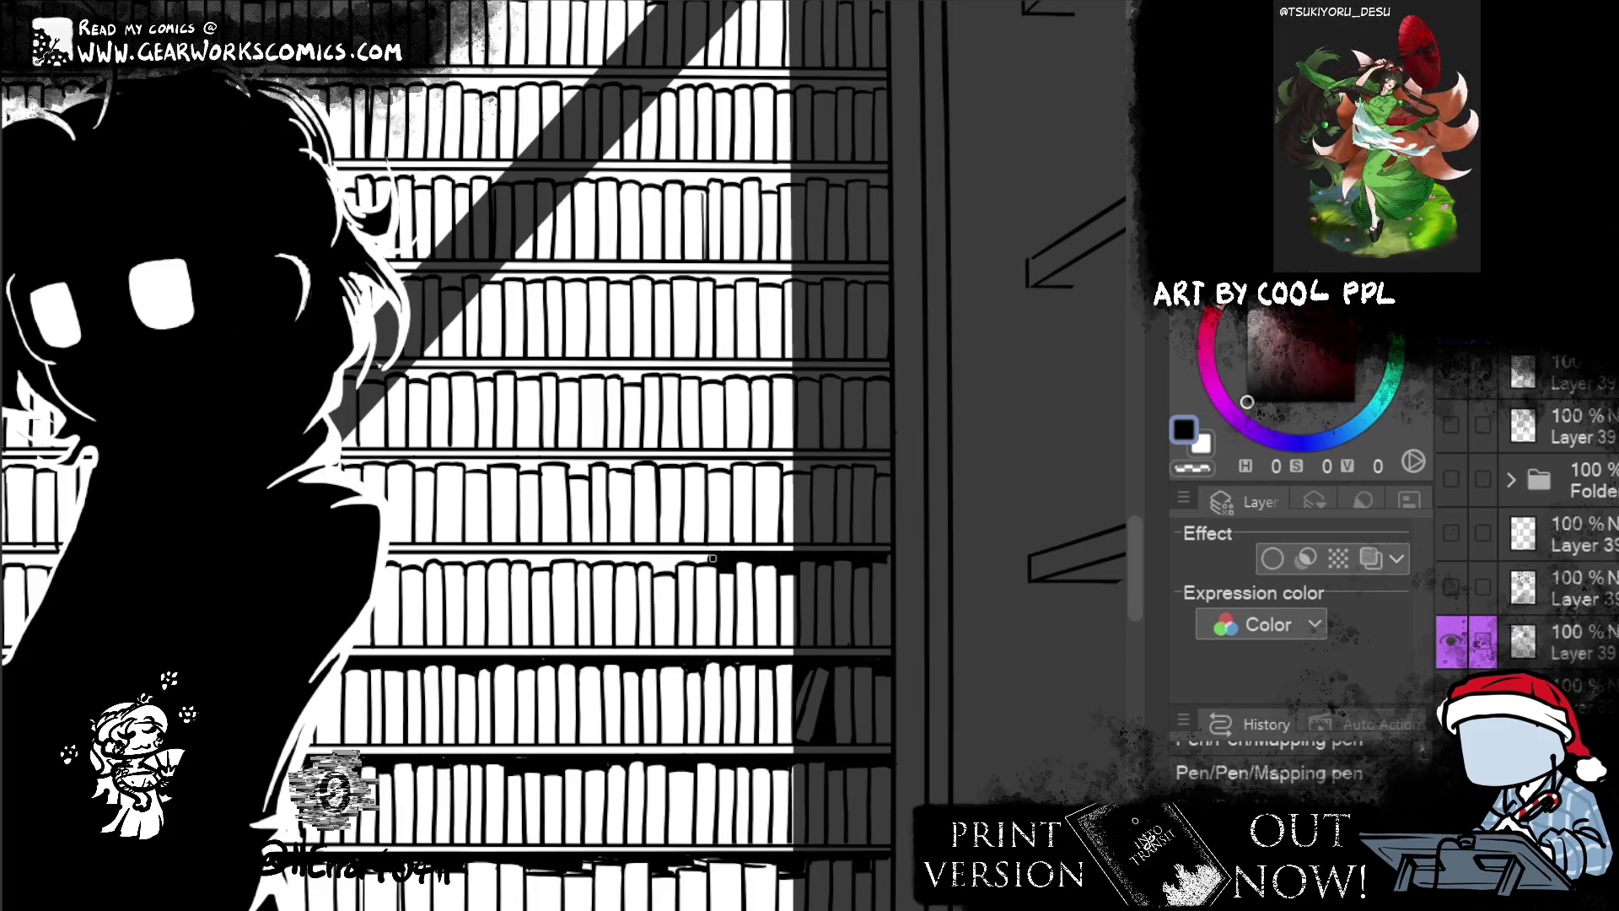
pyautogui.moveTo(670, 567); pyautogui.dragTo(664, 561)
pyautogui.moveTo(392, 558)
pyautogui.mouseDown()
pyautogui.moveTo(673, 559)
pyautogui.moveTo(638, 560)
pyautogui.mouseUp()
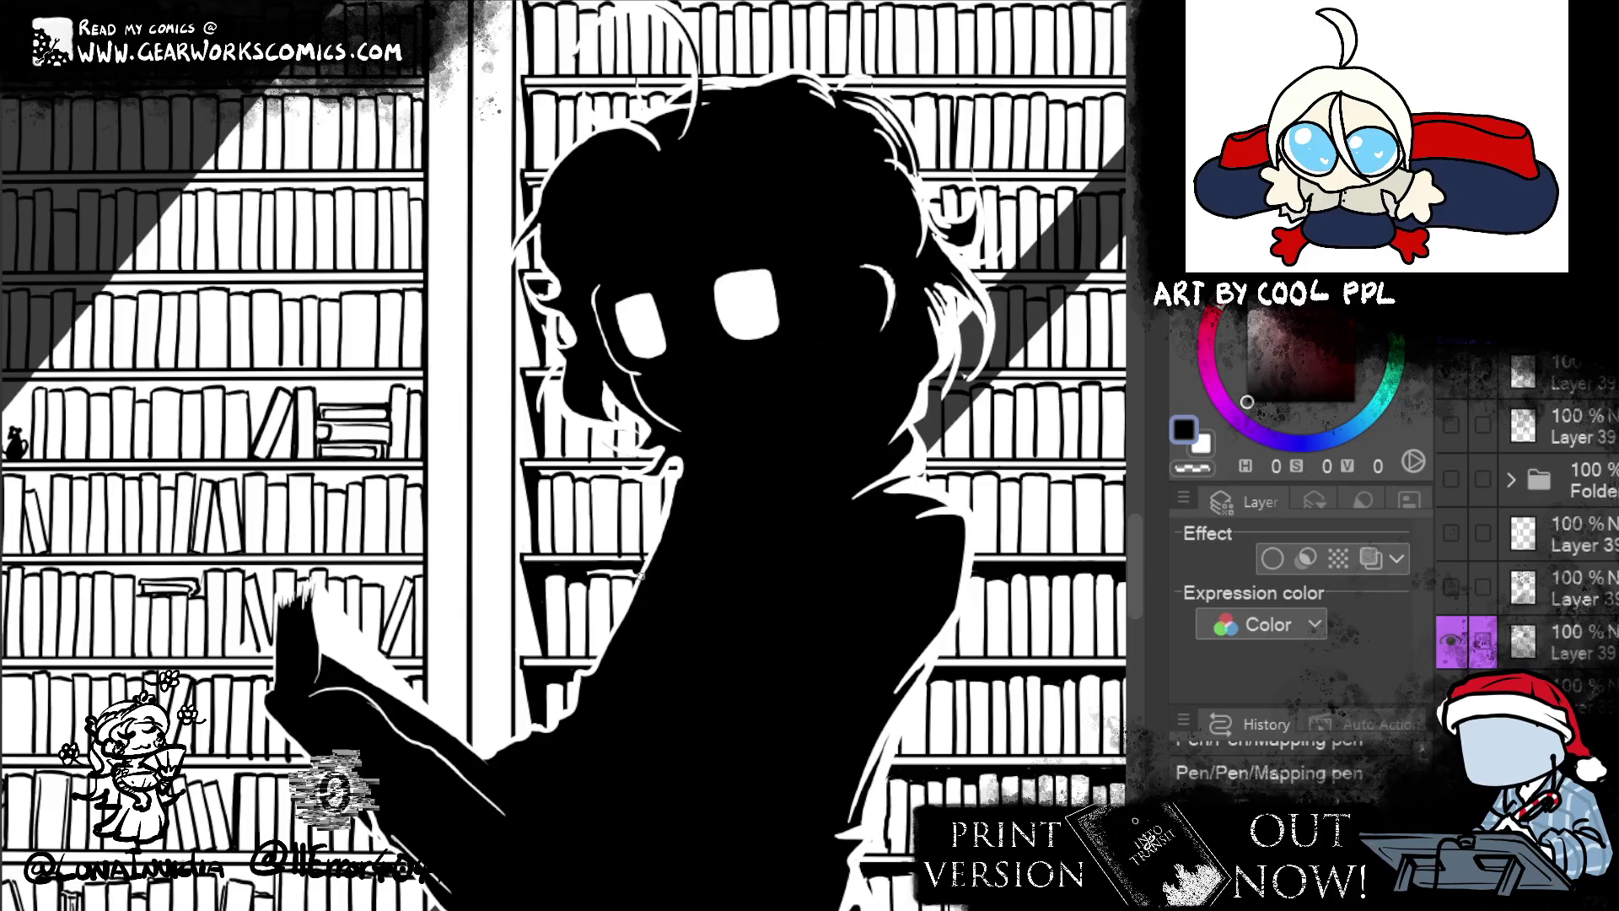
pyautogui.press('e')
pyautogui.moveTo(589, 572); pyautogui.dragTo(617, 572)
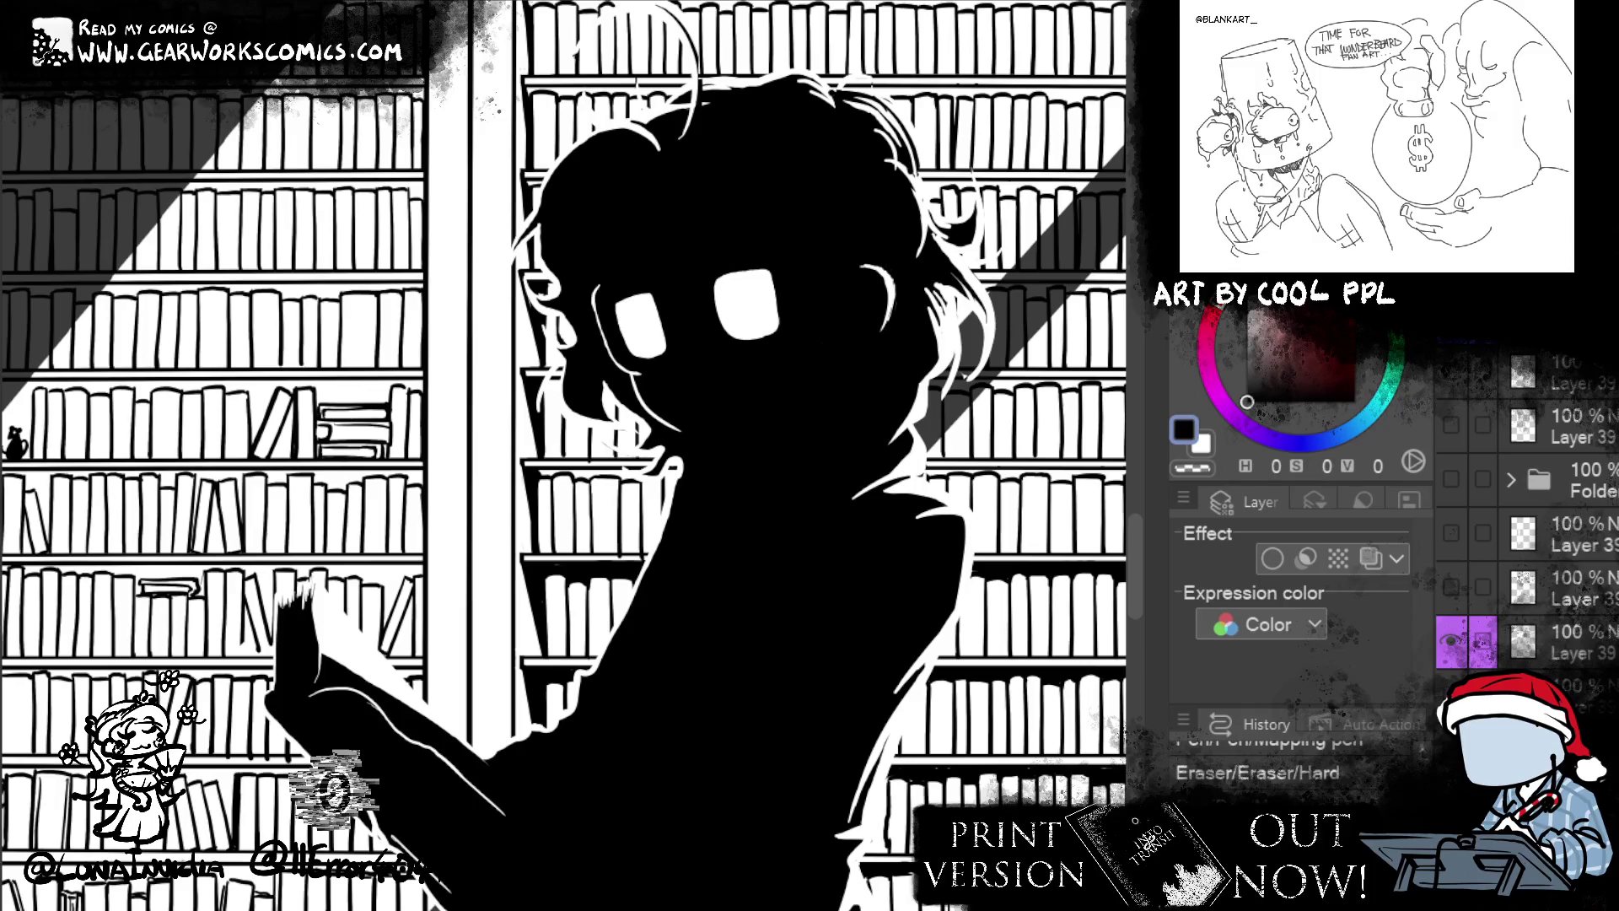
# - On the upper 25% layer, draw a shelf-edge stroke and enable its blue layer colour
pyautogui.keyDown('ctrl'); pyautogui.keyDown('shift'); pyautogui.click(618, 573); pyautogui.keyUp('shift'); pyautogui.keyUp('ctrl')
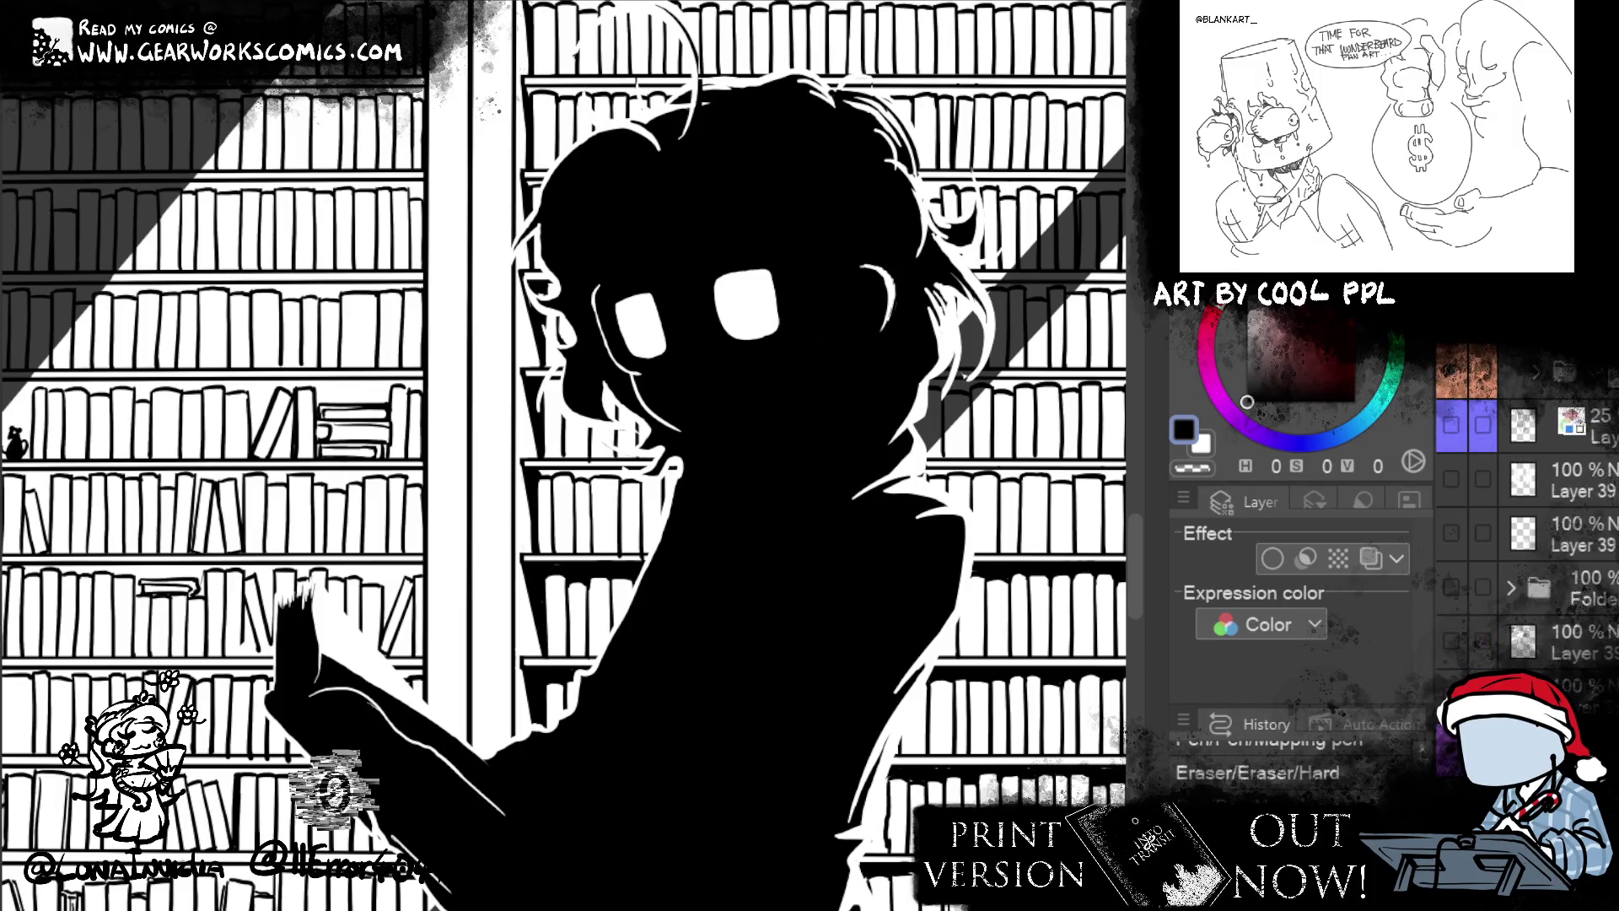
pyautogui.moveTo(654, 563); pyautogui.dragTo(683, 557)
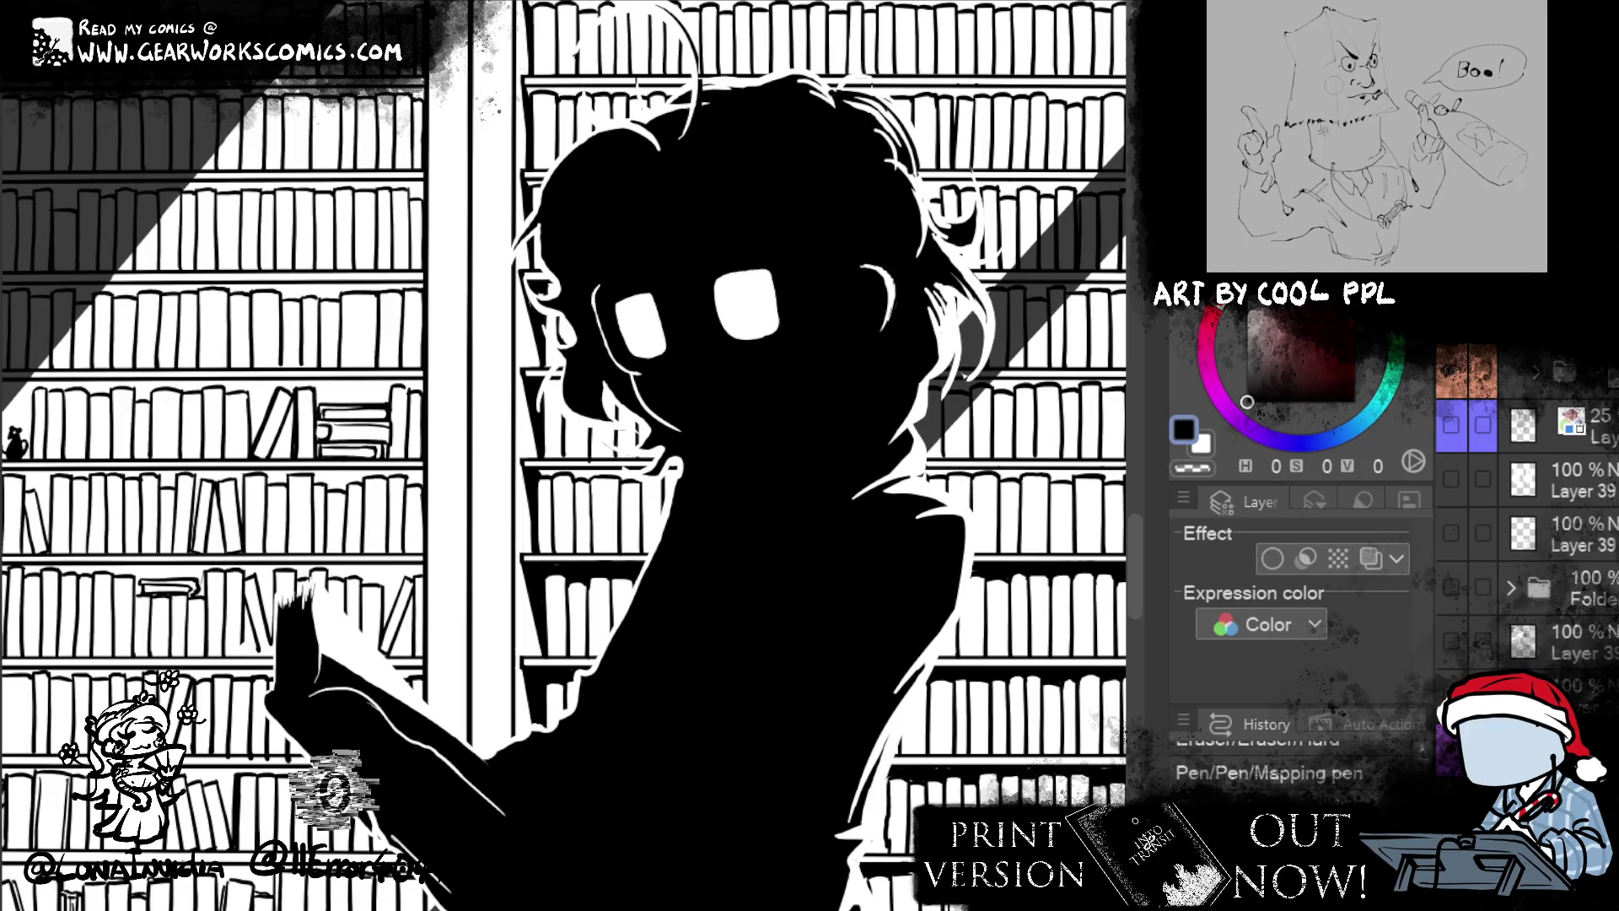
pyautogui.click(1371, 558)
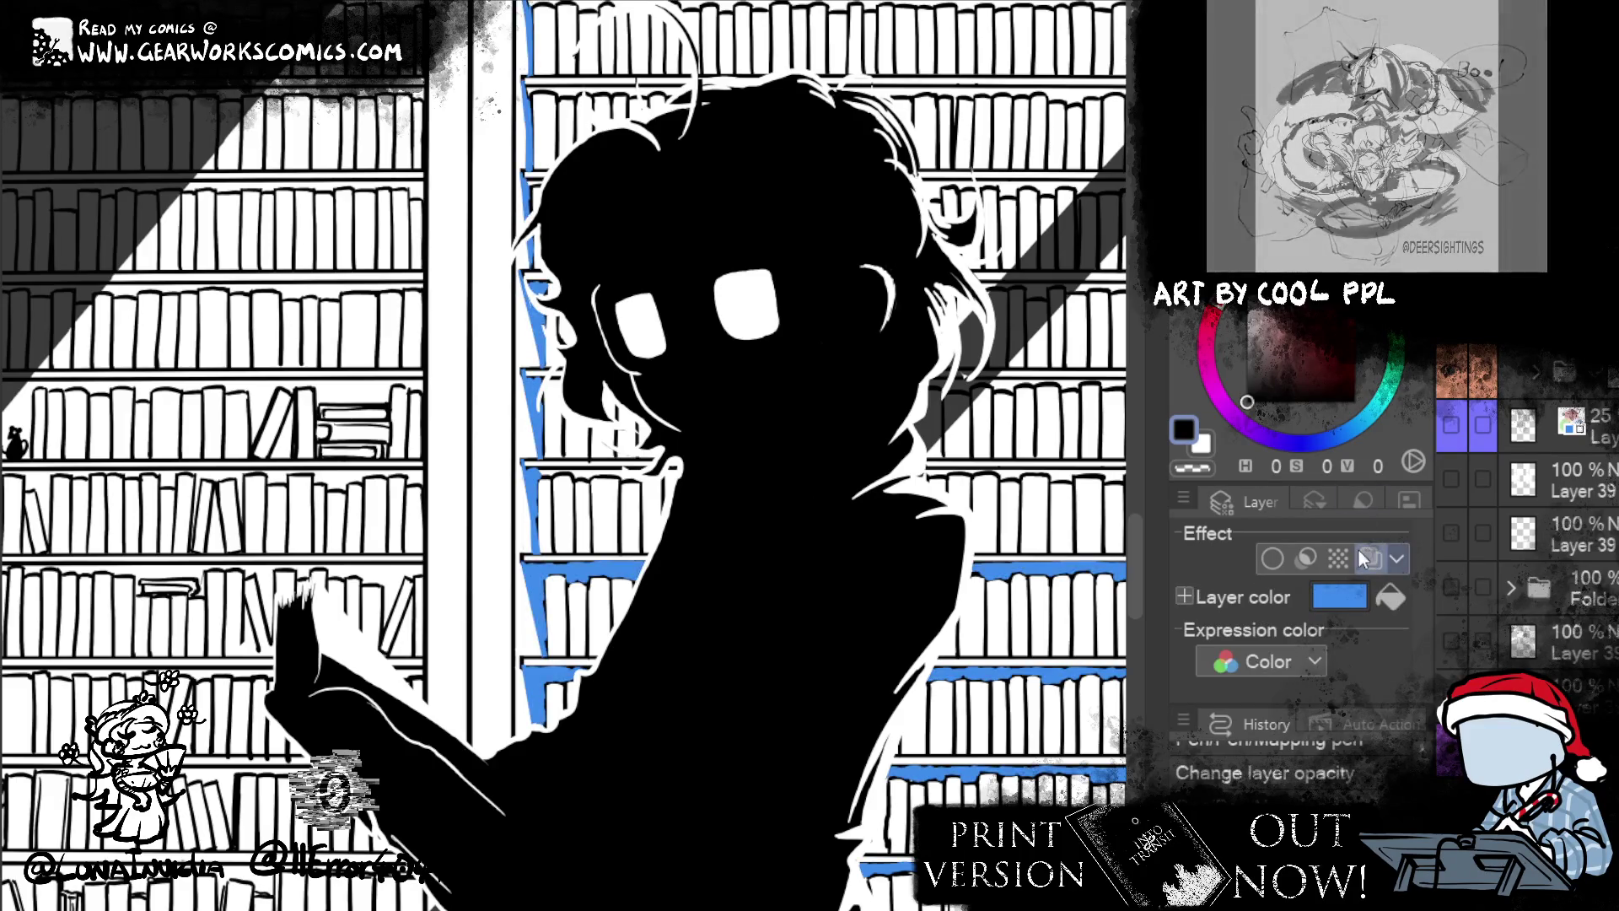
# - Add an ink dab and a stroke on the silhouette, erasing a stray mark
pyautogui.click(589, 572)
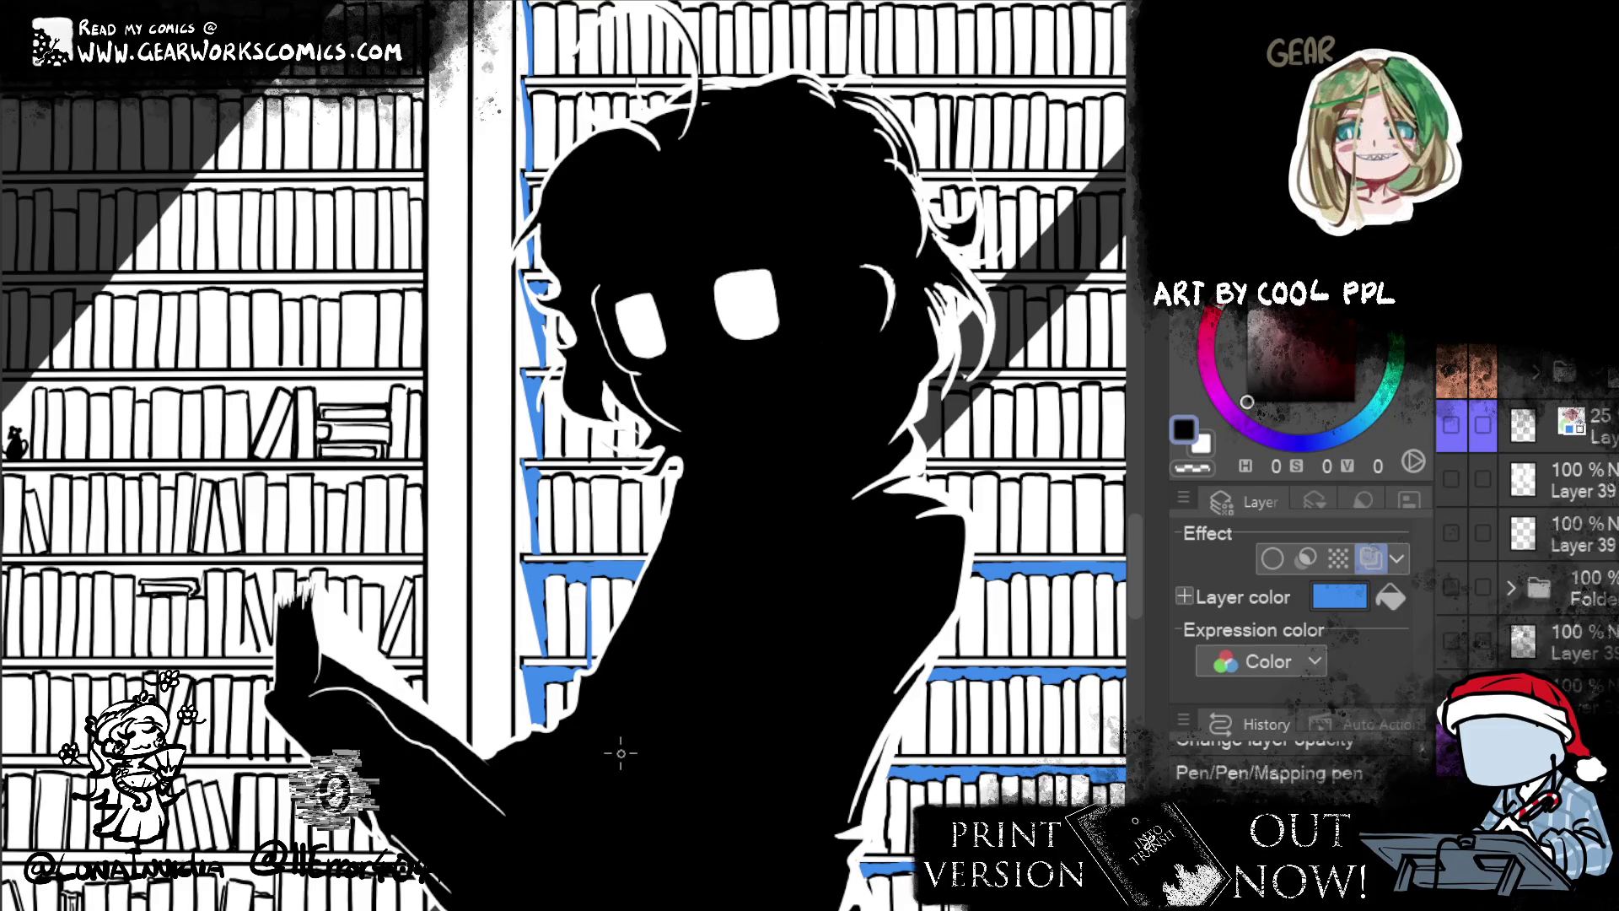
pyautogui.moveTo(592, 661); pyautogui.dragTo(645, 721)
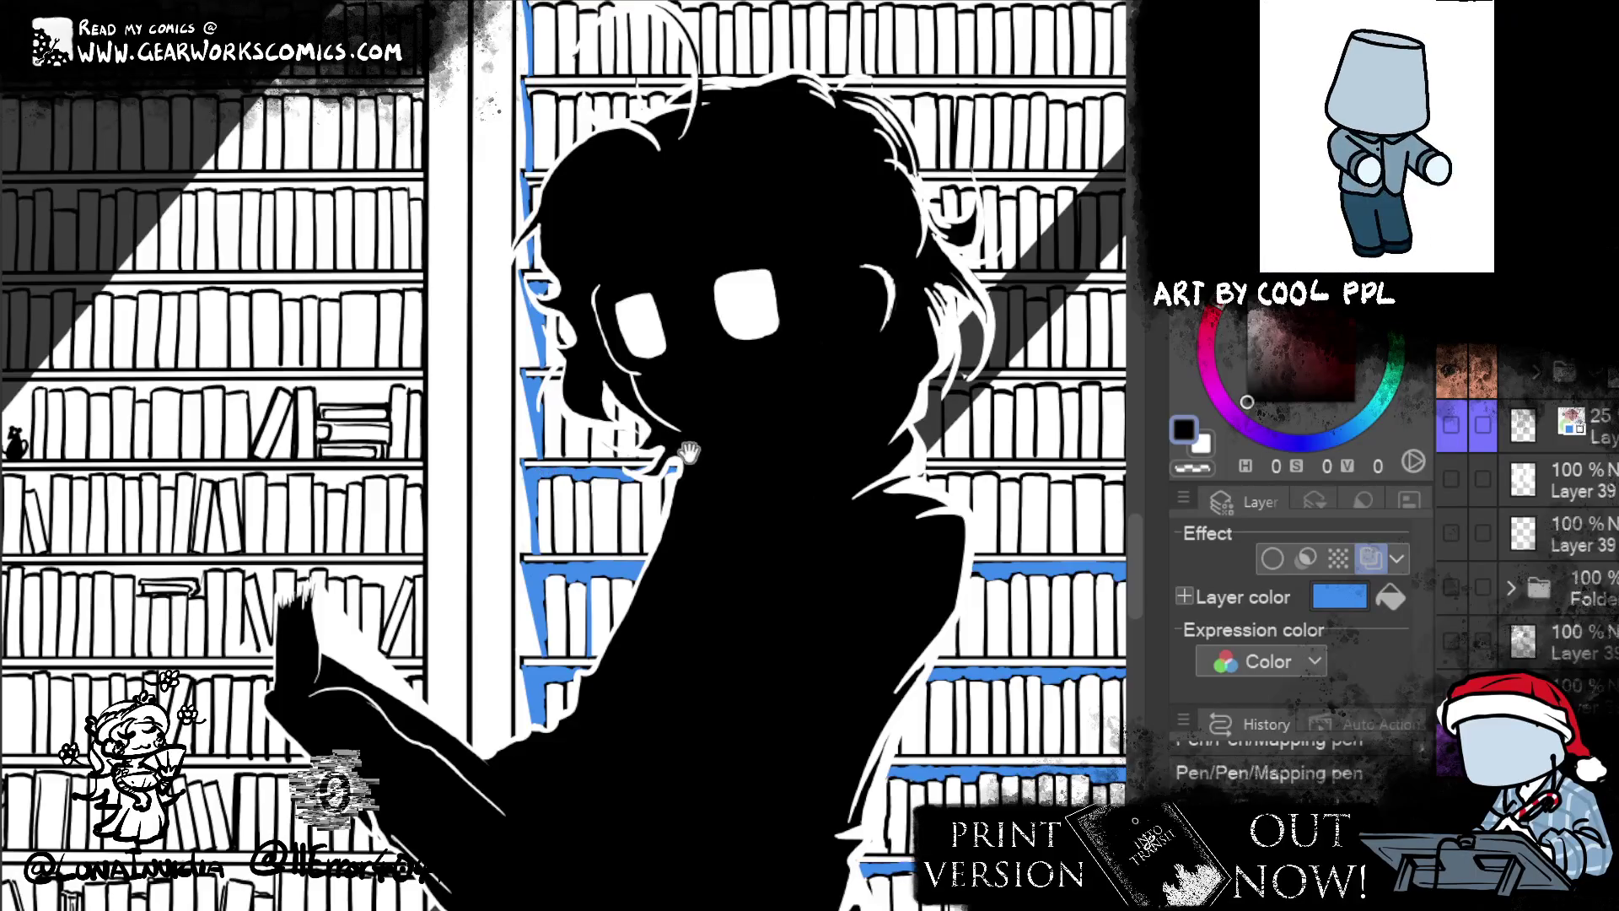
pyautogui.moveTo(689, 453); pyautogui.dragTo(698, 605)
pyautogui.press('e')
pyautogui.click(565, 529)
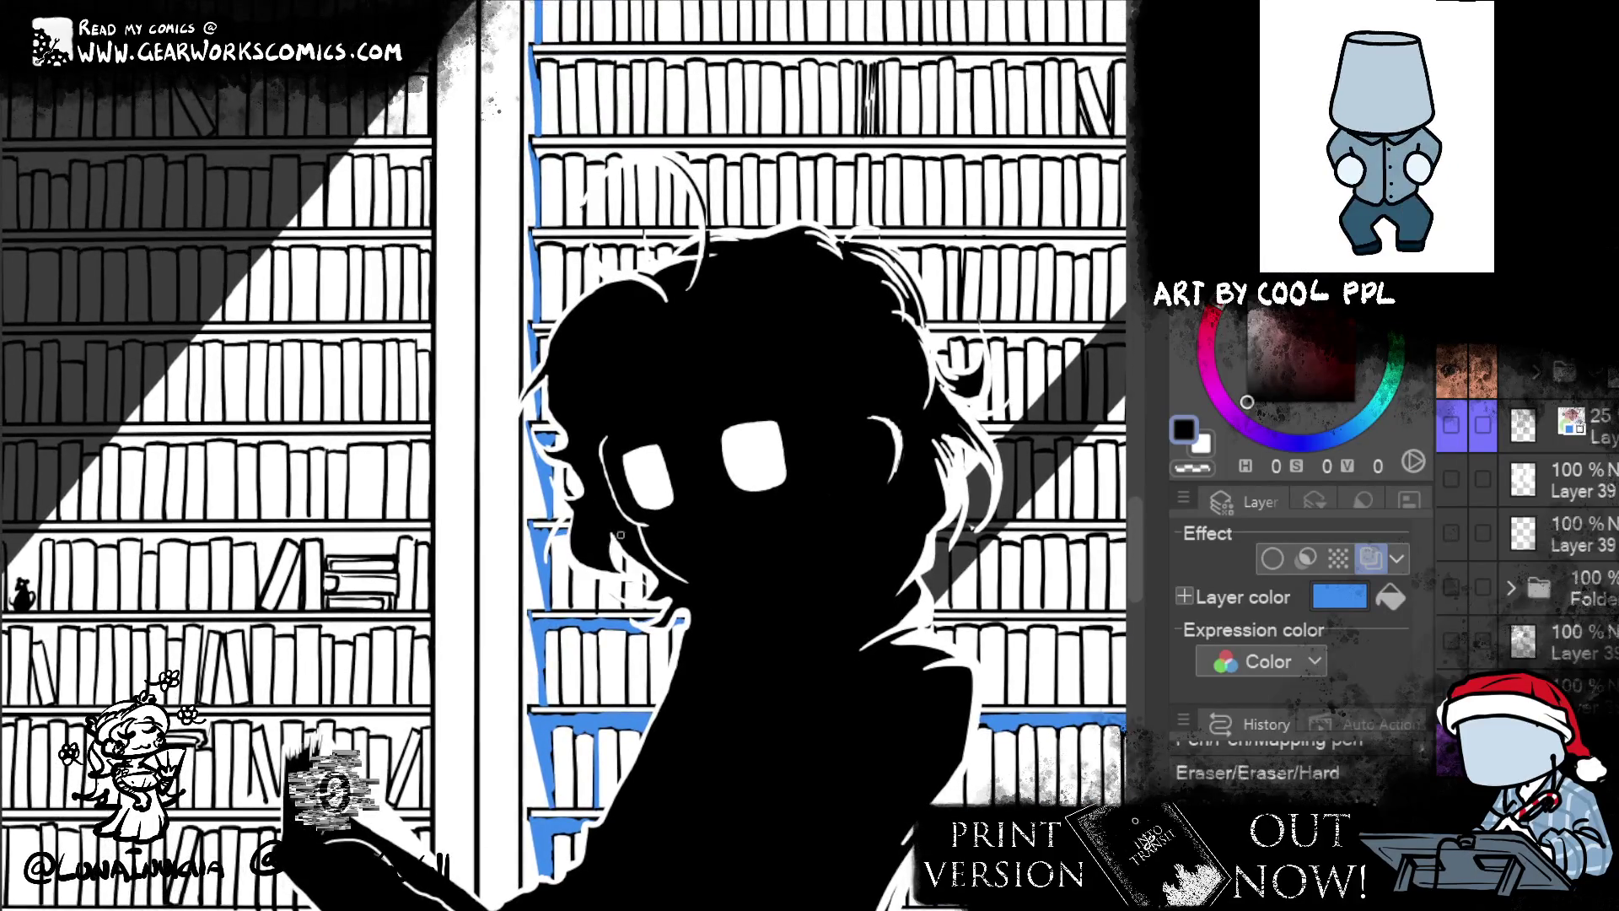
pyautogui.hotkey('ctrl', 'shift', 'l')
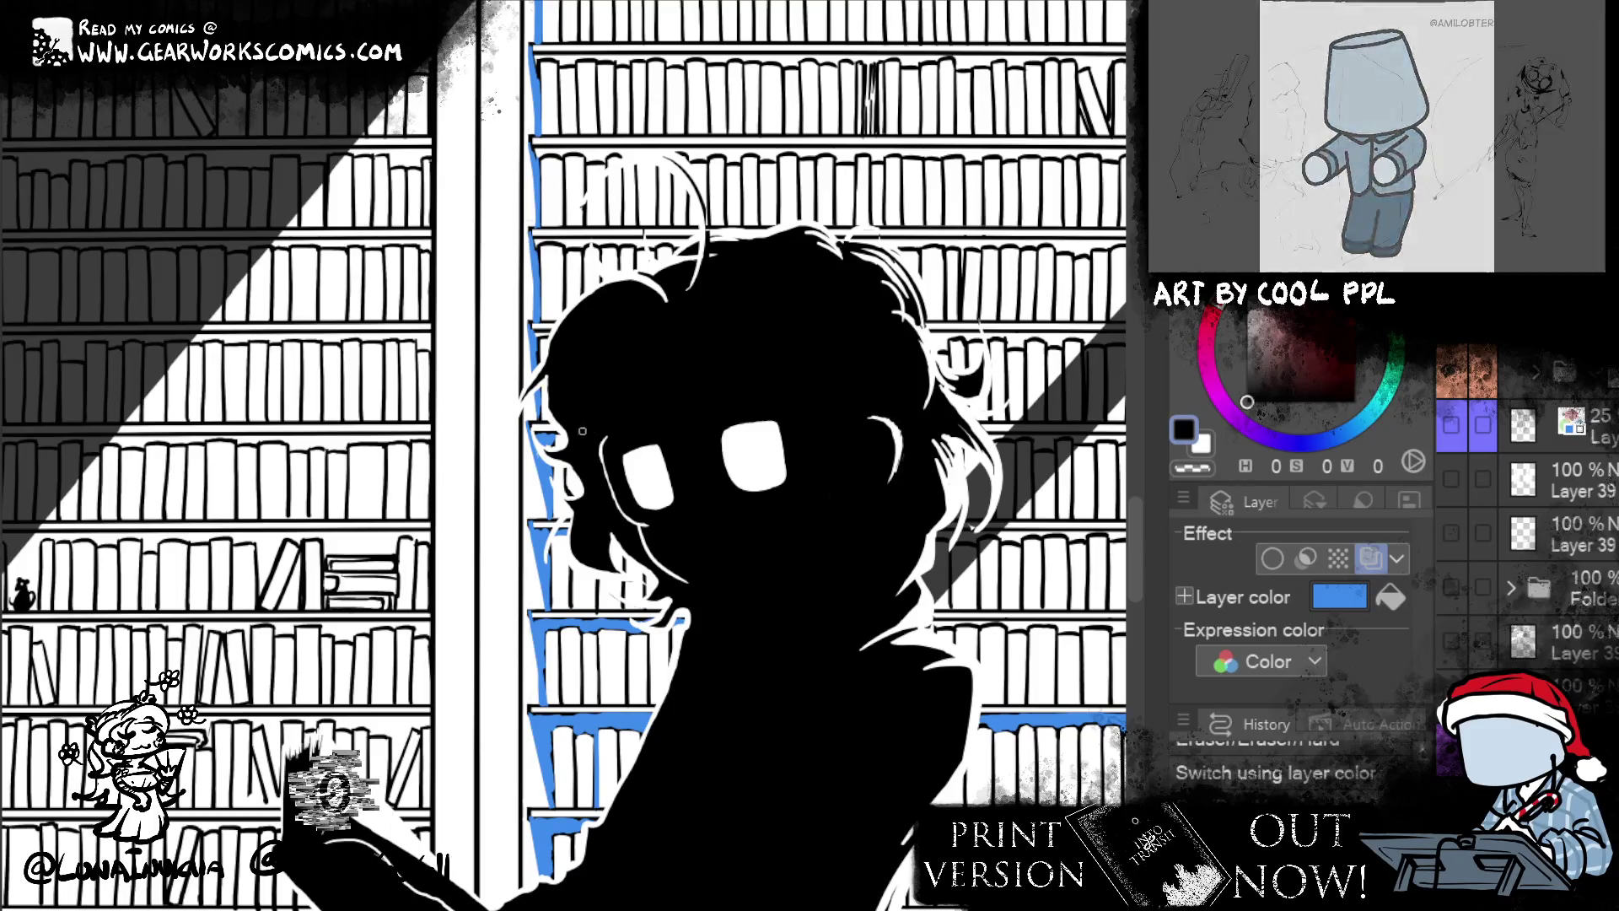
pyautogui.hotkey('ctrl', 'z')
# - Draw two short accent strokes along the shelf edge at the hair line
pyautogui.moveTo(592, 333); pyautogui.dragTo(648, 484)
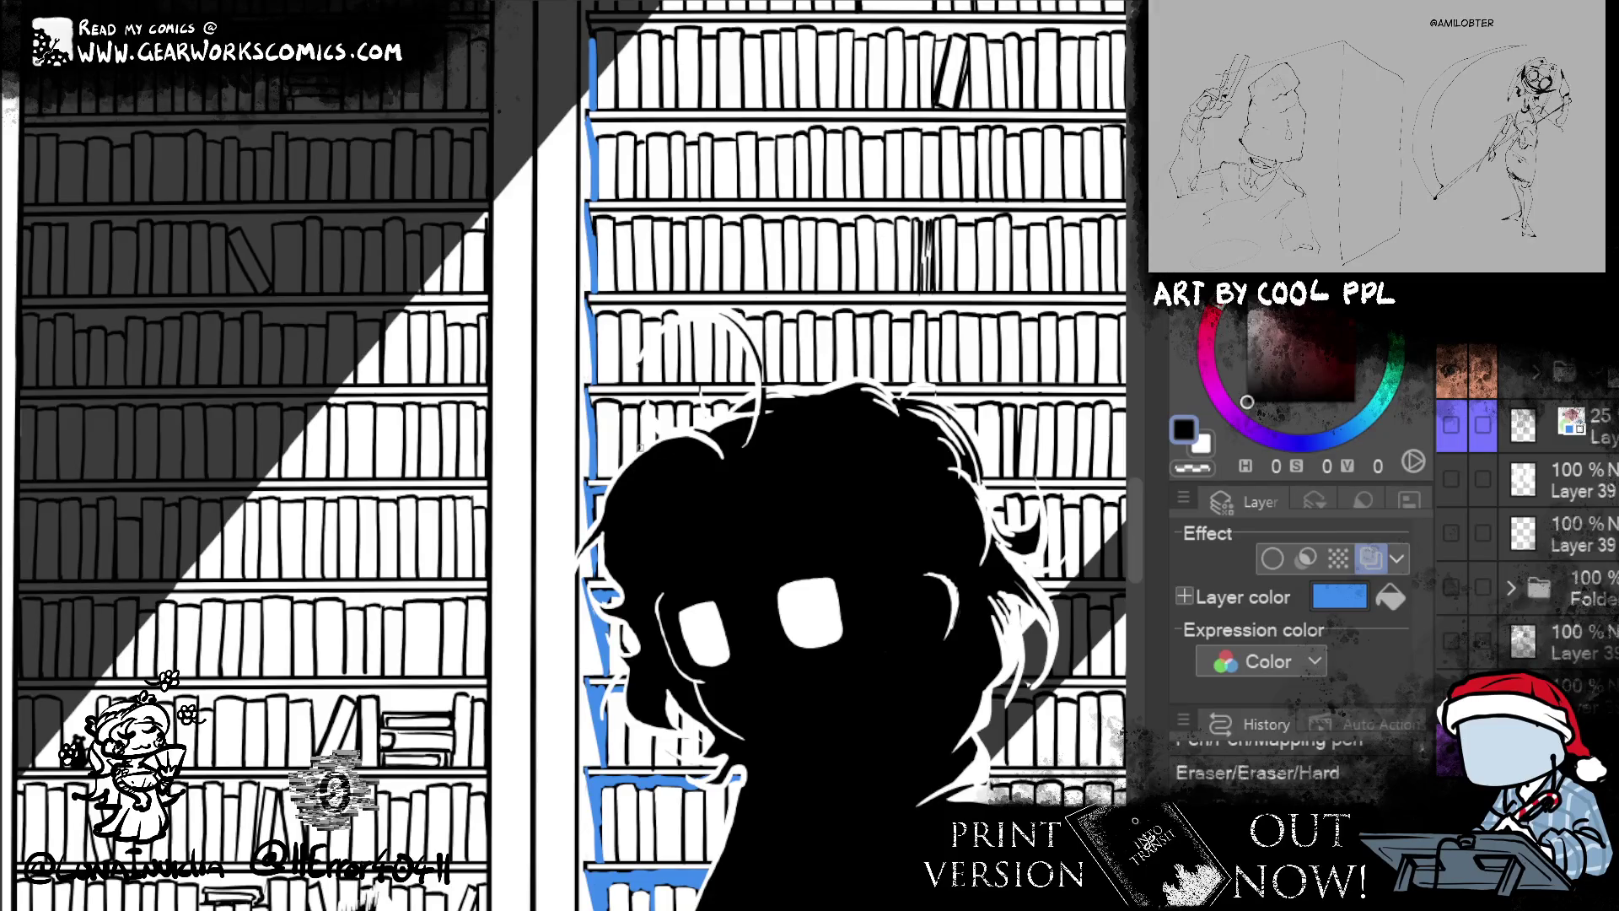
pyautogui.moveTo(600, 397); pyautogui.dragTo(625, 396)
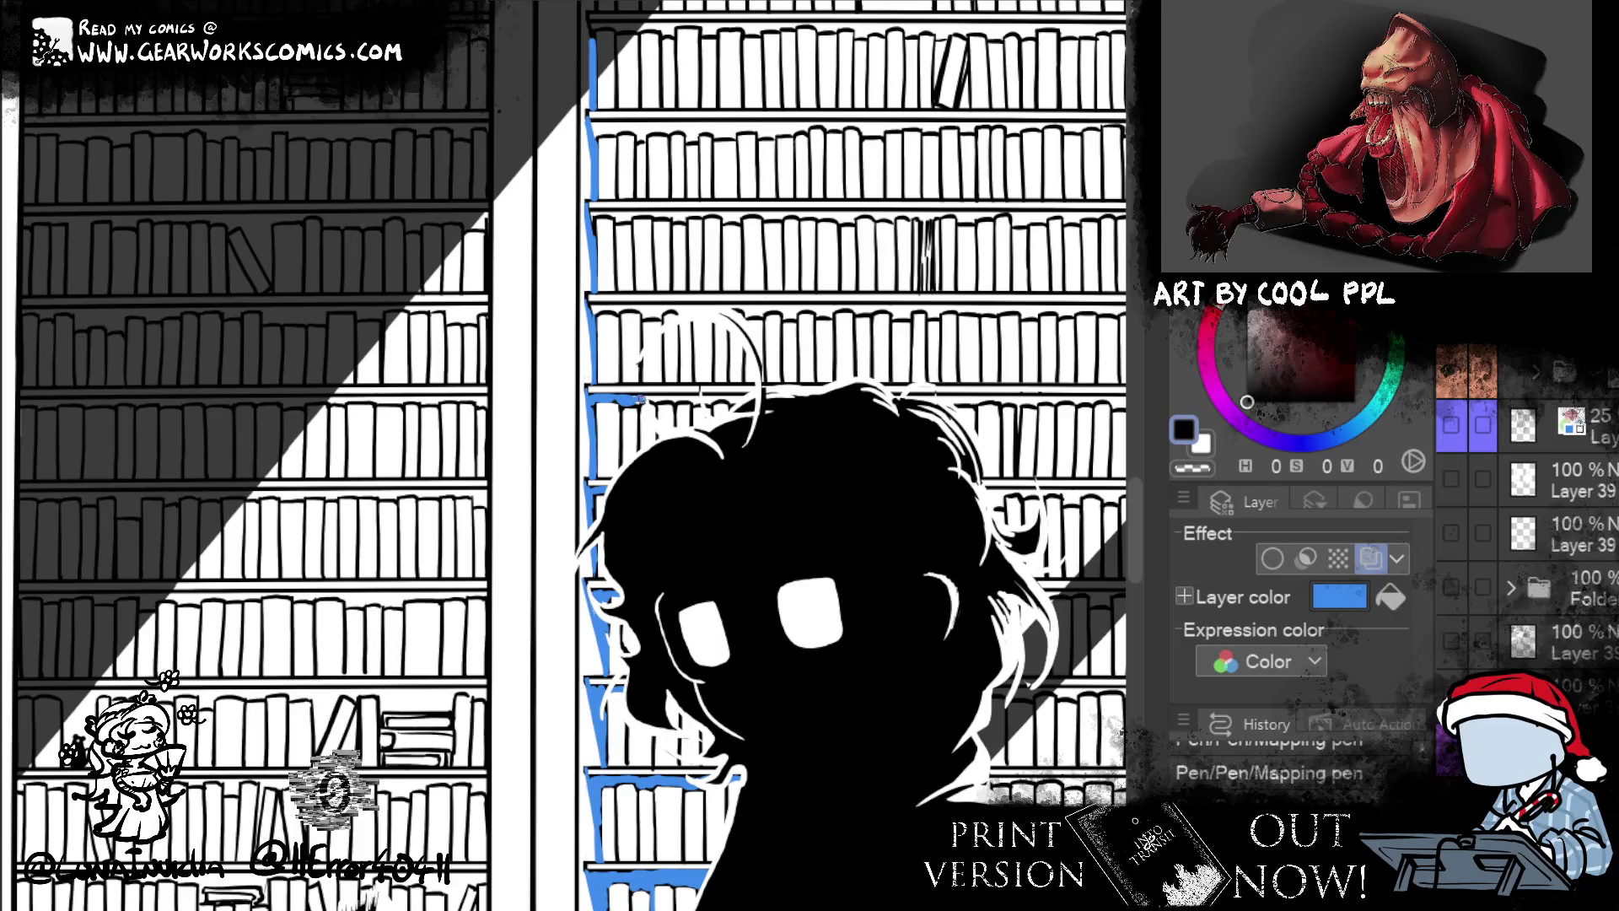
pyautogui.moveTo(645, 403); pyautogui.dragTo(676, 396)
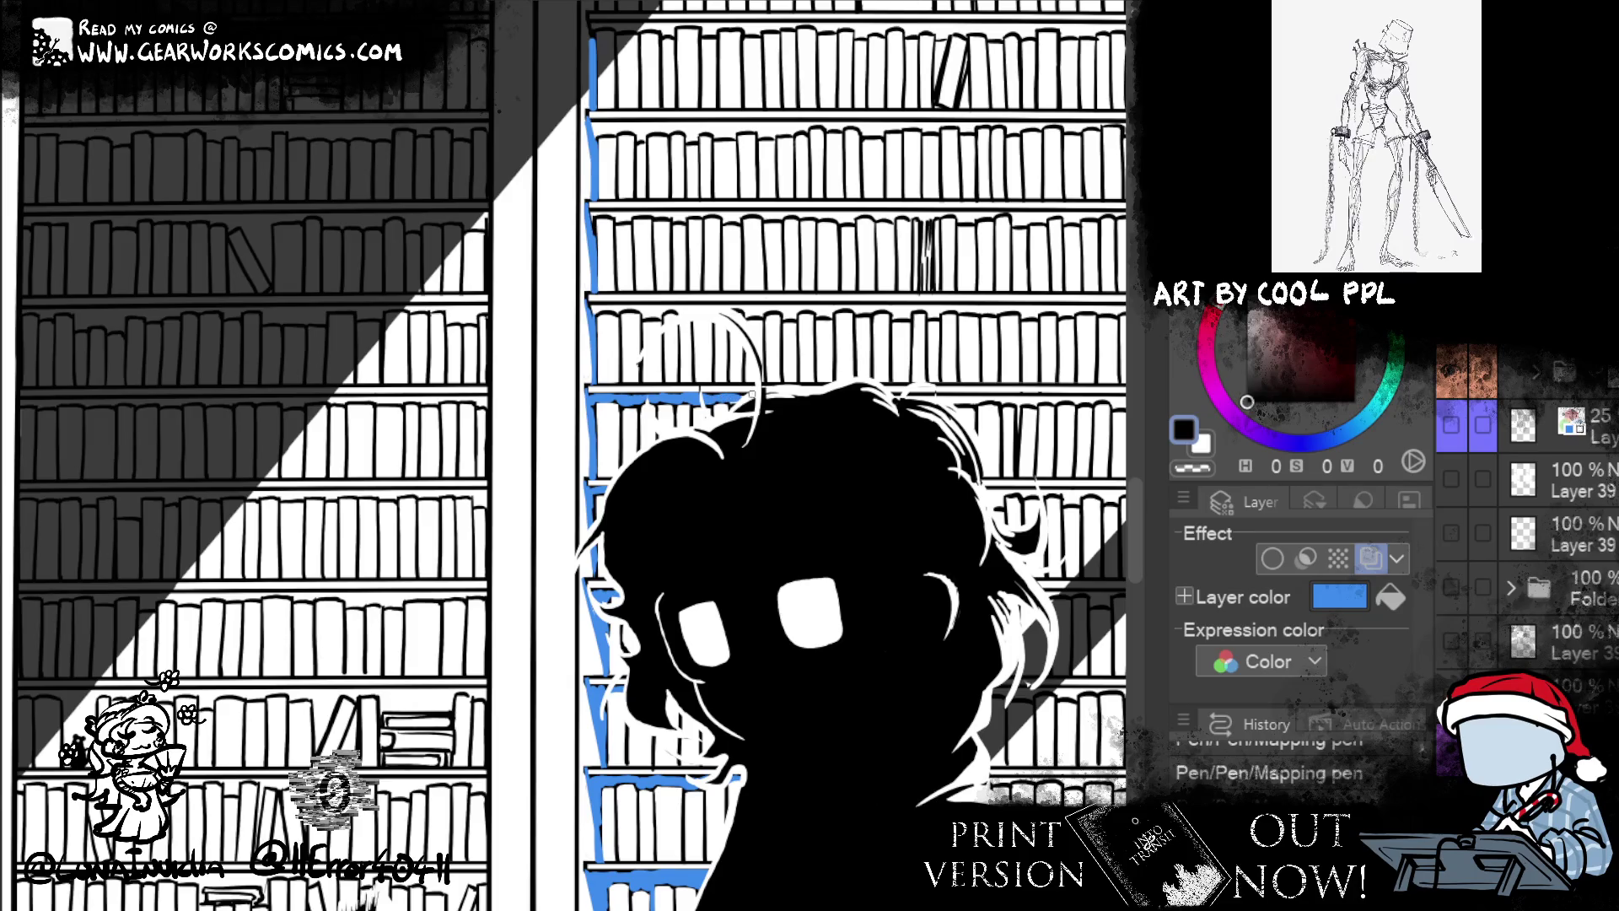
pyautogui.moveTo(840, 366); pyautogui.dragTo(835, 725)
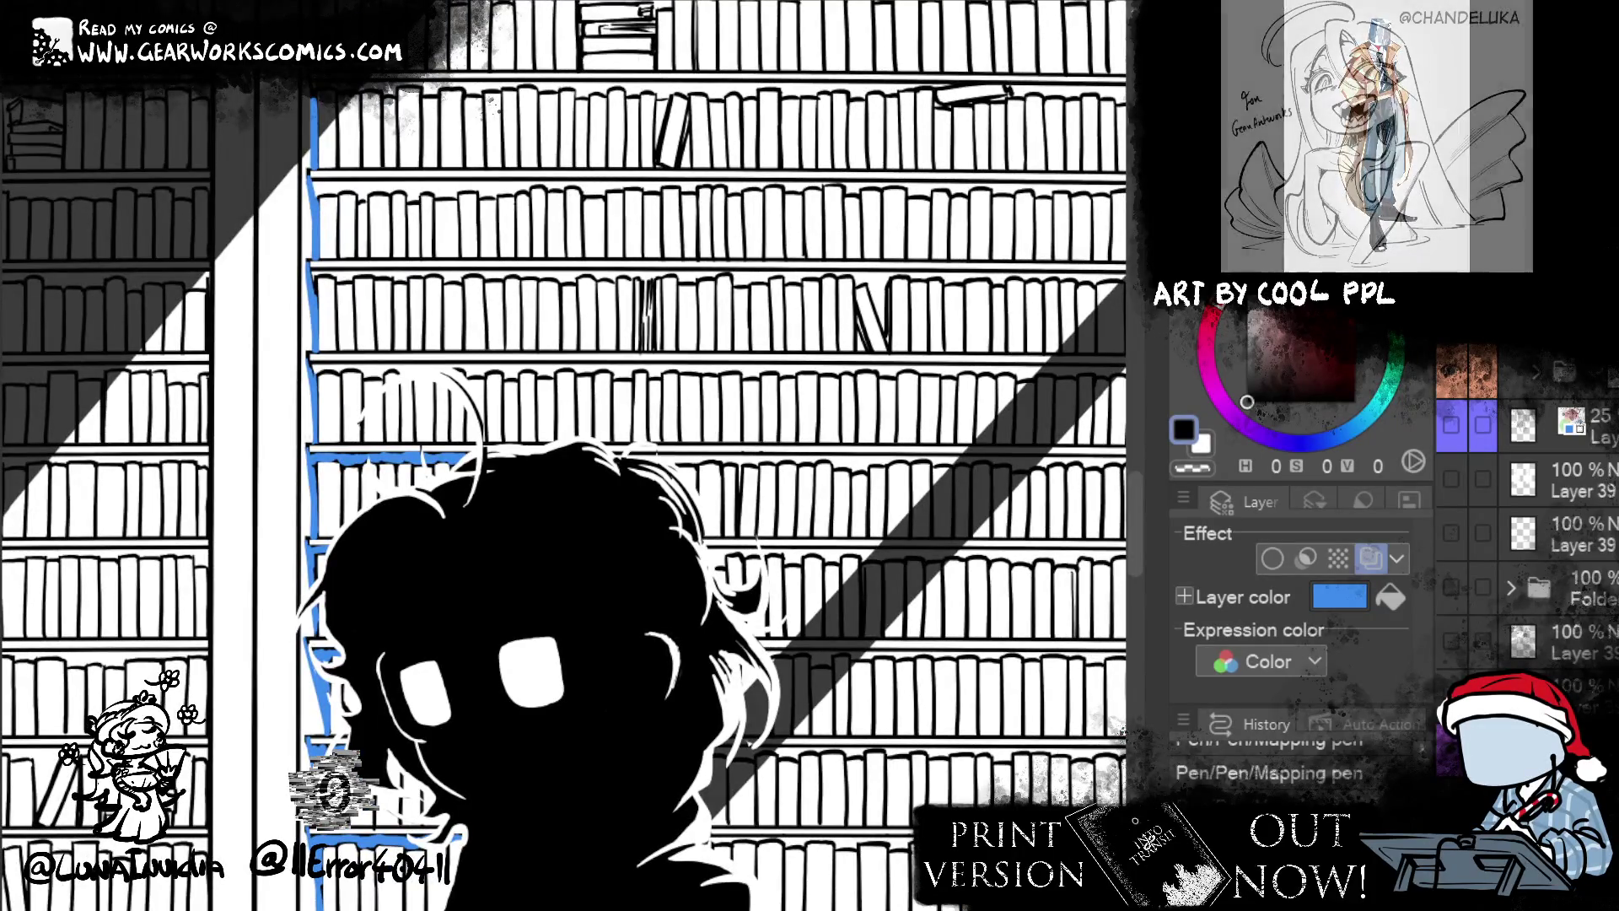
pyautogui.scroll(3, 1527, 506)
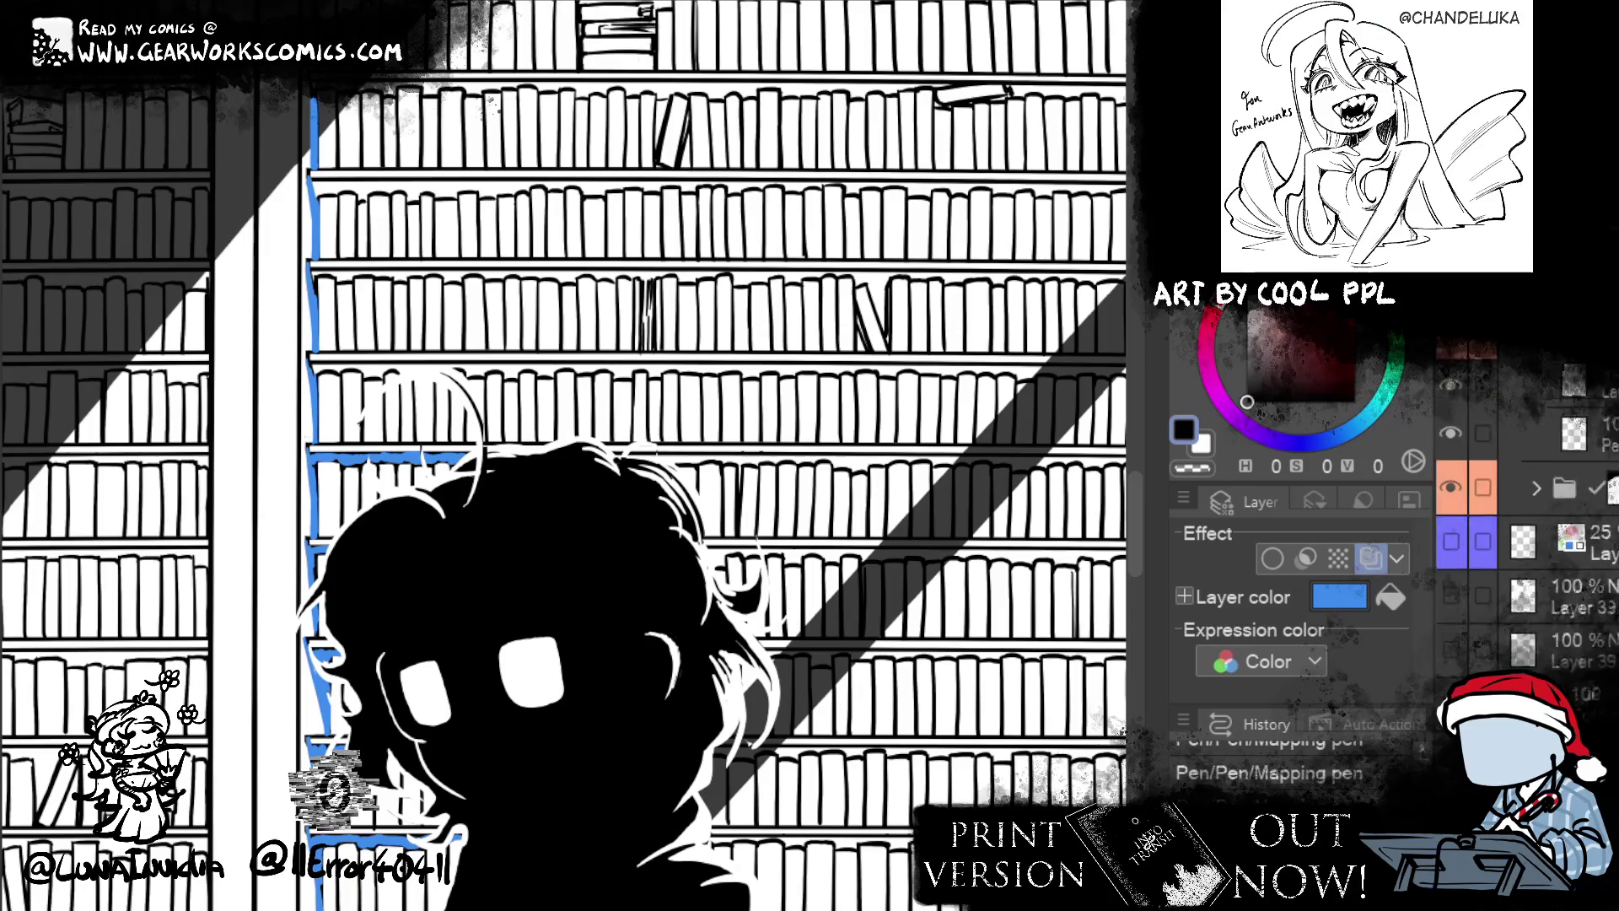
# - Lengthen the blue accent along the shelf above the reader's head and add one on a lower shelf
pyautogui.click(1451, 578)
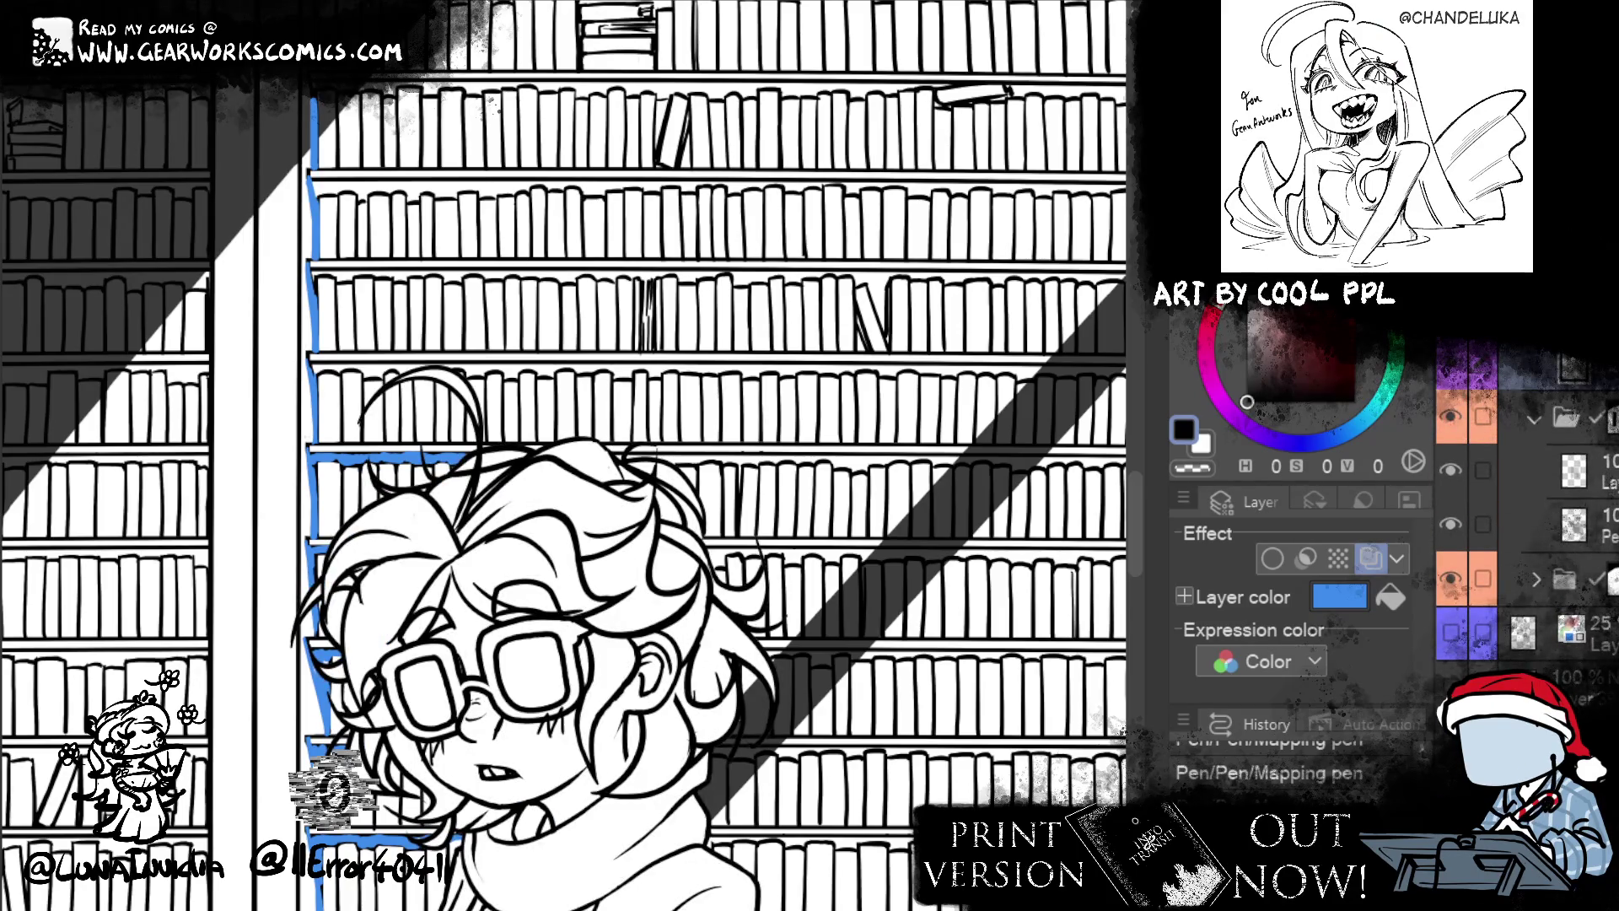
pyautogui.hotkey('ctrl', 'z')
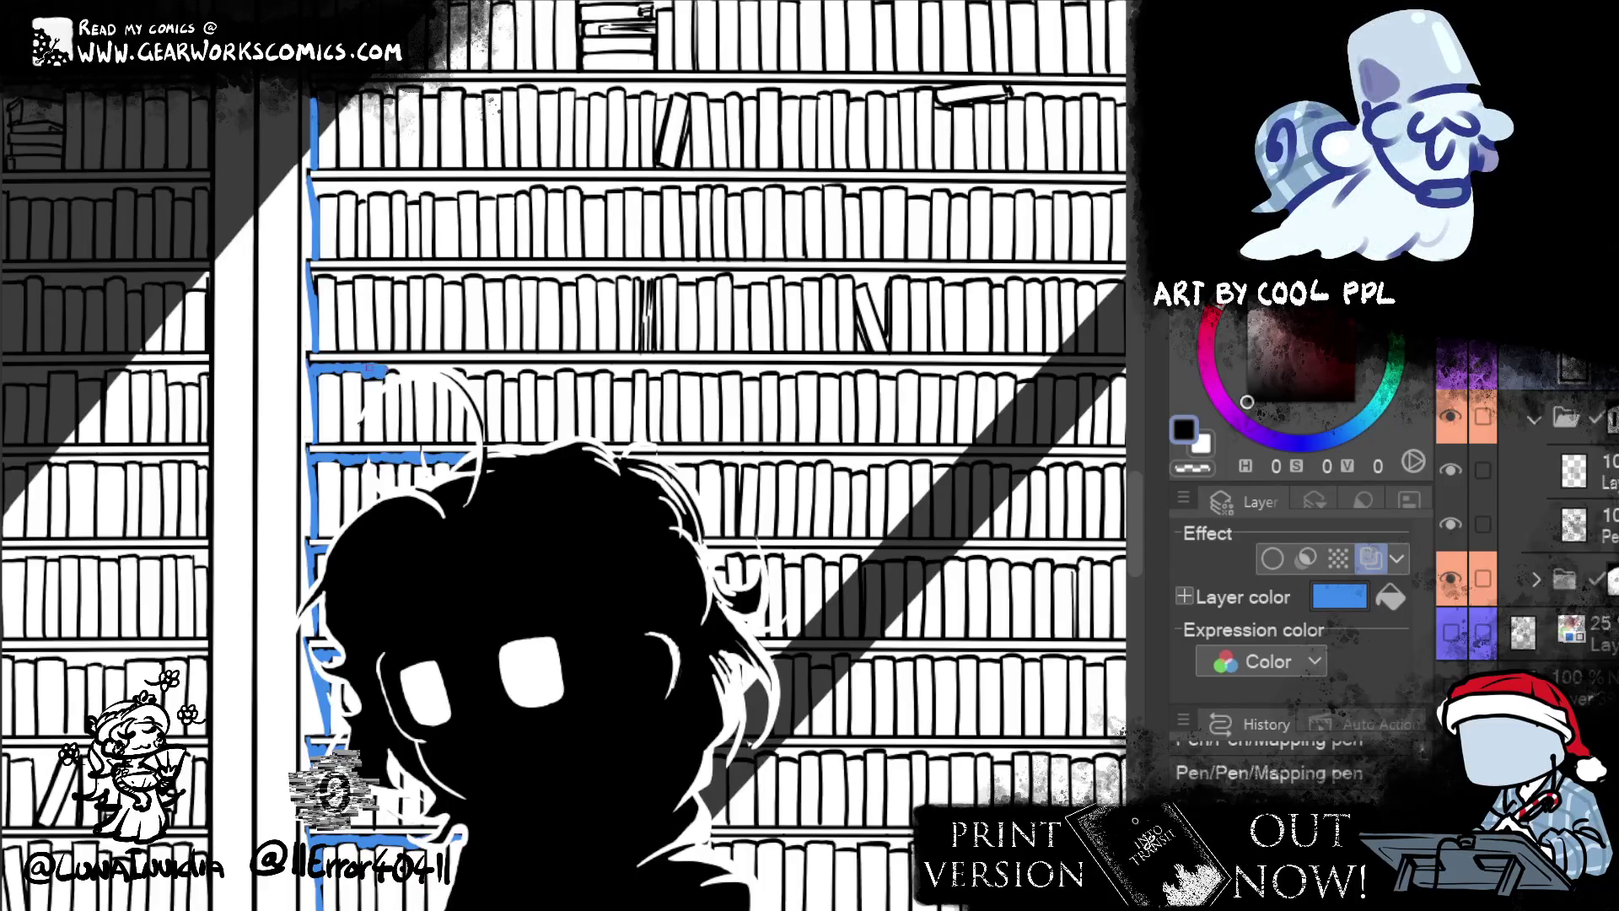
pyautogui.moveTo(407, 368); pyautogui.dragTo(449, 365)
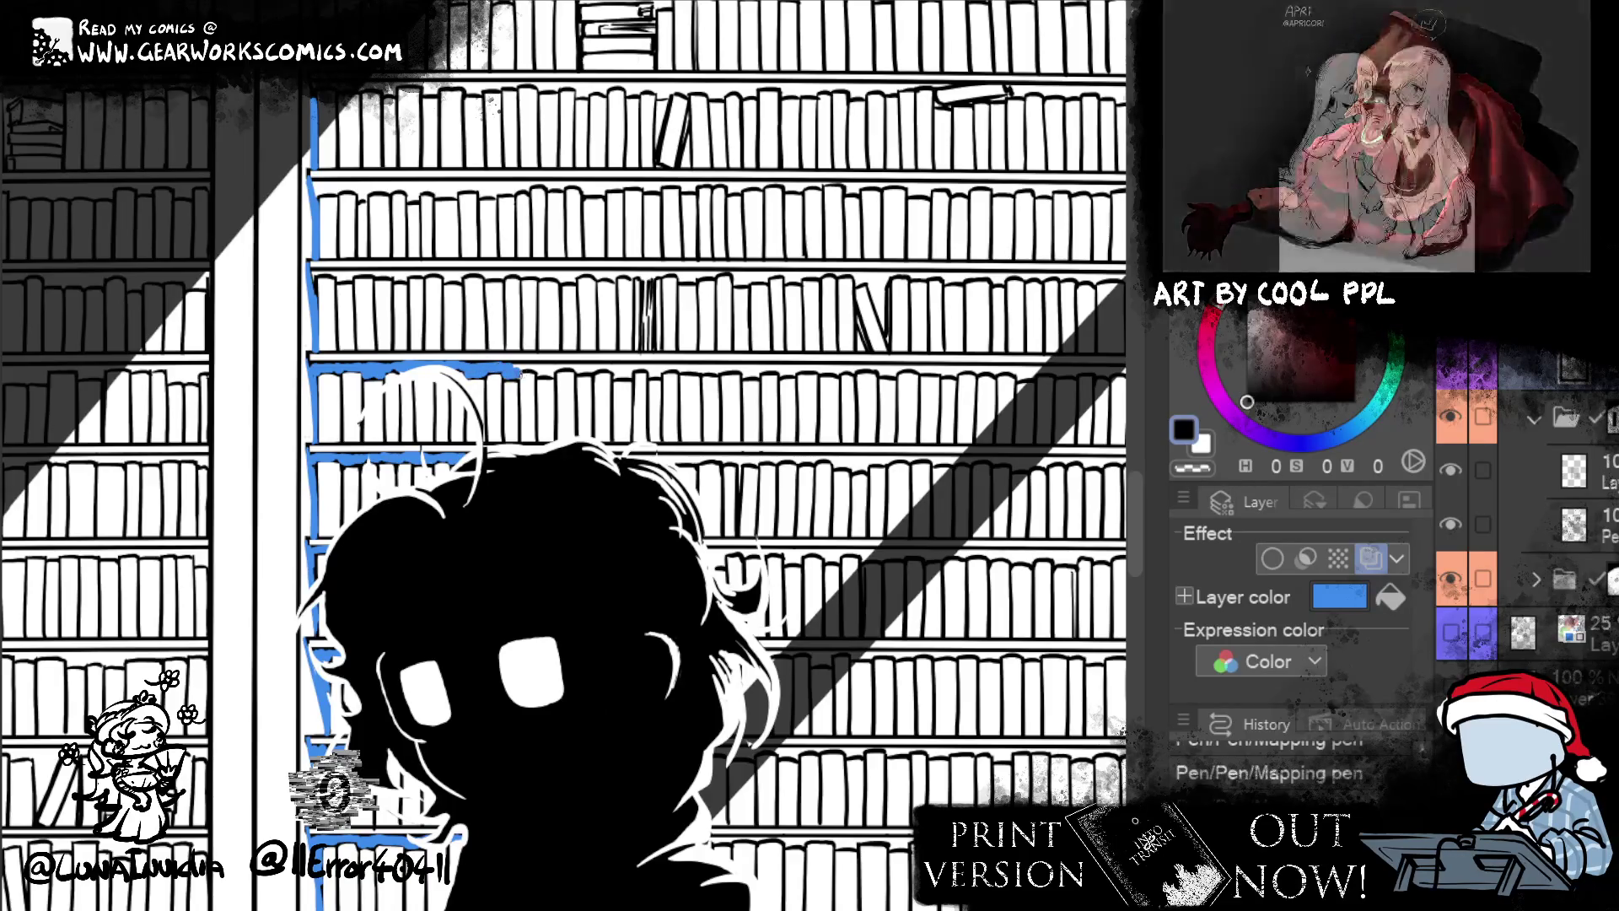
pyautogui.moveTo(514, 367); pyautogui.dragTo(635, 368)
pyautogui.moveTo(859, 558)
pyautogui.mouseDown()
pyautogui.moveTo(612, 700)
pyautogui.moveTo(602, 658)
pyautogui.mouseUp()
pyautogui.moveTo(381, 466); pyautogui.dragTo(801, 469)
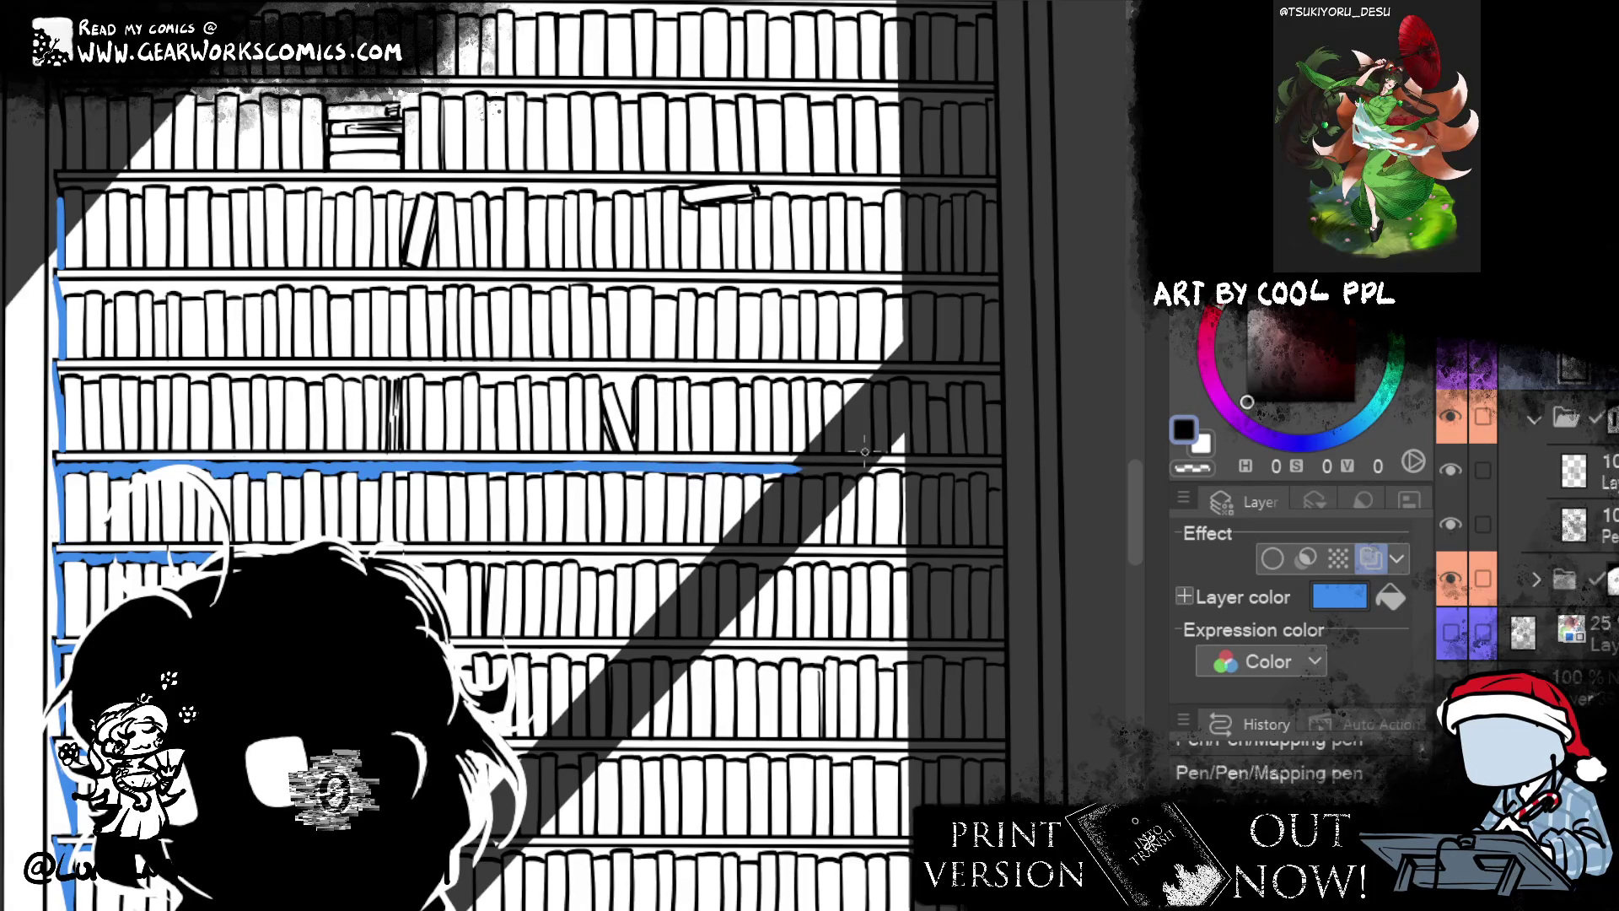